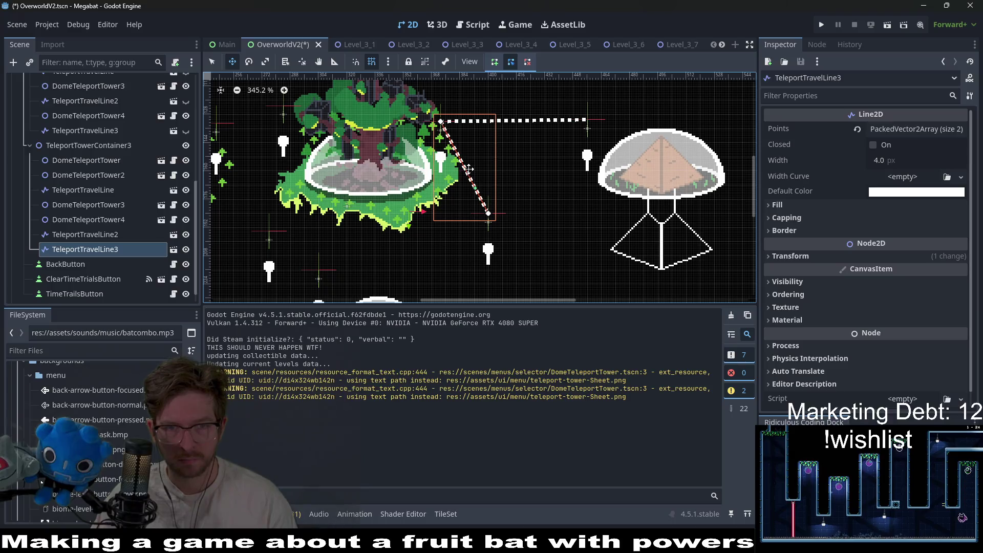
Step: Shift TeleportTravelLine3 down-left and snap its end onto the DomeTeleportTower3 marker
{"action": "scroll", "coordinate": [524, 202], "scroll_direction": "up", "scroll_amount": 5}
{"action": "left_click_drag", "start_coordinate": [524, 202], "coordinate": [492, 224]}
{"action": "scroll", "coordinate": [602, 171], "scroll_direction": "down", "scroll_amount": 5}
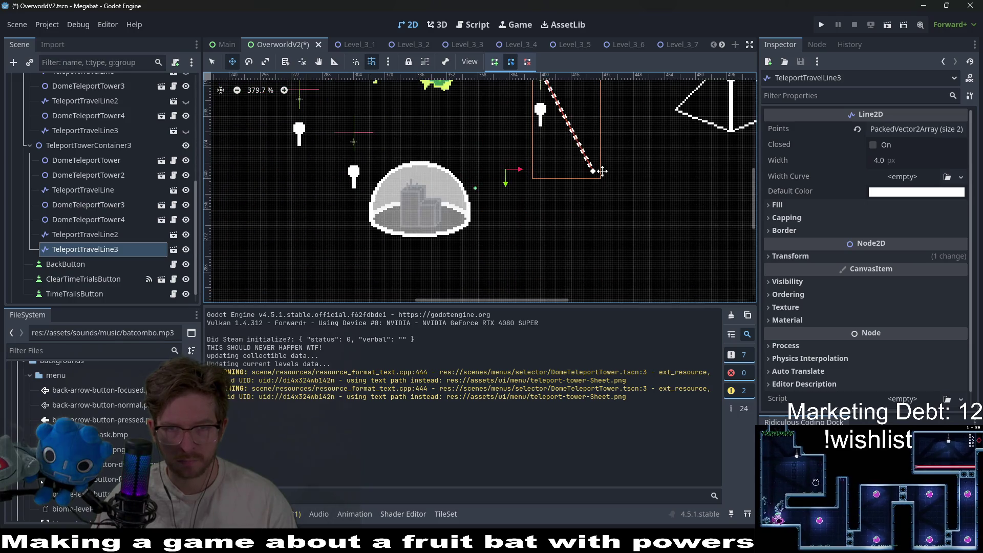
{"action": "mouse_move", "coordinate": [593, 175]}
{"action": "left_mouse_down"}
{"action": "mouse_move", "coordinate": [574, 146]}
{"action": "mouse_move", "coordinate": [417, 151]}
{"action": "mouse_move", "coordinate": [357, 134]}
{"action": "left_mouse_up"}
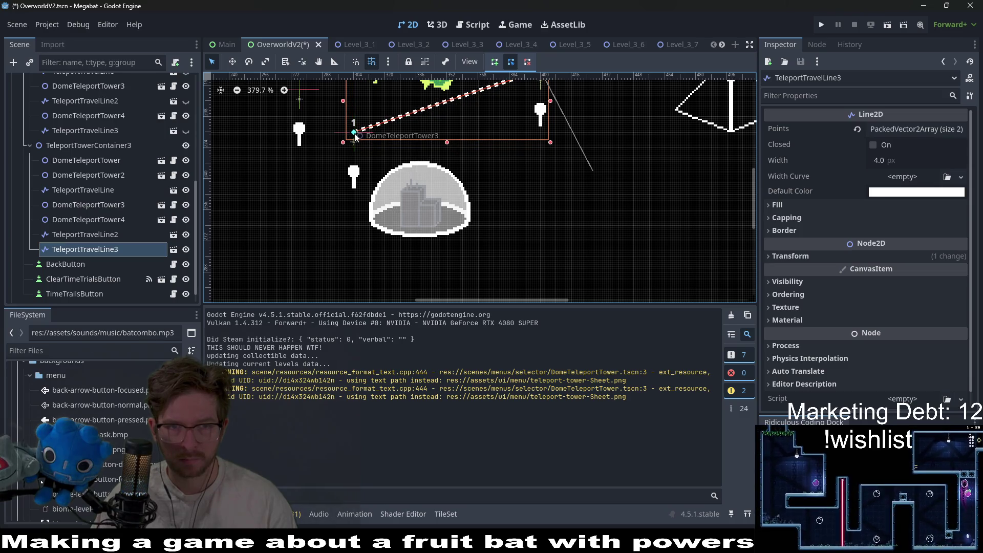
{"action": "scroll", "coordinate": [431, 188], "scroll_direction": "down", "scroll_amount": 4}
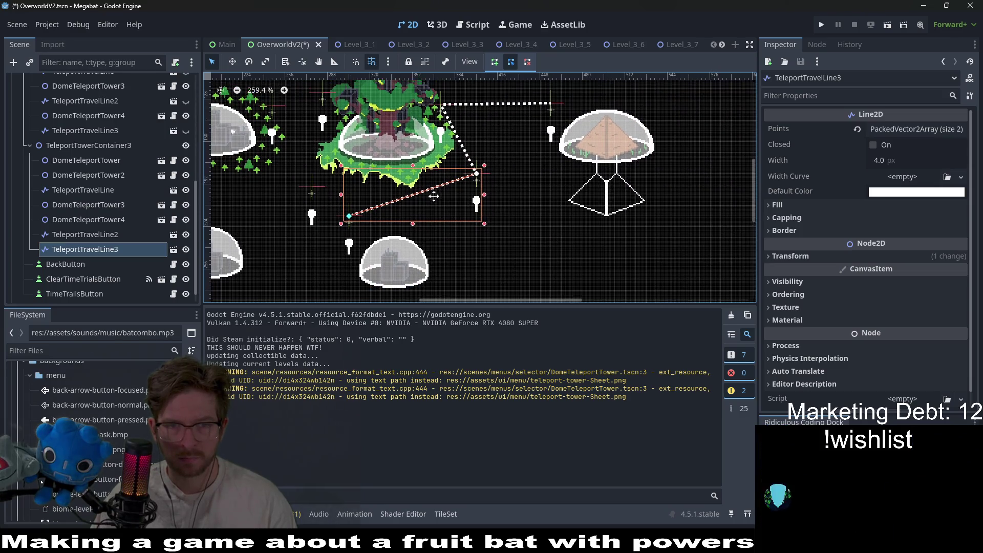
{"action": "left_click", "coordinate": [516, 240]}
Step: Compare TeleportTravelLine2 and TeleportTravelLine3 with DomeTeleportTower3's and DomeTeleportTower4's travel-line settings
{"action": "left_click", "coordinate": [111, 250]}
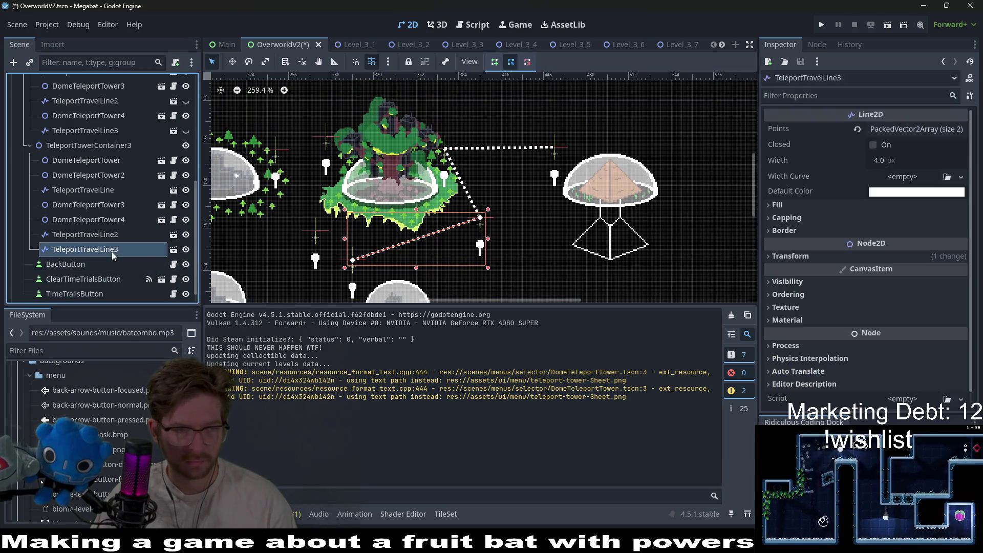
{"action": "left_click", "coordinate": [111, 233]}
{"action": "left_click", "coordinate": [107, 249]}
{"action": "left_click", "coordinate": [119, 219]}
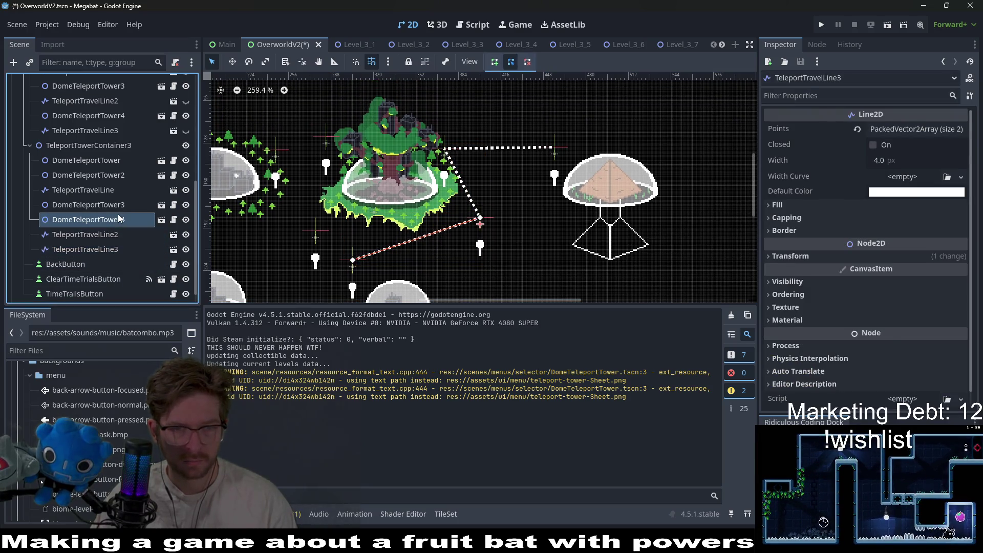
{"action": "left_click", "coordinate": [118, 205]}
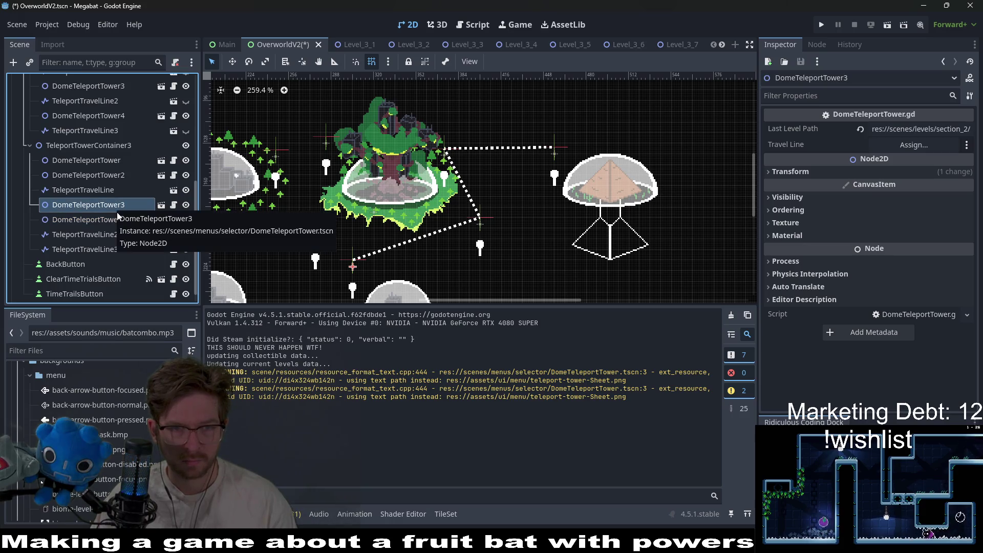
{"action": "left_click", "coordinate": [113, 232]}
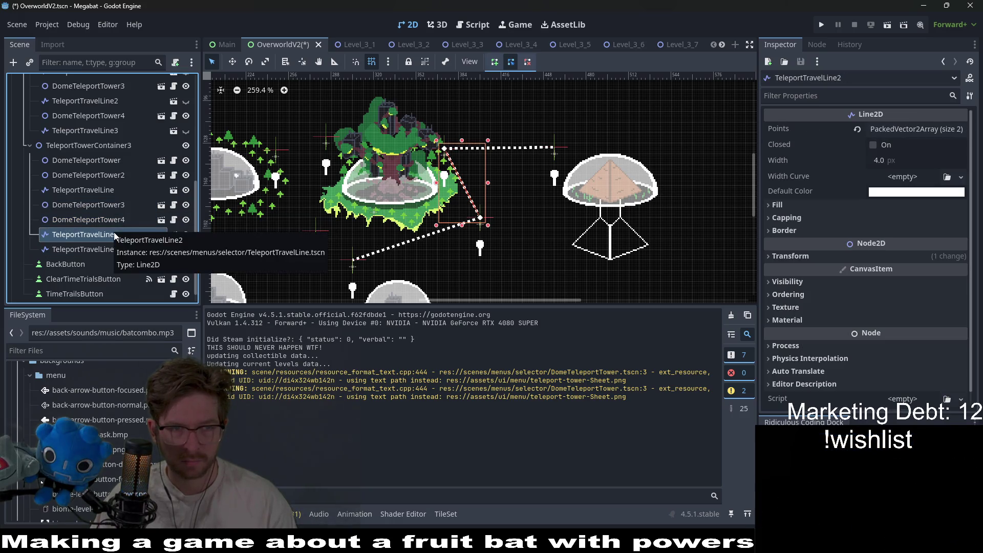
Step: Drag TeleportTravelLine2 above DomeTeleportTower4, then recheck the towers' travel lines and both lines
{"action": "left_click_drag", "start_coordinate": [115, 232], "coordinate": [115, 213]}
{"action": "left_click", "coordinate": [107, 206]}
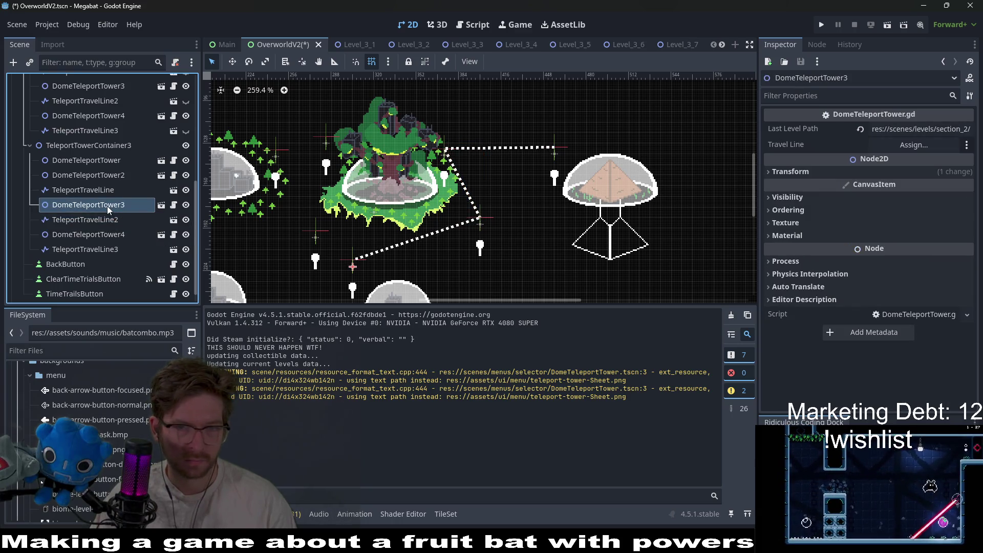
{"action": "left_click", "coordinate": [124, 232]}
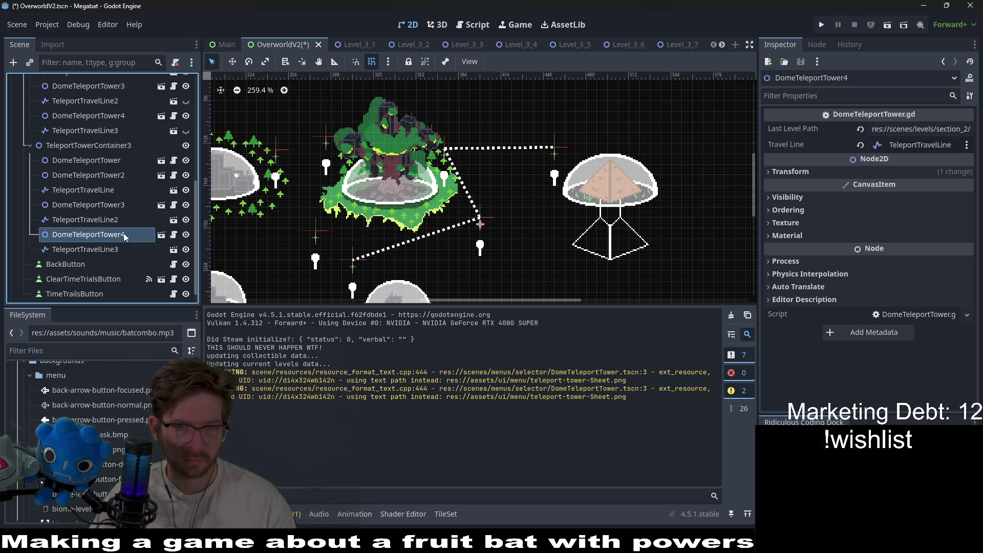
{"action": "left_click_drag", "start_coordinate": [469, 245], "coordinate": [473, 225]}
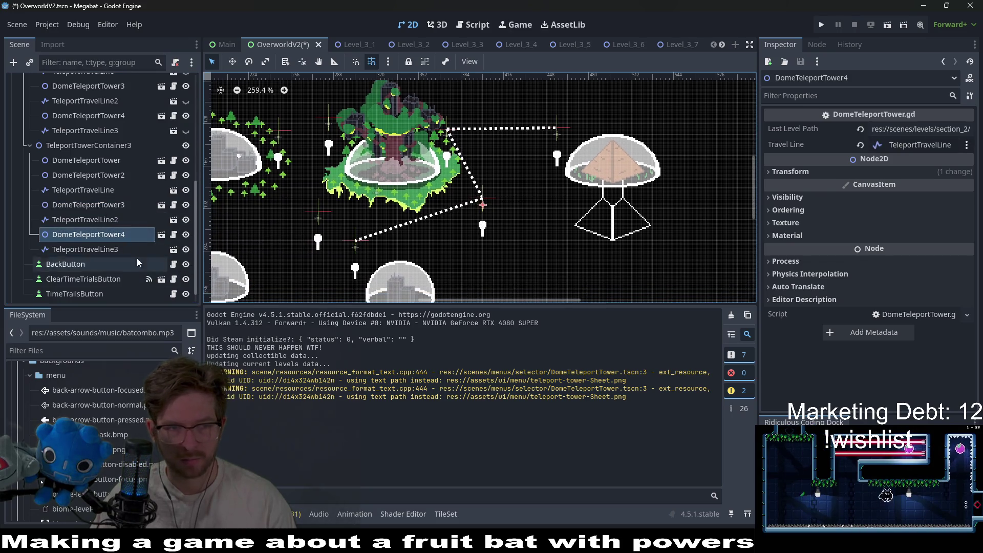
{"action": "left_click", "coordinate": [110, 176]}
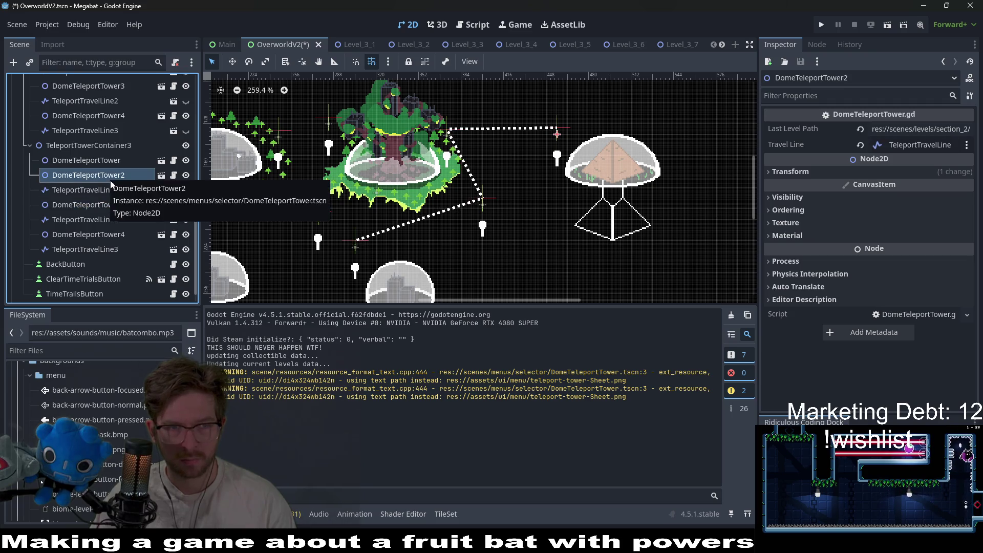
{"action": "left_click", "coordinate": [121, 236]}
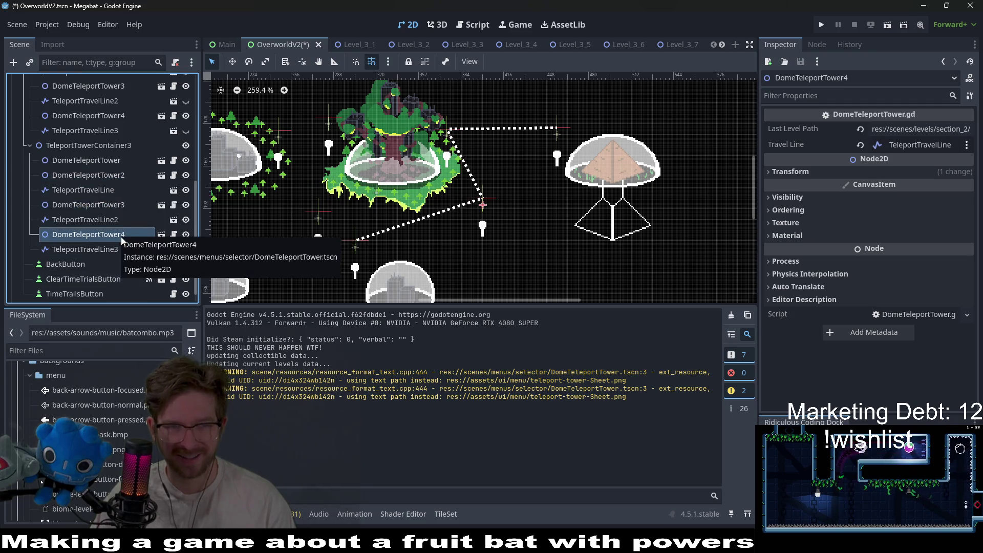
{"action": "left_click", "coordinate": [114, 250]}
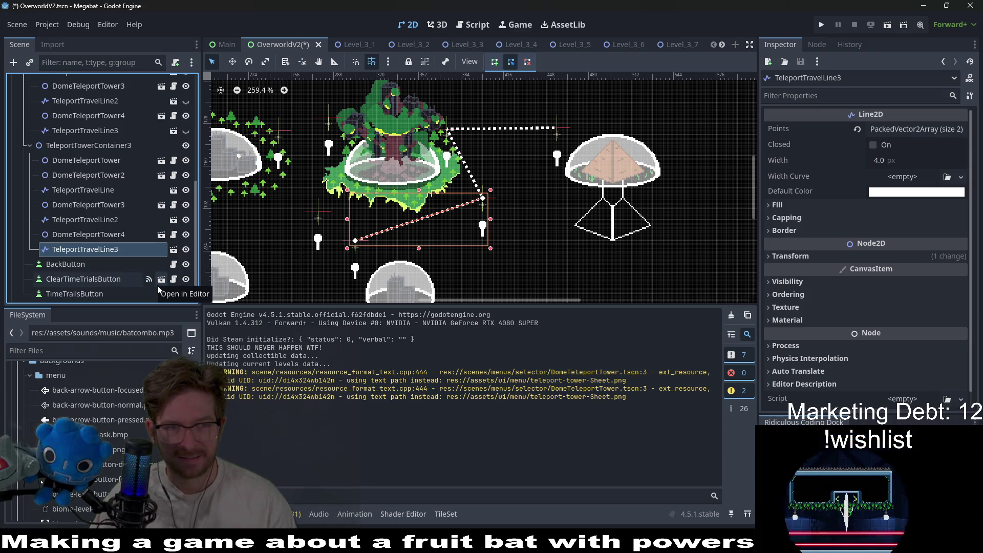
{"action": "left_click", "coordinate": [115, 221]}
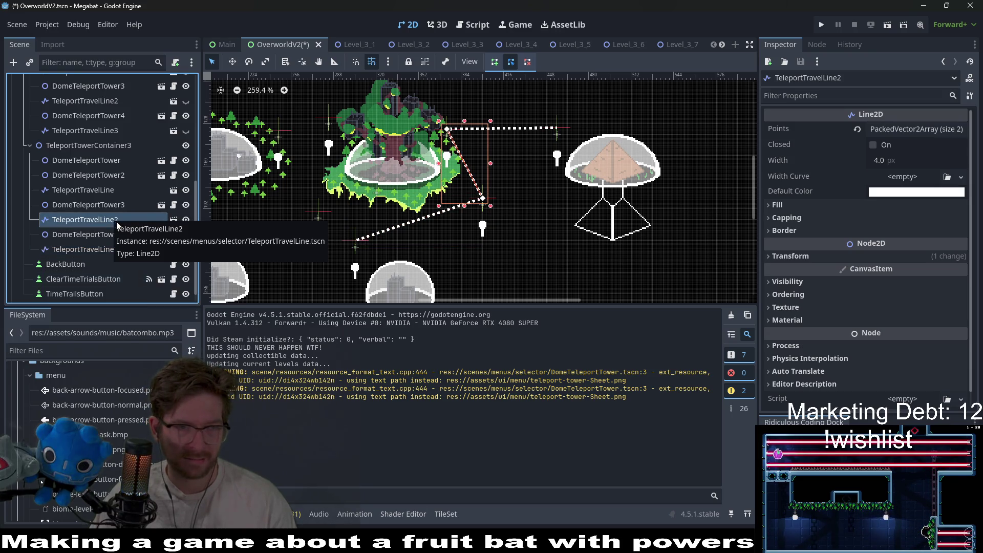
{"action": "key", "text": "Down"}
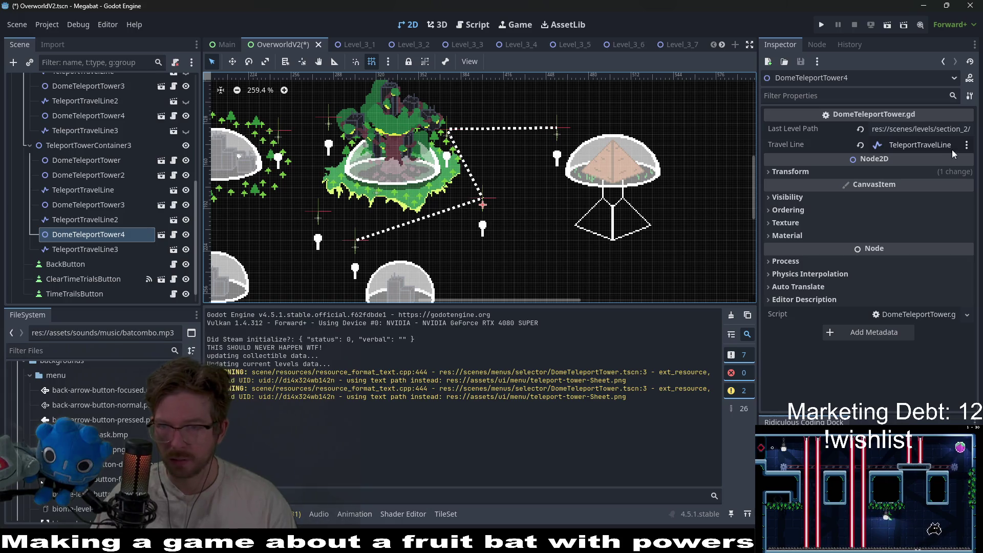
Step: Set DomeTeleportTower4's Travel Line to TeleportTravelLine3, replacing an initial TeleportTravelLine2 pick
{"action": "left_click", "coordinate": [926, 143]}
{"action": "double_click", "coordinate": [522, 309]}
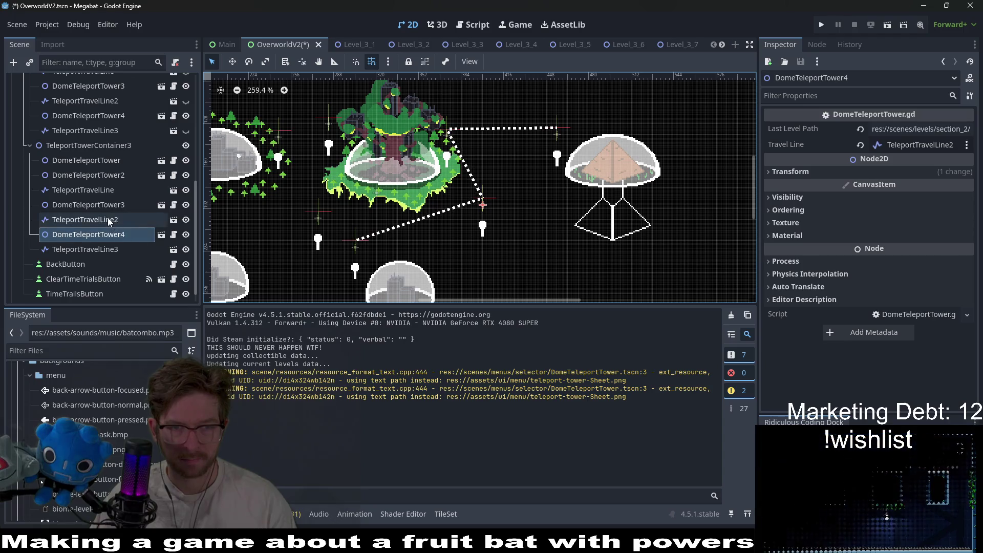
{"action": "left_click", "coordinate": [107, 220]}
{"action": "left_click", "coordinate": [109, 249]}
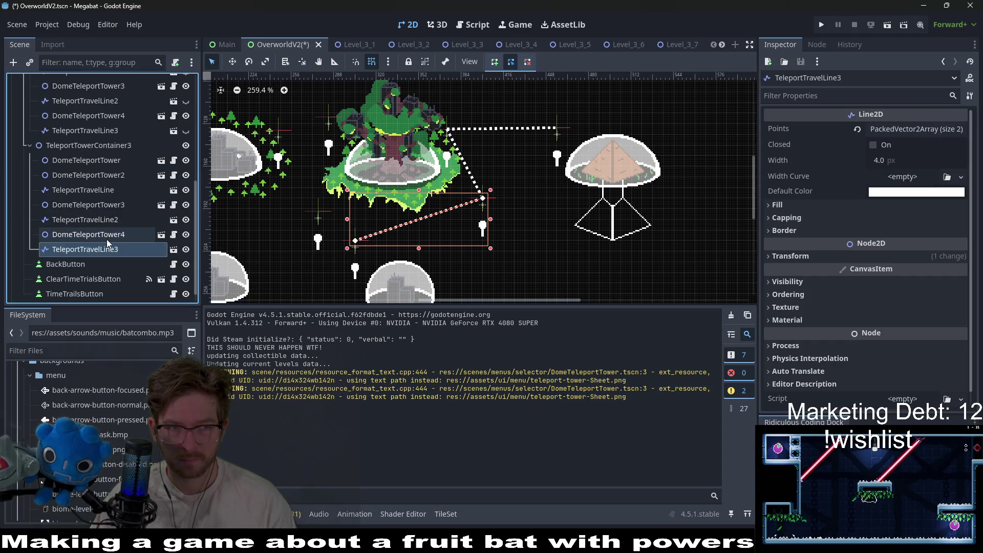
{"action": "left_click", "coordinate": [104, 234]}
{"action": "left_click", "coordinate": [927, 147]}
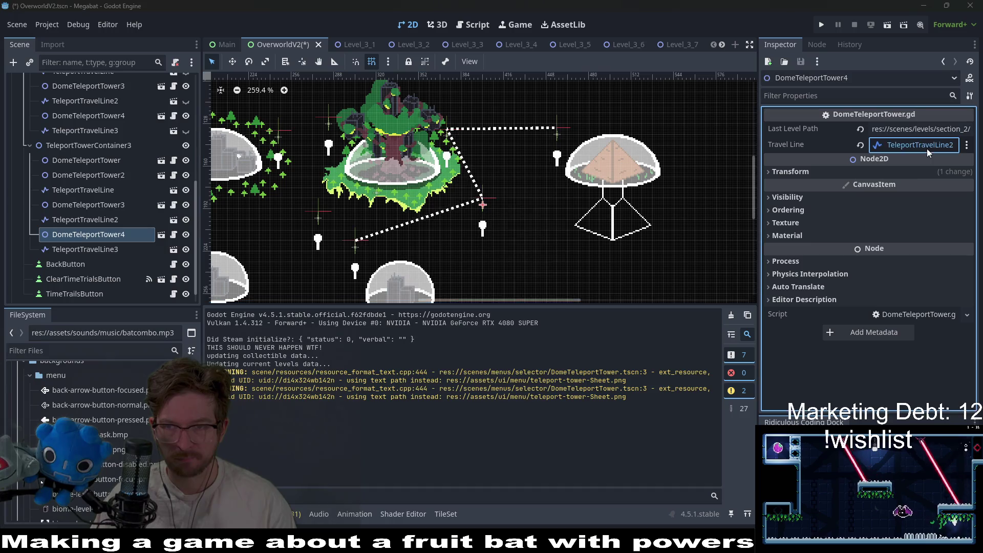
{"action": "double_click", "coordinate": [489, 323]}
Step: Review TeleportTravelLine3's endpoints against DomeTeleportTower4 and check DomeTeleportTower3's travel line
{"action": "scroll", "coordinate": [508, 219], "scroll_direction": "down", "scroll_amount": 3}
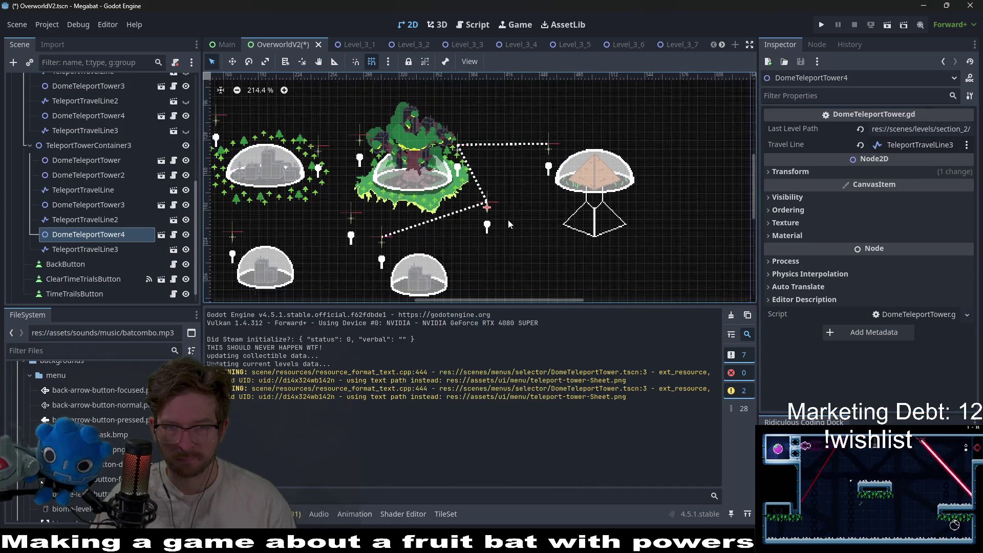
{"action": "left_click", "coordinate": [91, 250]}
{"action": "left_click", "coordinate": [93, 235]}
{"action": "left_click", "coordinate": [99, 250]}
{"action": "left_click", "coordinate": [88, 235]}
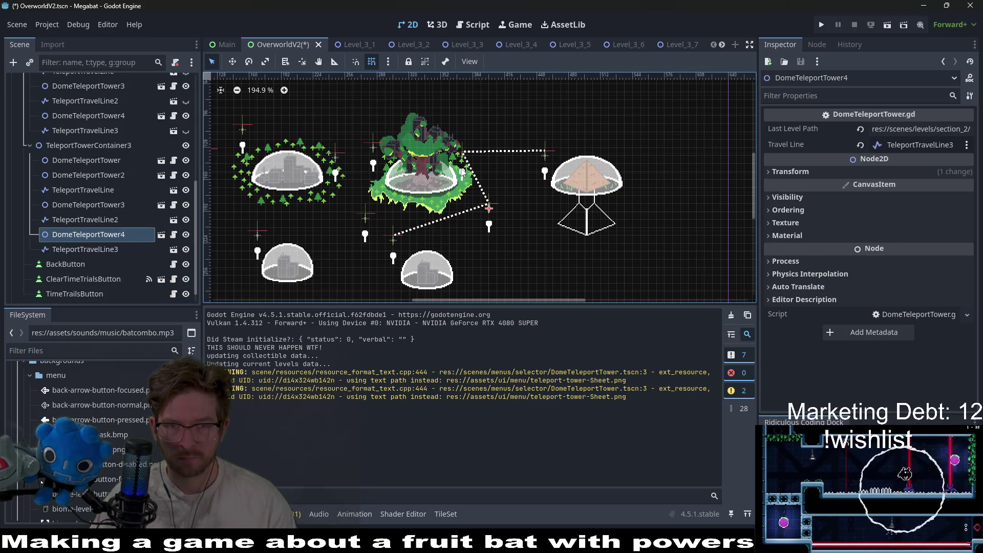
{"action": "scroll", "coordinate": [462, 172], "scroll_direction": "up", "scroll_amount": 3}
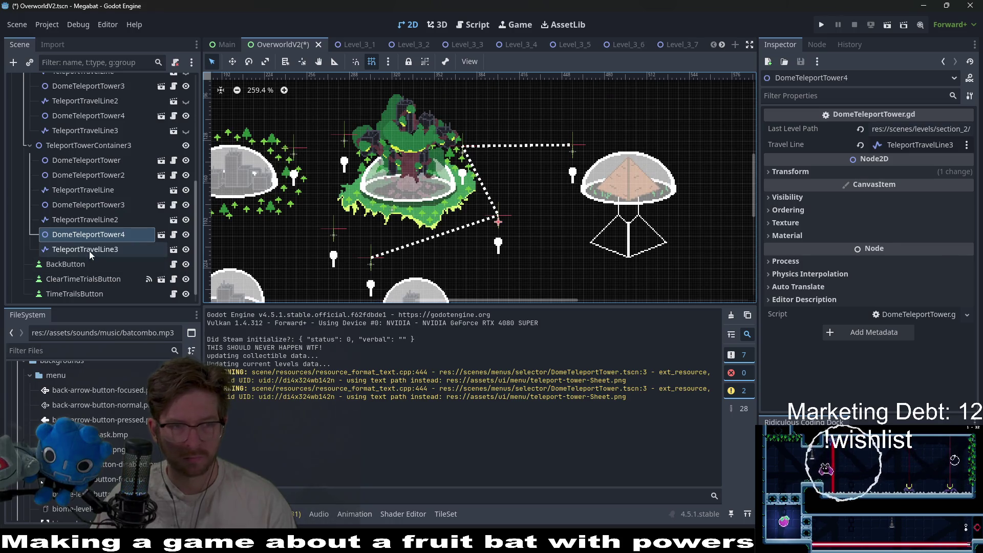
{"action": "left_click", "coordinate": [97, 233]}
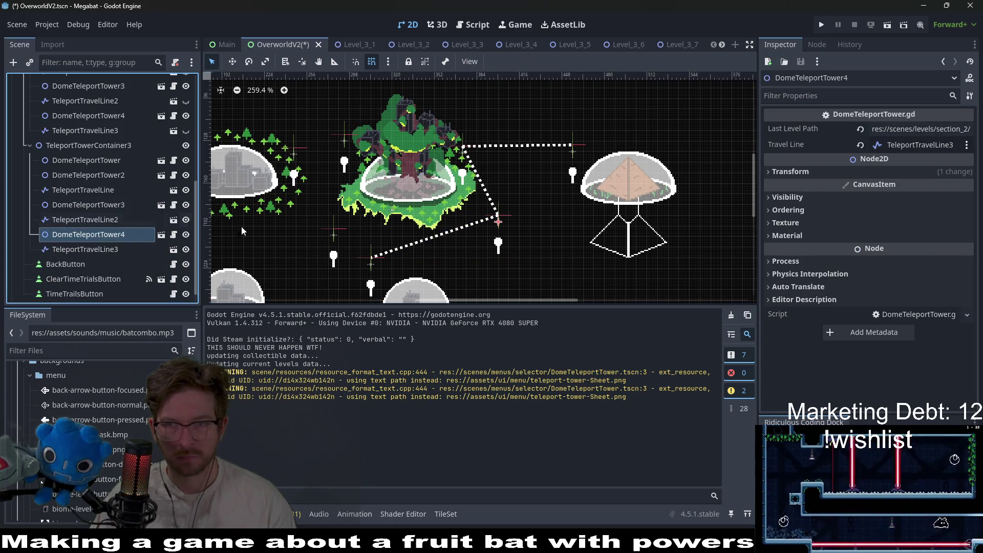
{"action": "left_click", "coordinate": [122, 251]}
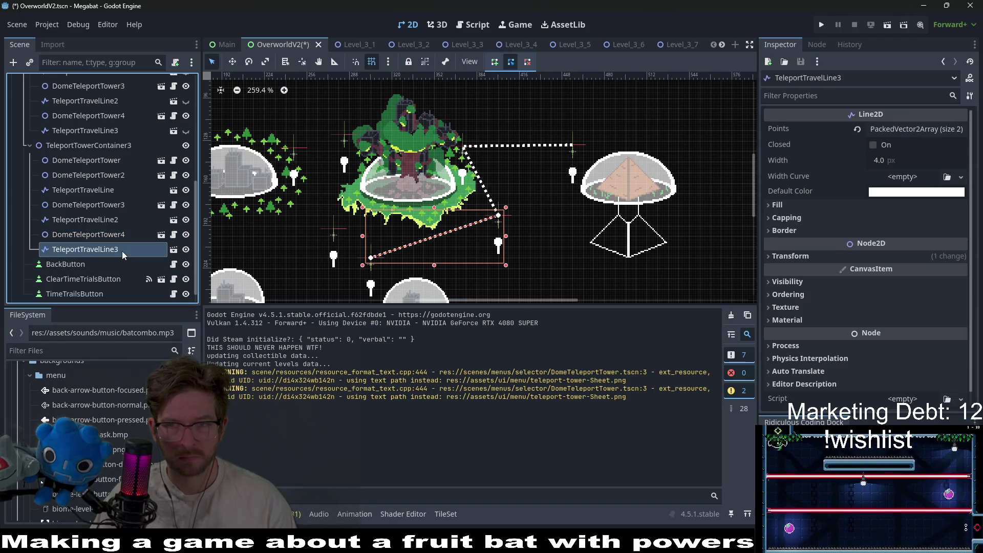
{"action": "left_click", "coordinate": [105, 236]}
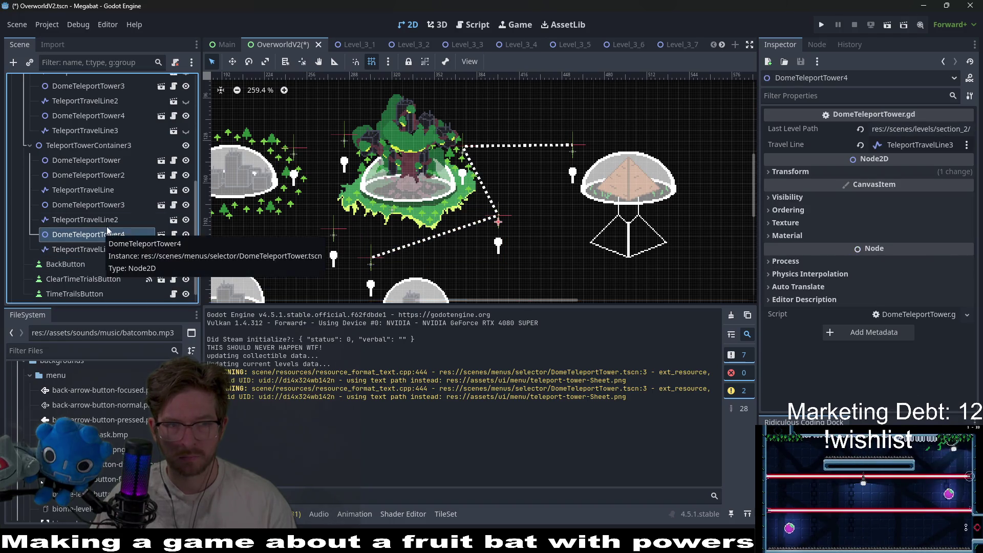
{"action": "left_click", "coordinate": [102, 205]}
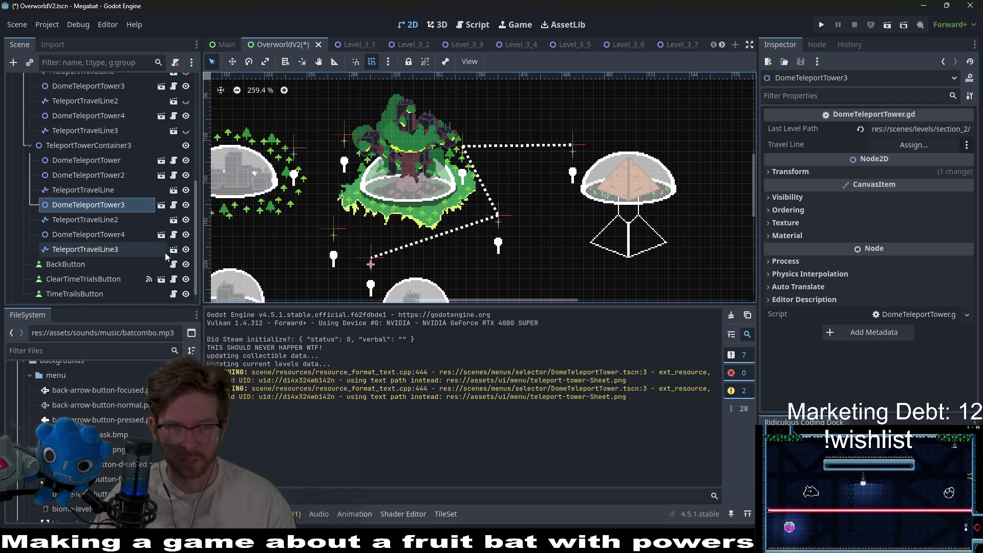
{"action": "scroll", "coordinate": [165, 253], "scroll_direction": "down", "scroll_amount": 2}
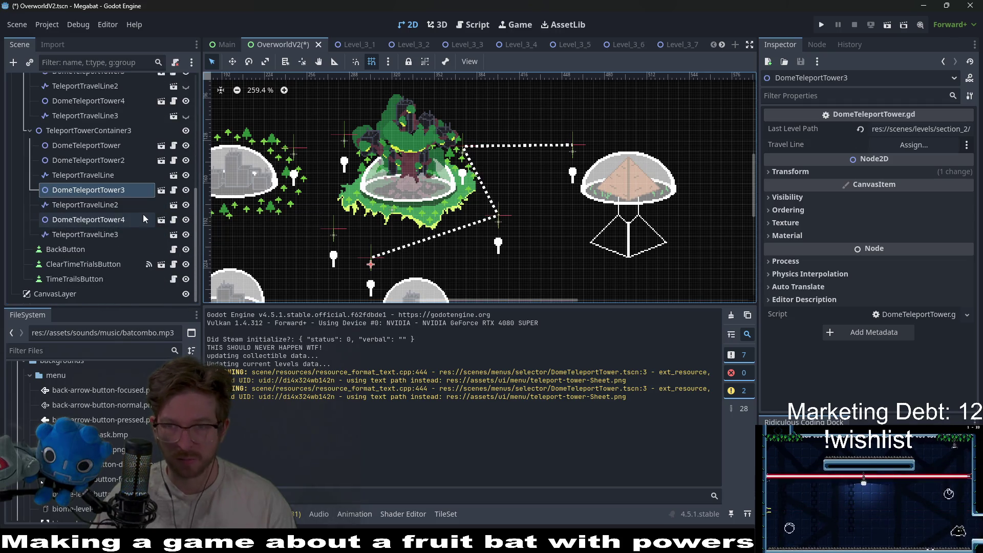
Step: Rename DomeTeleportTower3 to DomeTeleportTower5 and DomeTeleportTower4 to DomeTeleportTower3
{"action": "scroll", "coordinate": [413, 254], "scroll_direction": "up", "scroll_amount": 2}
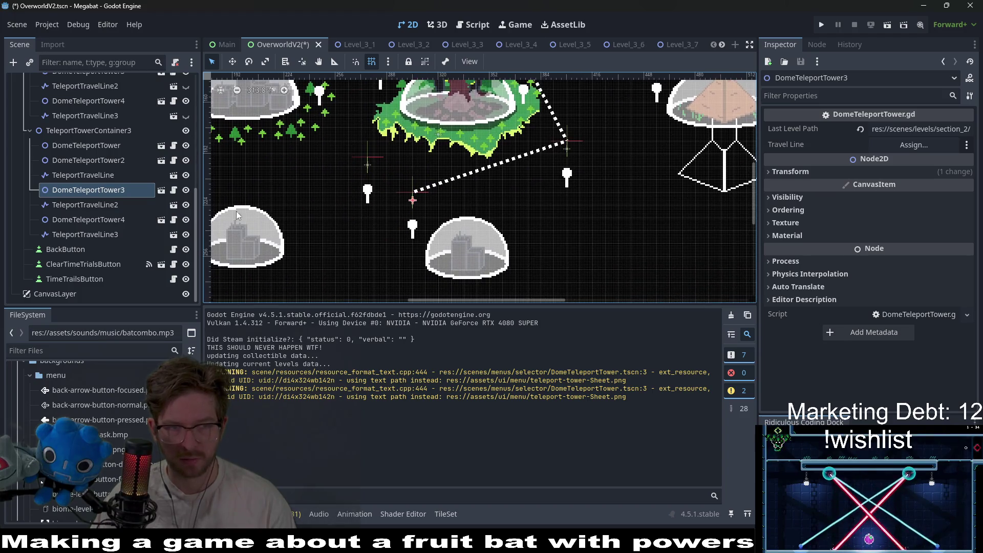
{"action": "left_click", "coordinate": [125, 191]}
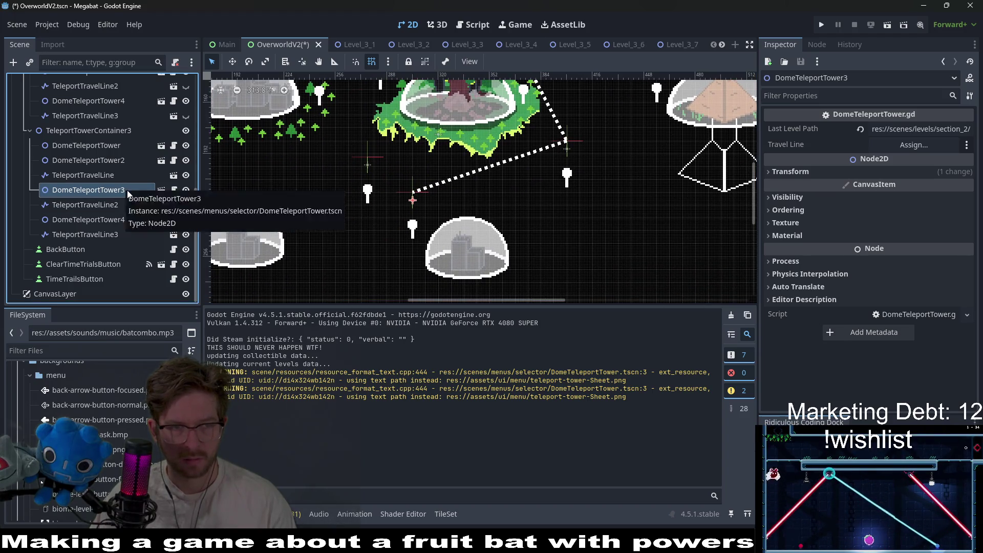
{"action": "key", "text": "BackSpace"}
{"action": "type", "text": "5"}
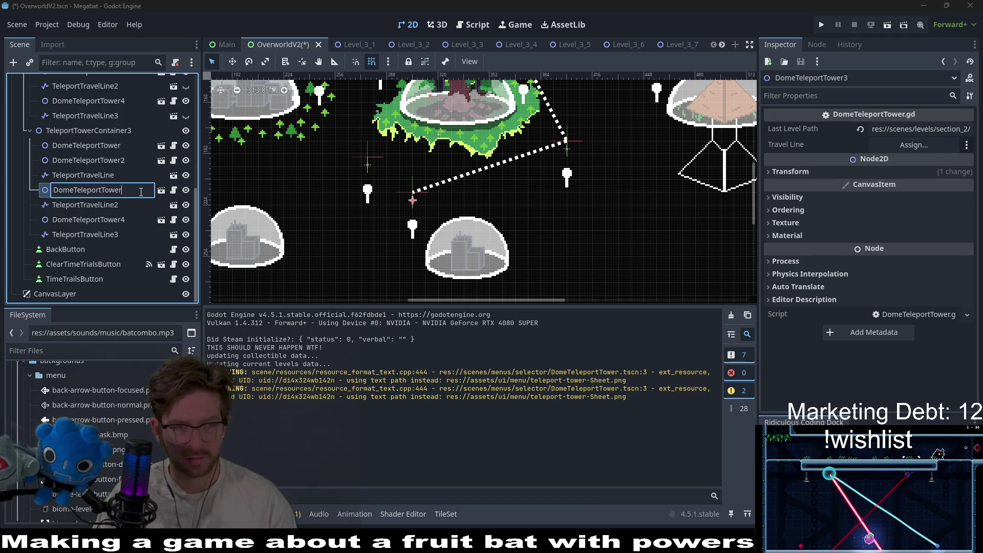
{"action": "key", "text": "Return"}
{"action": "left_click", "coordinate": [140, 219]}
{"action": "left_click", "coordinate": [140, 219]}
{"action": "key", "text": "End"}
{"action": "key", "text": "BackSpace"}
{"action": "type", "text": "3"}
{"action": "key", "text": "Return"}
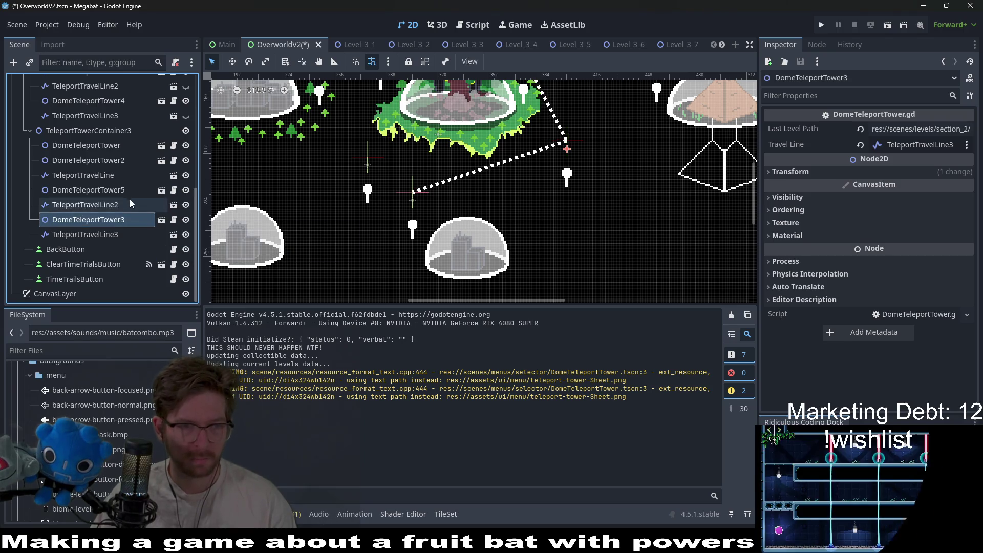
Step: Rename DomeTeleportTower5 to DomeTeleportTower4 and move it after DomeTeleportTower3
{"action": "left_click", "coordinate": [137, 191]}
{"action": "left_click", "coordinate": [137, 191]}
{"action": "key", "text": "End"}
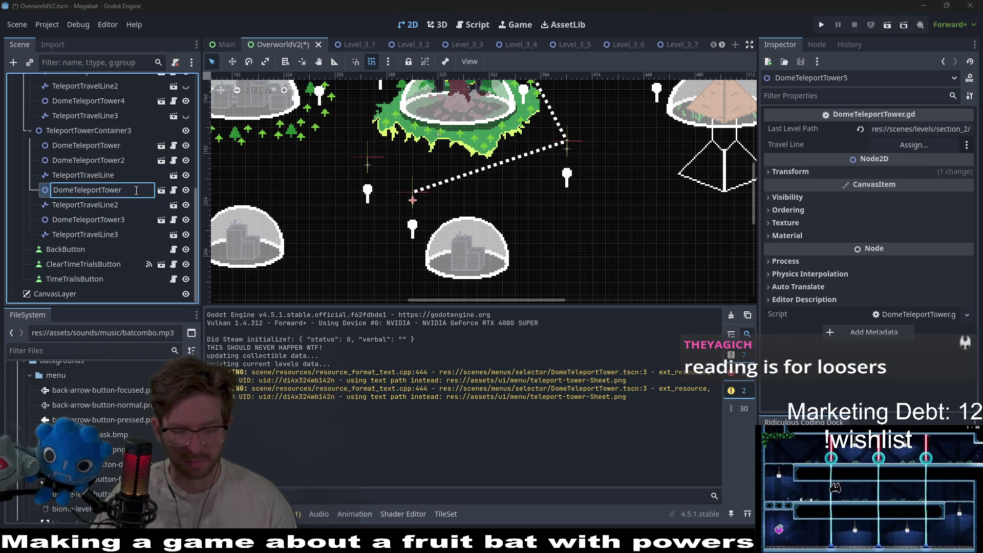
{"action": "key", "text": "Return"}
{"action": "left_click", "coordinate": [126, 192]}
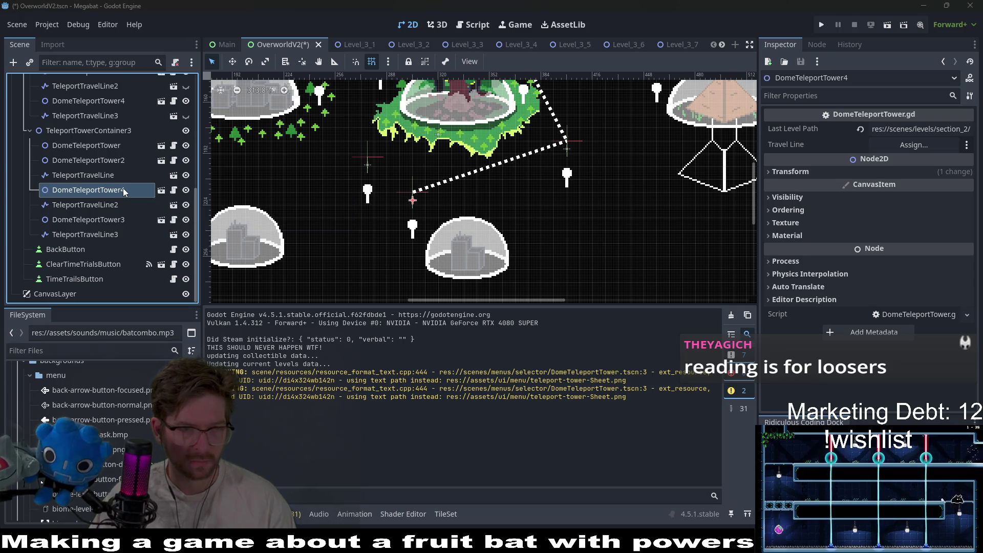
{"action": "key", "text": "Escape"}
{"action": "mouse_move", "coordinate": [121, 192]}
{"action": "left_mouse_down"}
{"action": "mouse_move", "coordinate": [100, 228]}
{"action": "mouse_move", "coordinate": [121, 190]}
{"action": "left_mouse_up"}
{"action": "scroll", "coordinate": [392, 203], "scroll_direction": "down", "scroll_amount": 4}
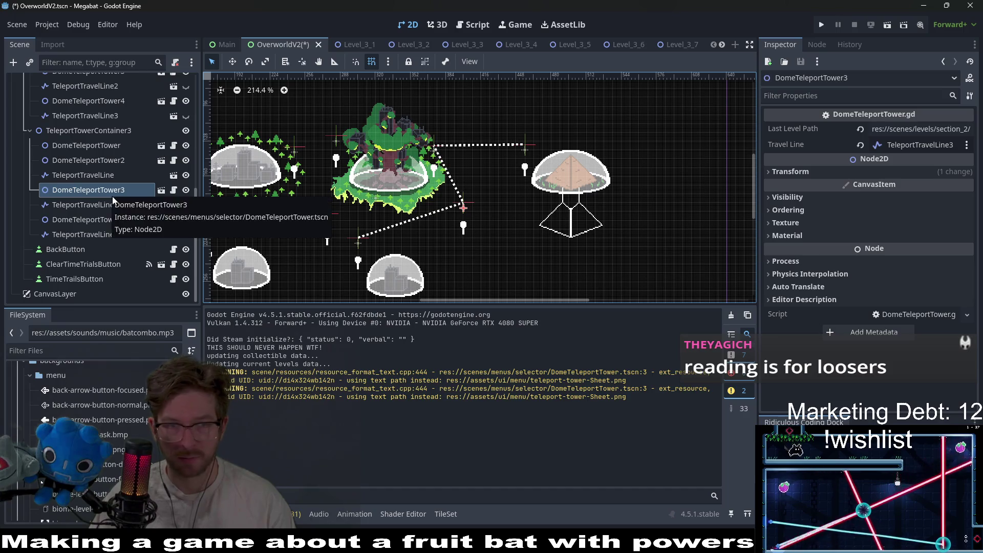
Step: Assign TeleportTravelLine2 as DomeTeleportTower3's travel line
{"action": "left_click", "coordinate": [121, 207]}
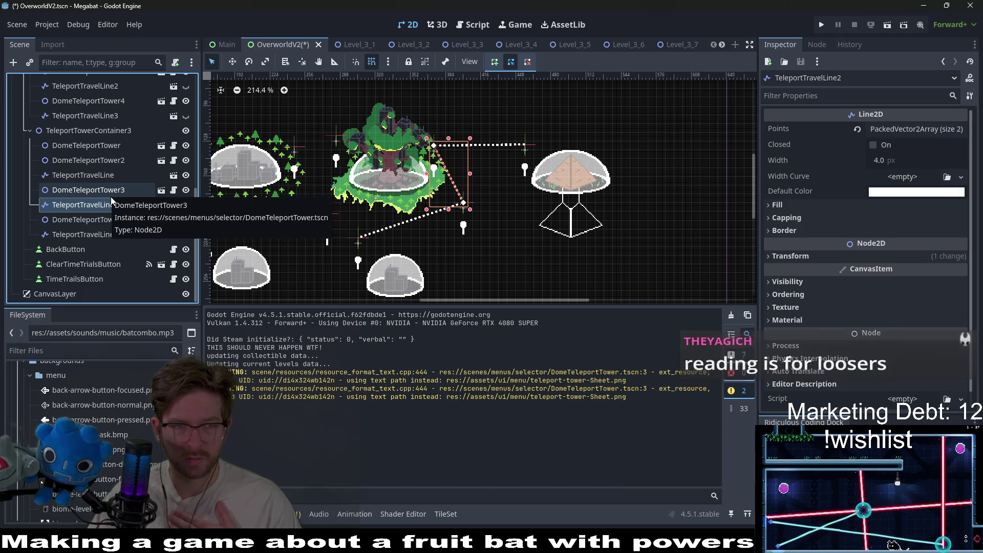
{"action": "left_click", "coordinate": [103, 192]}
{"action": "left_click", "coordinate": [916, 145]}
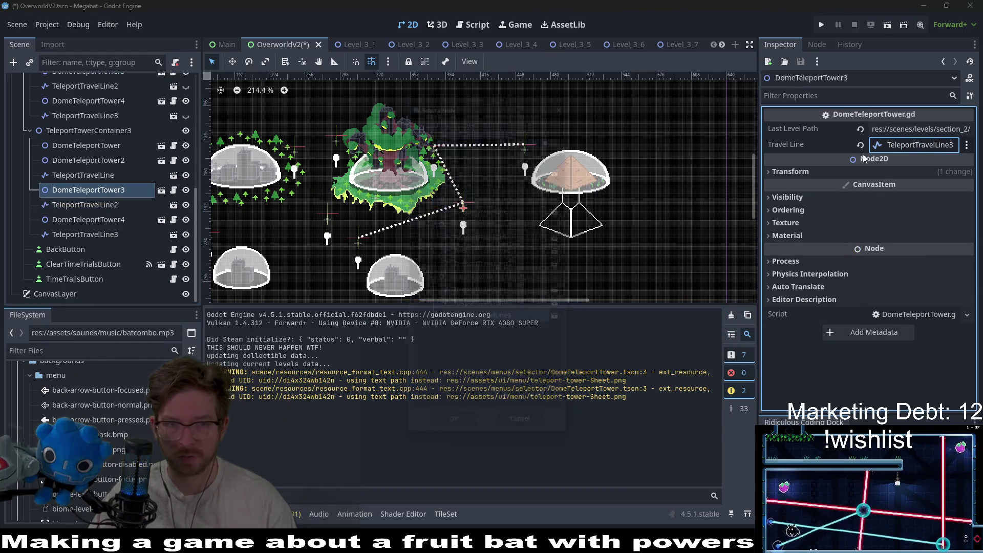
{"action": "double_click", "coordinate": [499, 307]}
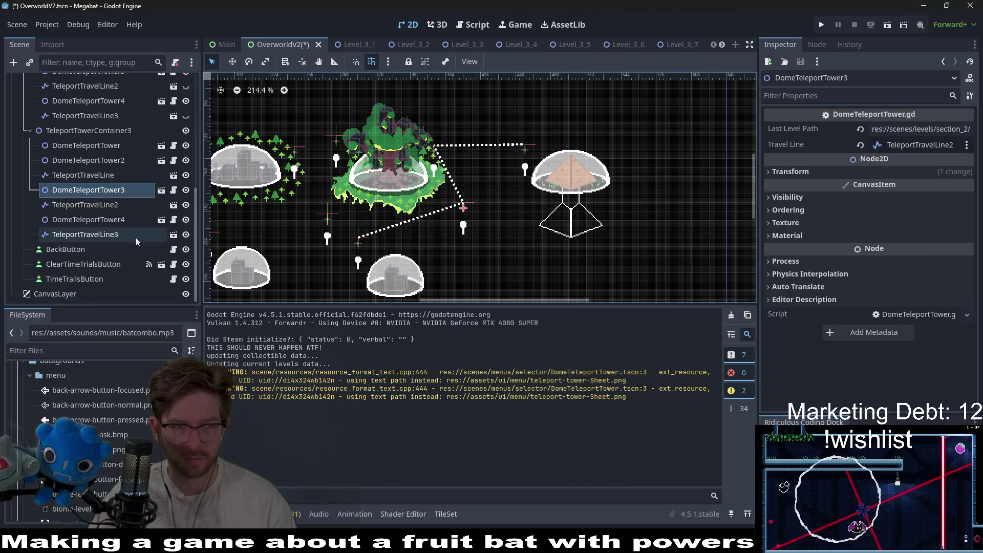
Step: Check the travel line of each tower from DomeTeleportTower through DomeTeleportTower4
{"action": "left_click", "coordinate": [101, 207]}
{"action": "left_click", "coordinate": [106, 220]}
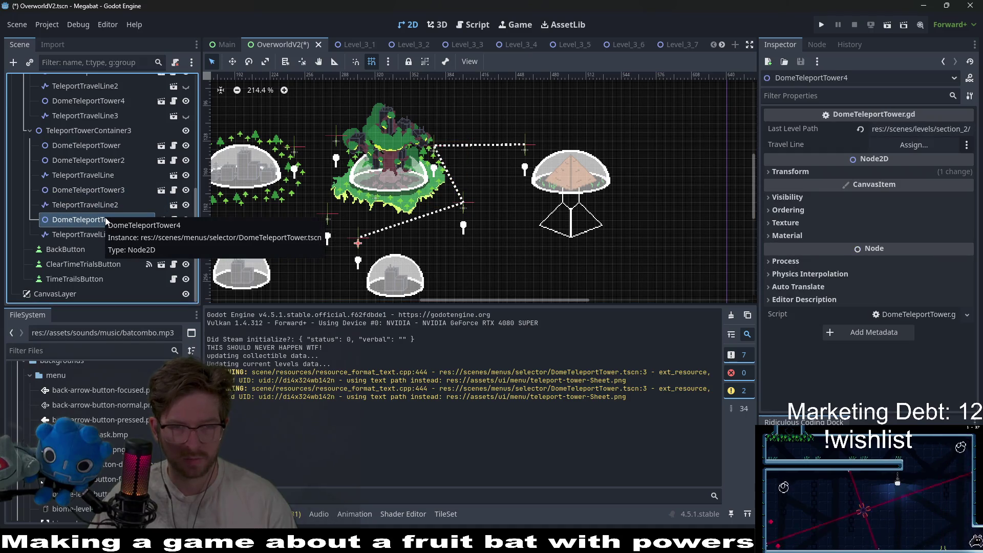
{"action": "left_click", "coordinate": [104, 210]}
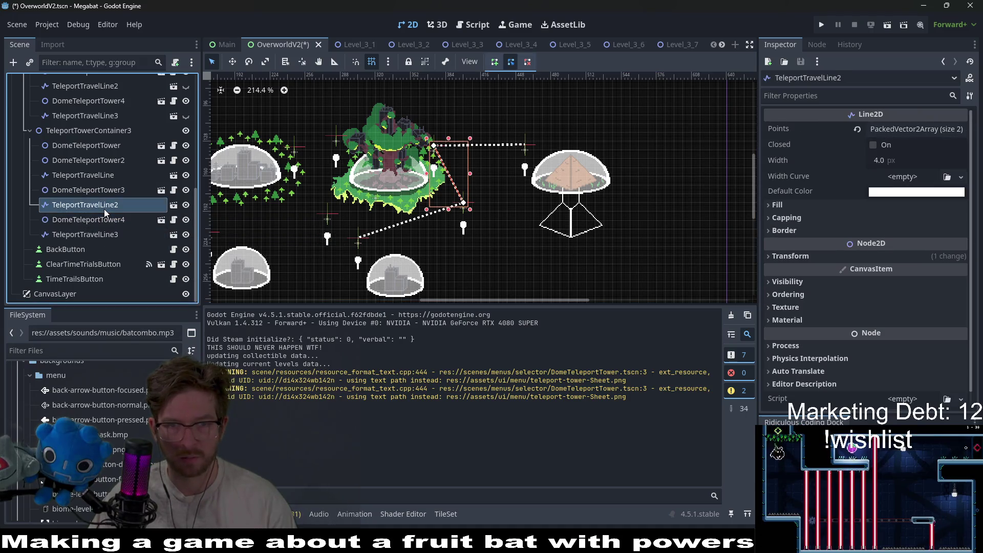
{"action": "left_click", "coordinate": [92, 146]}
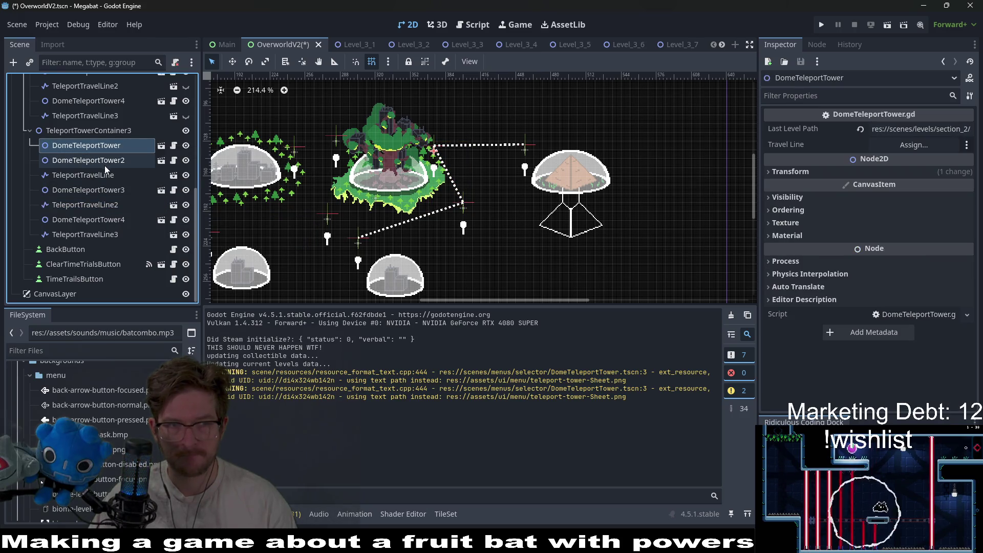
{"action": "left_click", "coordinate": [104, 164]}
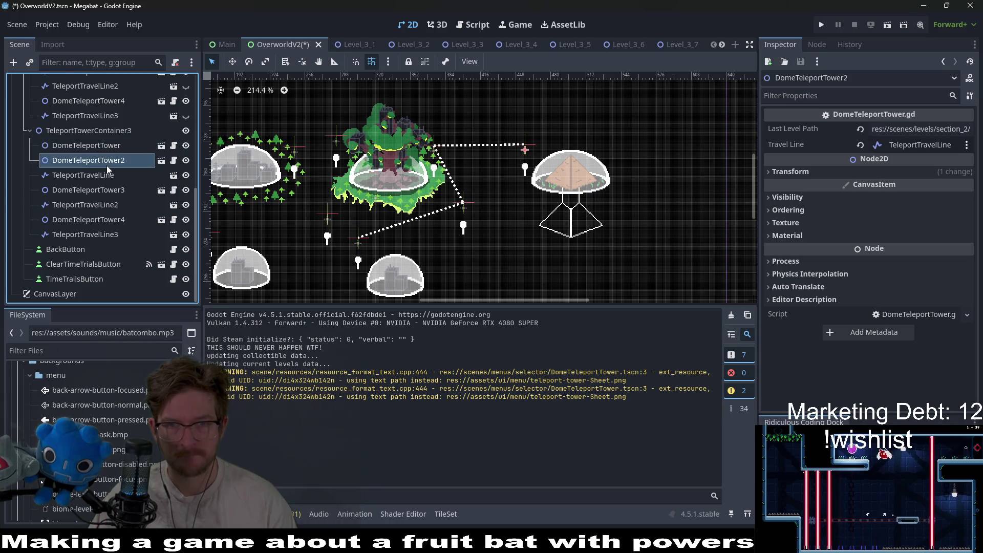
{"action": "left_click", "coordinate": [114, 191]}
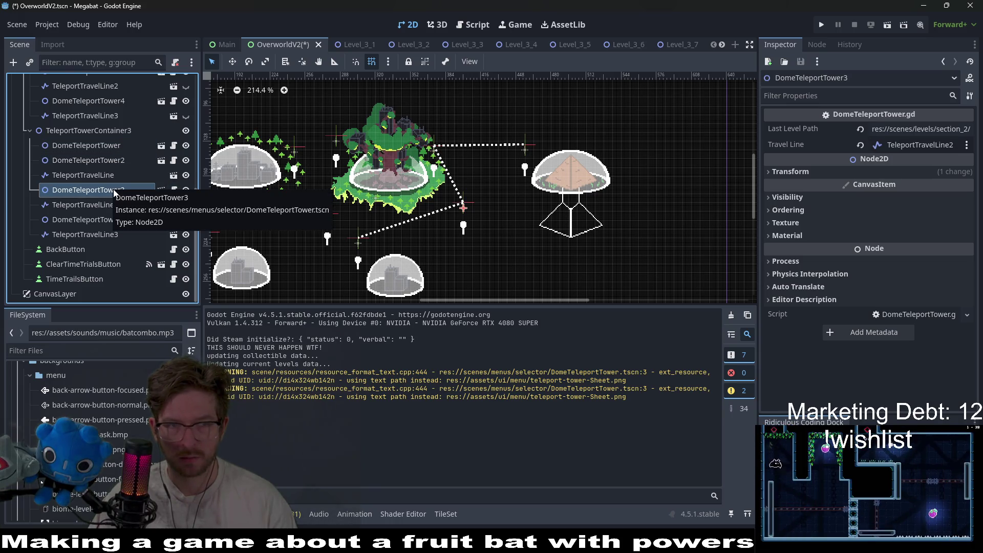
{"action": "left_click", "coordinate": [117, 220]}
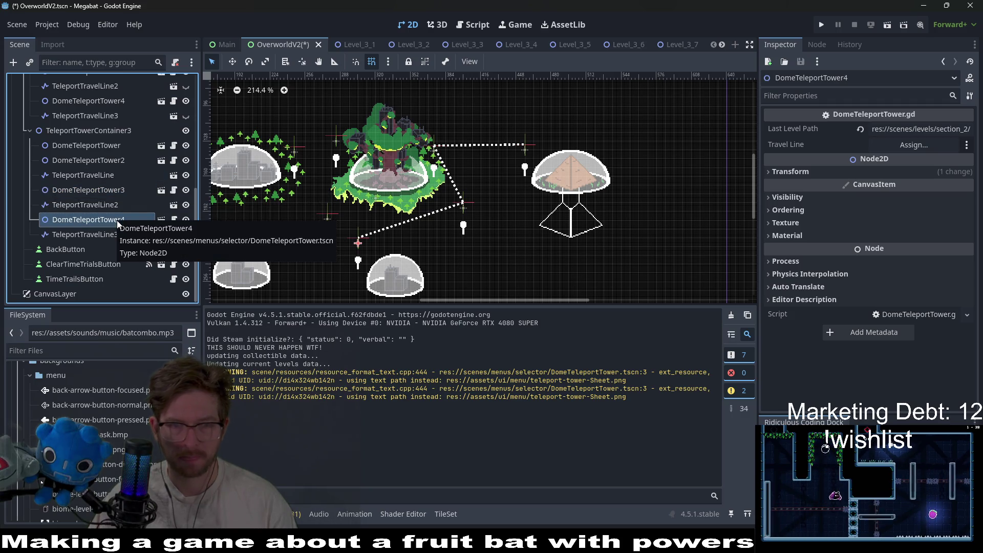
{"action": "left_click", "coordinate": [114, 230]}
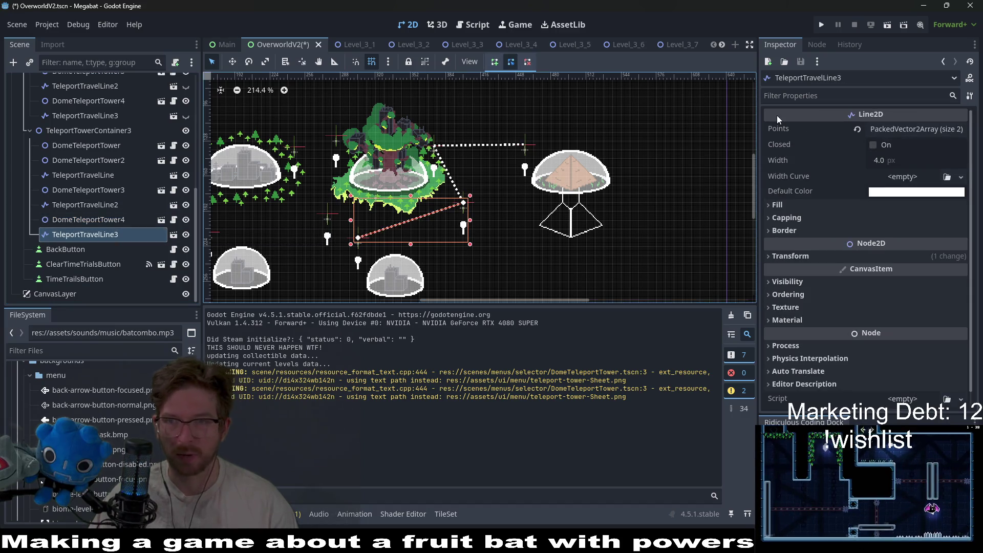
Step: Run the game, load the Desert profile, move right to the forest dome, then quit
{"action": "left_click", "coordinate": [821, 24]}
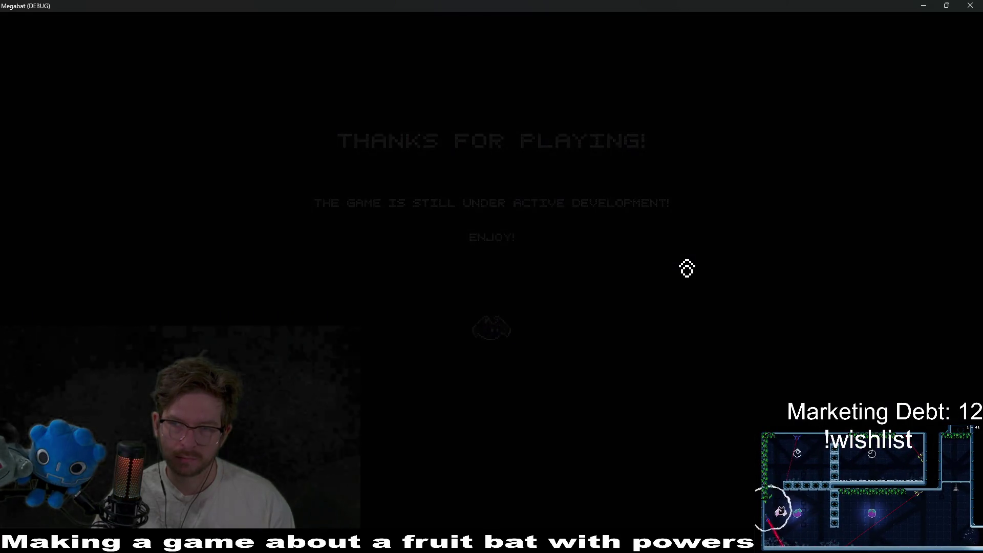
{"action": "left_click", "coordinate": [519, 272]}
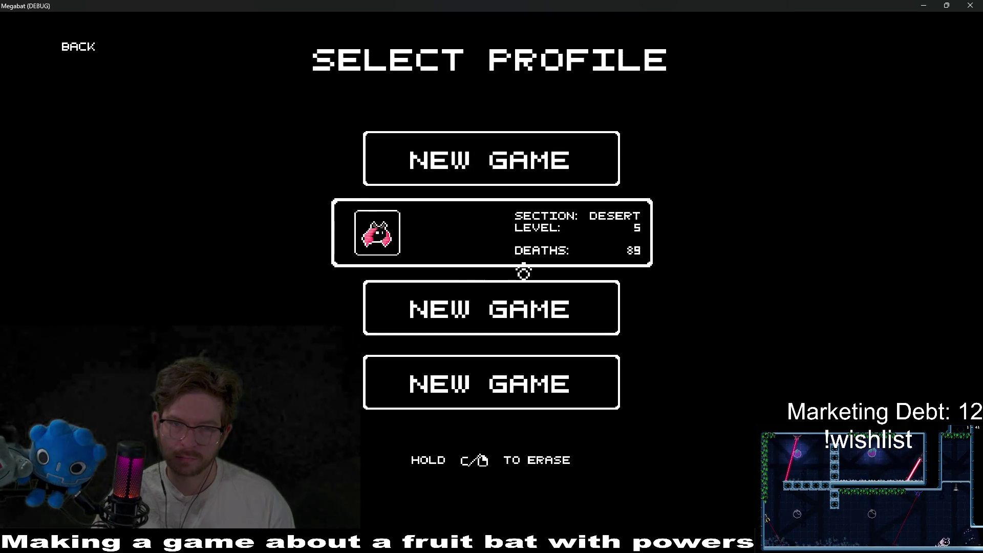
{"action": "left_click", "coordinate": [509, 248]}
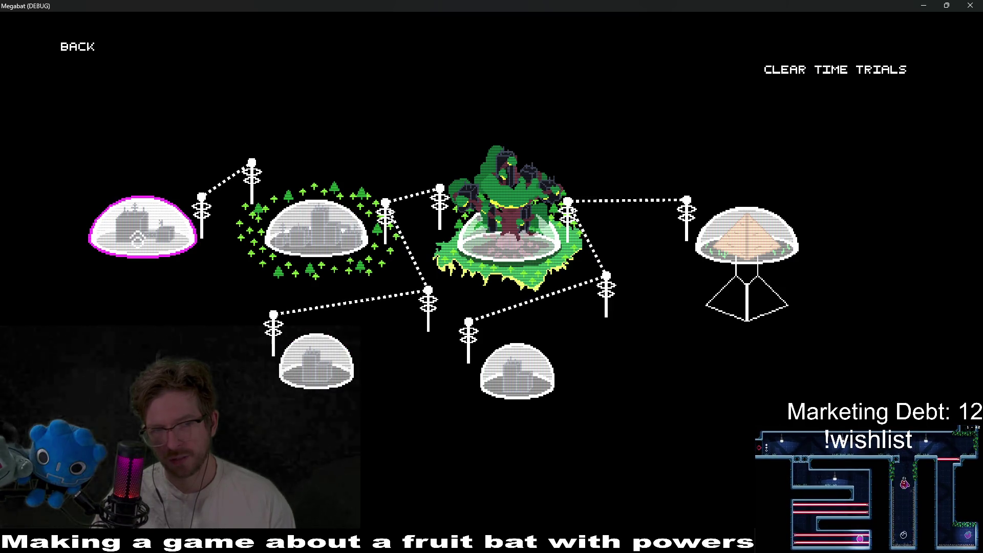
{"action": "key", "text": "Right"}
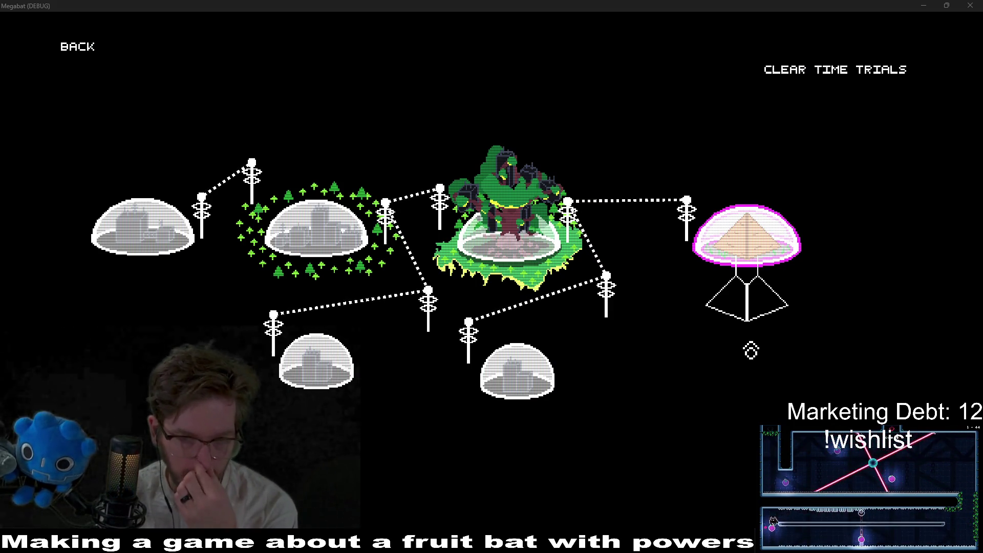
{"action": "key", "text": "alt+F4"}
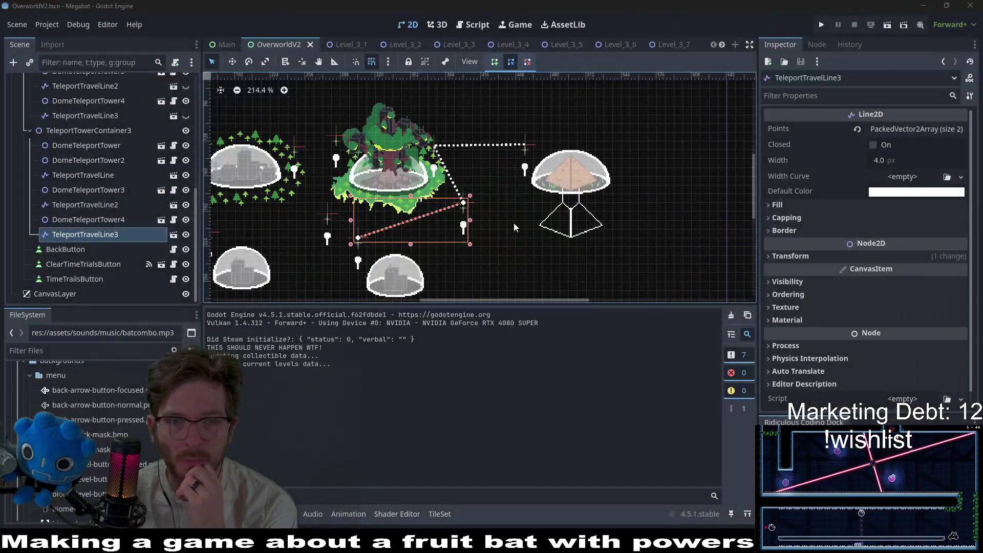
Step: Inspect LevelCamera and Control, centre the map, and collapse TeleportTowerContainer2
{"action": "scroll", "coordinate": [460, 199], "scroll_direction": "down", "scroll_amount": 5}
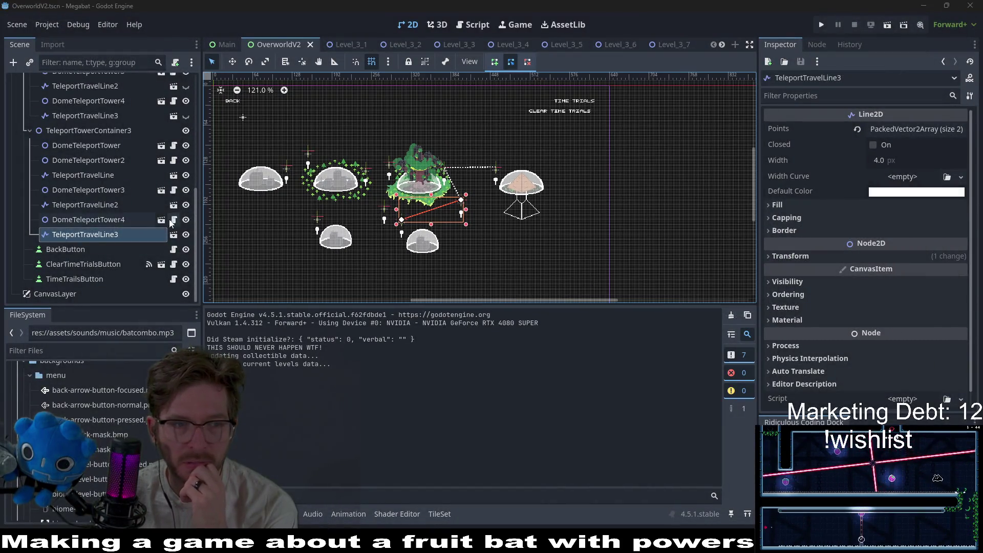
{"action": "scroll", "coordinate": [103, 205], "scroll_direction": "up", "scroll_amount": 10}
{"action": "left_click", "coordinate": [51, 112]}
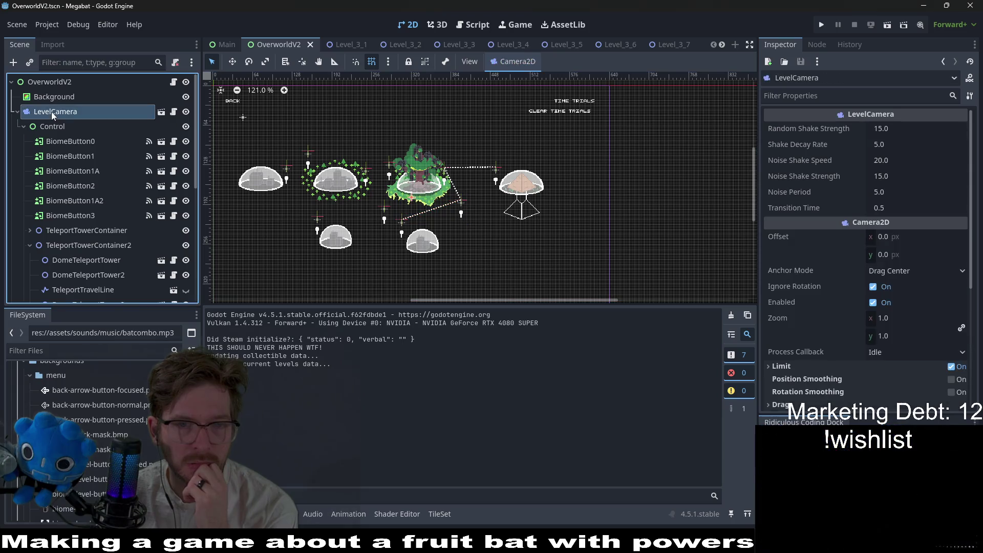
{"action": "left_click", "coordinate": [53, 126]}
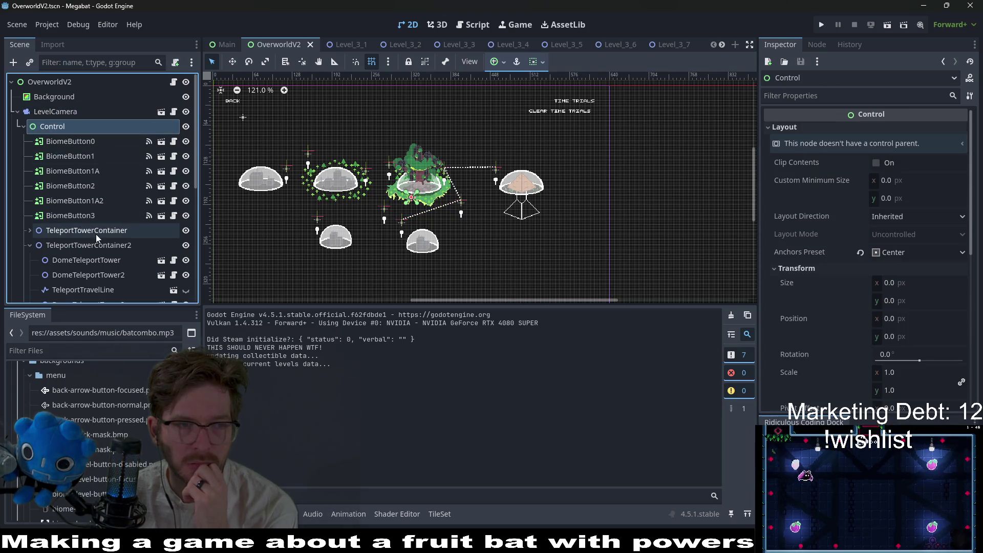
{"action": "scroll", "coordinate": [97, 234], "scroll_direction": "down", "scroll_amount": 5}
{"action": "scroll", "coordinate": [97, 237], "scroll_direction": "up", "scroll_amount": 3}
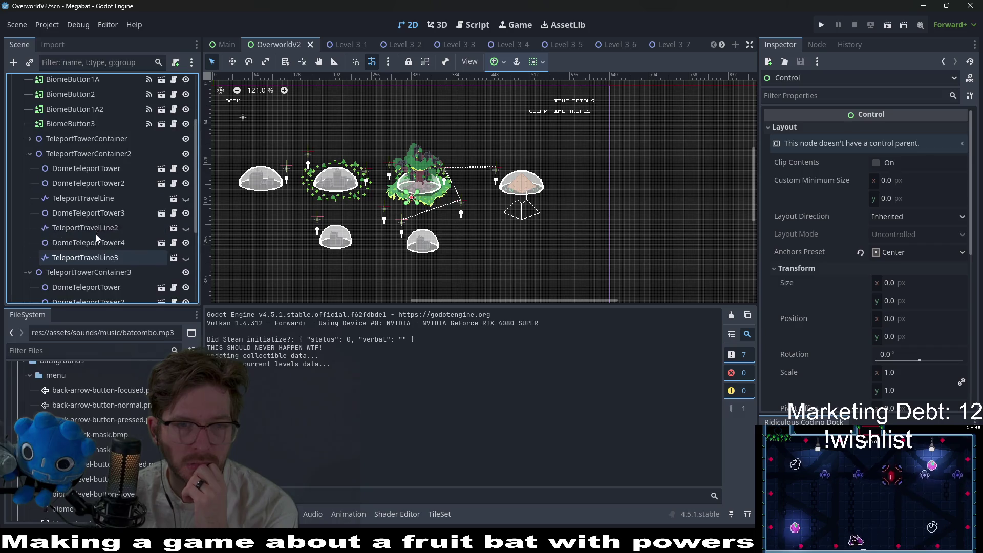
{"action": "left_click_drag", "start_coordinate": [318, 189], "coordinate": [402, 239]}
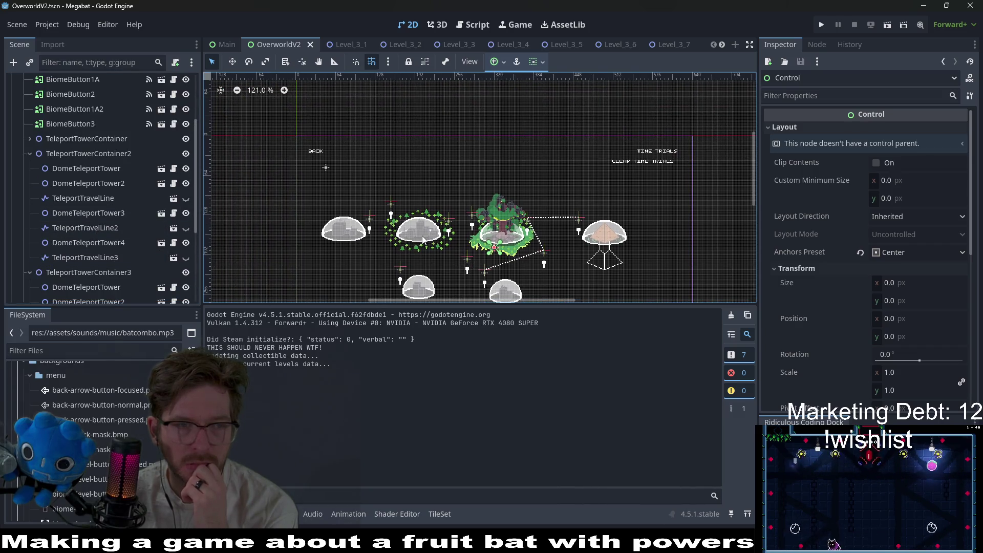
{"action": "scroll", "coordinate": [83, 158], "scroll_direction": "up", "scroll_amount": 3}
{"action": "left_click", "coordinate": [66, 140]}
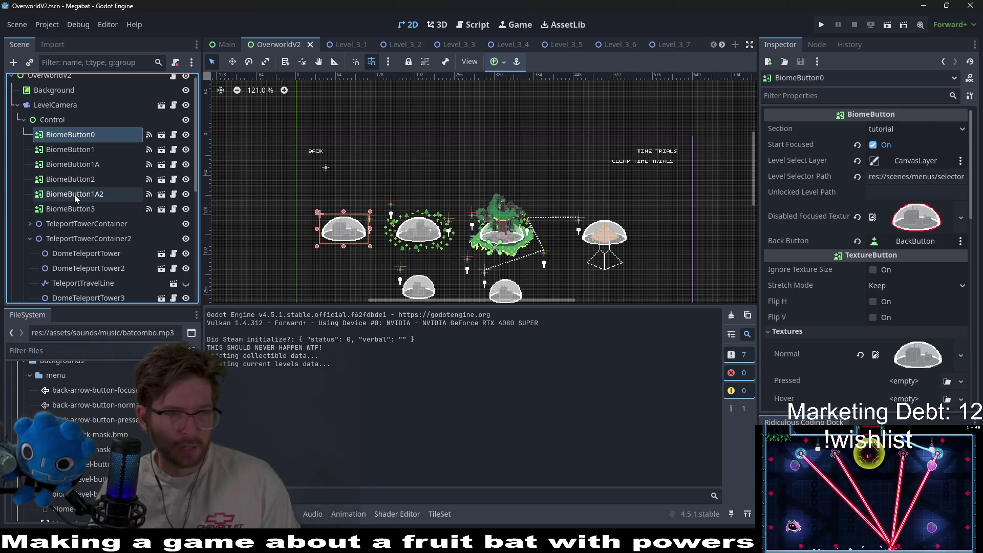
{"action": "scroll", "coordinate": [49, 211], "scroll_direction": "down", "scroll_amount": 1}
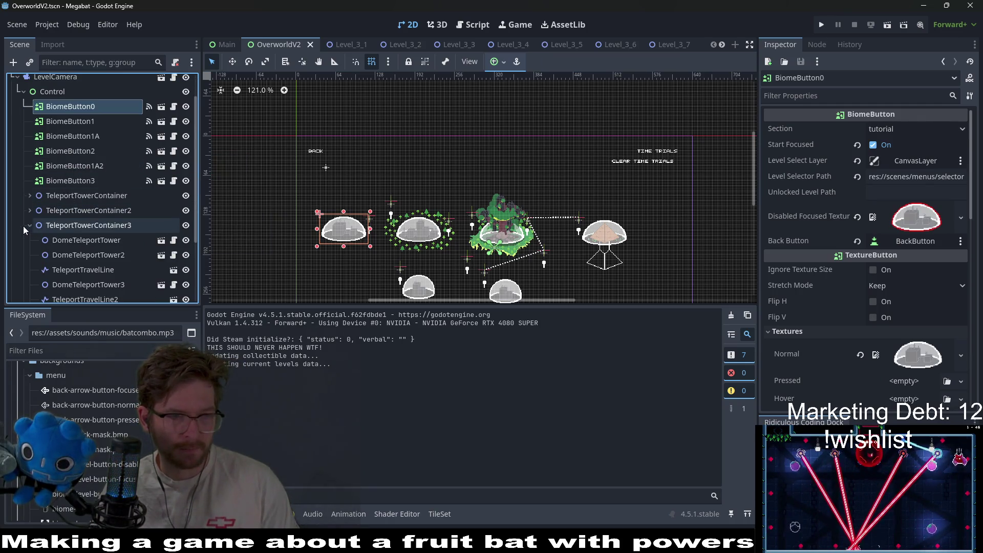
{"action": "left_click", "coordinate": [29, 210]}
Step: Select BiomeButton0 through TeleportTowerContainer3 as a single nine-node selection
{"action": "left_click", "coordinate": [59, 249]}
{"action": "left_click", "coordinate": [64, 264]}
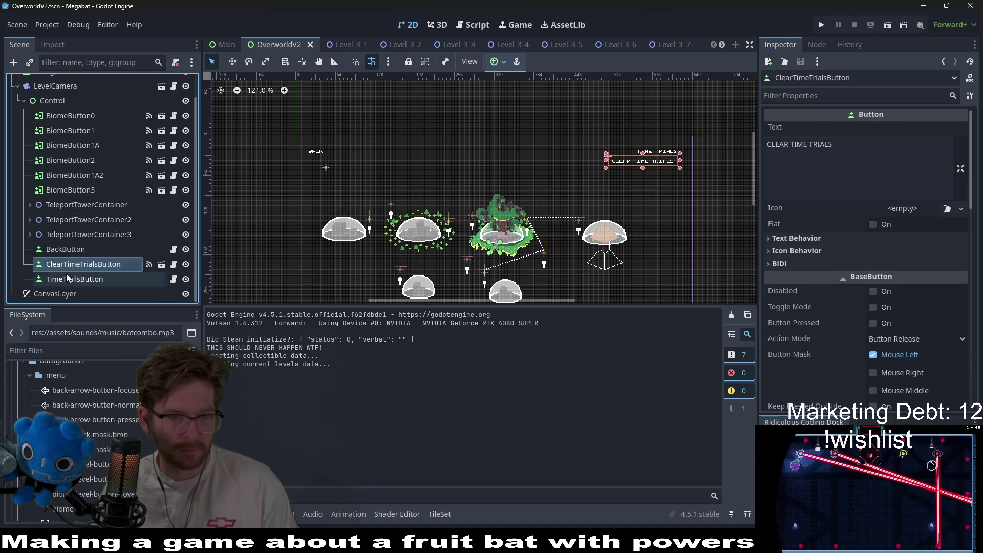
{"action": "left_click", "coordinate": [67, 279]}
{"action": "left_click", "coordinate": [61, 234]}
{"action": "scroll", "coordinate": [59, 222], "scroll_direction": "up", "scroll_amount": 1}
{"action": "left_click", "coordinate": [70, 141]}
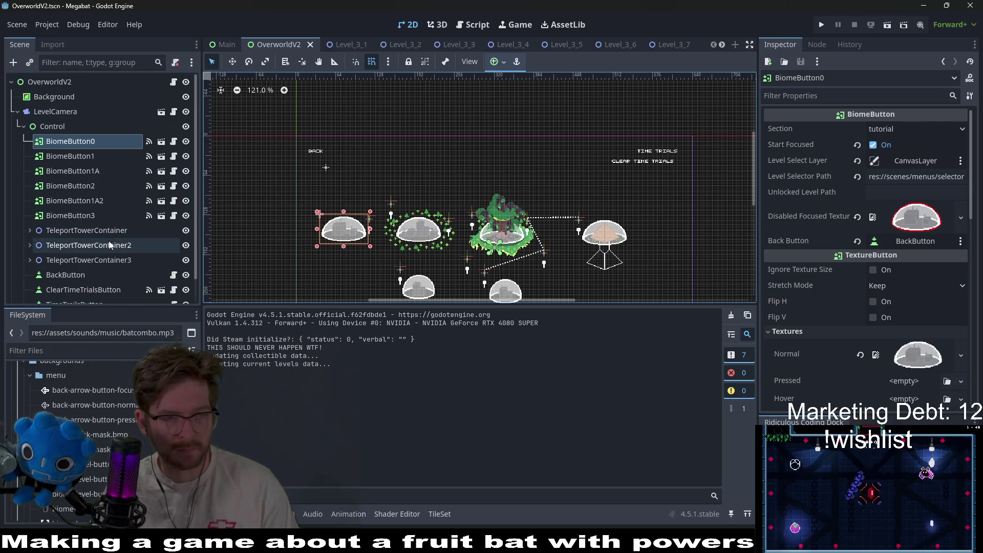
{"action": "left_click", "coordinate": [69, 259], "text": "shift"}
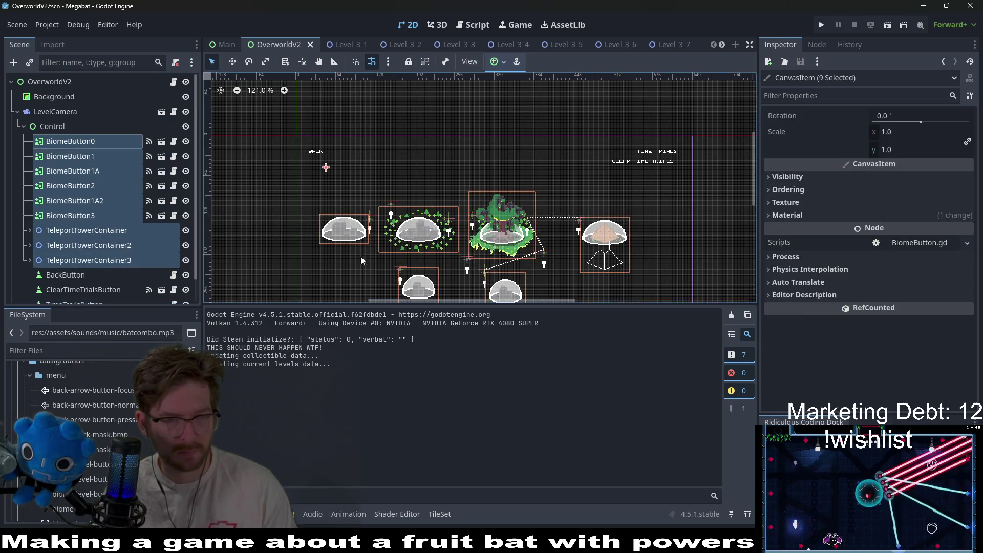
Step: Nudge the nine selected map nodes right and up with the arrow keys
{"action": "key", "text": "shift+f"}
{"action": "key", "text": "w"}
{"action": "key", "text": "Right"}
{"action": "key", "text": "Right"}
{"action": "key", "text": "Right"}
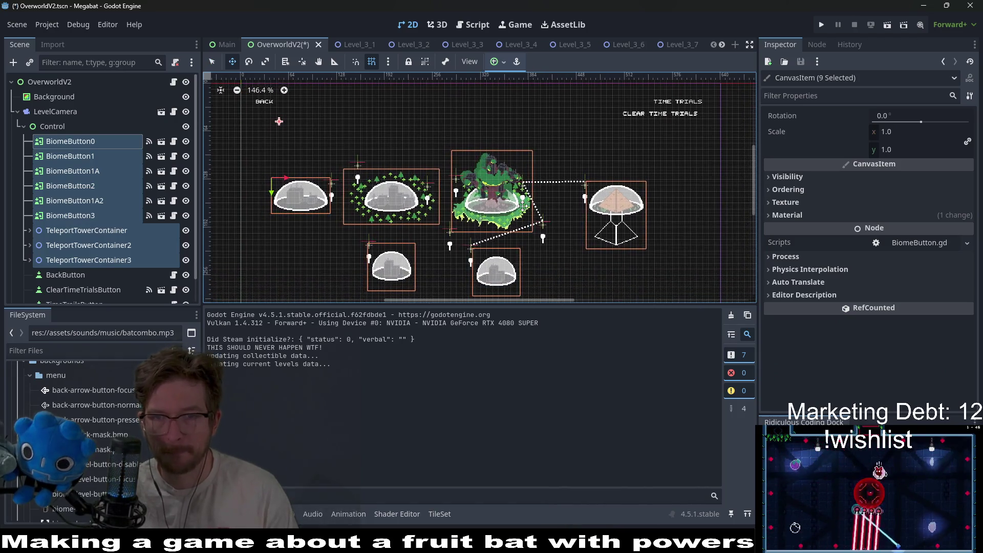
{"action": "key", "text": "Right"}
{"action": "key", "text": "Right"}
{"action": "key", "text": "Right"}
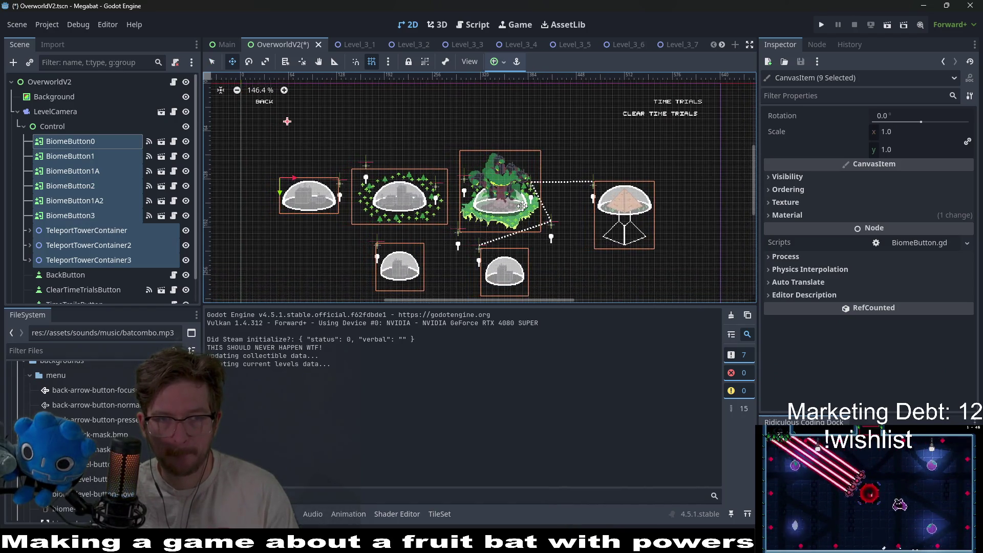
{"action": "key", "text": "Up"}
{"action": "key", "text": "Up"}
{"action": "key", "text": "Up"}
{"action": "key", "text": "Up"}
{"action": "key", "text": "Up"}
{"action": "key", "text": "Up"}
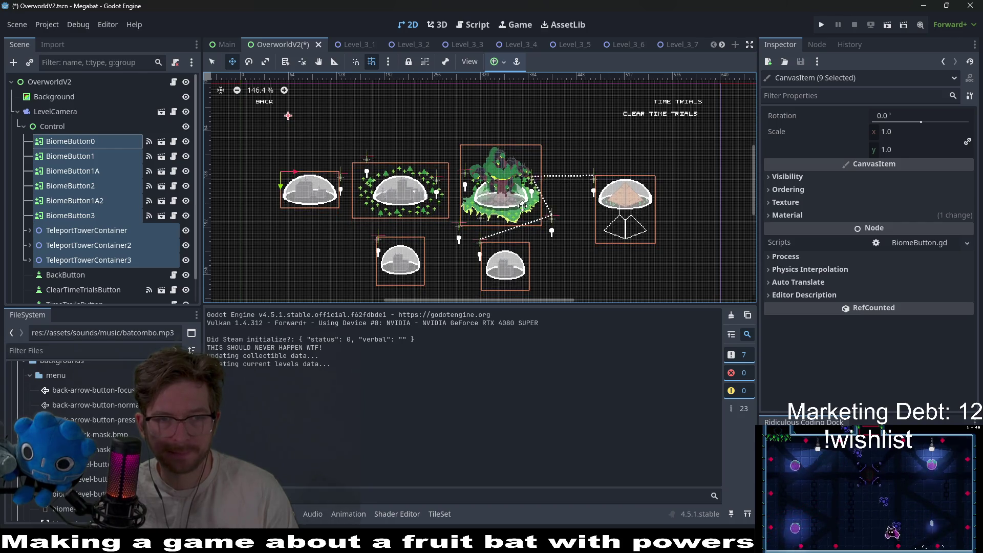
{"action": "key", "text": "Up"}
{"action": "key", "text": "Up"}
{"action": "key", "text": "Up"}
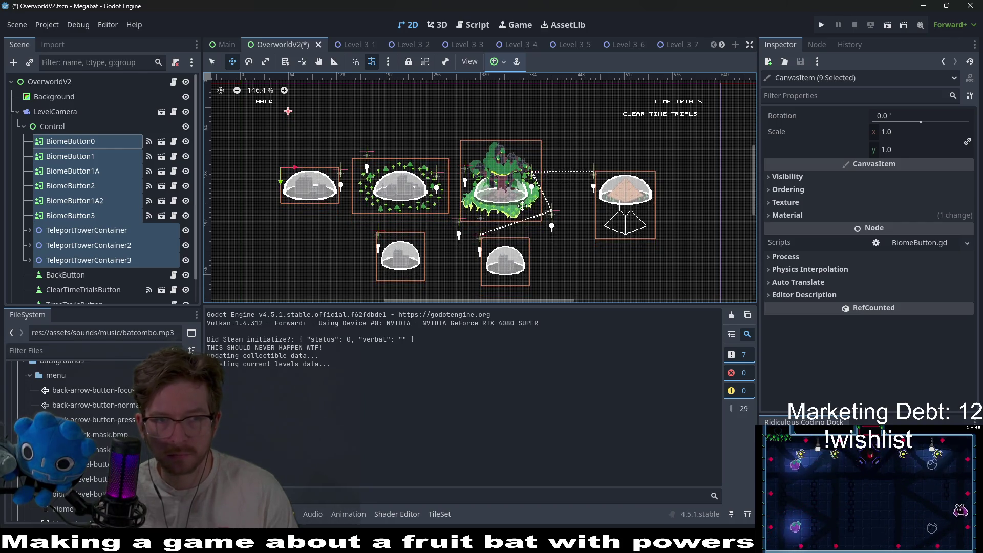
{"action": "key", "text": "Up"}
{"action": "key", "text": "Up"}
{"action": "key", "text": "Up"}
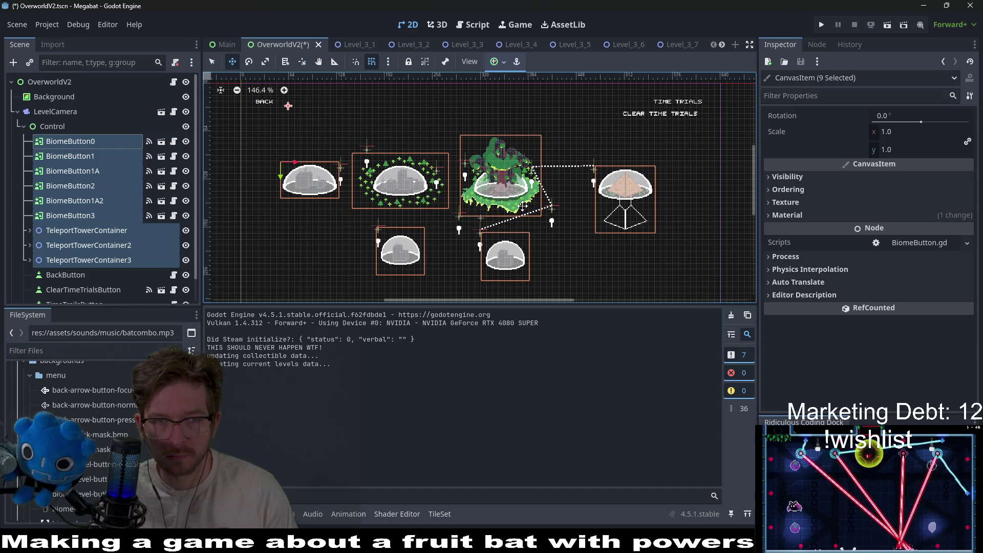
{"action": "key", "text": "Up"}
{"action": "key", "text": "Up"}
{"action": "key", "text": "Up"}
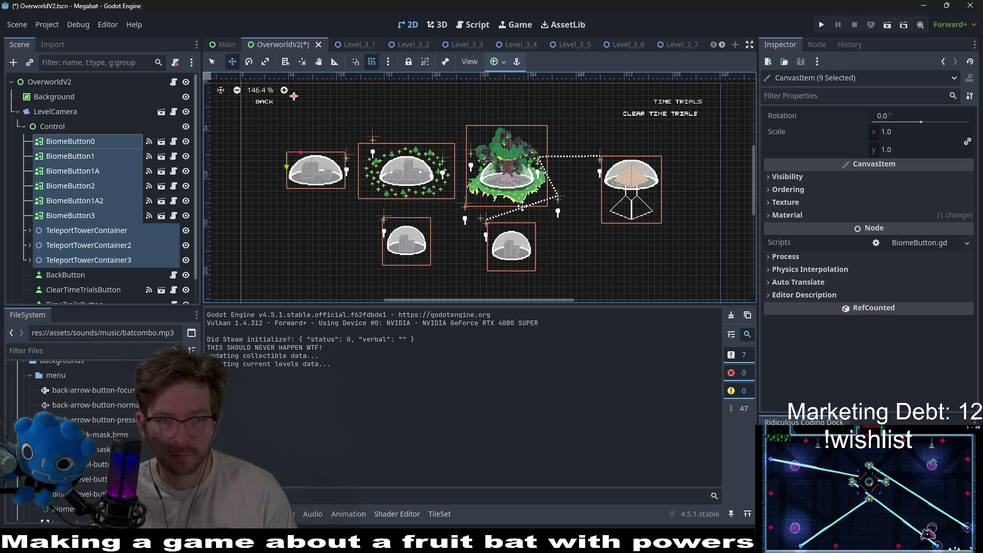
{"action": "key", "text": "Right"}
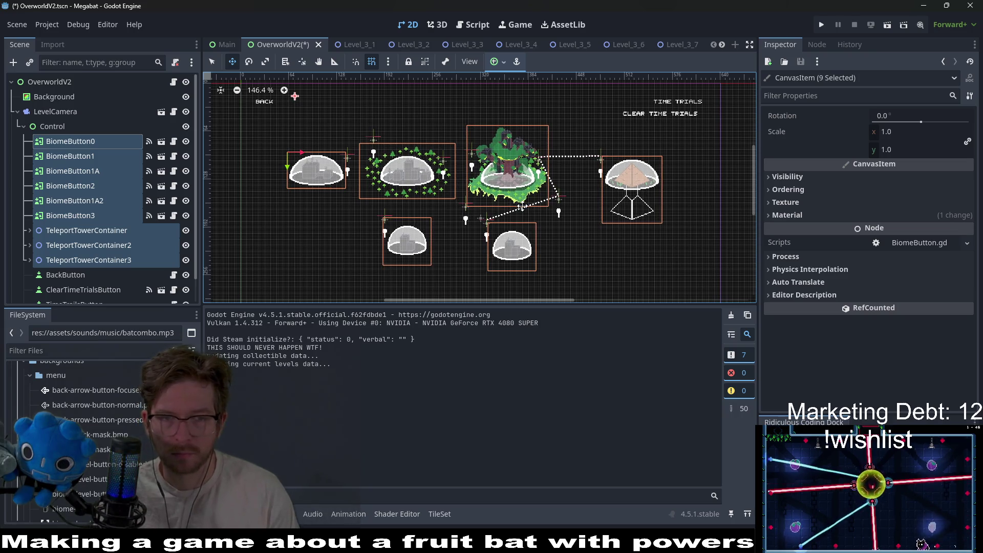
Step: Reframe the domes, clear the selection, and save the OverworldV2 scene
{"action": "scroll", "coordinate": [304, 160], "scroll_direction": "up", "scroll_amount": 4}
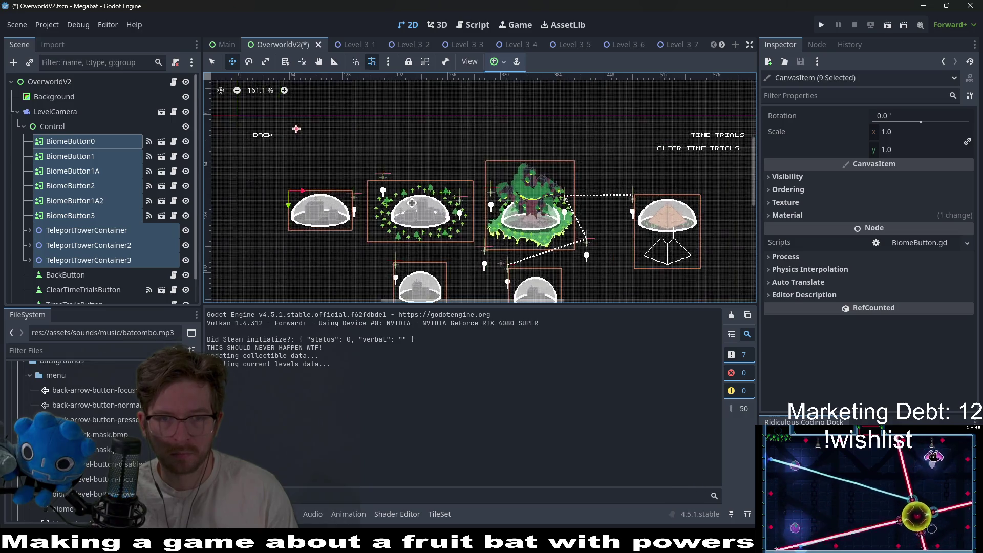
{"action": "scroll", "coordinate": [281, 167], "scroll_direction": "up", "scroll_amount": 5}
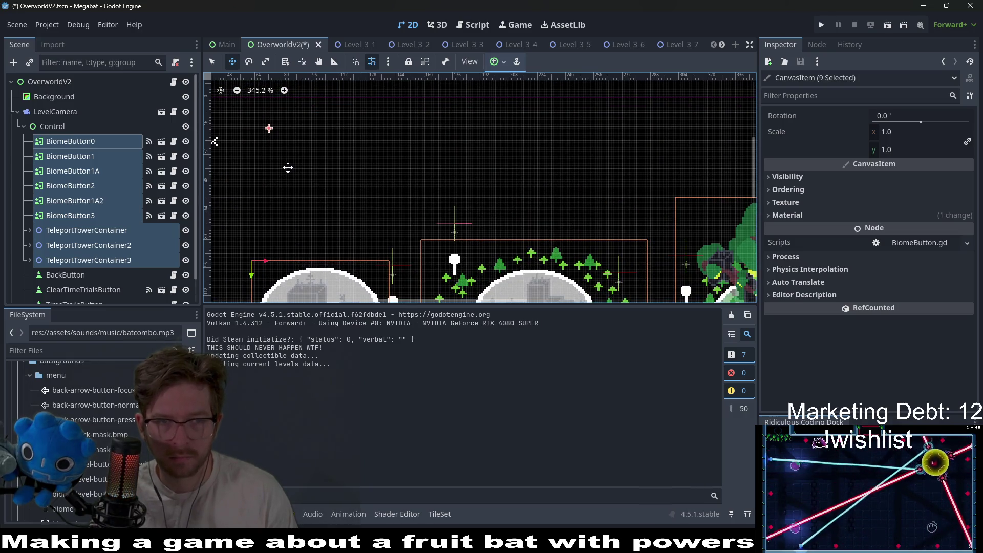
{"action": "scroll", "coordinate": [287, 166], "scroll_direction": "down", "scroll_amount": 11}
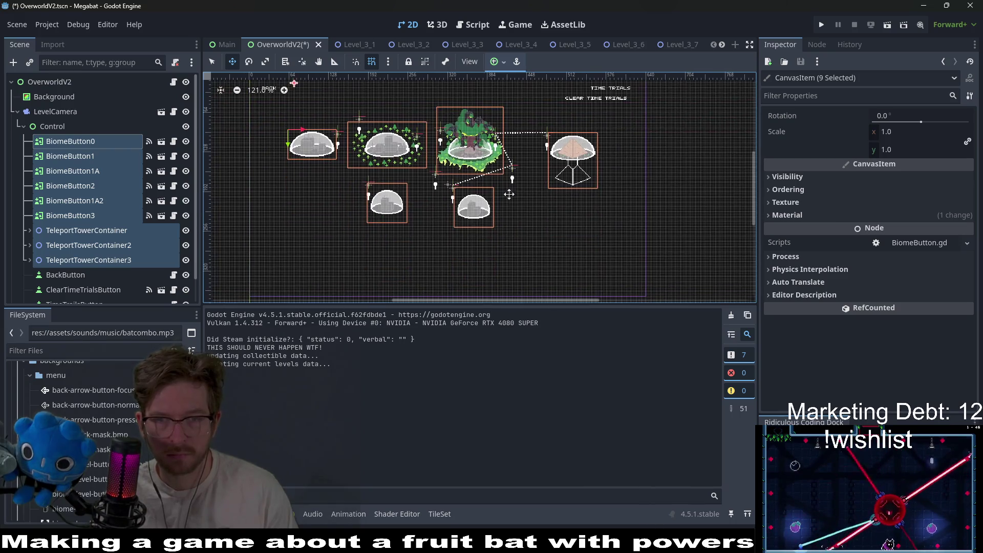
{"action": "mouse_move", "coordinate": [519, 210]}
{"action": "left_mouse_down"}
{"action": "mouse_move", "coordinate": [529, 168]}
{"action": "mouse_move", "coordinate": [502, 208]}
{"action": "left_mouse_up"}
{"action": "left_click", "coordinate": [502, 208]}
{"action": "scroll", "coordinate": [509, 208], "scroll_direction": "down", "scroll_amount": 4}
{"action": "key", "text": "ctrl+s"}
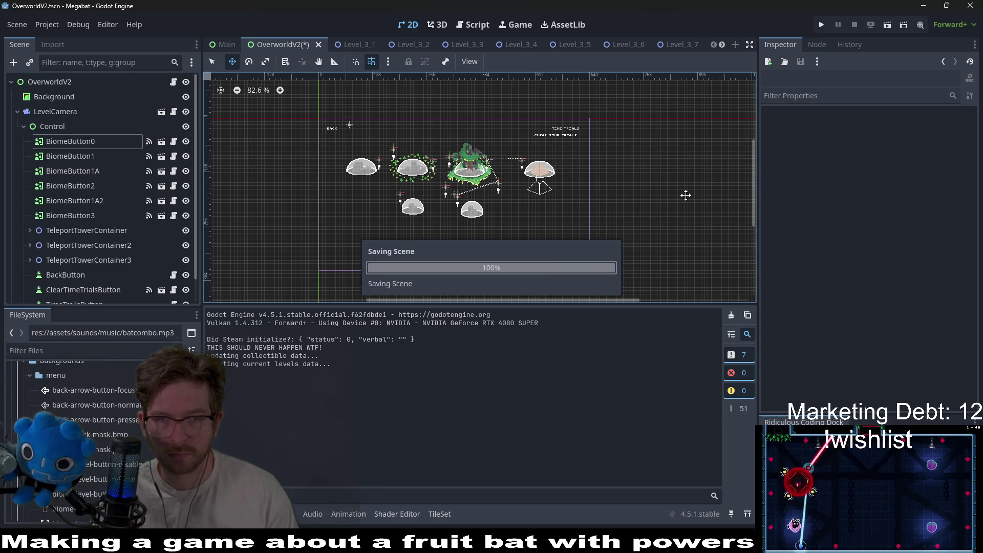
Step: Test-run the overworld briefly, then expand TeleportTowerContainer3 in the Scene dock
{"action": "left_click", "coordinate": [867, 32]}
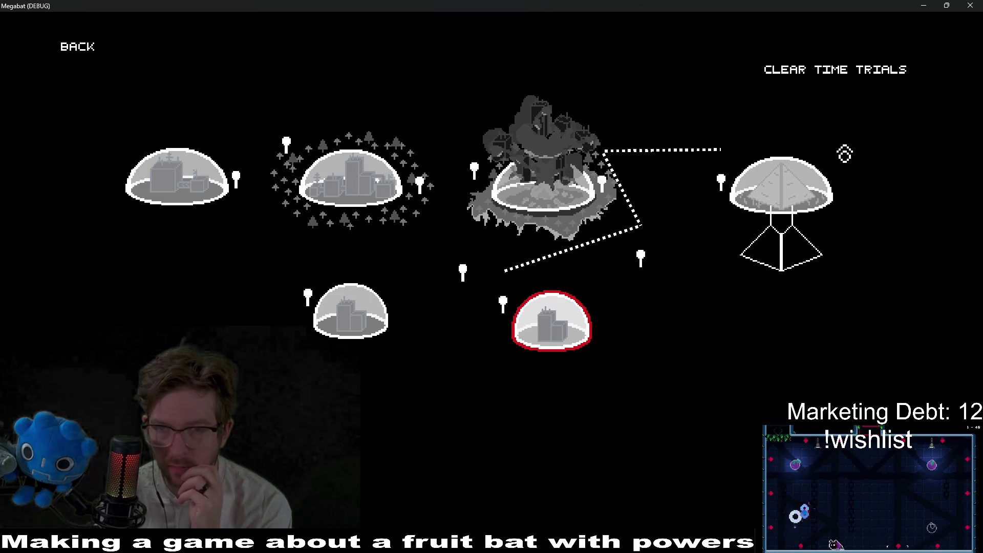
{"action": "left_click", "coordinate": [970, 6]}
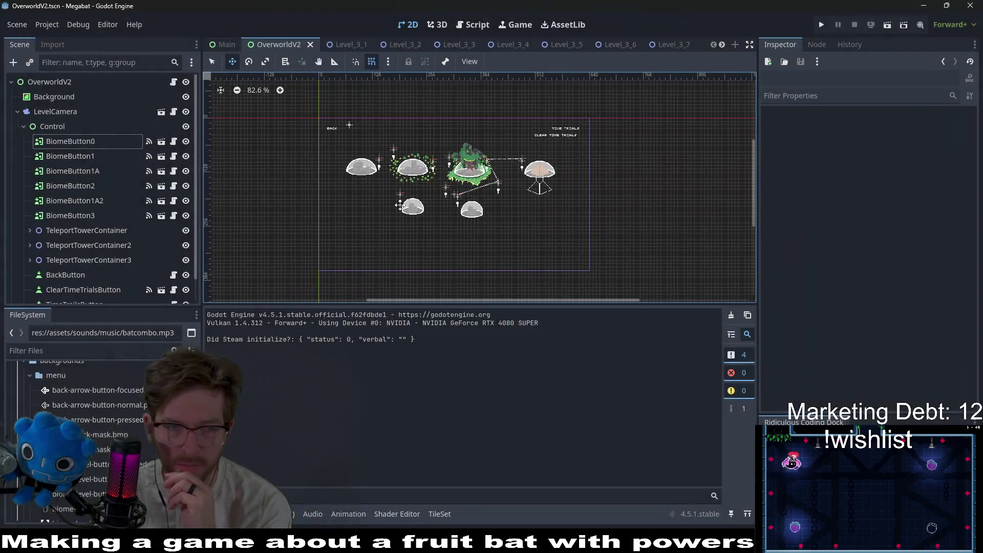
{"action": "left_click", "coordinate": [30, 260]}
{"action": "scroll", "coordinate": [118, 251], "scroll_direction": "down", "scroll_amount": 3}
{"action": "scroll", "coordinate": [118, 251], "scroll_direction": "down", "scroll_amount": 1}
Step: Hide the TeleportTravelLine3 and TeleportTravelLine paths and save the scene
{"action": "left_click", "coordinate": [185, 235]}
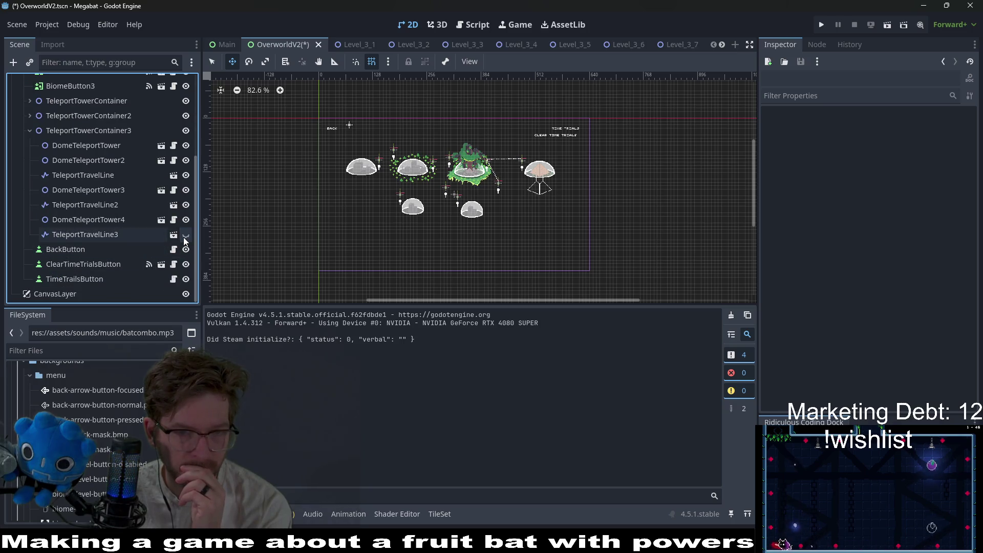
{"action": "left_click", "coordinate": [186, 174]}
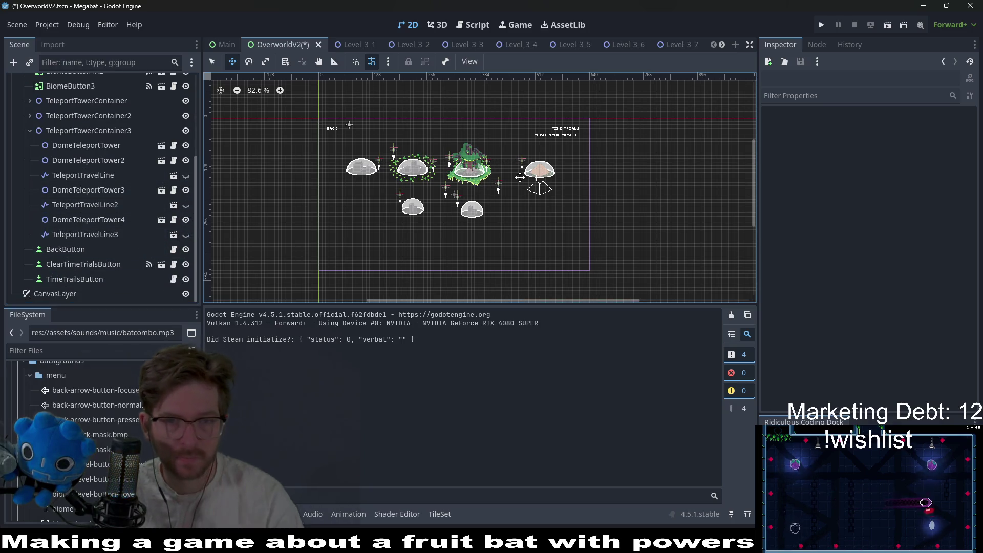
{"action": "key", "text": "ctrl+s"}
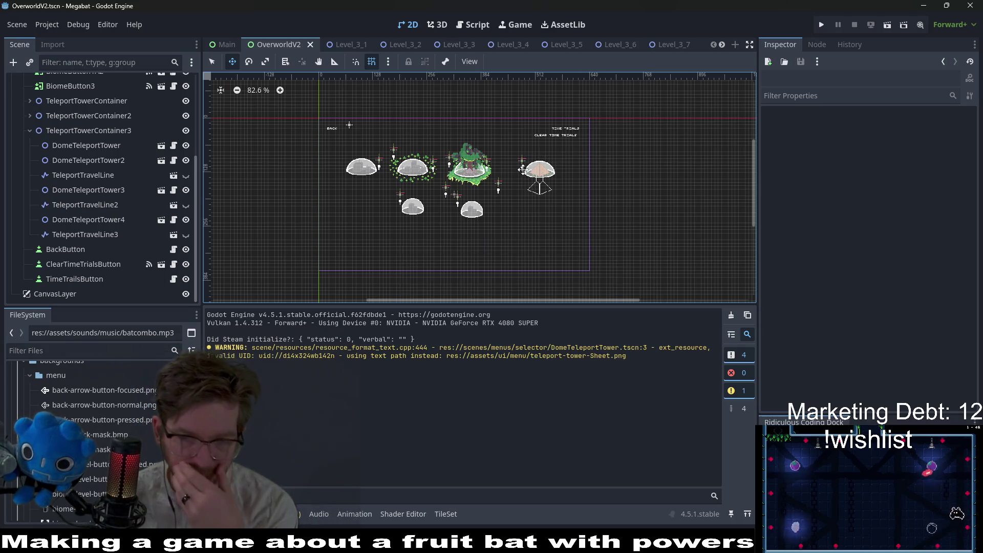
{"action": "scroll", "coordinate": [522, 170], "scroll_direction": "up", "scroll_amount": 5}
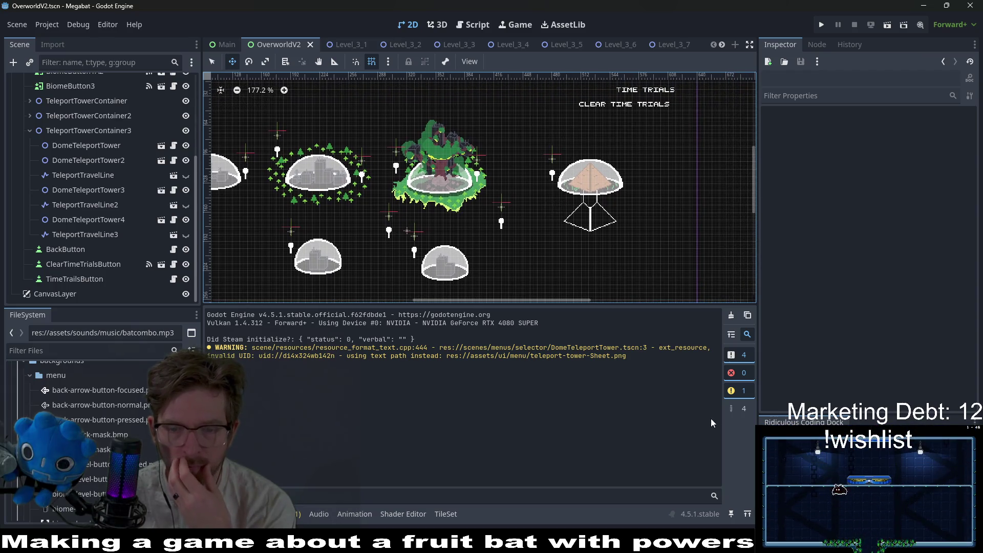
{"action": "key", "text": "alt+Tab"}
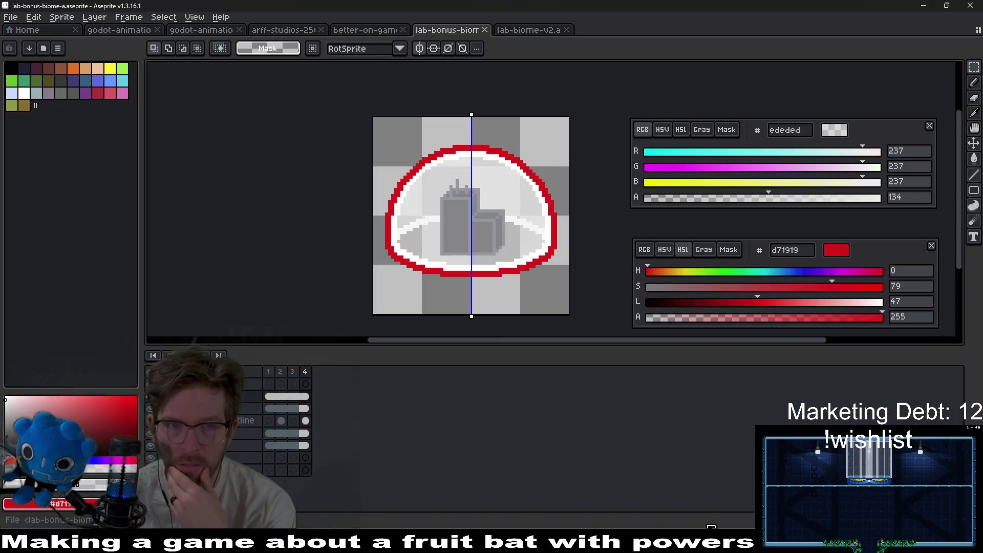
Step: Open desert-biome.aseprite from the menu art folder
{"action": "left_click", "coordinate": [10, 17]}
{"action": "mouse_move", "coordinate": [45, 53]}
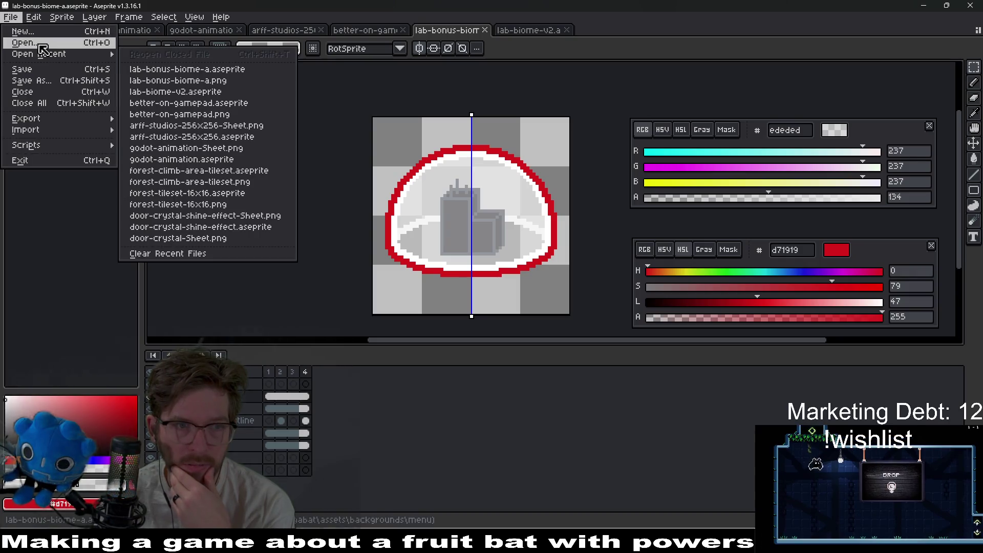
{"action": "left_click", "coordinate": [43, 43]}
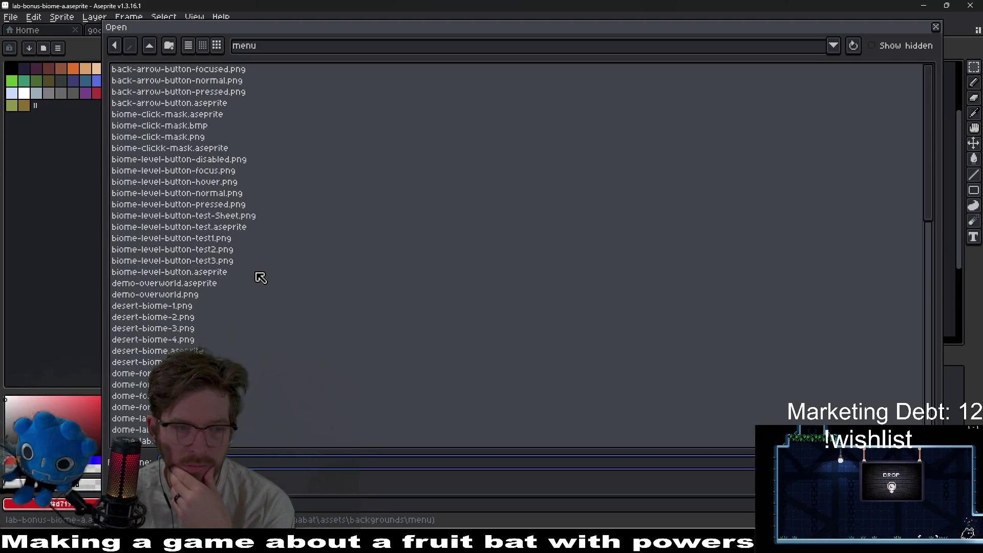
{"action": "left_click", "coordinate": [187, 299]}
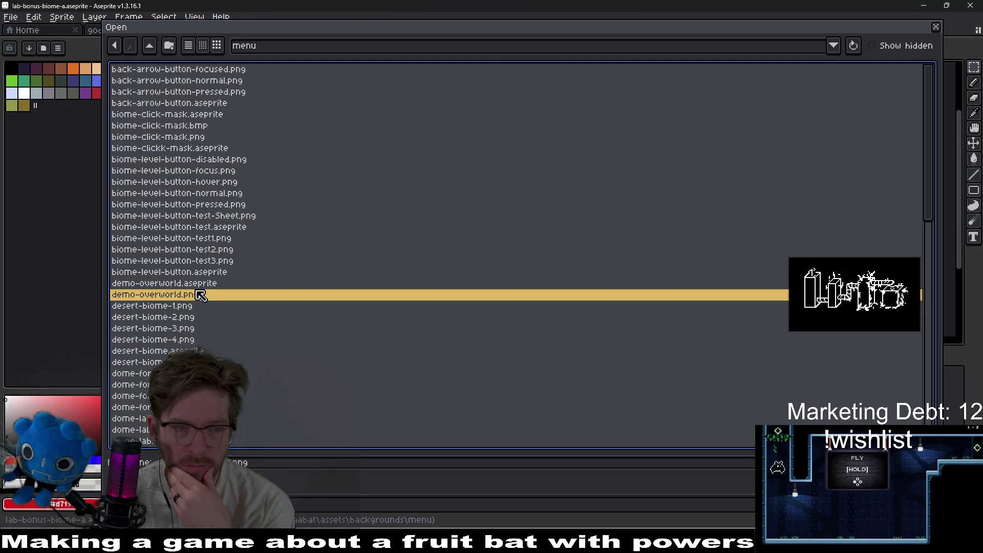
{"action": "key", "text": "Up"}
{"action": "double_click", "coordinate": [186, 351]}
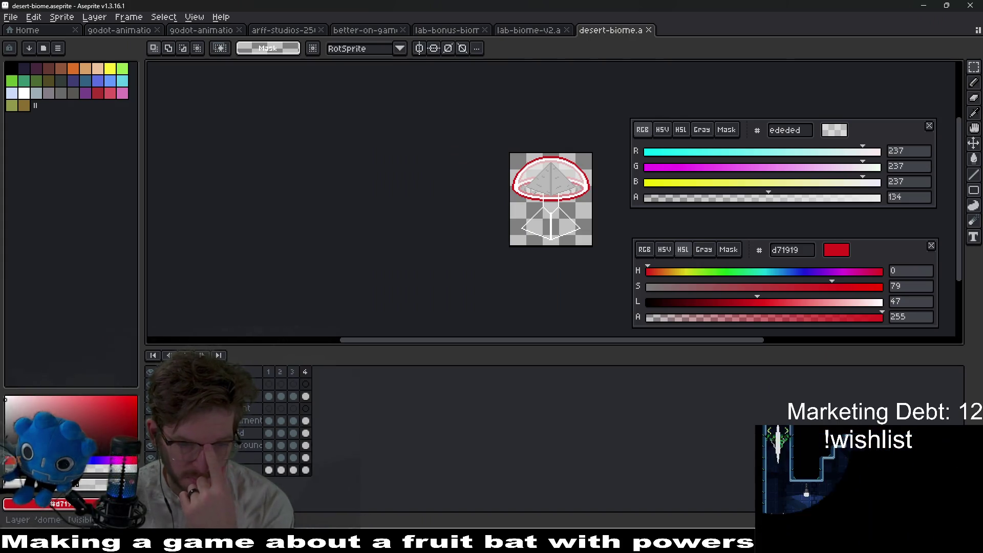
Step: Hide the underground structure layer and select the first animation frame
{"action": "left_click", "coordinate": [239, 433]}
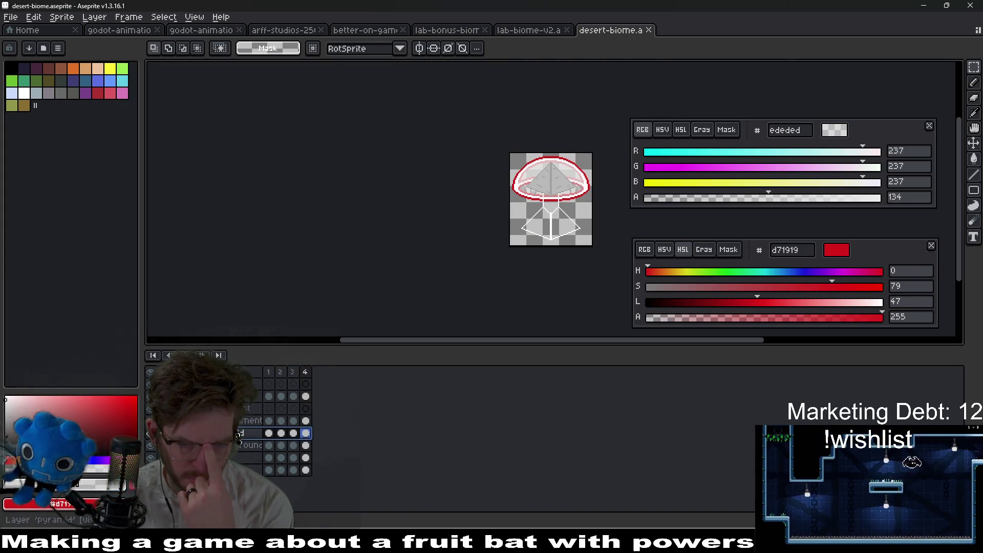
{"action": "left_click", "coordinate": [150, 433]}
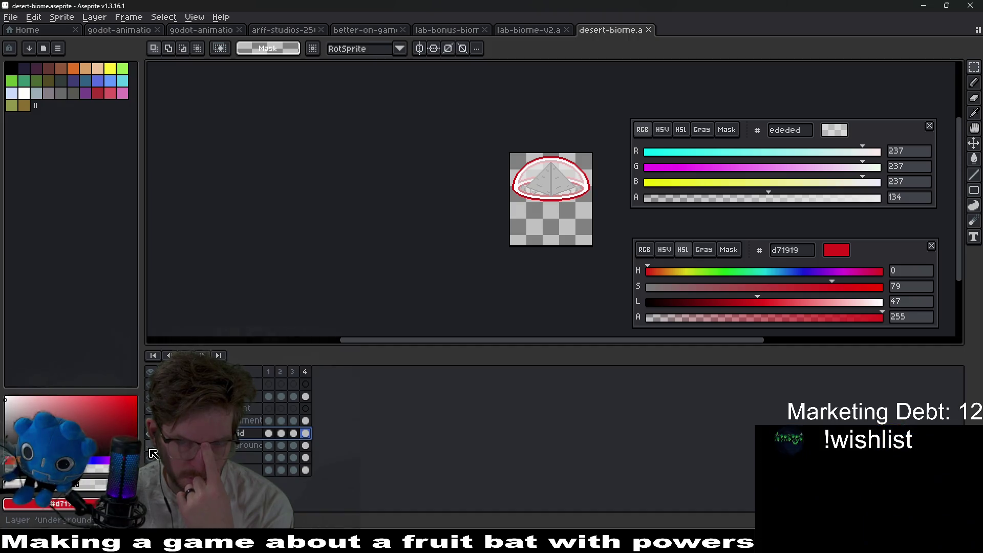
{"action": "left_click", "coordinate": [151, 451]}
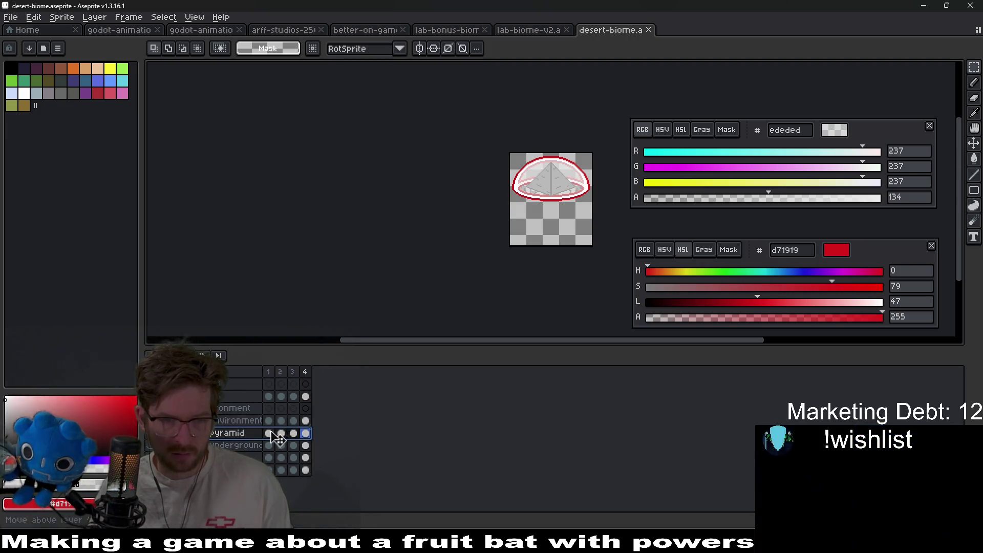
{"action": "left_click", "coordinate": [269, 434]}
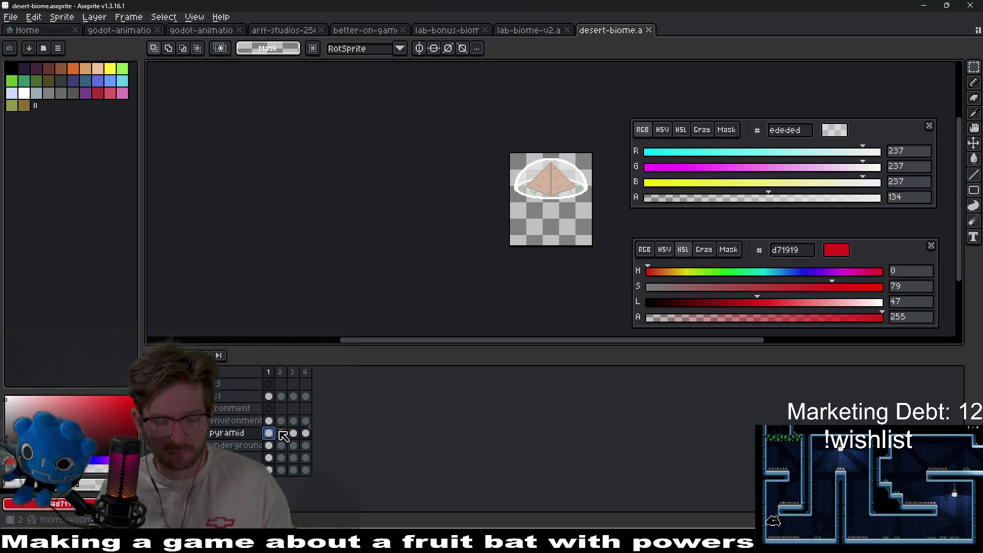
Step: Export the sprite over desert-biome-1.png, confirming the overwrite, and return to Godot
{"action": "key", "text": "ctrl+alt+shift+s"}
{"action": "key", "text": "Return"}
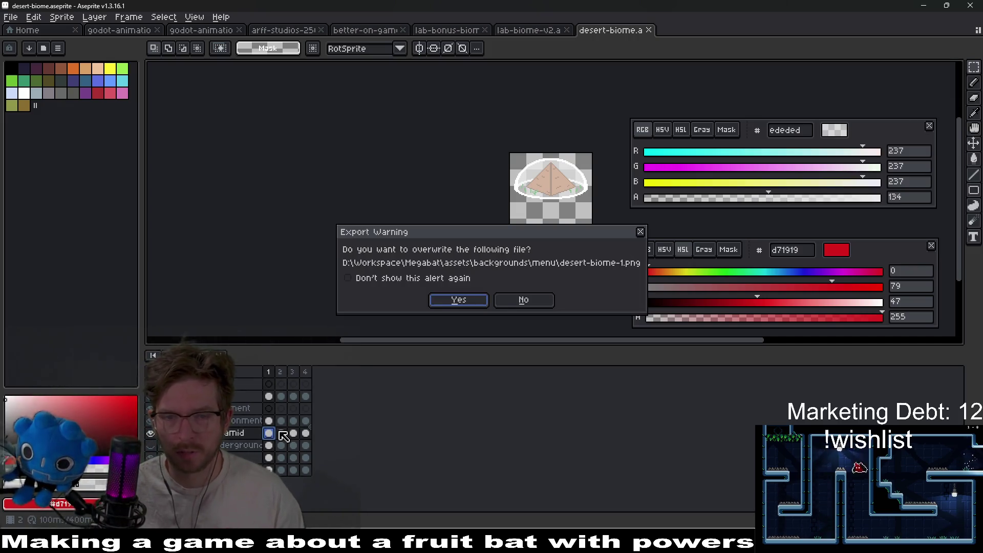
{"action": "key", "text": "Return"}
{"action": "key", "text": "Return"}
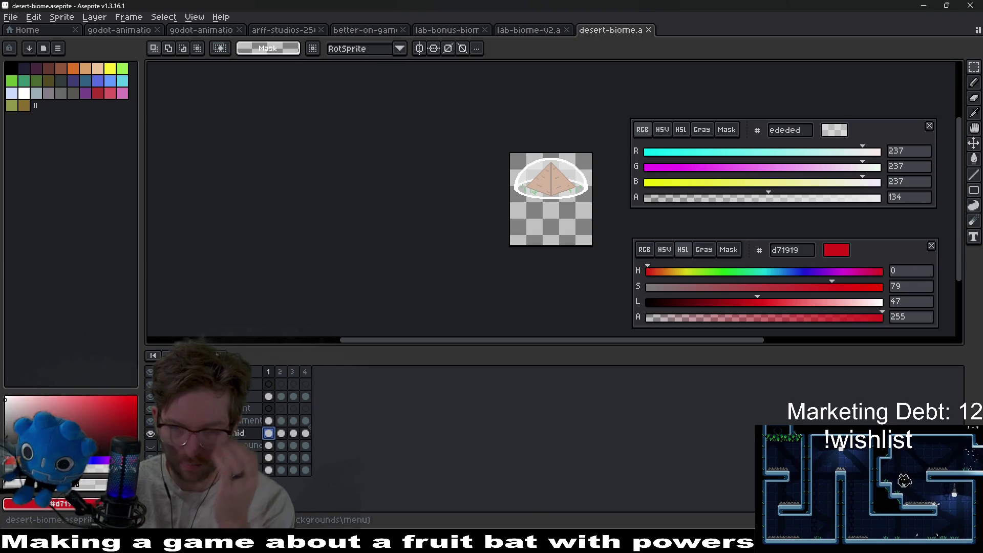
{"action": "key", "text": "alt+Tab"}
{"action": "scroll", "coordinate": [591, 230], "scroll_direction": "left", "scroll_amount": 3}
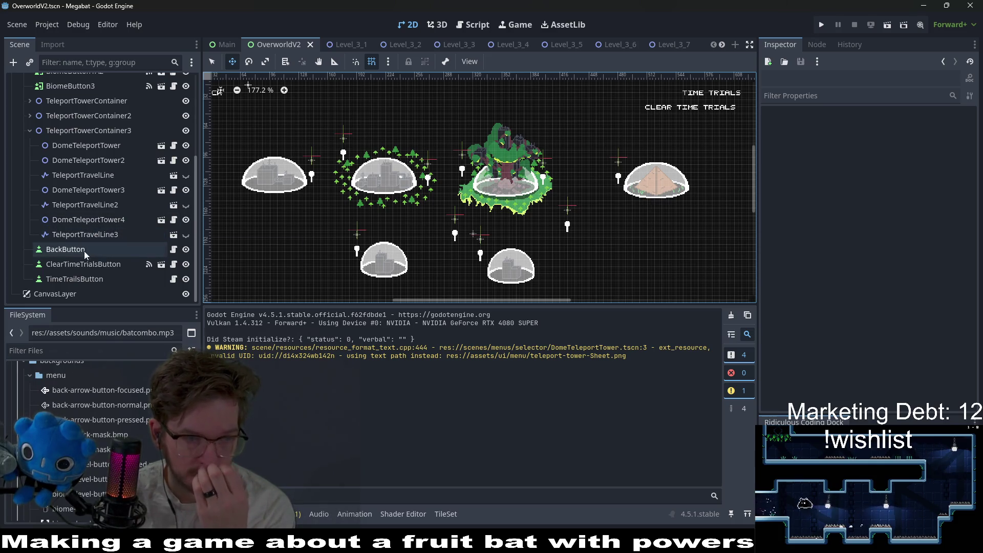
Step: Select BiomeButton3, the desert dome, and nudge it two steps to the left
{"action": "scroll", "coordinate": [84, 250], "scroll_direction": "up", "scroll_amount": 3}
{"action": "left_click", "coordinate": [93, 148]}
{"action": "scroll", "coordinate": [594, 227], "scroll_direction": "up", "scroll_amount": 3}
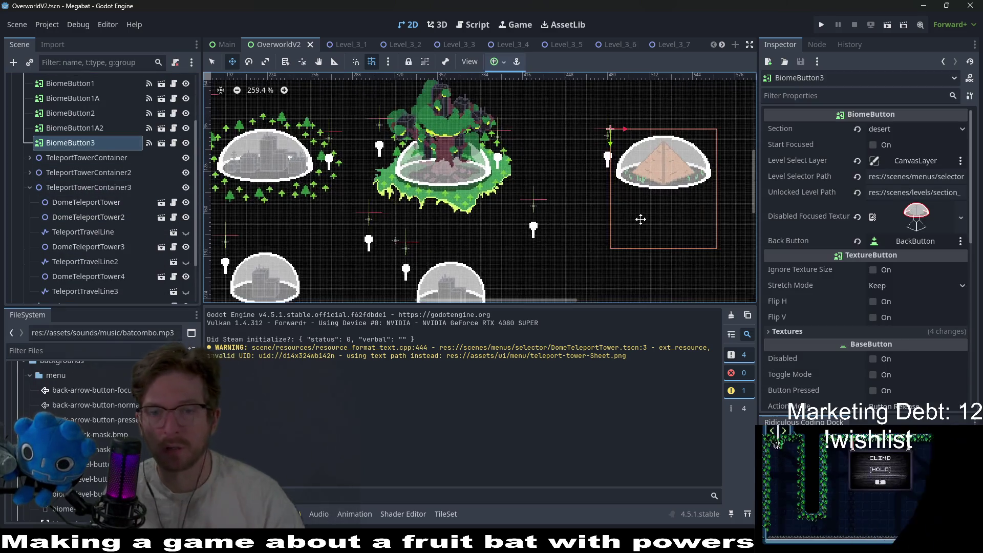
{"action": "scroll", "coordinate": [594, 226], "scroll_direction": "down", "scroll_amount": 1}
{"action": "key", "text": "Left"}
{"action": "key", "text": "Left"}
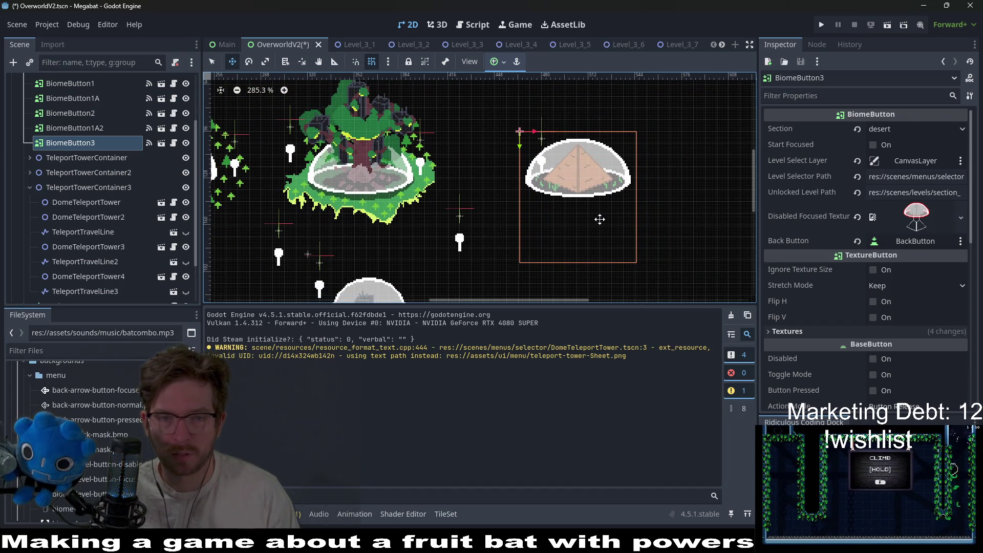
{"action": "key", "text": "Left"}
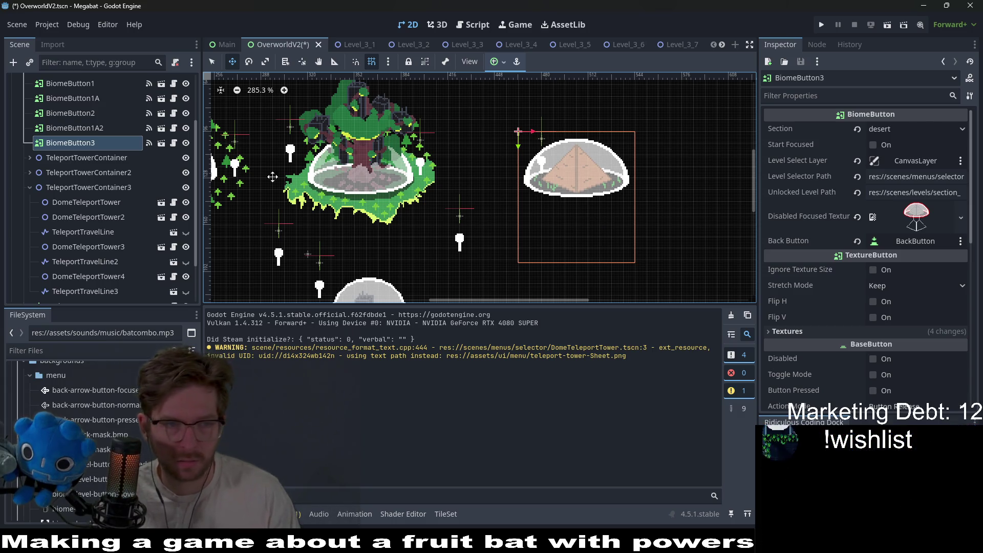
Step: Inspect the teleport lines and towers, then centre the view on DomeTeleportTower2
{"action": "scroll", "coordinate": [77, 154], "scroll_direction": "up", "scroll_amount": 2}
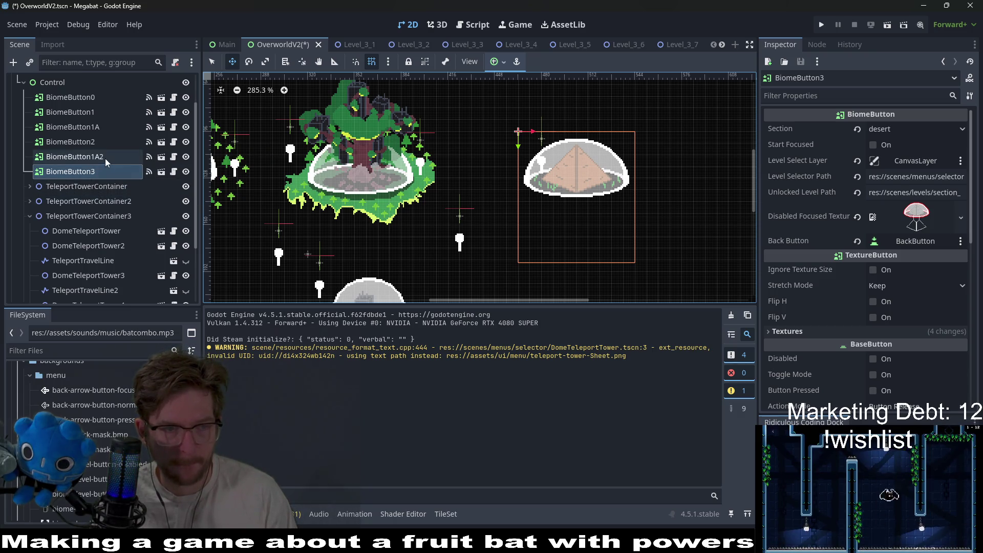
{"action": "scroll", "coordinate": [115, 289], "scroll_direction": "down", "scroll_amount": 5}
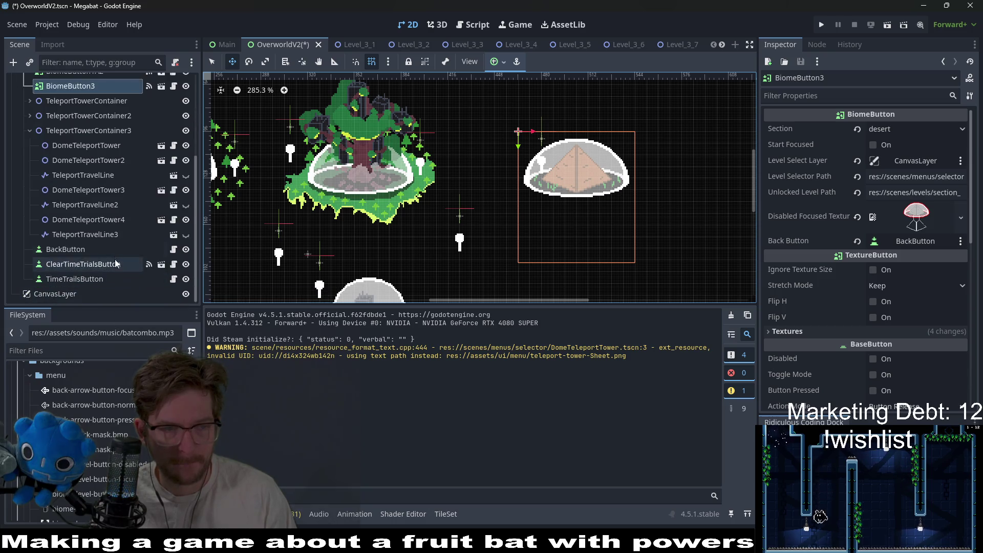
{"action": "left_click", "coordinate": [111, 234]}
{"action": "left_click", "coordinate": [86, 222]}
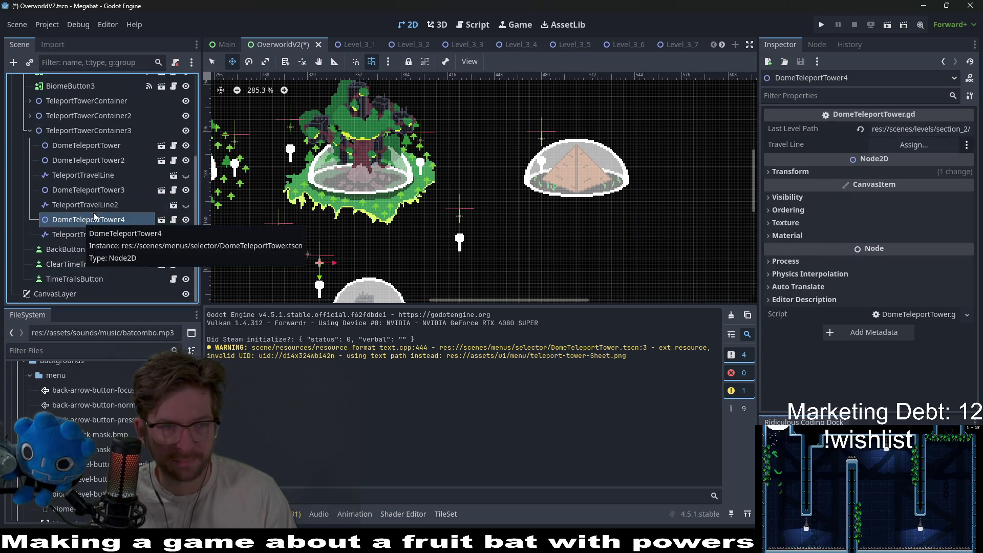
{"action": "left_click", "coordinate": [94, 205]}
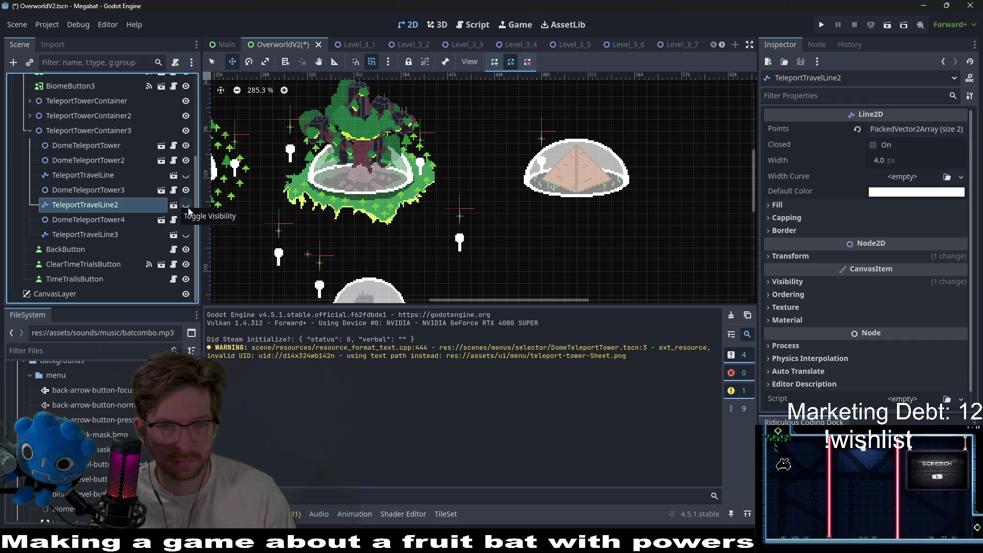
{"action": "left_click", "coordinate": [117, 185]}
{"action": "left_click", "coordinate": [109, 162]}
{"action": "double_click", "coordinate": [109, 163]}
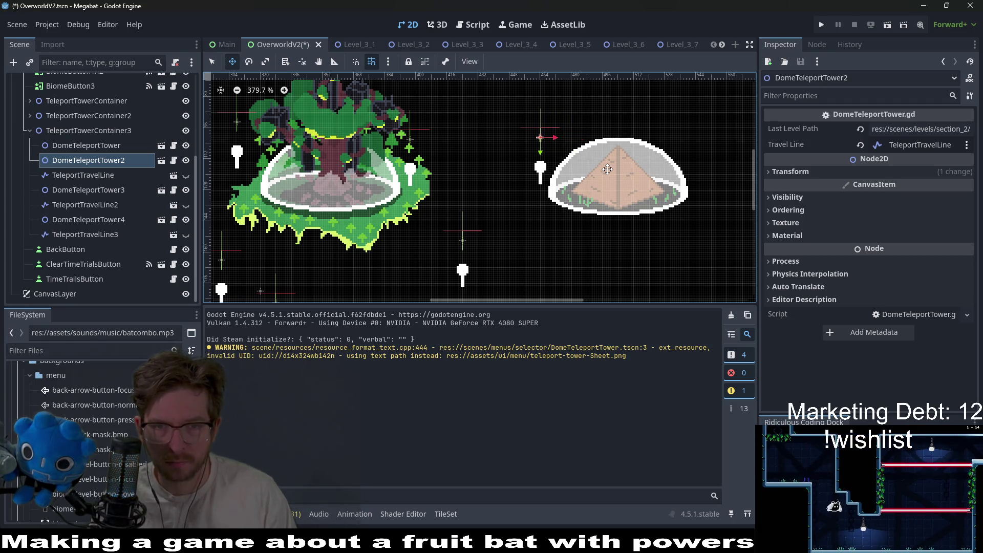
Step: Show TeleportTravelLine and drag its end point back onto the pyramid dome
{"action": "left_click", "coordinate": [186, 175]}
{"action": "left_click", "coordinate": [102, 175]}
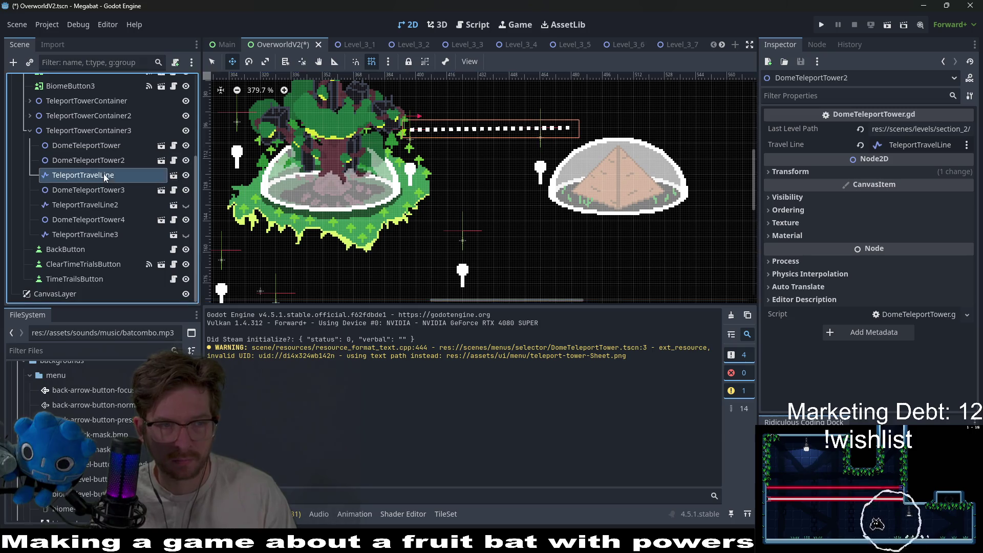
{"action": "key", "text": "q"}
{"action": "scroll", "coordinate": [571, 129], "scroll_direction": "up", "scroll_amount": 6}
{"action": "left_click_drag", "start_coordinate": [568, 129], "coordinate": [515, 132]}
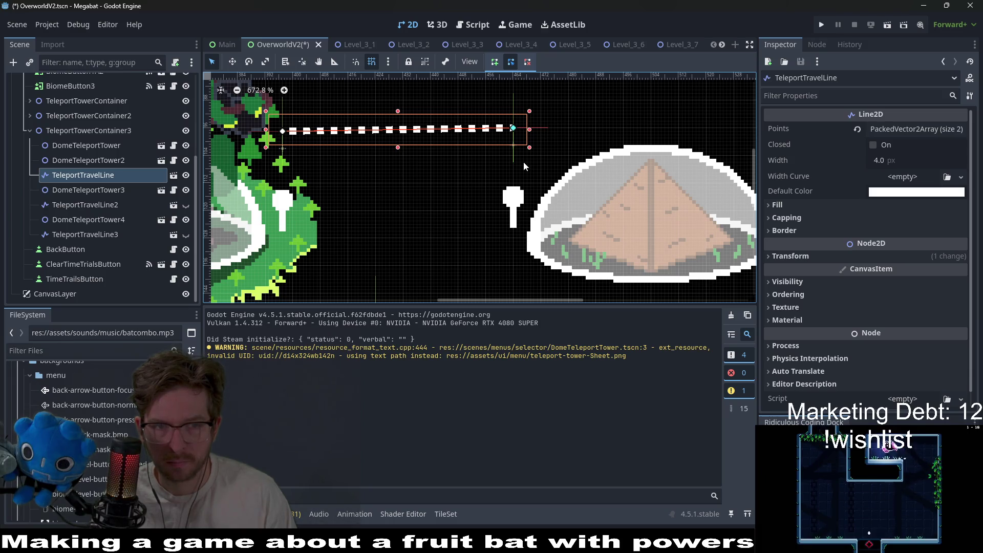
{"action": "scroll", "coordinate": [524, 161], "scroll_direction": "down", "scroll_amount": 10}
Step: Save the overworld scene and hide the teleport travel line again
{"action": "key", "text": "ctrl+s"}
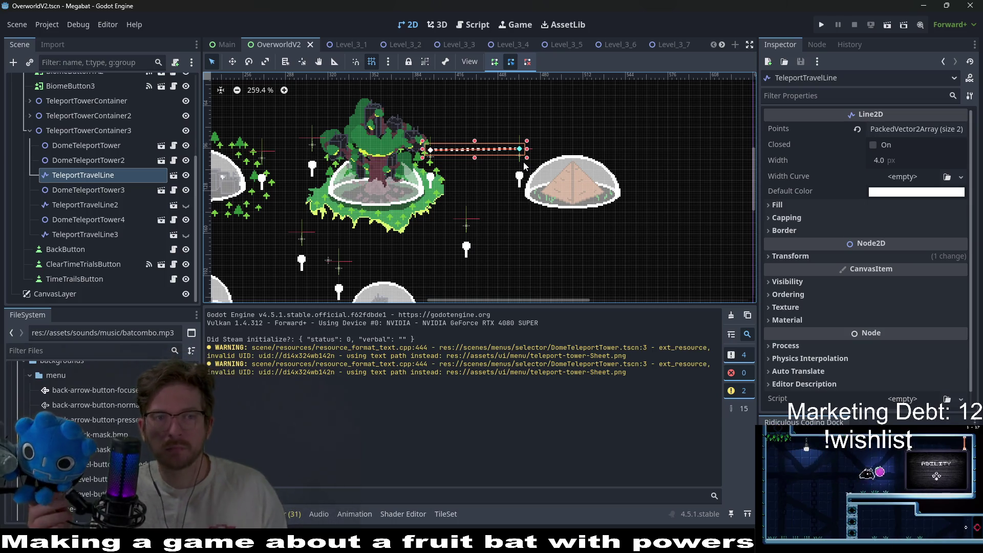
{"action": "left_click", "coordinate": [187, 176]}
{"action": "scroll", "coordinate": [460, 220], "scroll_direction": "down", "scroll_amount": 5}
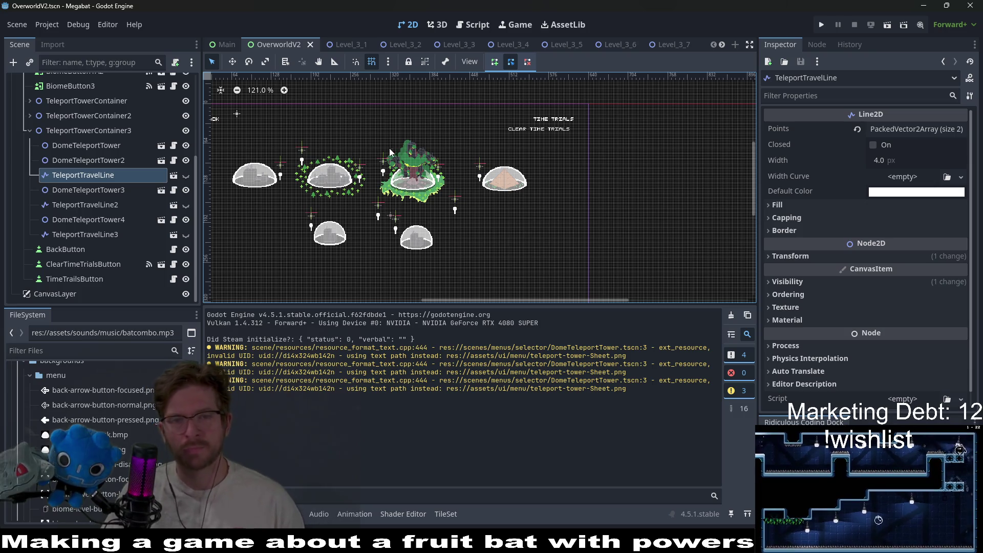
Step: Survey the overworld domes, then run the current scene with F6 to test it
{"action": "scroll", "coordinate": [378, 180], "scroll_direction": "up", "scroll_amount": 5}
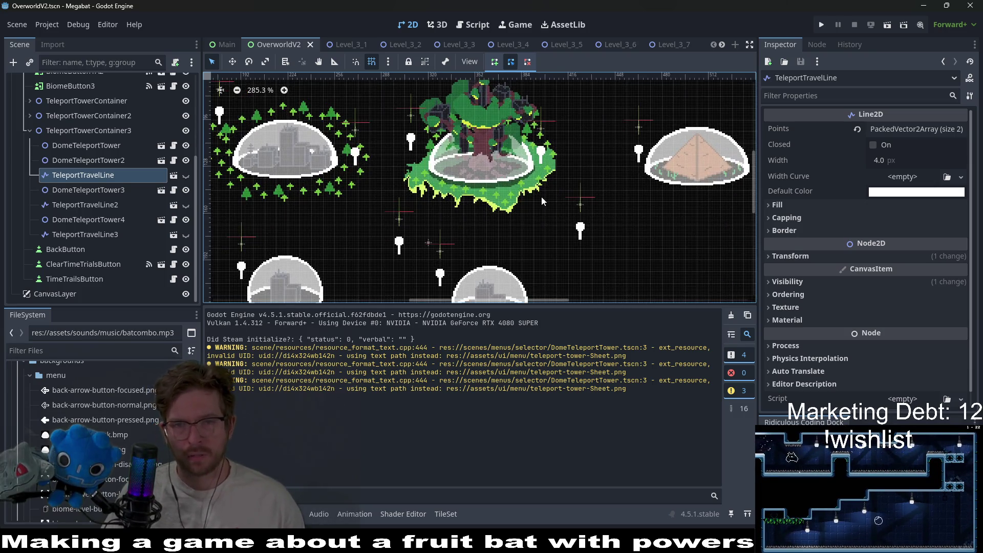
{"action": "scroll", "coordinate": [448, 204], "scroll_direction": "up", "scroll_amount": 2}
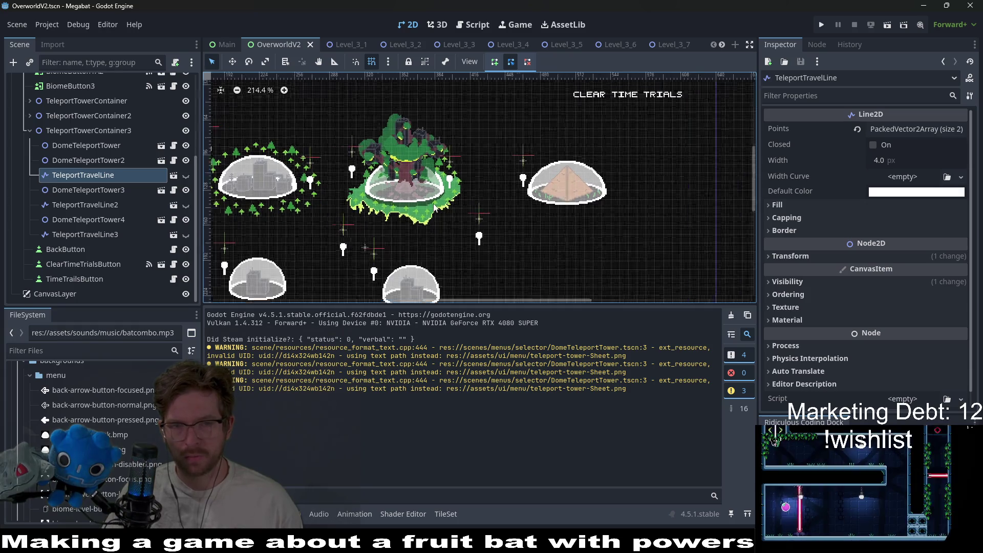
{"action": "scroll", "coordinate": [434, 206], "scroll_direction": "down", "scroll_amount": 1}
{"action": "scroll", "coordinate": [498, 225], "scroll_direction": "down", "scroll_amount": 6}
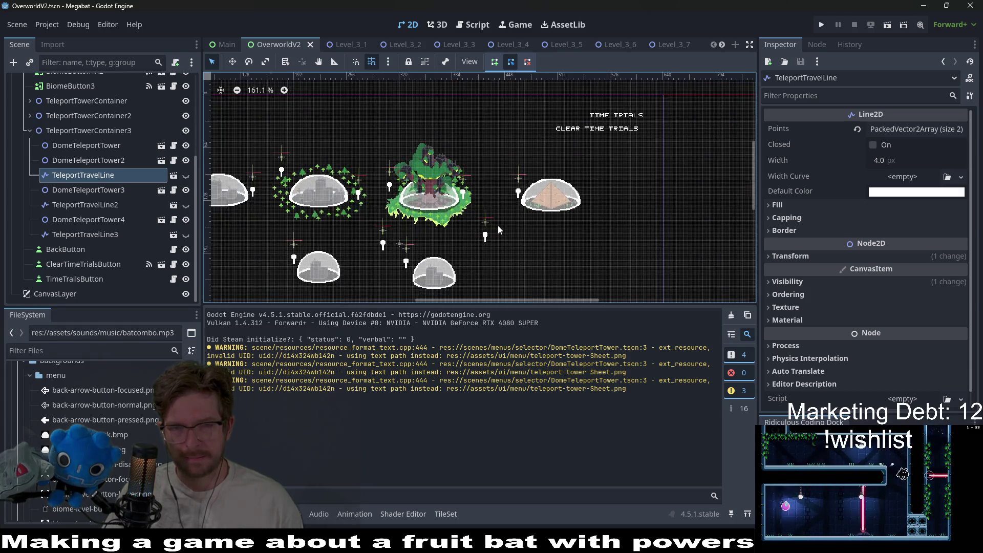
{"action": "scroll", "coordinate": [492, 189], "scroll_direction": "up", "scroll_amount": 6}
{"action": "scroll", "coordinate": [468, 186], "scroll_direction": "down", "scroll_amount": 5}
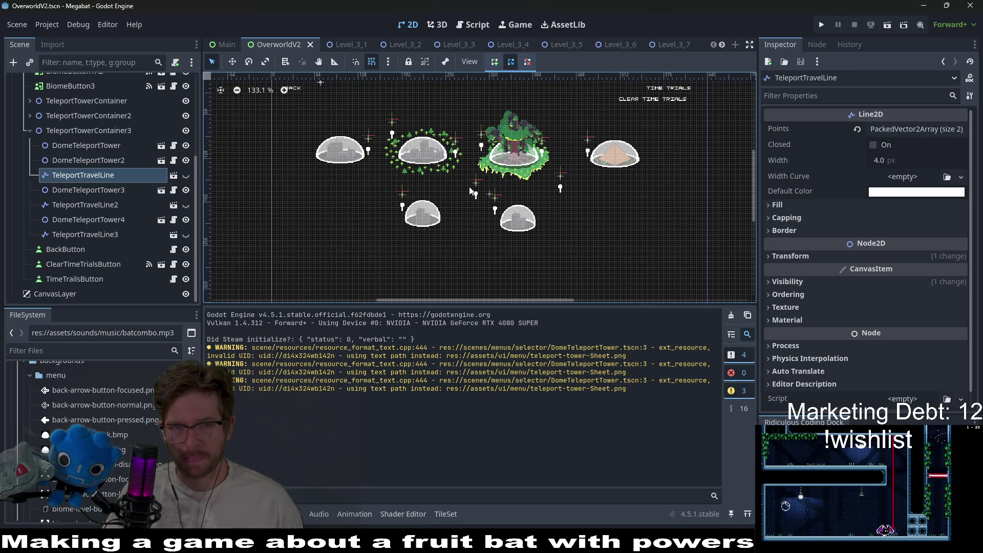
{"action": "scroll", "coordinate": [470, 191], "scroll_direction": "up", "scroll_amount": 5}
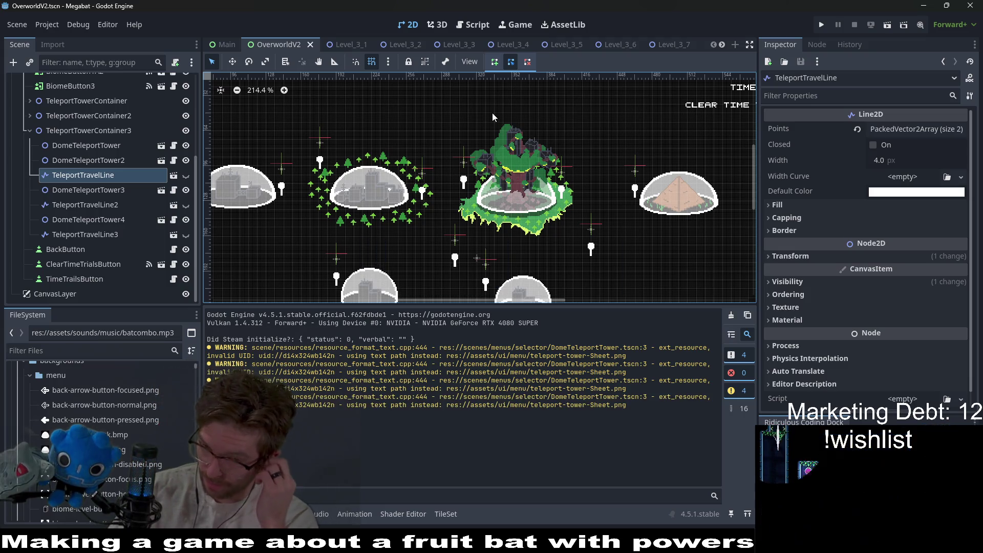
{"action": "scroll", "coordinate": [674, 204], "scroll_direction": "up", "scroll_amount": 5}
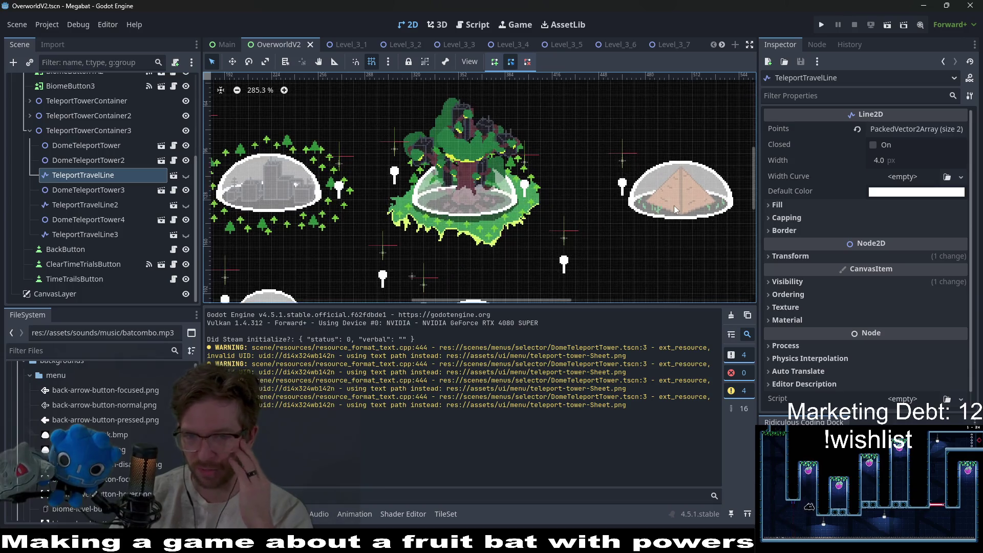
{"action": "left_click_drag", "start_coordinate": [673, 205], "coordinate": [580, 173]}
{"action": "scroll", "coordinate": [641, 215], "scroll_direction": "down", "scroll_amount": 4}
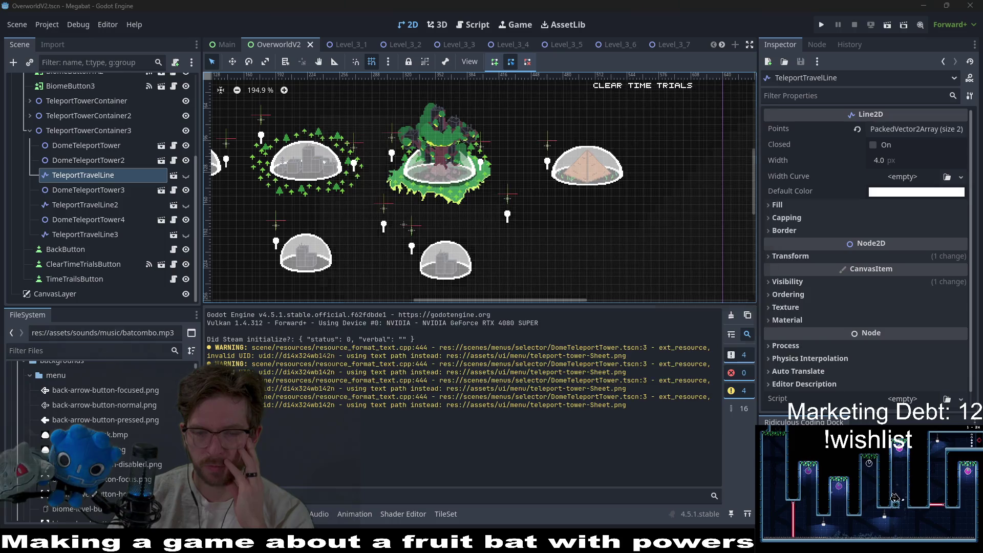
{"action": "key", "text": "F6"}
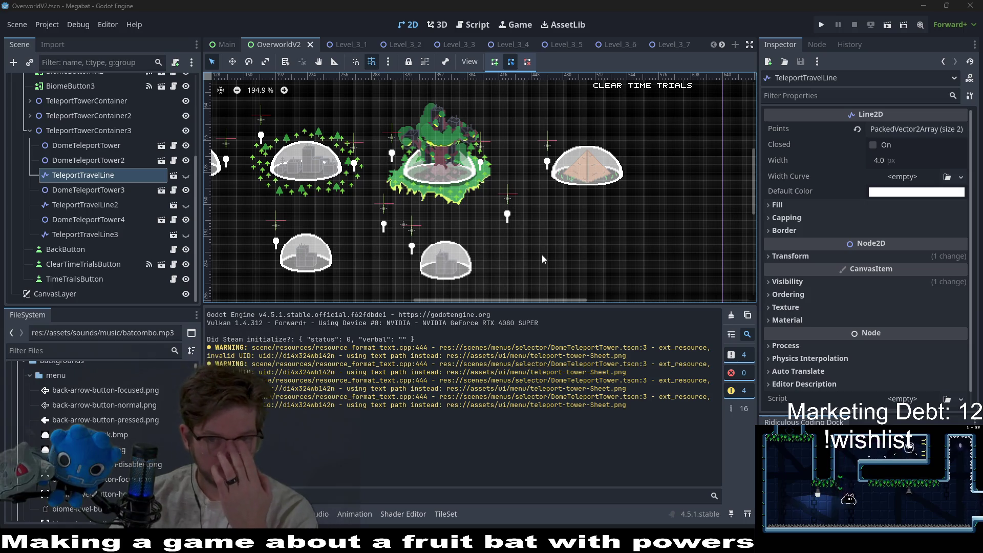
Step: Search the scene quick-open for 'level_2_16'
{"action": "scroll", "coordinate": [541, 254], "scroll_direction": "down", "scroll_amount": 3}
{"action": "key", "text": "shift+alt+o"}
{"action": "type", "text": "level_2_"}
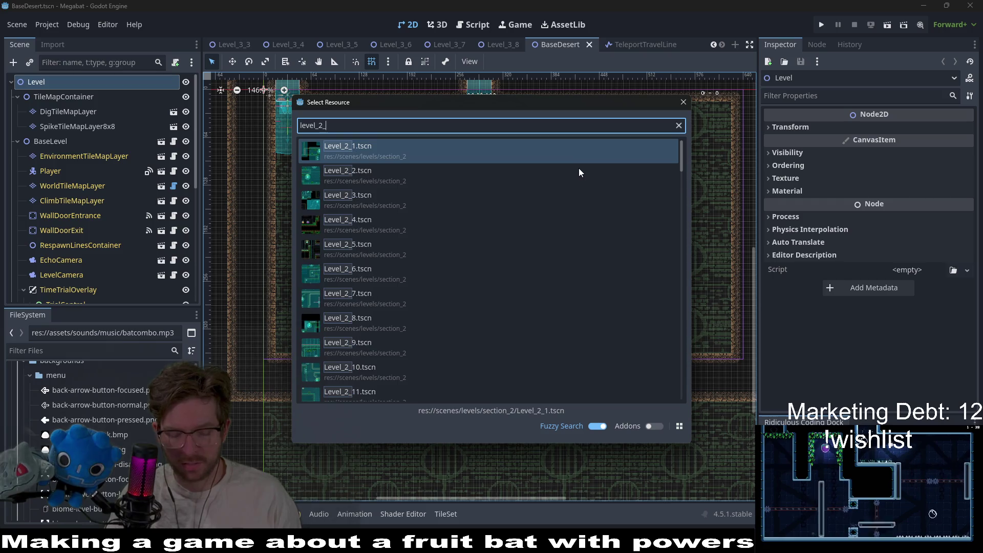
{"action": "type", "text": "16"}
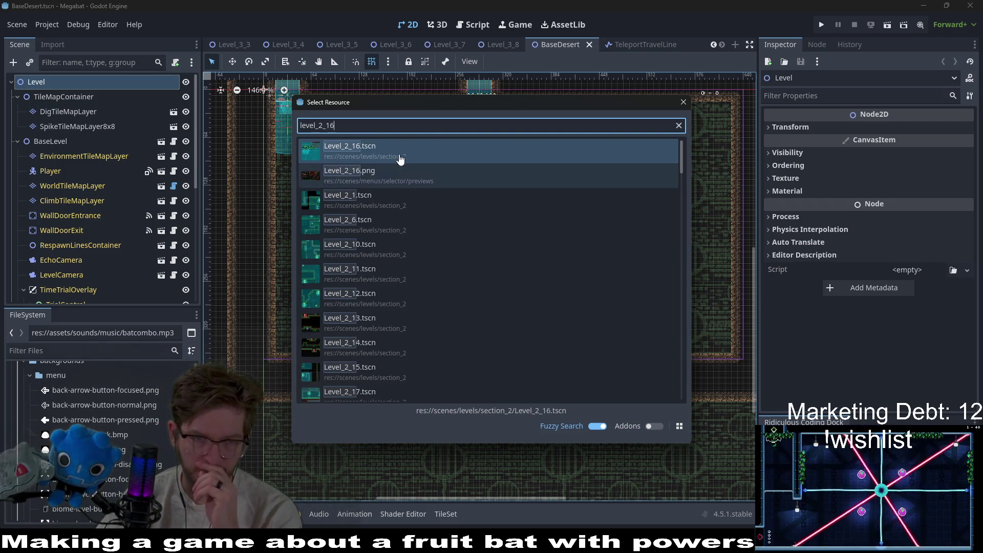
Step: Open Level_2_16.tscn, frame the whole level, and select EnvironmentTileMapLayer
{"action": "left_click", "coordinate": [400, 160]}
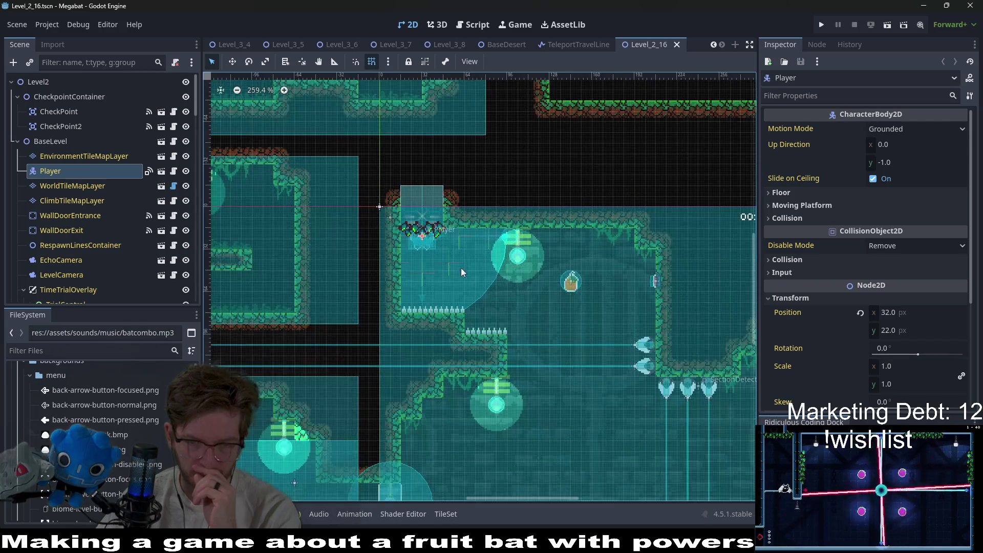
{"action": "scroll", "coordinate": [478, 271], "scroll_direction": "down", "scroll_amount": 5}
{"action": "scroll", "coordinate": [481, 275], "scroll_direction": "left", "scroll_amount": 10}
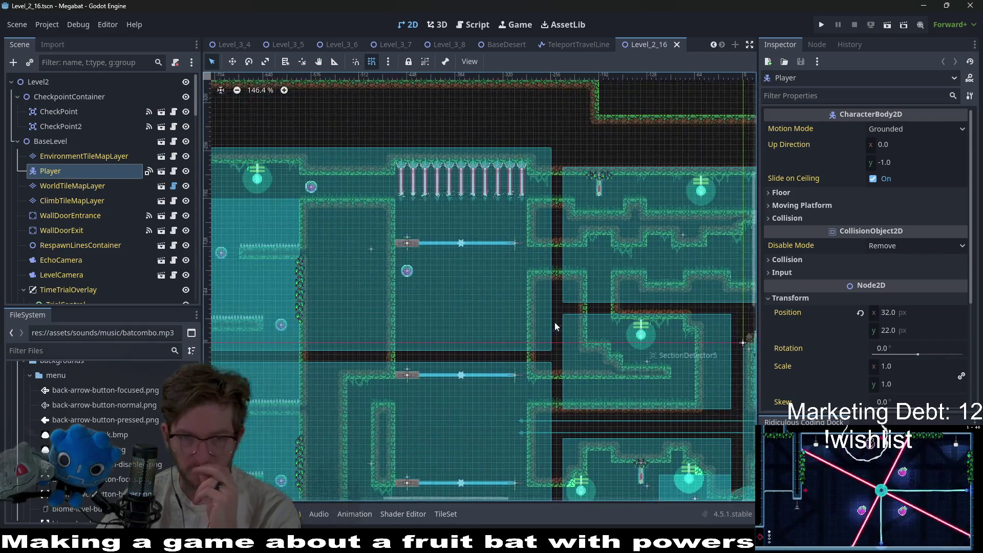
{"action": "scroll", "coordinate": [554, 322], "scroll_direction": "down", "scroll_amount": 5}
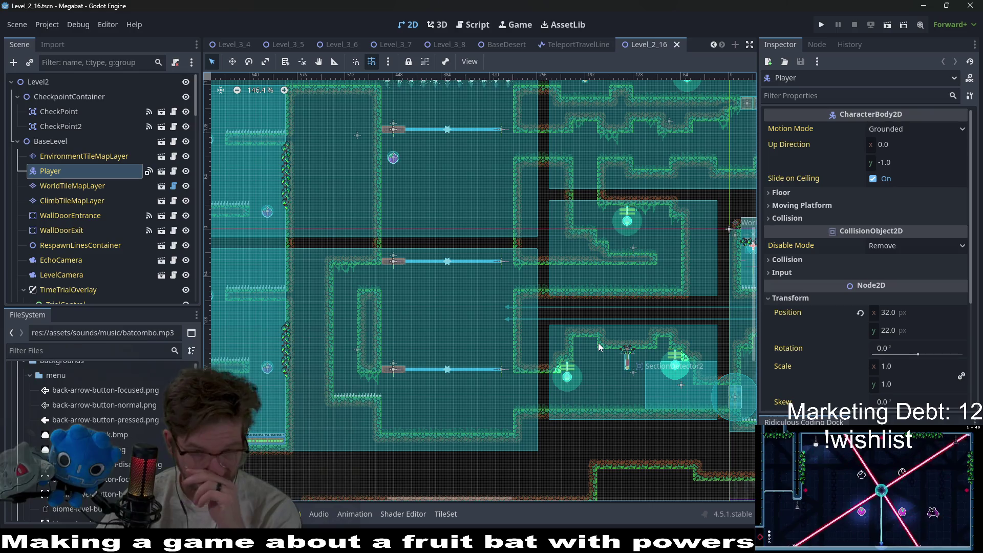
{"action": "scroll", "coordinate": [598, 342], "scroll_direction": "right", "scroll_amount": 6}
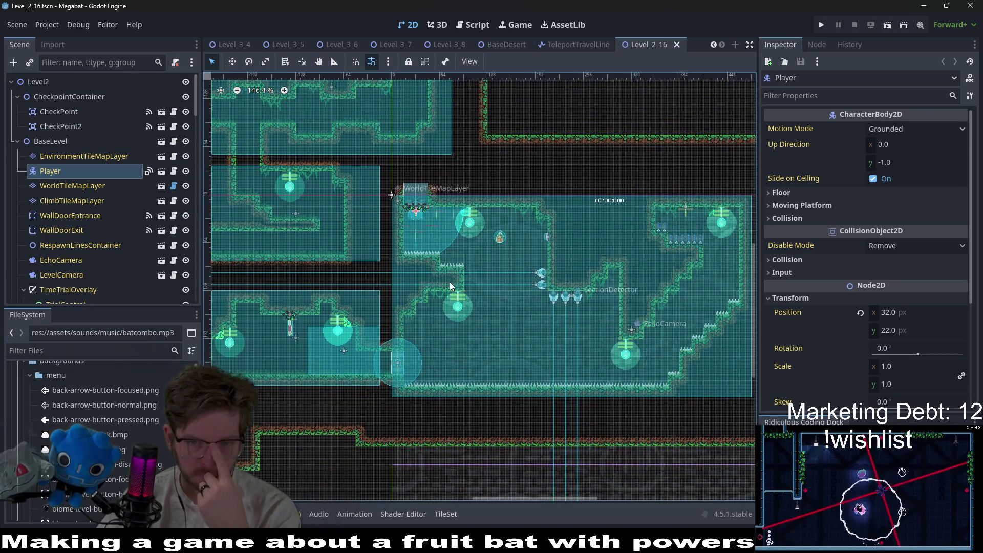
{"action": "scroll", "coordinate": [451, 284], "scroll_direction": "down", "scroll_amount": 3}
{"action": "scroll", "coordinate": [450, 284], "scroll_direction": "down", "scroll_amount": 4}
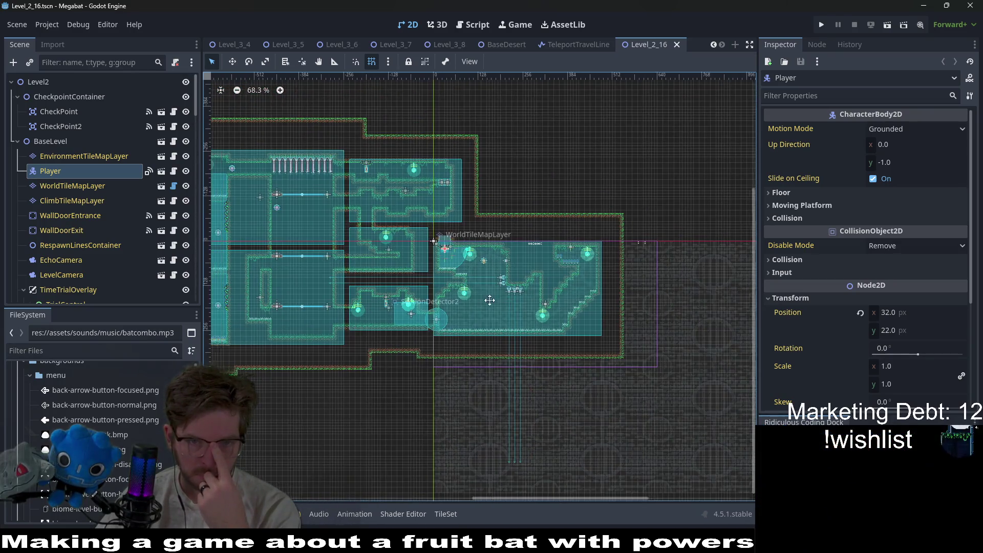
{"action": "left_click", "coordinate": [57, 155]}
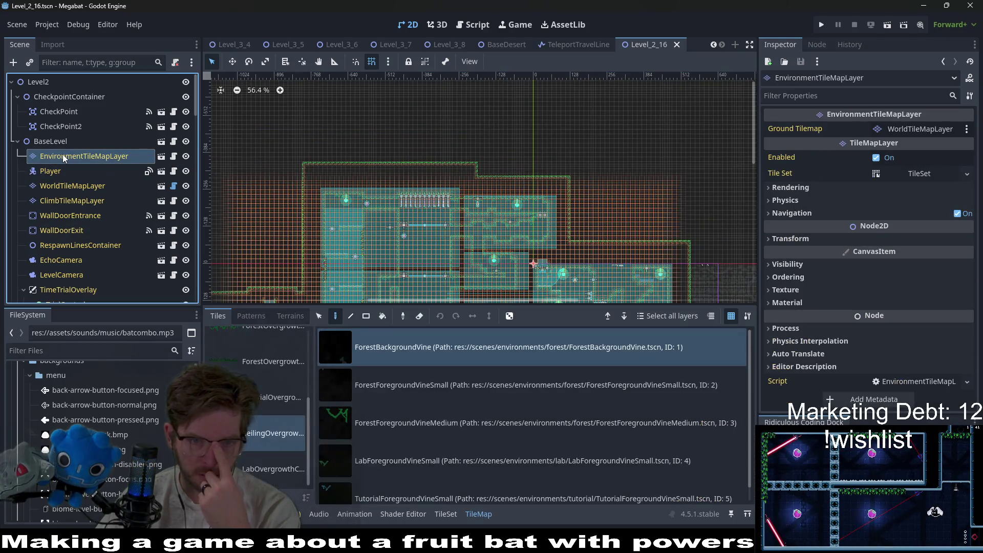
Step: Hang a small and a medium forest vine from the first room's ceiling
{"action": "scroll", "coordinate": [516, 261], "scroll_direction": "up", "scroll_amount": 8}
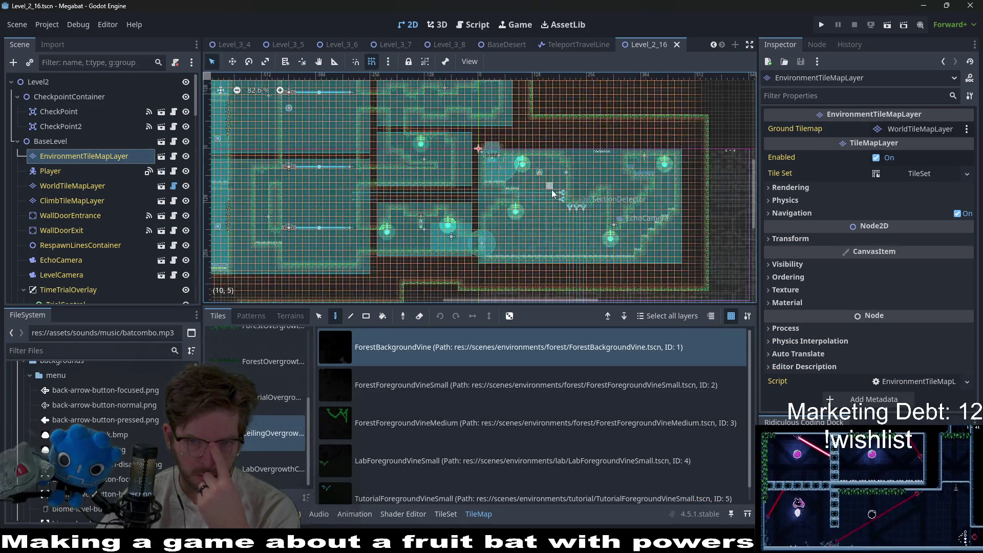
{"action": "scroll", "coordinate": [502, 439], "scroll_direction": "down", "scroll_amount": 1}
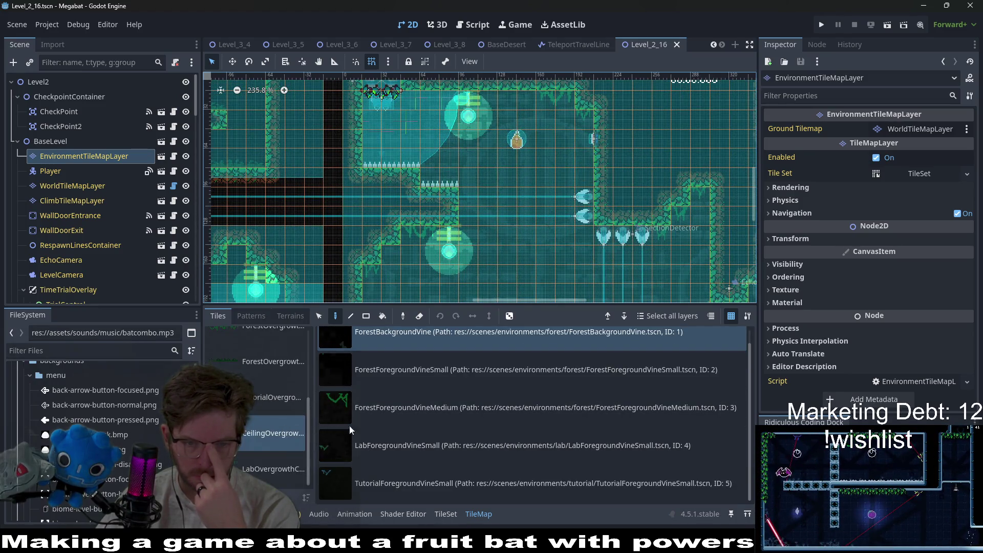
{"action": "scroll", "coordinate": [402, 413], "scroll_direction": "up", "scroll_amount": 1}
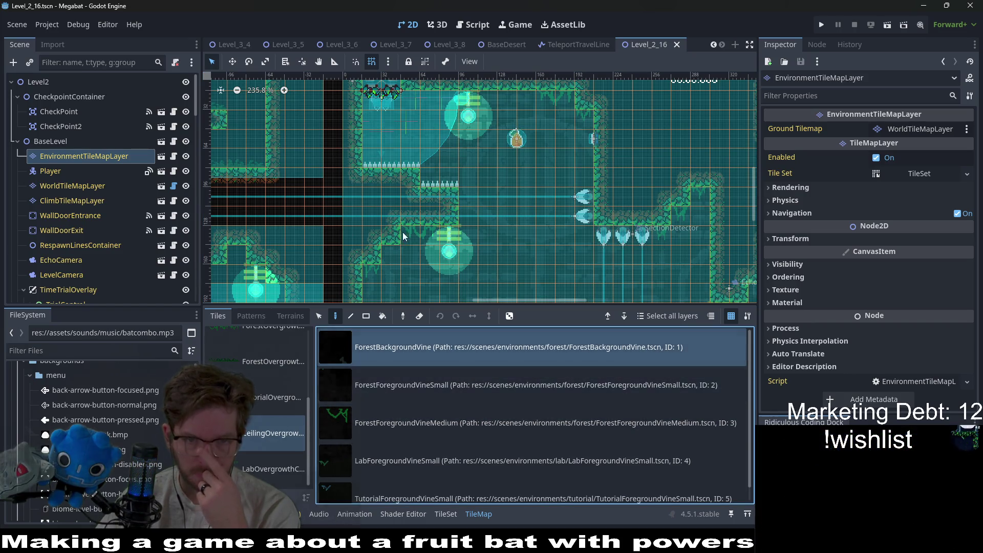
{"action": "left_click", "coordinate": [420, 389]}
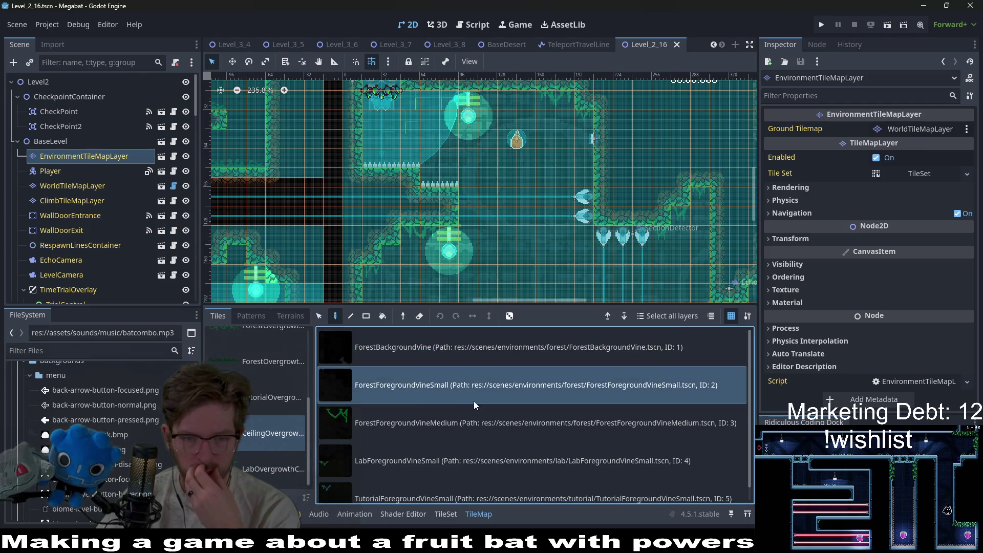
{"action": "left_click", "coordinate": [586, 127]}
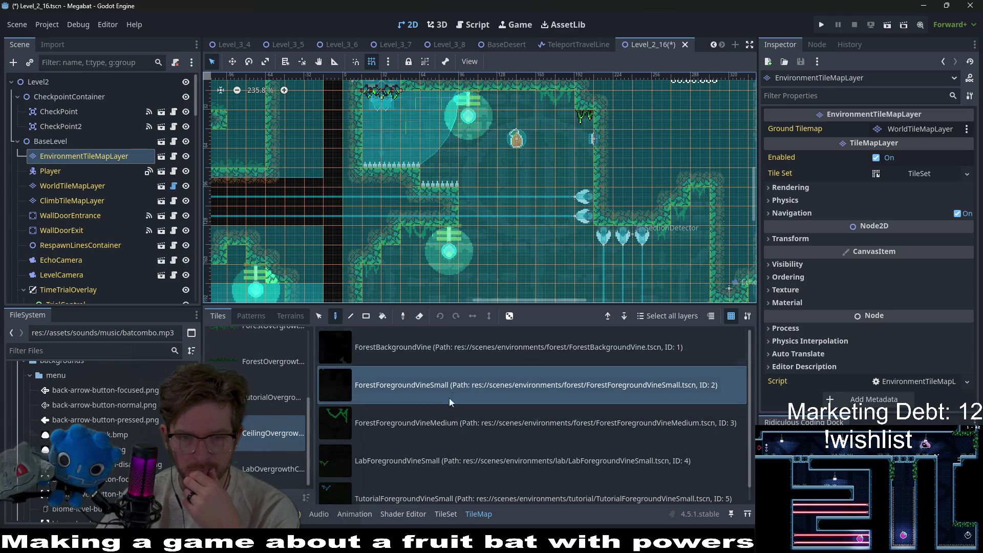
{"action": "left_click", "coordinate": [451, 417]}
{"action": "left_click", "coordinate": [532, 106]}
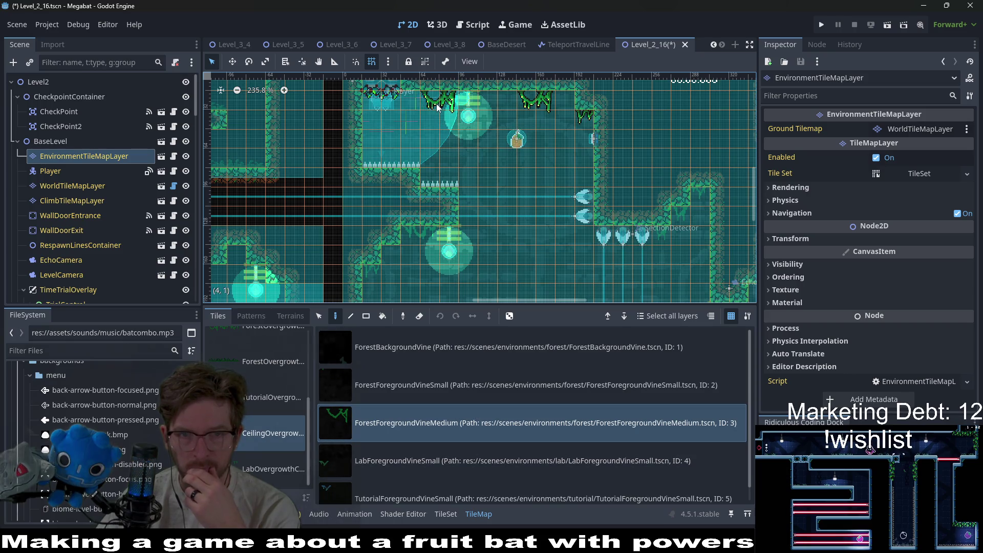
Step: Place two small lab vines under the stepped ceiling
{"action": "scroll", "coordinate": [437, 107], "scroll_direction": "down", "scroll_amount": 3}
{"action": "scroll", "coordinate": [437, 108], "scroll_direction": "right", "scroll_amount": 5}
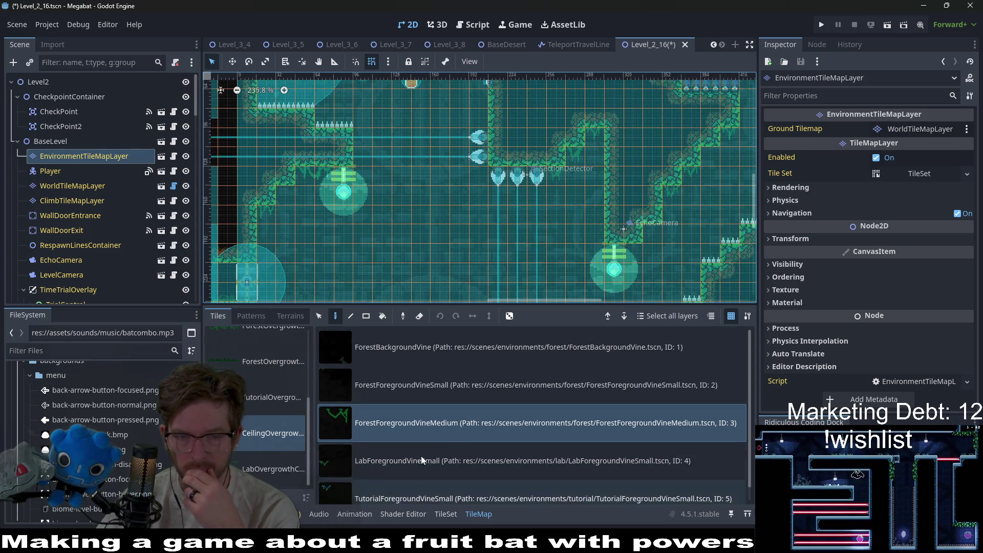
{"action": "left_click", "coordinate": [422, 457]}
{"action": "left_click", "coordinate": [578, 151]}
{"action": "left_click", "coordinate": [597, 130]}
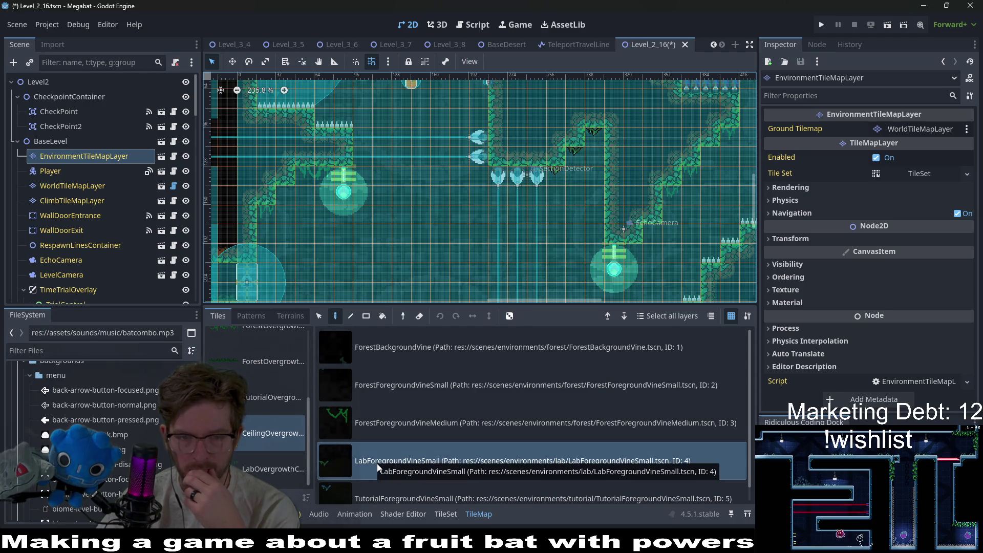
Step: Hang two small forest vines under a ceiling ledge and an upper ceiling
{"action": "left_click", "coordinate": [419, 390]}
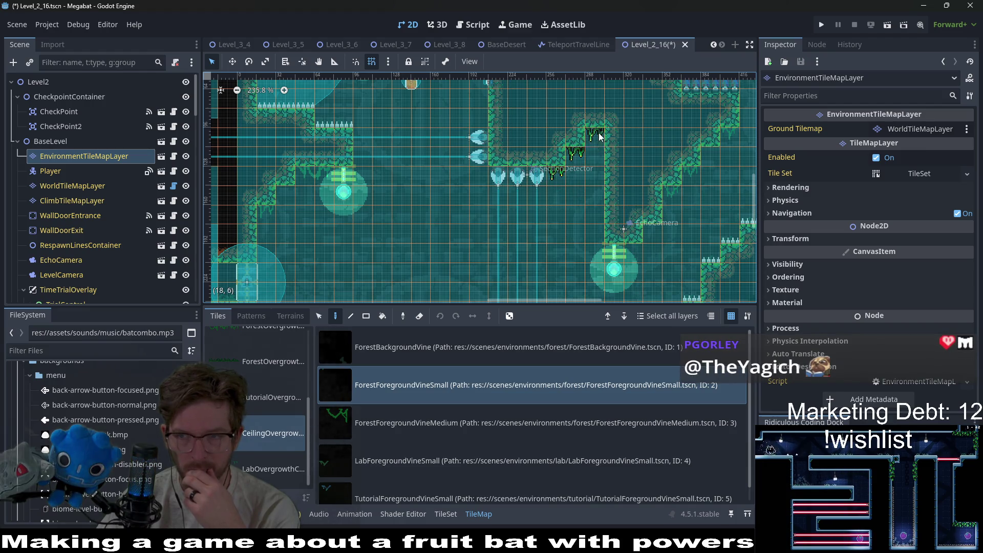
{"action": "scroll", "coordinate": [553, 261], "scroll_direction": "right", "scroll_amount": 5}
{"action": "left_click", "coordinate": [545, 245]}
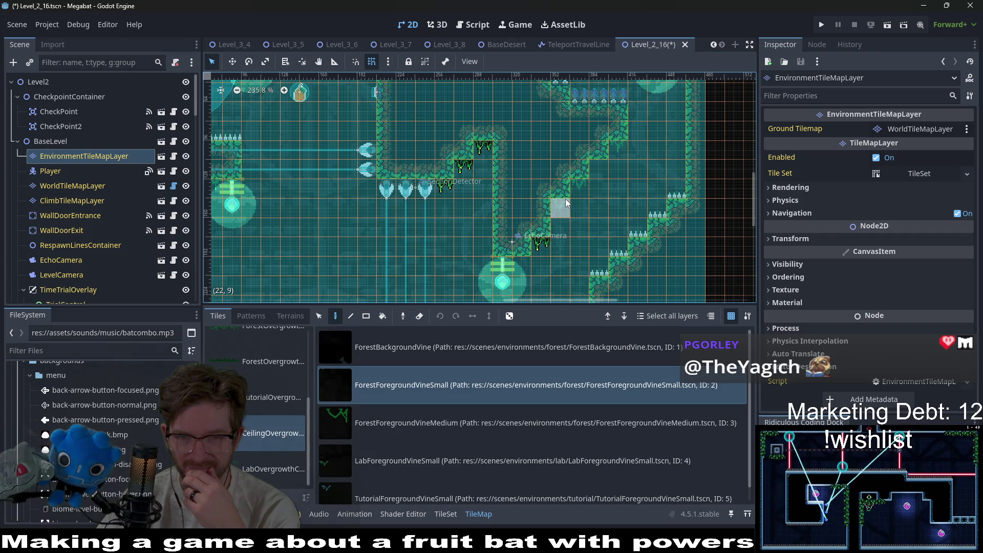
{"action": "left_click_drag", "start_coordinate": [624, 150], "coordinate": [564, 230]}
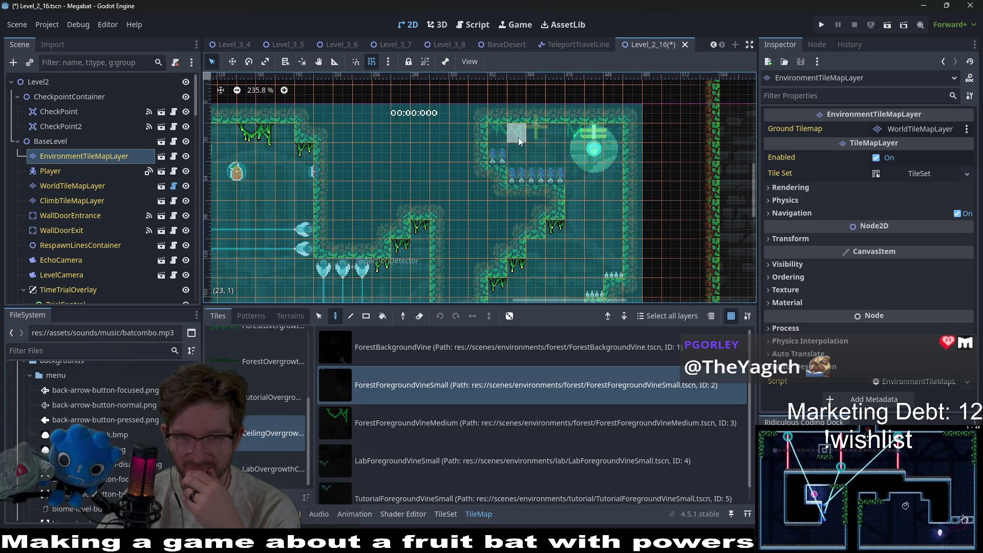
{"action": "left_click", "coordinate": [577, 130]}
Step: Hang medium forest vines from another room's ceiling
{"action": "left_click", "coordinate": [438, 417]}
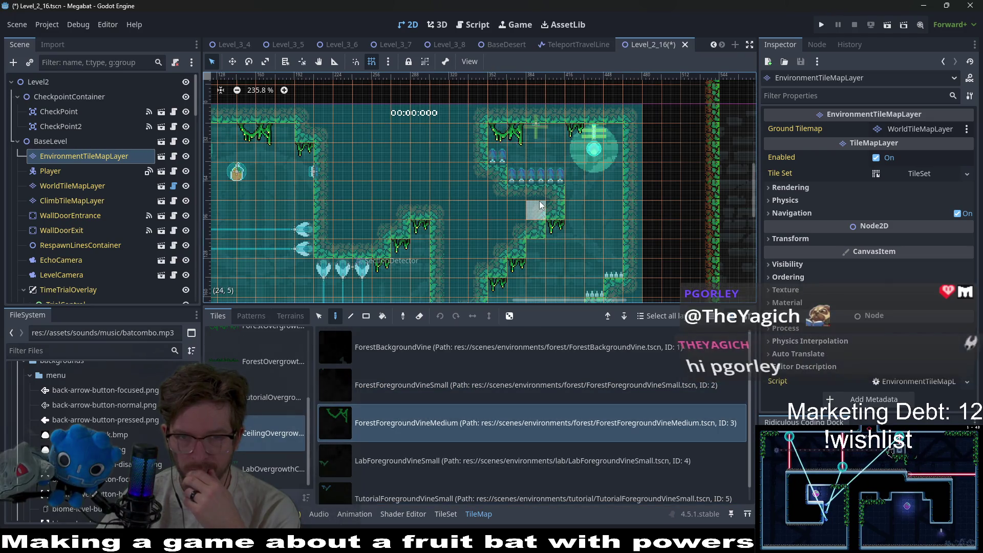
{"action": "scroll", "coordinate": [503, 136], "scroll_direction": "down", "scroll_amount": 2}
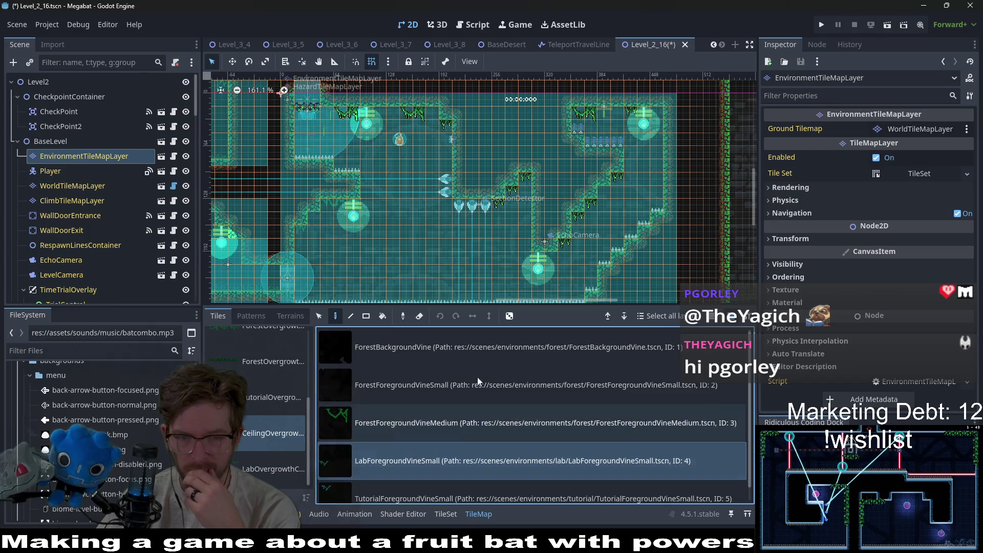
{"action": "left_click", "coordinate": [455, 385]}
{"action": "scroll", "coordinate": [443, 195], "scroll_direction": "up", "scroll_amount": 2}
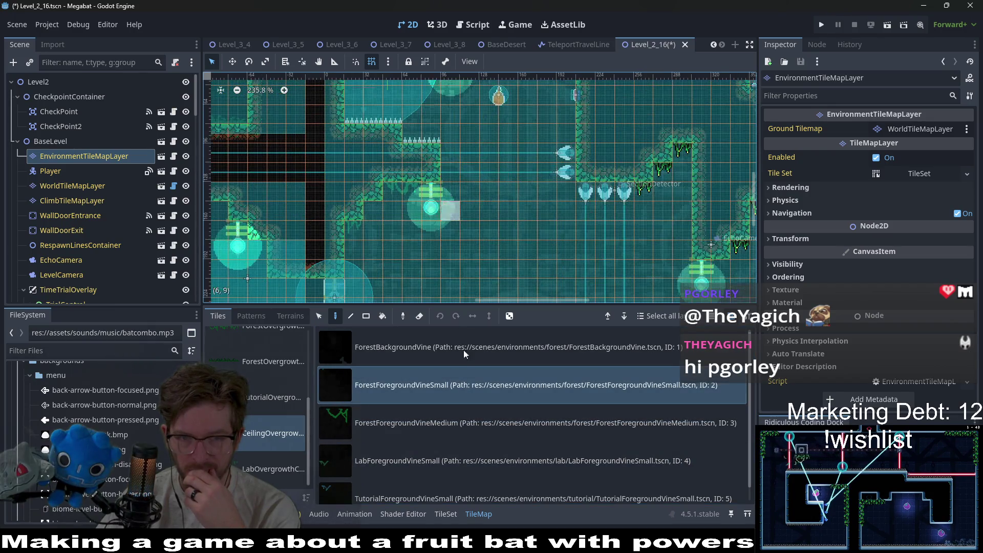
{"action": "left_click", "coordinate": [460, 422]}
{"action": "left_click", "coordinate": [398, 188]}
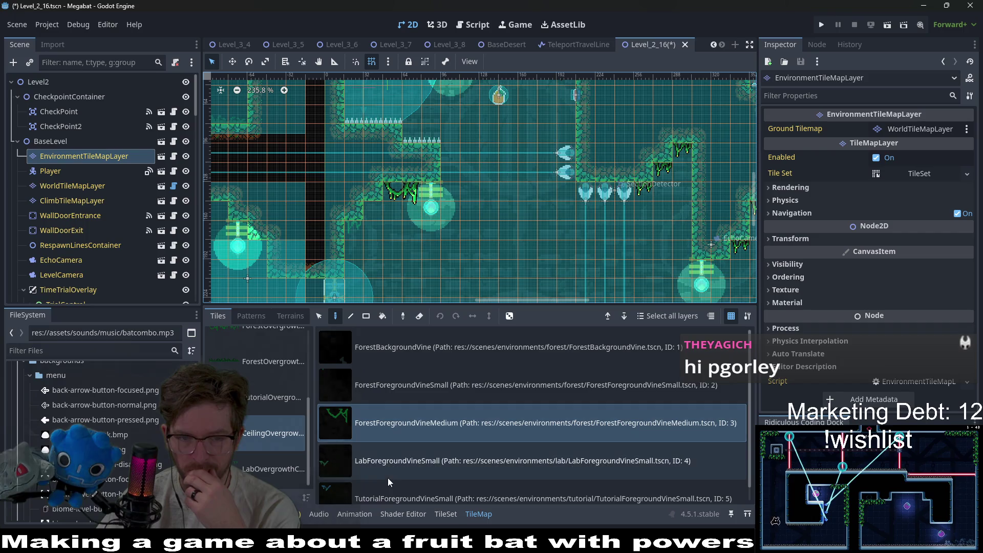
{"action": "left_click", "coordinate": [414, 385]}
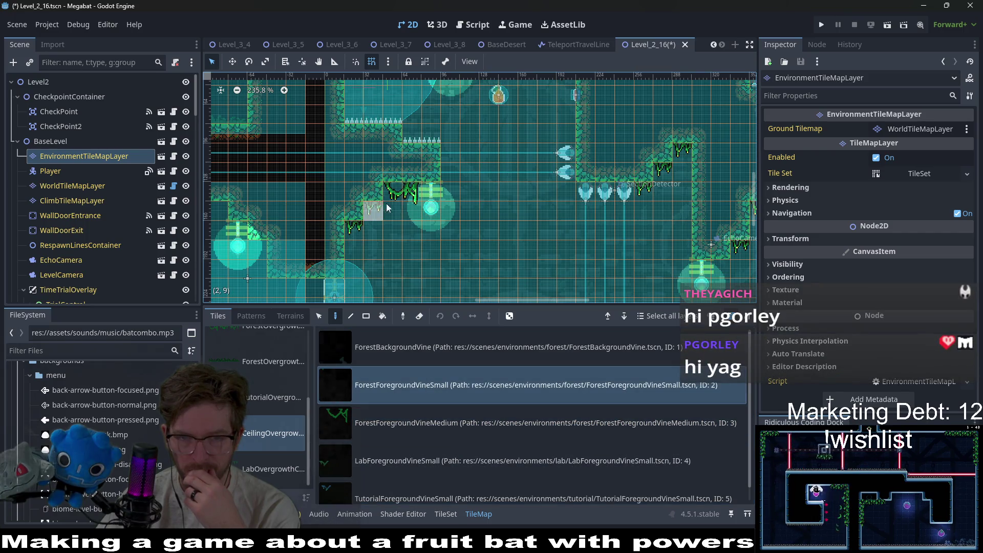
Step: Pan across the level while switching between small and medium forest vine tiles
{"action": "scroll", "coordinate": [395, 226], "scroll_direction": "left", "scroll_amount": 5}
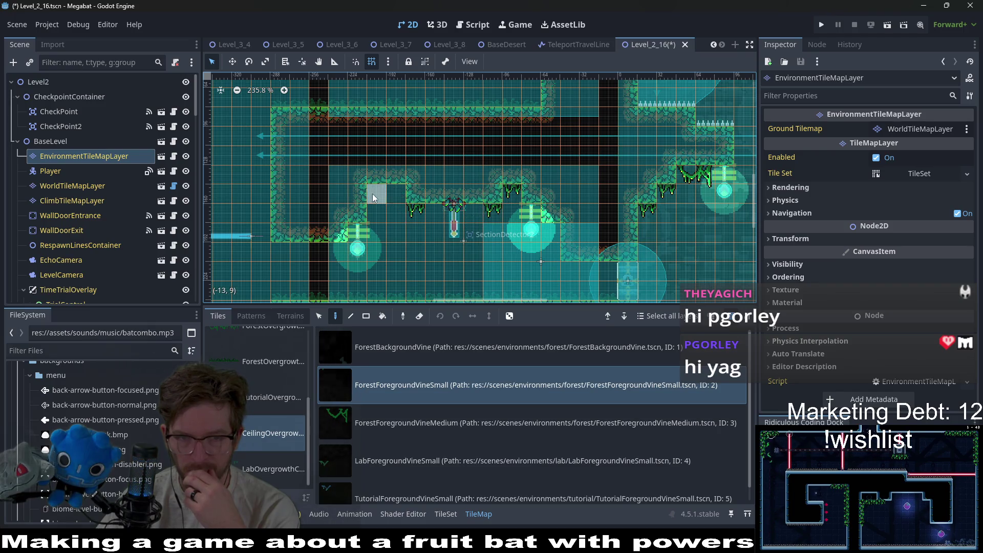
{"action": "scroll", "coordinate": [395, 241], "scroll_direction": "down", "scroll_amount": 1}
{"action": "scroll", "coordinate": [396, 233], "scroll_direction": "left", "scroll_amount": 1}
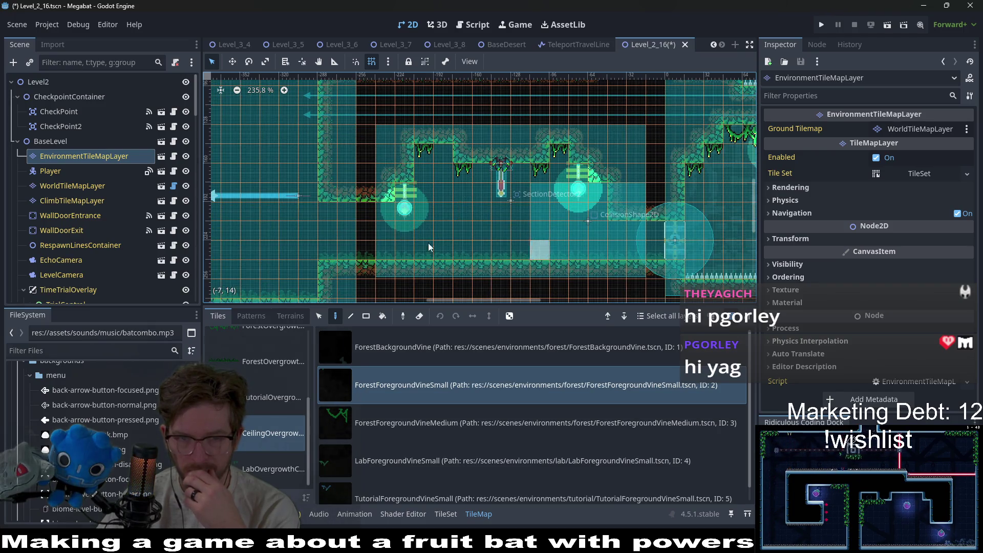
{"action": "scroll", "coordinate": [429, 248], "scroll_direction": "down", "scroll_amount": 3}
{"action": "scroll", "coordinate": [504, 186], "scroll_direction": "up", "scroll_amount": 3}
{"action": "scroll", "coordinate": [526, 151], "scroll_direction": "left", "scroll_amount": 3}
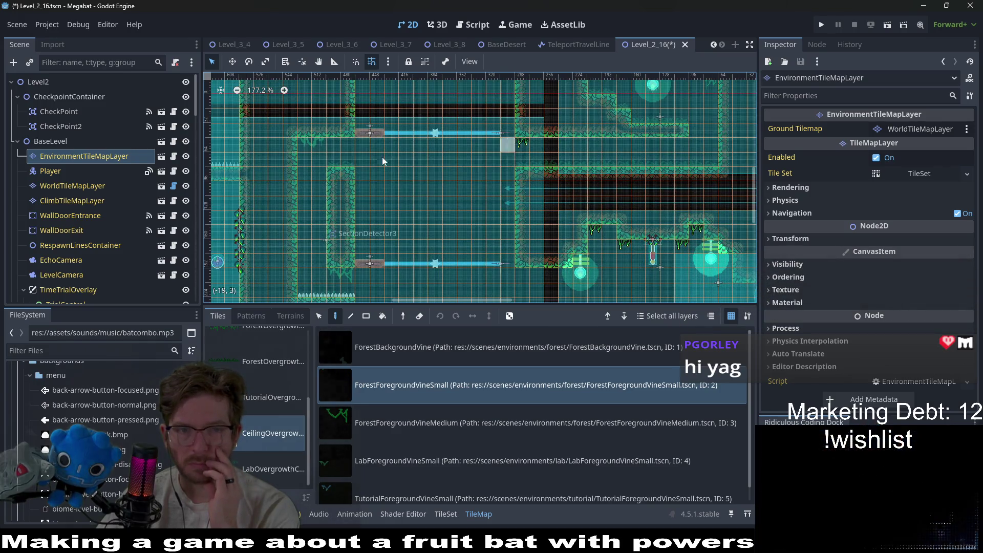
{"action": "left_click", "coordinate": [385, 424]}
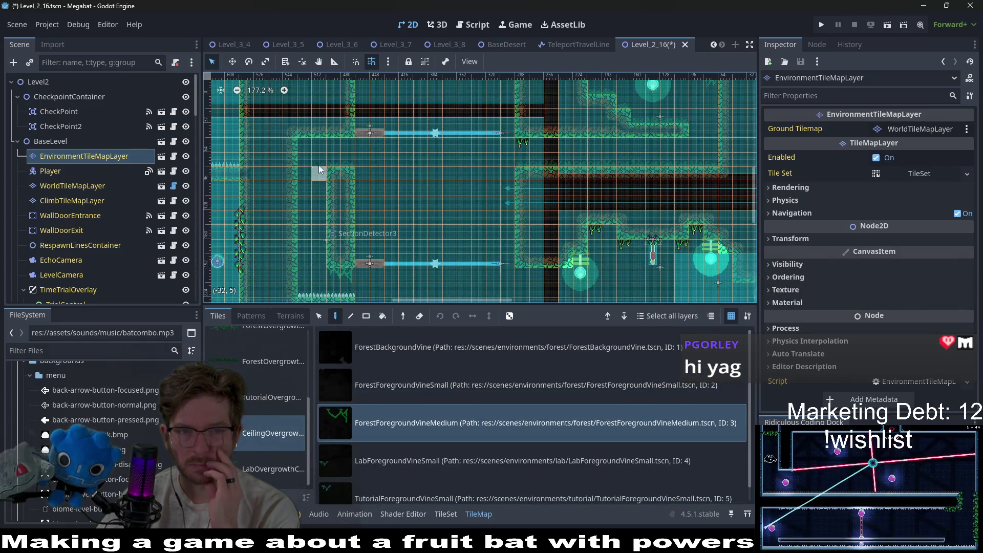
{"action": "left_click", "coordinate": [435, 387]}
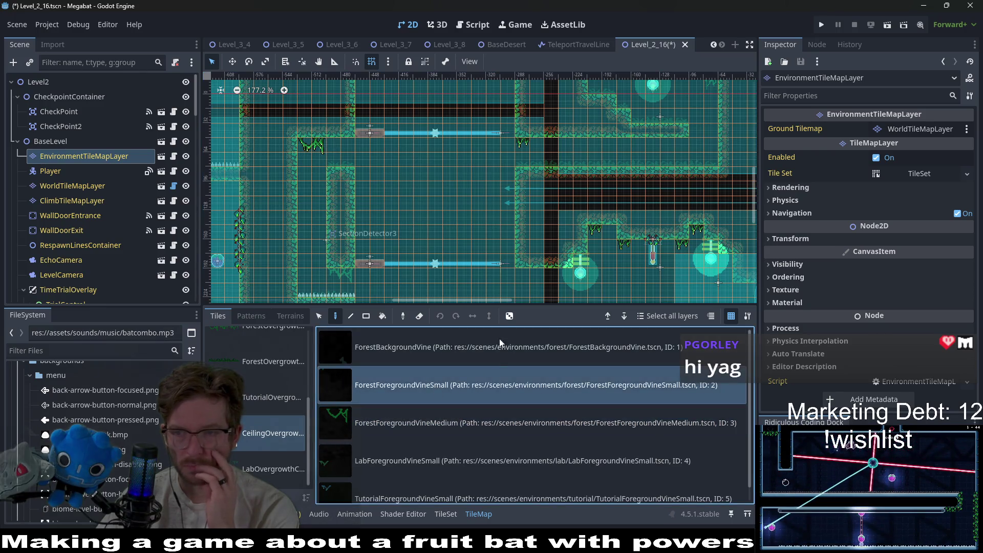
{"action": "scroll", "coordinate": [415, 279], "scroll_direction": "down", "scroll_amount": 2}
{"action": "scroll", "coordinate": [416, 279], "scroll_direction": "down", "scroll_amount": 2}
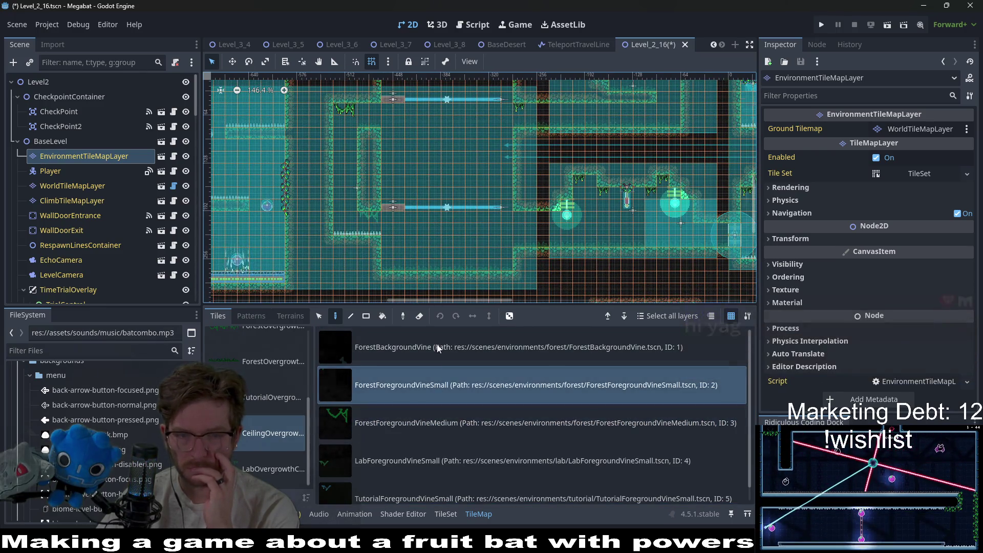
{"action": "left_click", "coordinate": [433, 421]}
{"action": "scroll", "coordinate": [386, 215], "scroll_direction": "up", "scroll_amount": 5}
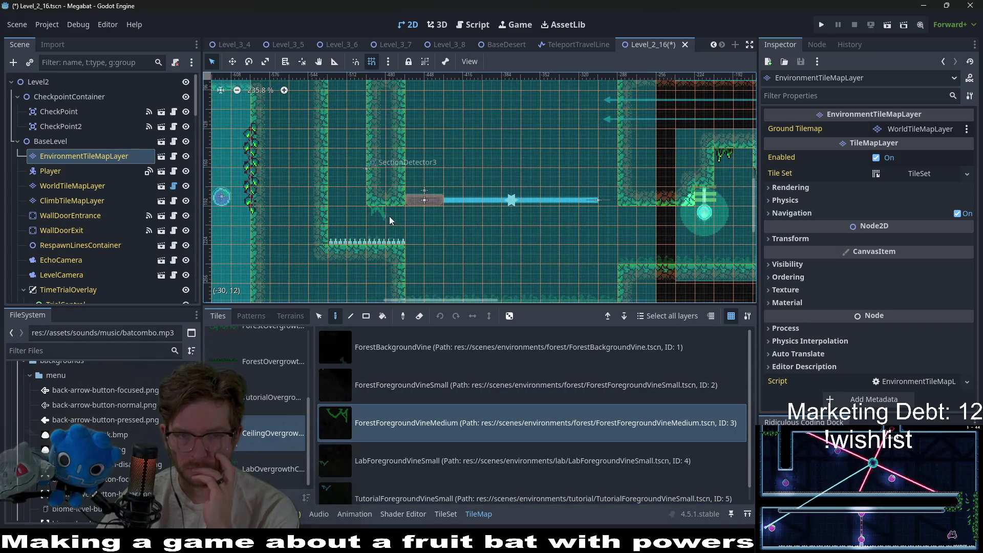
{"action": "scroll", "coordinate": [465, 205], "scroll_direction": "right", "scroll_amount": 5}
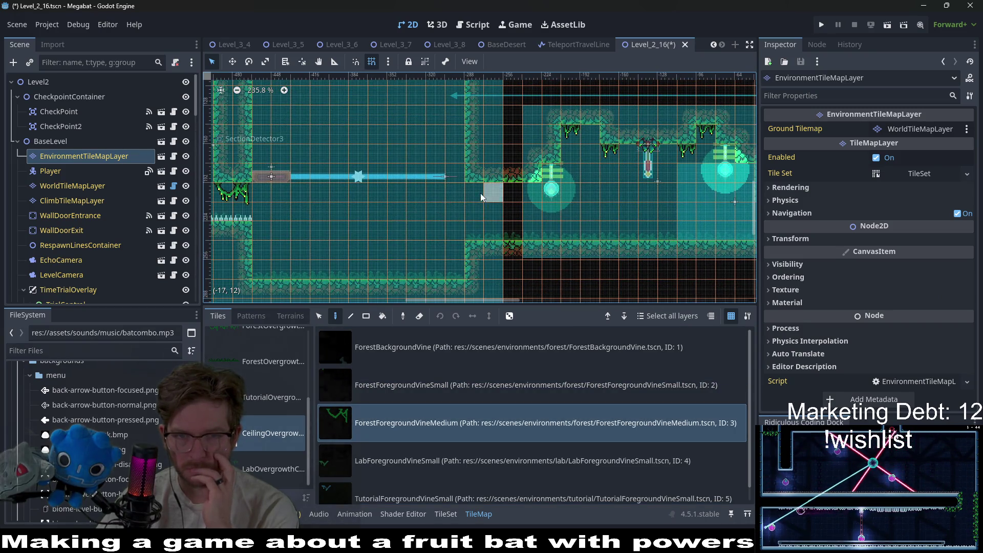
{"action": "left_click", "coordinate": [450, 387]}
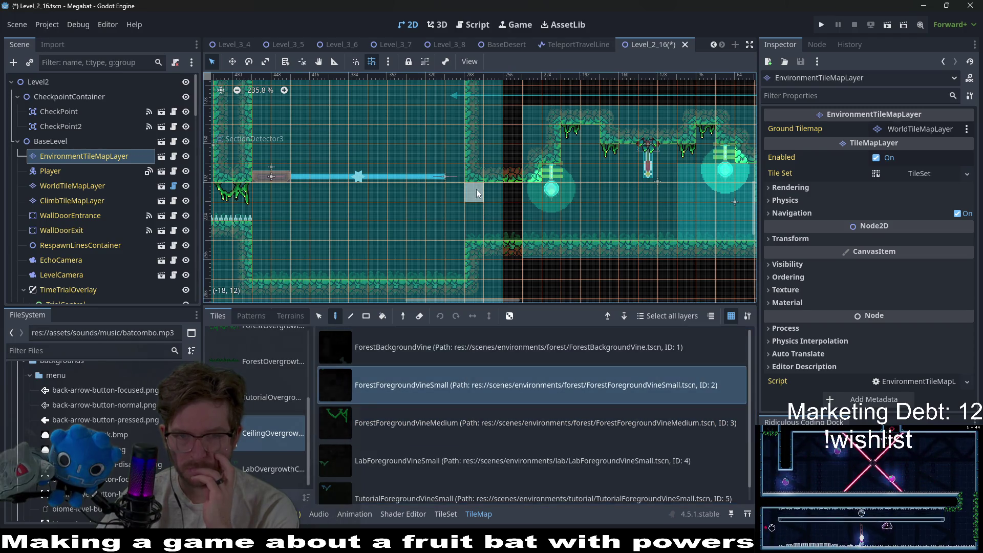
{"action": "scroll", "coordinate": [535, 205], "scroll_direction": "right", "scroll_amount": 5}
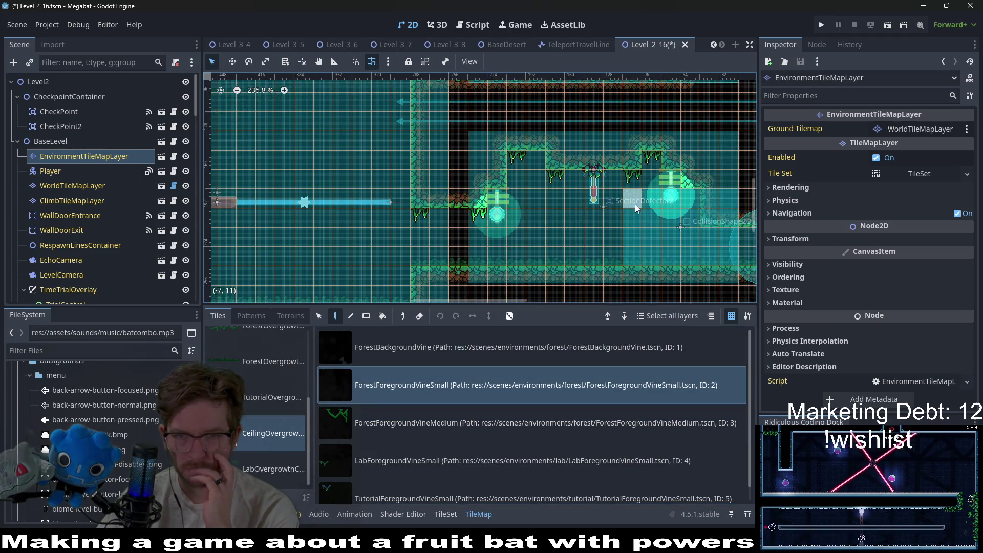
{"action": "scroll", "coordinate": [535, 225], "scroll_direction": "down", "scroll_amount": 3}
{"action": "scroll", "coordinate": [517, 225], "scroll_direction": "up", "scroll_amount": 5}
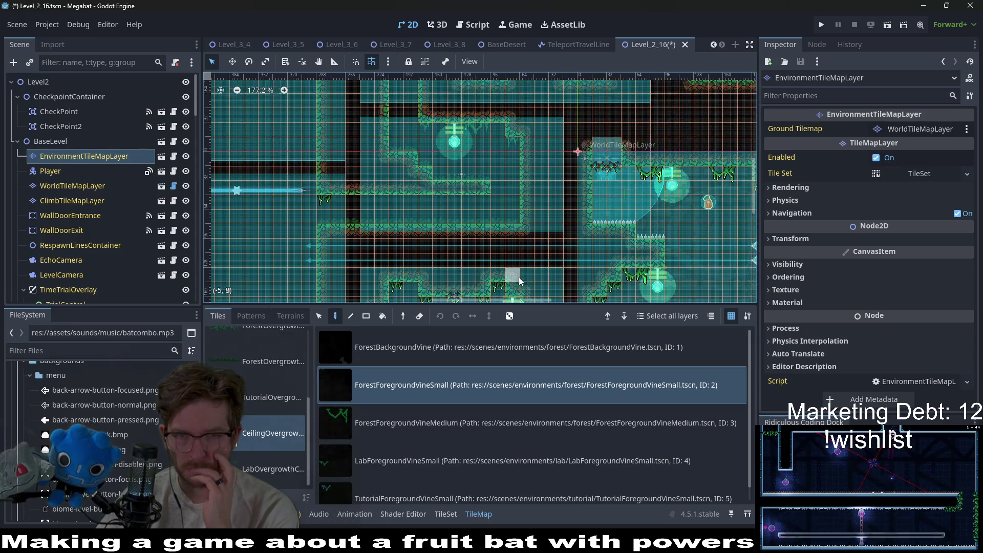
Step: Hang a medium vine with a small vine beside it, plus one on the upper ceiling
{"action": "left_click", "coordinate": [456, 425]}
{"action": "scroll", "coordinate": [479, 193], "scroll_direction": "up", "scroll_amount": 3}
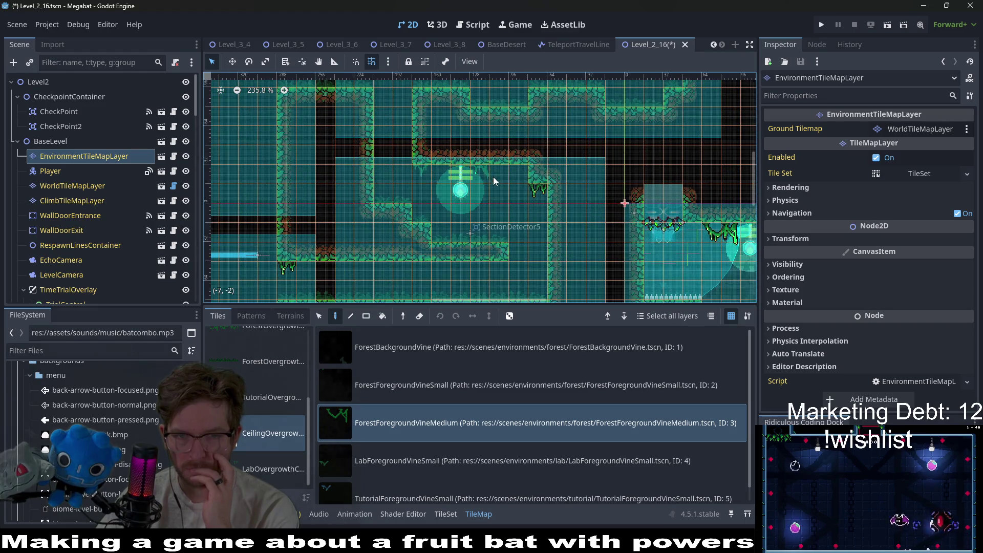
{"action": "left_click", "coordinate": [425, 385]}
{"action": "left_click", "coordinate": [420, 172]}
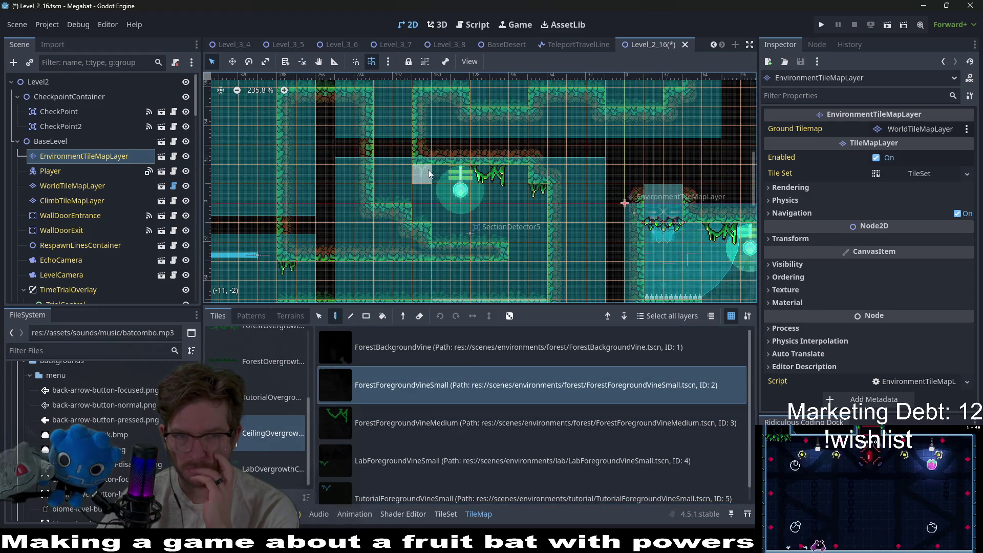
{"action": "scroll", "coordinate": [450, 217], "scroll_direction": "up", "scroll_amount": 1}
{"action": "scroll", "coordinate": [450, 217], "scroll_direction": "up", "scroll_amount": 5}
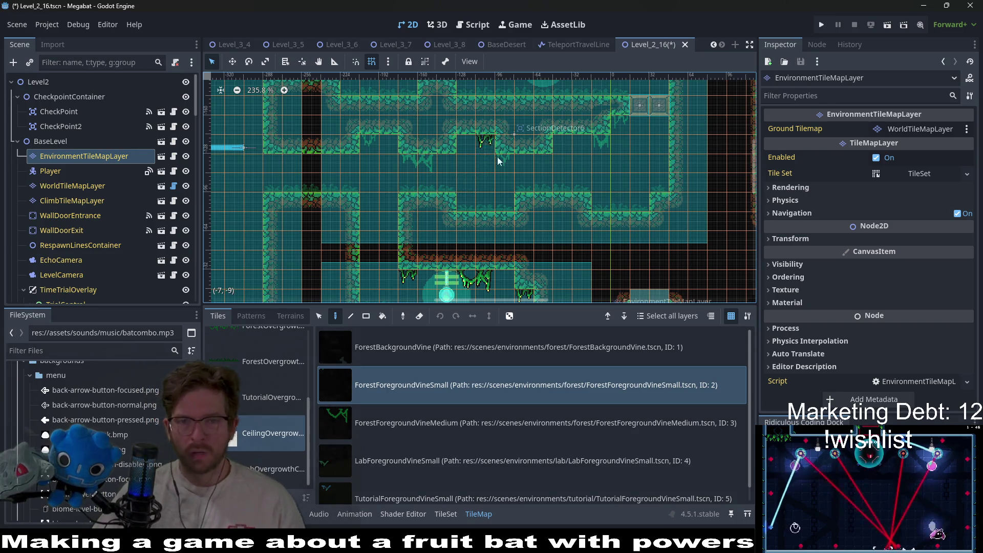
{"action": "left_click", "coordinate": [504, 173]}
Step: Add small forest vines on several more ceilings, including the top one
{"action": "left_click", "coordinate": [604, 142]}
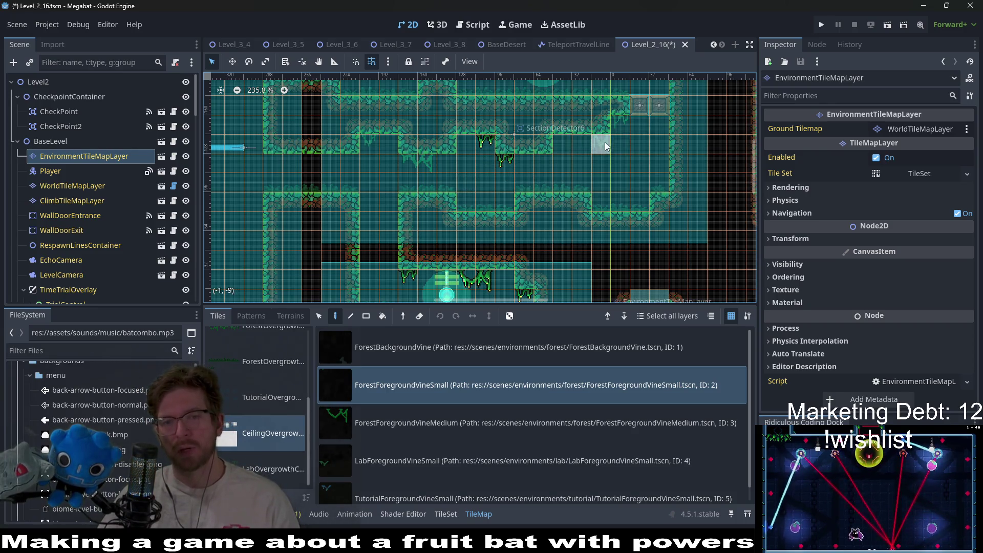
{"action": "left_click", "coordinate": [369, 144]}
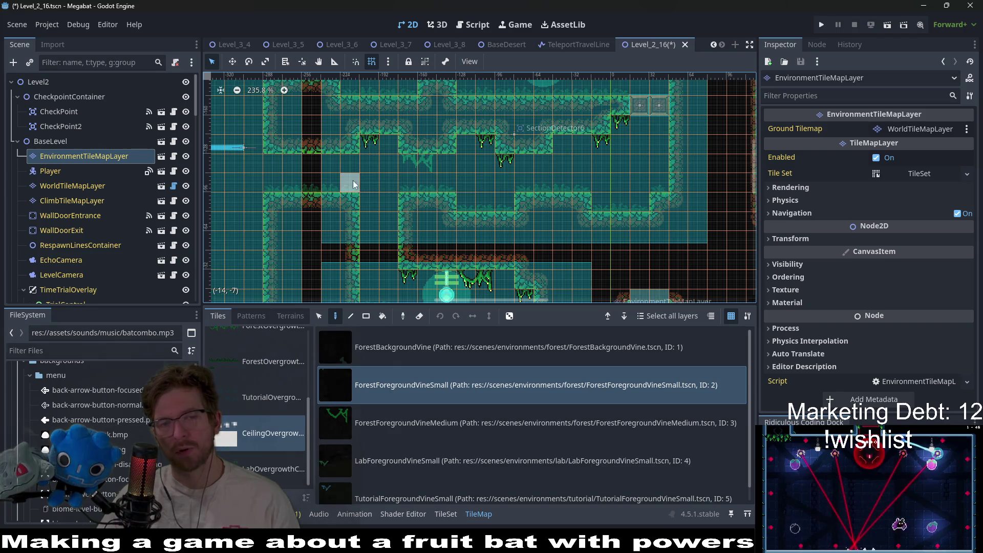
{"action": "left_click", "coordinate": [334, 170]}
{"action": "left_click", "coordinate": [425, 423]}
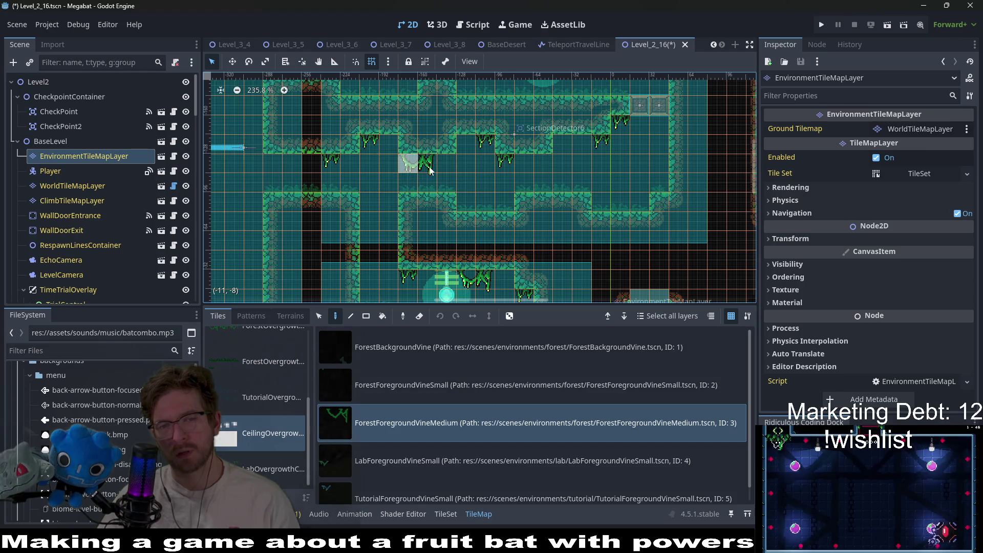
{"action": "scroll", "coordinate": [542, 165], "scroll_direction": "up", "scroll_amount": 5}
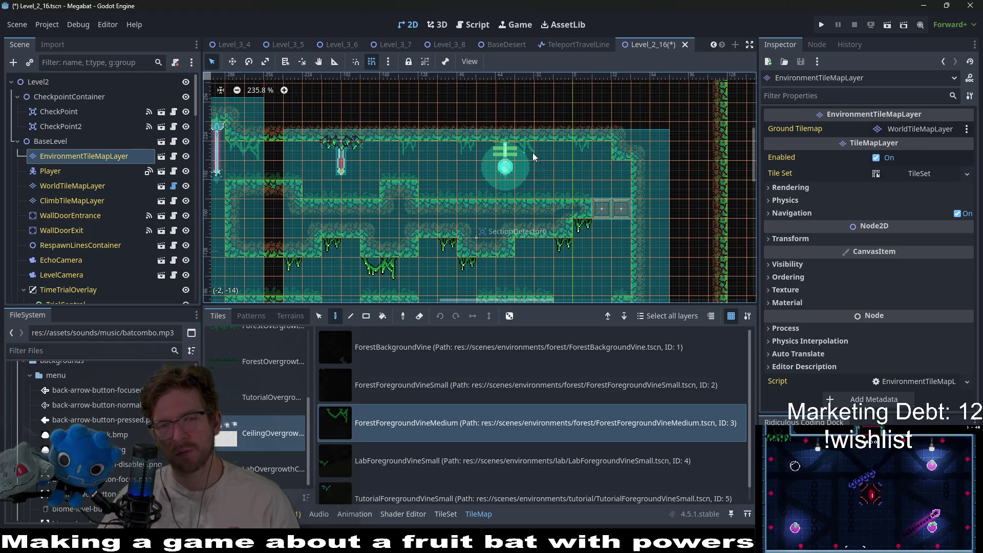
{"action": "left_click", "coordinate": [427, 396]}
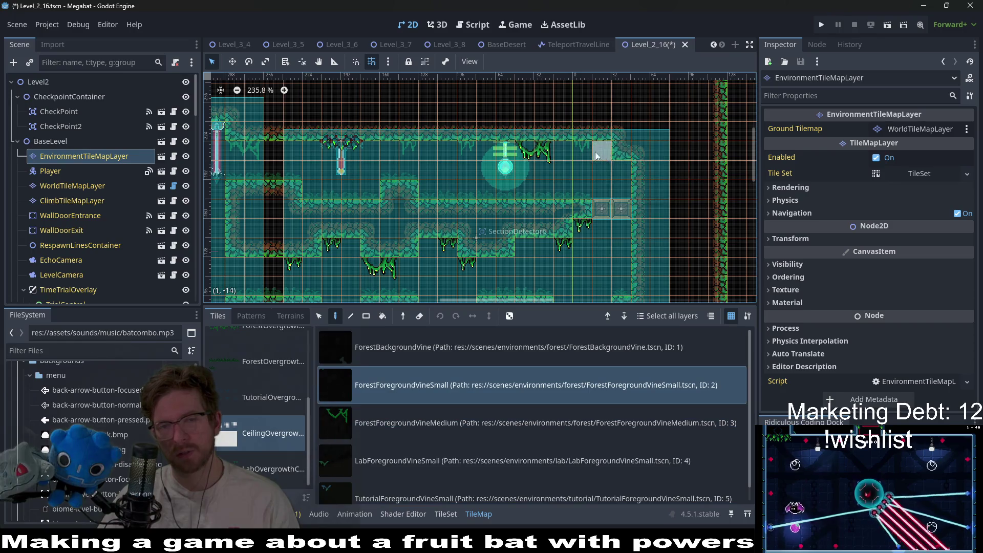
{"action": "left_click", "coordinate": [626, 169]}
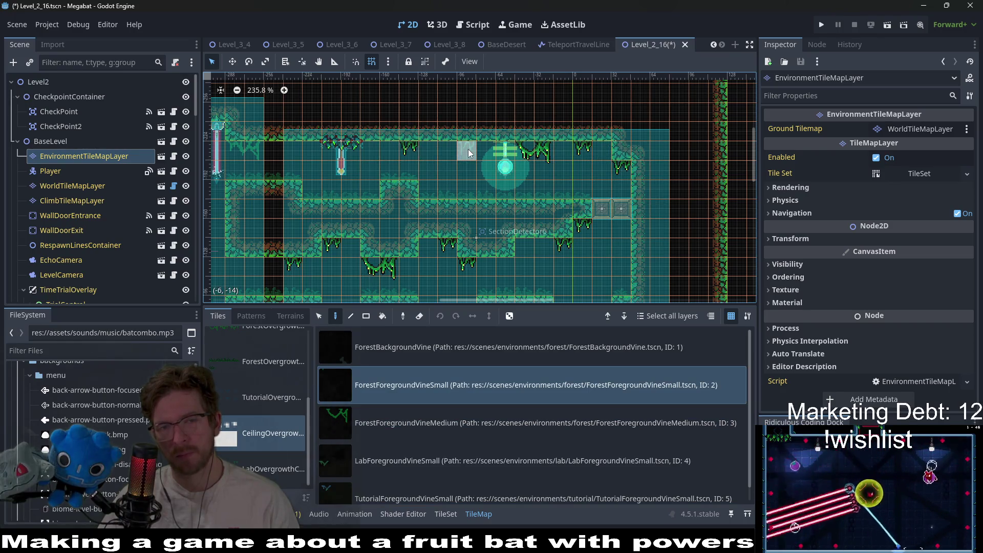
{"action": "scroll", "coordinate": [302, 170], "scroll_direction": "left", "scroll_amount": 5}
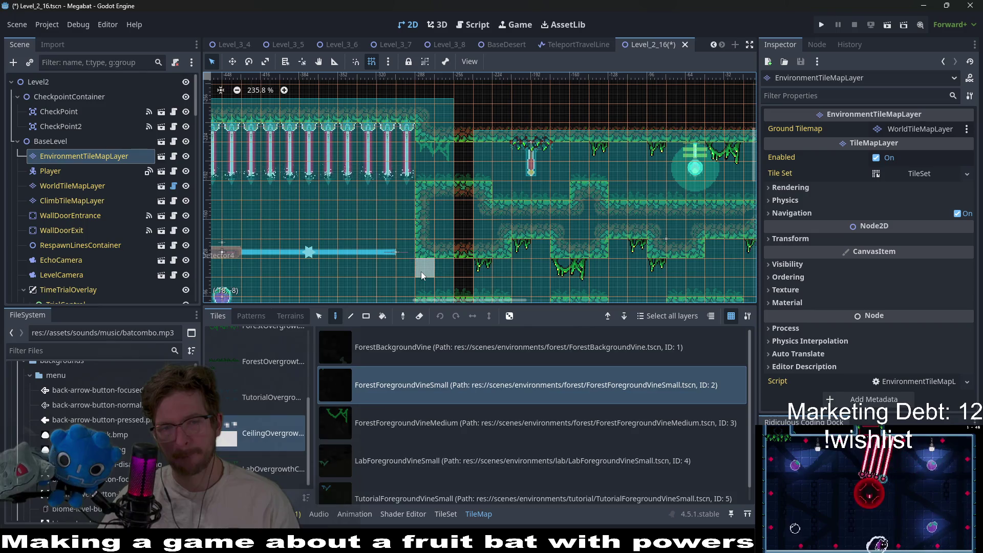
Step: Hang a medium forest vine and two small vines along a ceiling
{"action": "left_click", "coordinate": [395, 427]}
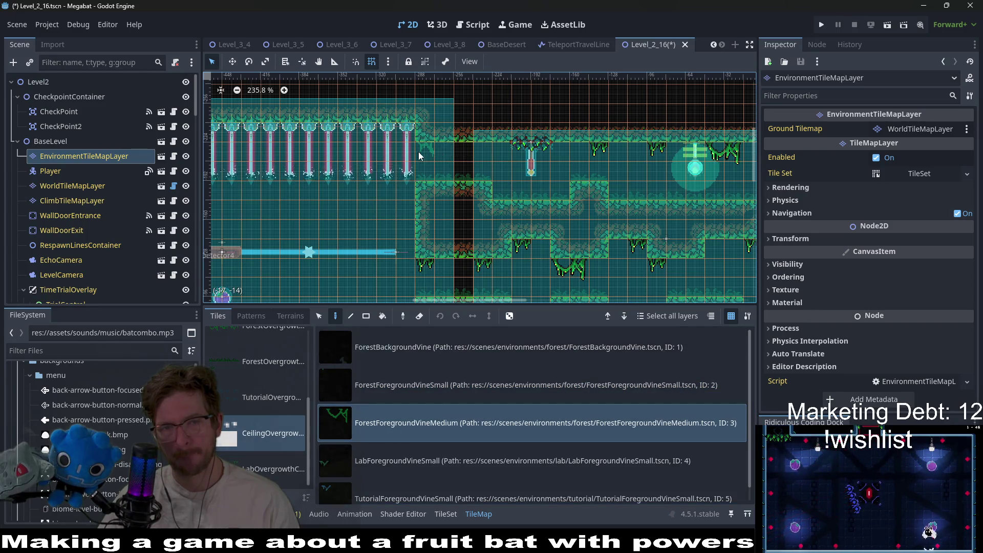
{"action": "scroll", "coordinate": [343, 167], "scroll_direction": "left", "scroll_amount": 5}
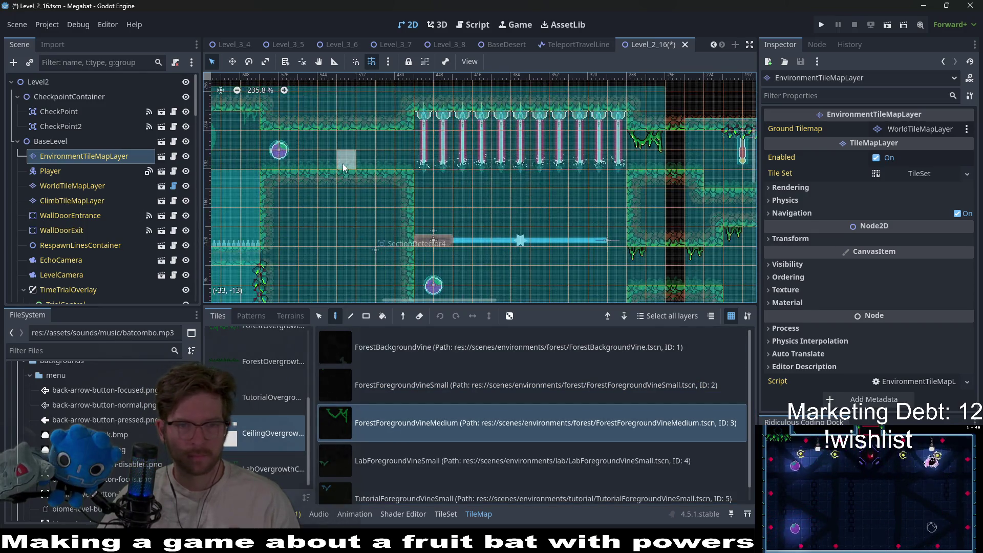
{"action": "scroll", "coordinate": [343, 168], "scroll_direction": "left", "scroll_amount": 2}
{"action": "scroll", "coordinate": [343, 168], "scroll_direction": "down", "scroll_amount": 1}
{"action": "left_click", "coordinate": [450, 109]}
{"action": "left_click", "coordinate": [425, 372]}
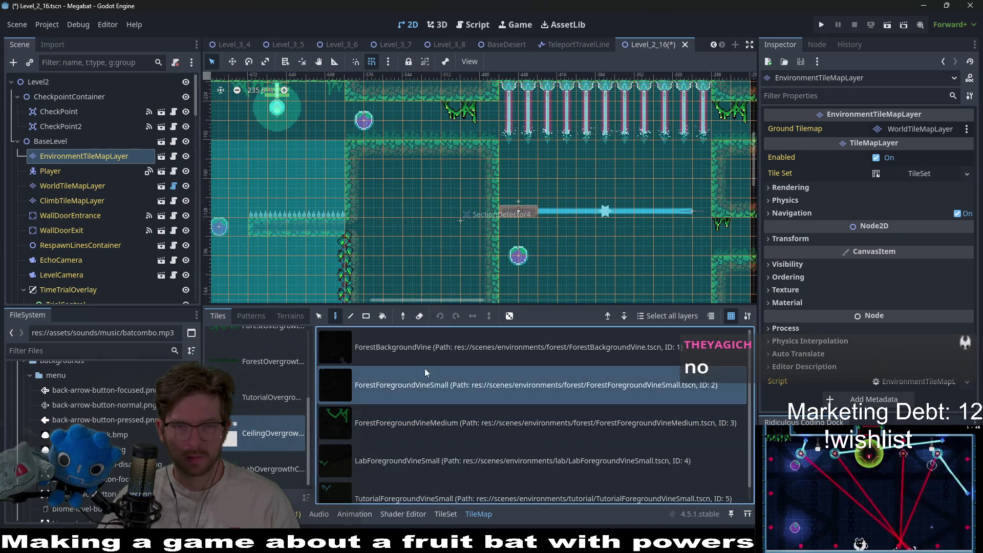
{"action": "left_click", "coordinate": [412, 108]}
{"action": "left_click", "coordinate": [373, 109]}
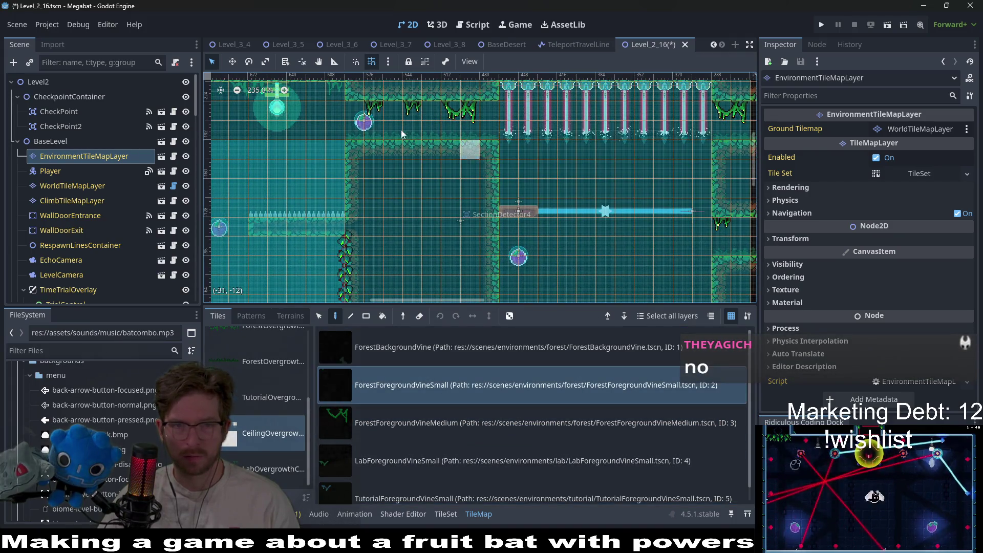
Step: Hang two medium forest vines from another room's ceiling
{"action": "scroll", "coordinate": [401, 134], "scroll_direction": "left", "scroll_amount": 3}
{"action": "scroll", "coordinate": [402, 134], "scroll_direction": "up", "scroll_amount": 1}
{"action": "left_click", "coordinate": [405, 403]}
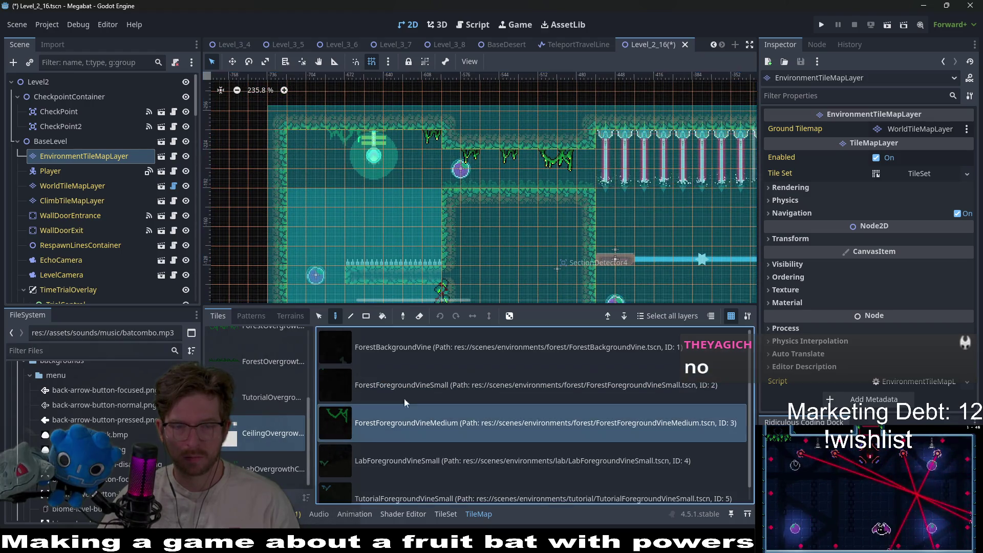
{"action": "left_click", "coordinate": [325, 138]}
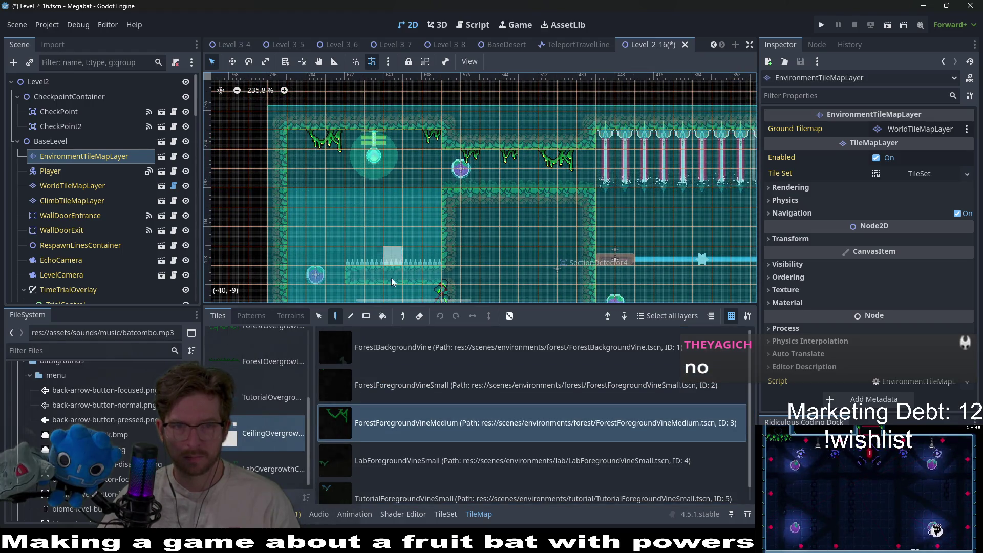
{"action": "scroll", "coordinate": [391, 282], "scroll_direction": "down", "scroll_amount": 3}
{"action": "scroll", "coordinate": [450, 195], "scroll_direction": "up", "scroll_amount": 3}
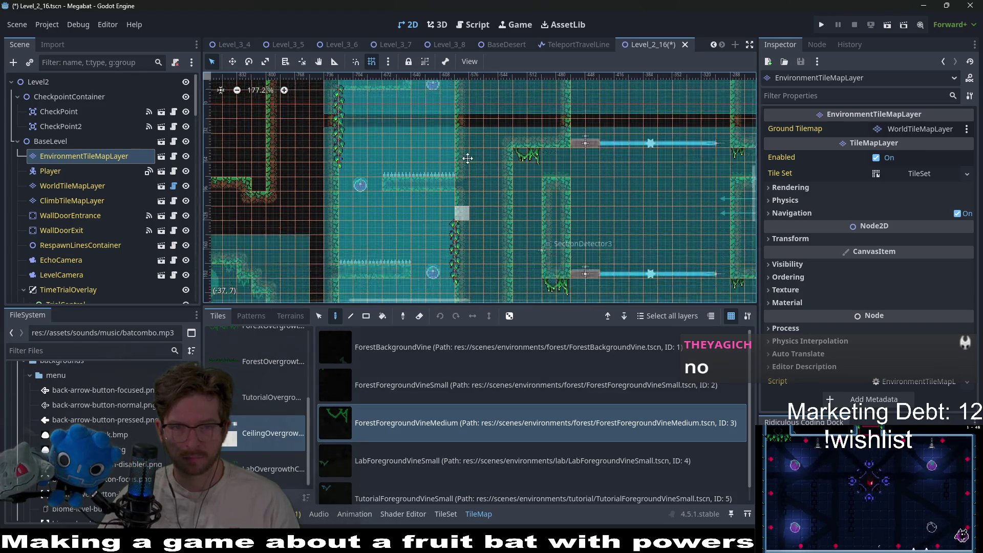
{"action": "scroll", "coordinate": [468, 157], "scroll_direction": "up", "scroll_amount": 3}
{"action": "scroll", "coordinate": [419, 197], "scroll_direction": "down", "scroll_amount": 3}
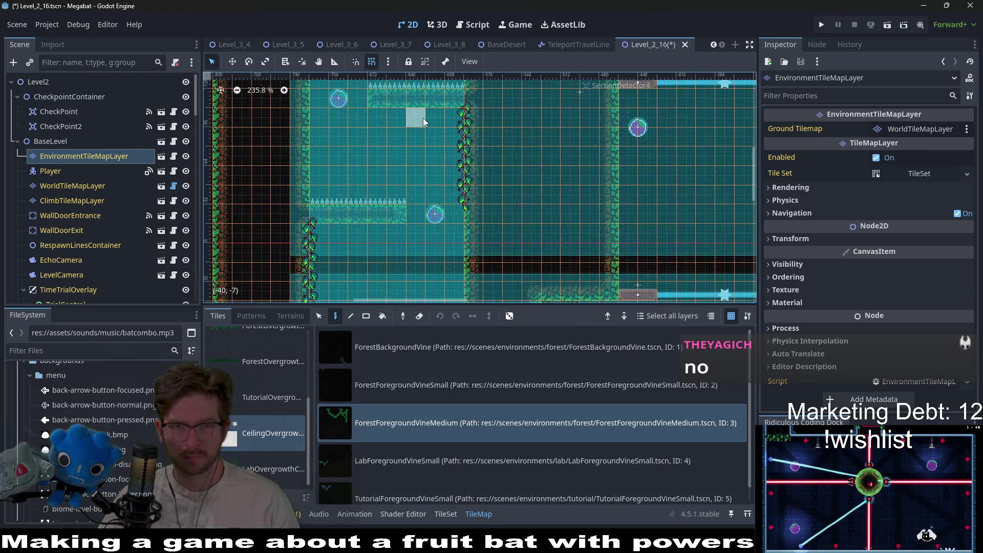
{"action": "scroll", "coordinate": [423, 118], "scroll_direction": "up", "scroll_amount": 2}
{"action": "left_click", "coordinate": [388, 119]}
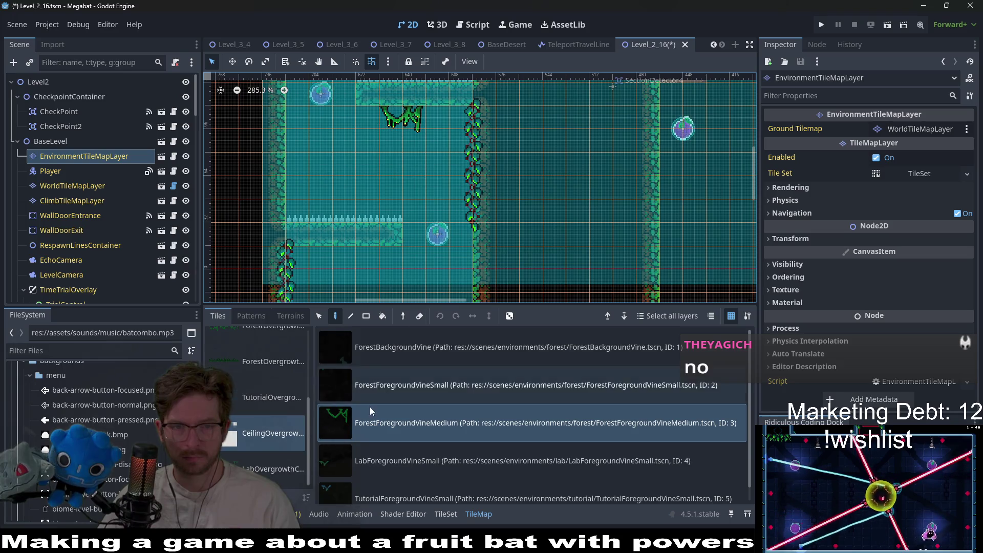
Step: Erase the medium vine from the ceiling, leaving it bare
{"action": "left_click", "coordinate": [420, 344]}
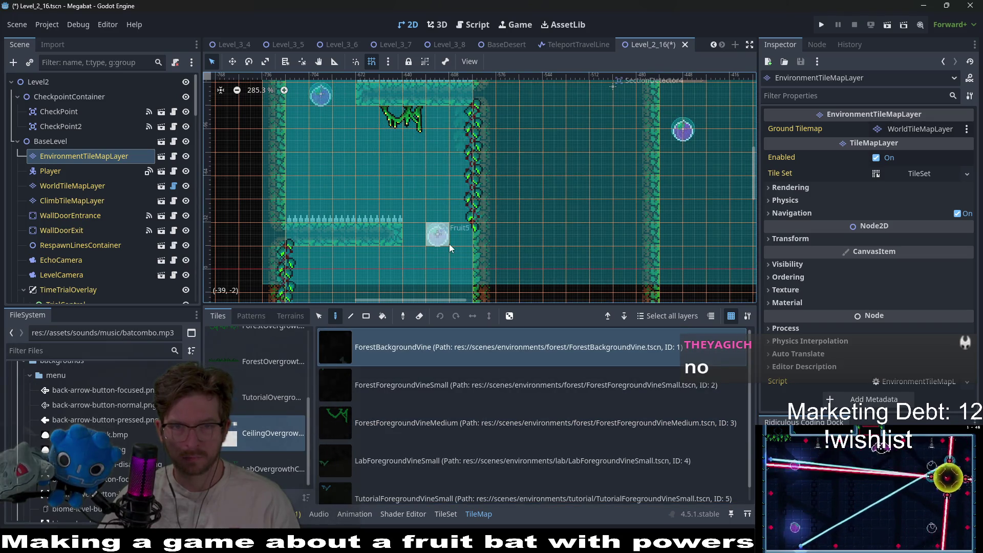
{"action": "left_click", "coordinate": [398, 394]}
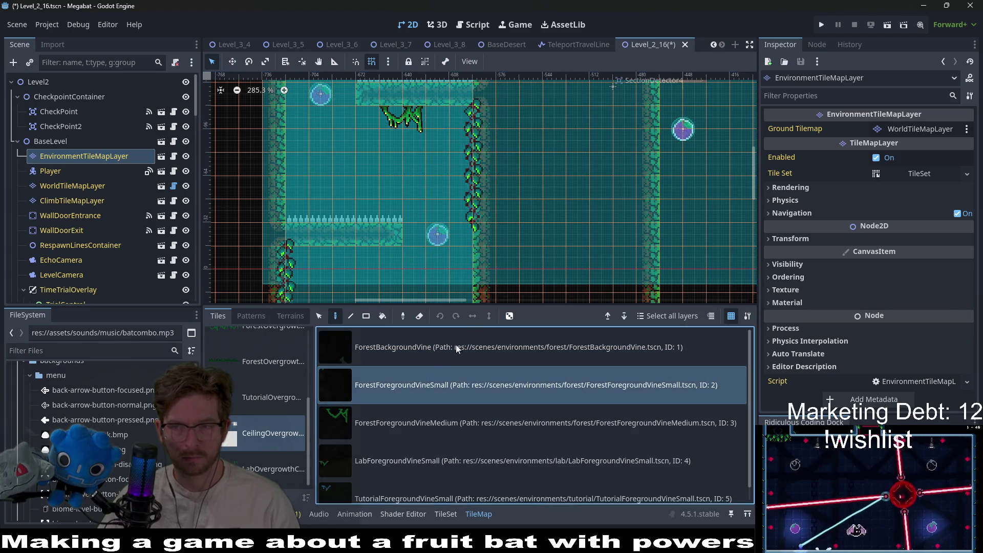
{"action": "right_click", "coordinate": [380, 122]}
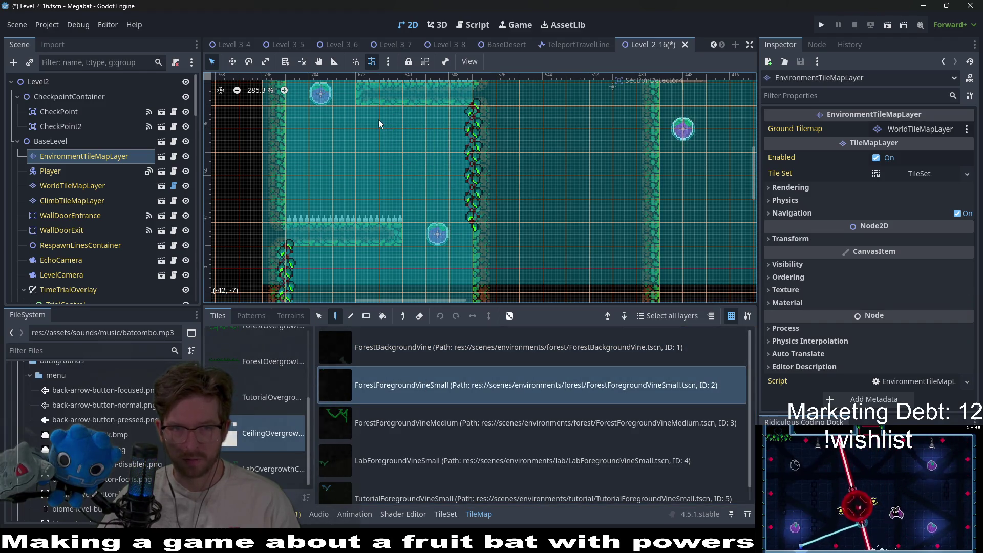
Step: Hang a small vine, a medium vine, then another small vine on the first ceiling
{"action": "left_click", "coordinate": [370, 118]}
{"action": "left_click", "coordinate": [401, 423]}
{"action": "left_click", "coordinate": [415, 118]}
{"action": "left_click", "coordinate": [395, 400]}
{"action": "scroll", "coordinate": [503, 262], "scroll_direction": "down", "scroll_amount": 5}
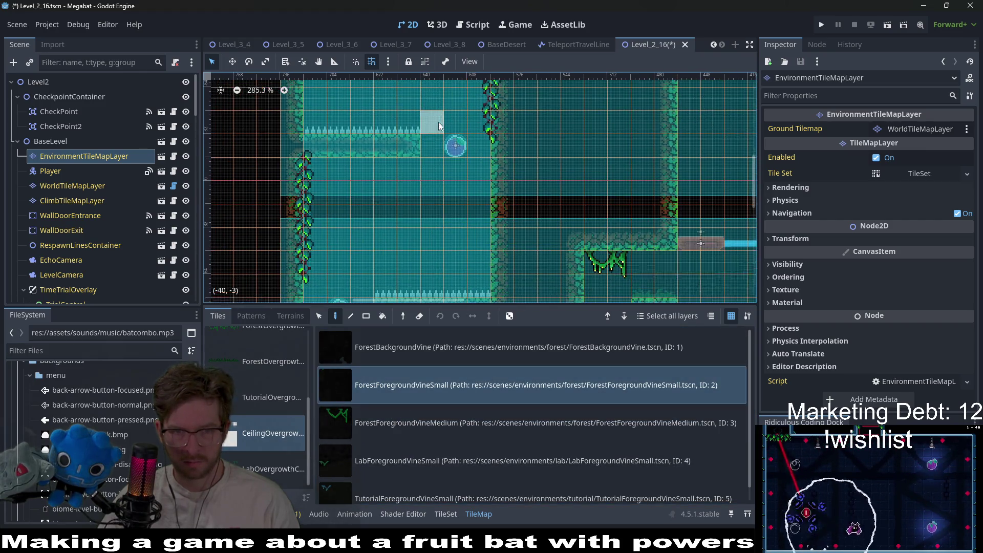
{"action": "left_click", "coordinate": [351, 171]}
Step: Pan to another part of the level and hang a ForestForegroundVineMedium from a ceiling
{"action": "left_click_drag", "start_coordinate": [408, 224], "coordinate": [431, 101]}
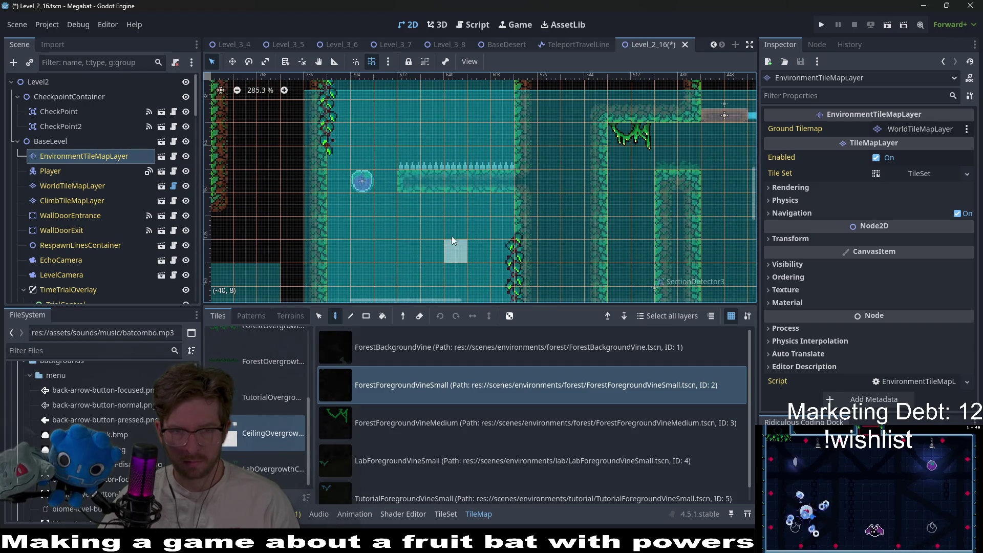
{"action": "left_click_drag", "start_coordinate": [490, 247], "coordinate": [468, 337]}
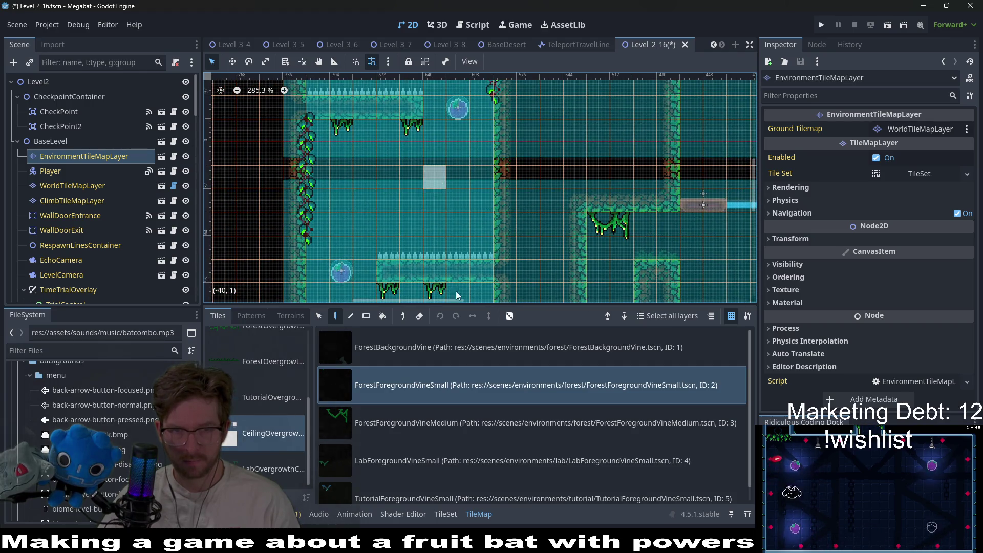
{"action": "left_click", "coordinate": [466, 429]}
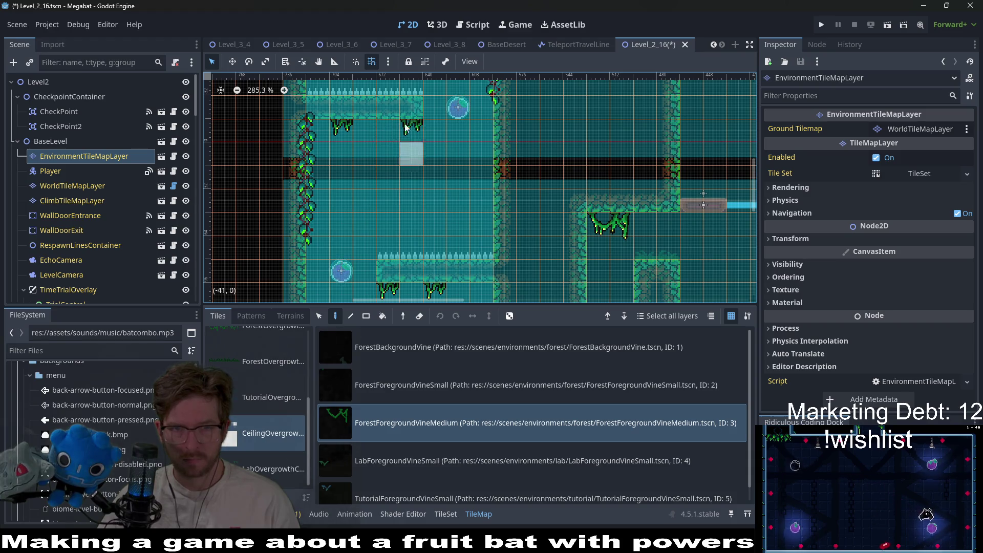
{"action": "scroll", "coordinate": [422, 230], "scroll_direction": "down", "scroll_amount": 2}
{"action": "scroll", "coordinate": [404, 205], "scroll_direction": "up", "scroll_amount": 3}
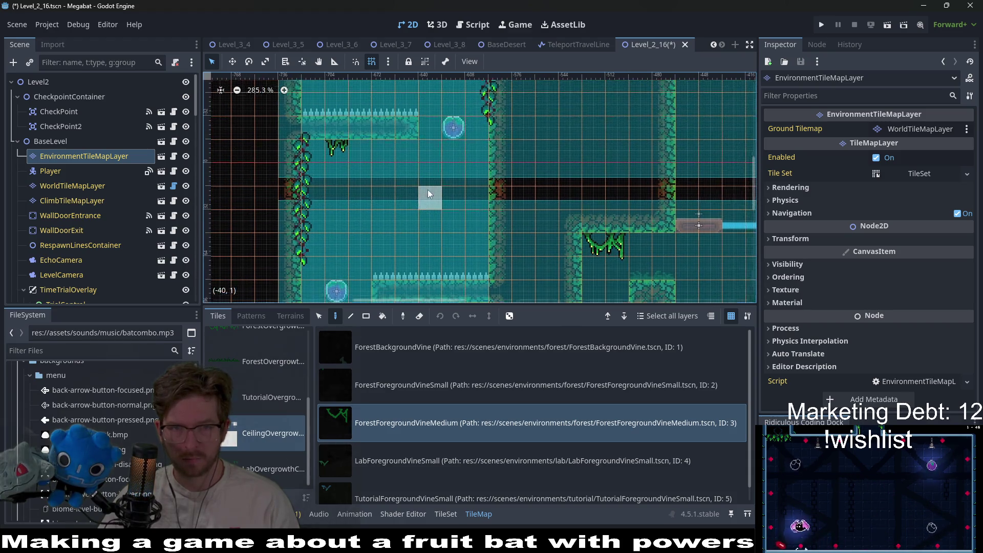
{"action": "scroll", "coordinate": [386, 161], "scroll_direction": "down", "scroll_amount": 5}
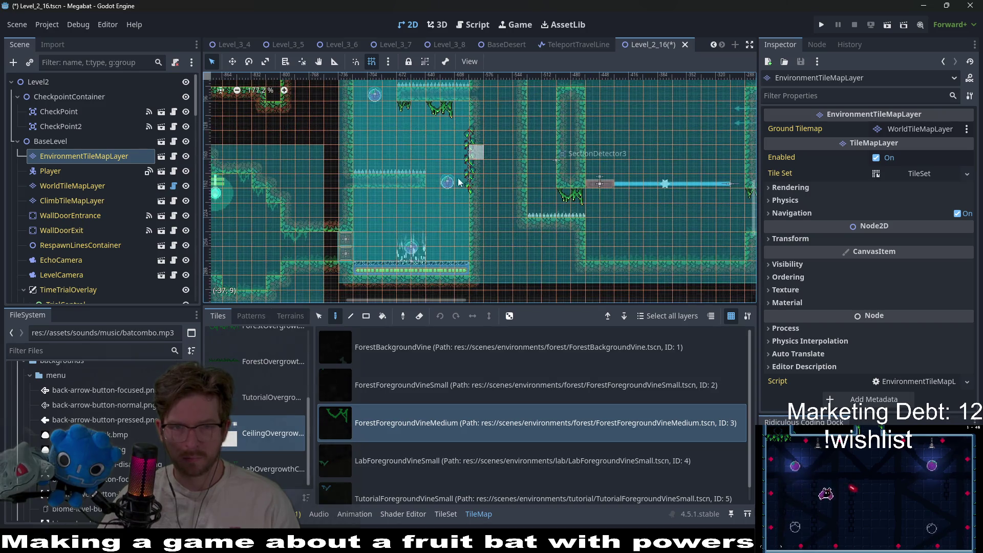
{"action": "left_click", "coordinate": [374, 194]}
Step: Move to the cave and hang a small vine and a medium vine from its ceiling
{"action": "left_click", "coordinate": [393, 389]}
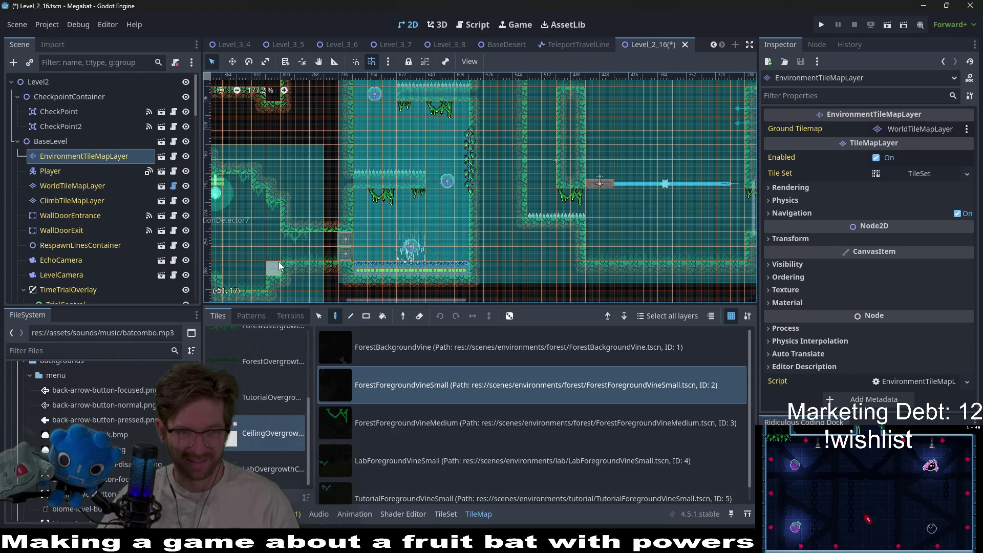
{"action": "scroll", "coordinate": [418, 195], "scroll_direction": "up", "scroll_amount": 3}
{"action": "scroll", "coordinate": [424, 205], "scroll_direction": "left", "scroll_amount": 5}
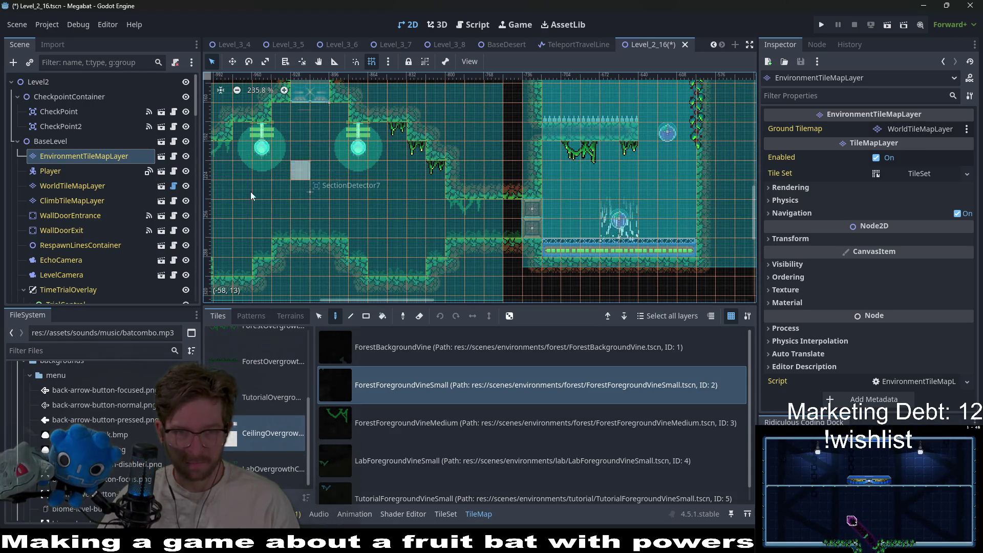
{"action": "scroll", "coordinate": [409, 139], "scroll_direction": "left", "scroll_amount": 4}
{"action": "scroll", "coordinate": [406, 130], "scroll_direction": "up", "scroll_amount": 1}
{"action": "left_click", "coordinate": [341, 142]}
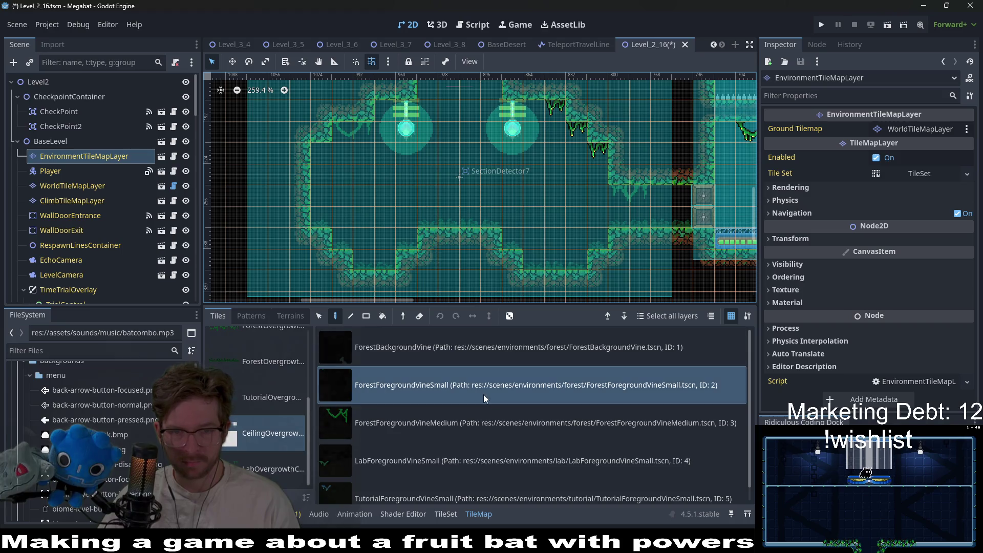
{"action": "left_click", "coordinate": [468, 425]}
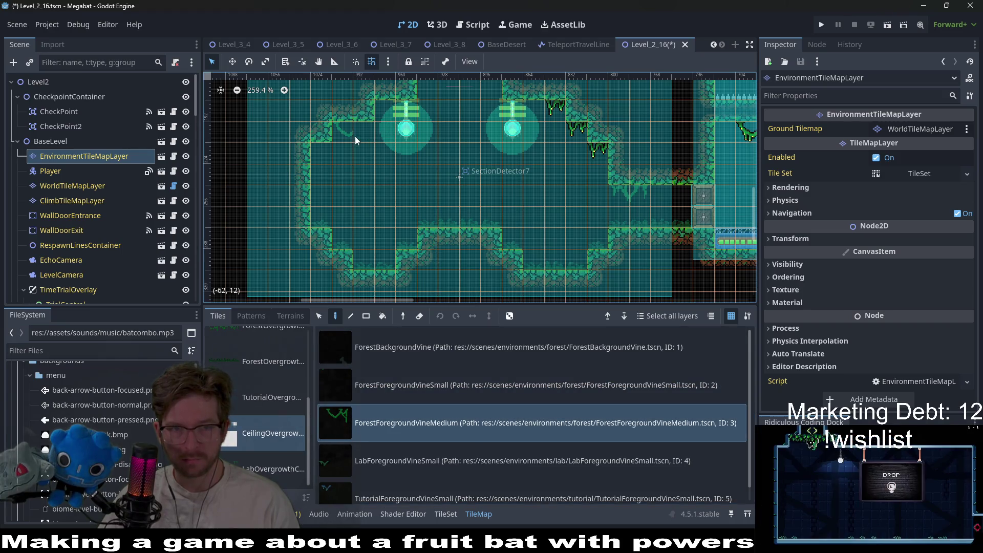
{"action": "left_click", "coordinate": [627, 199]}
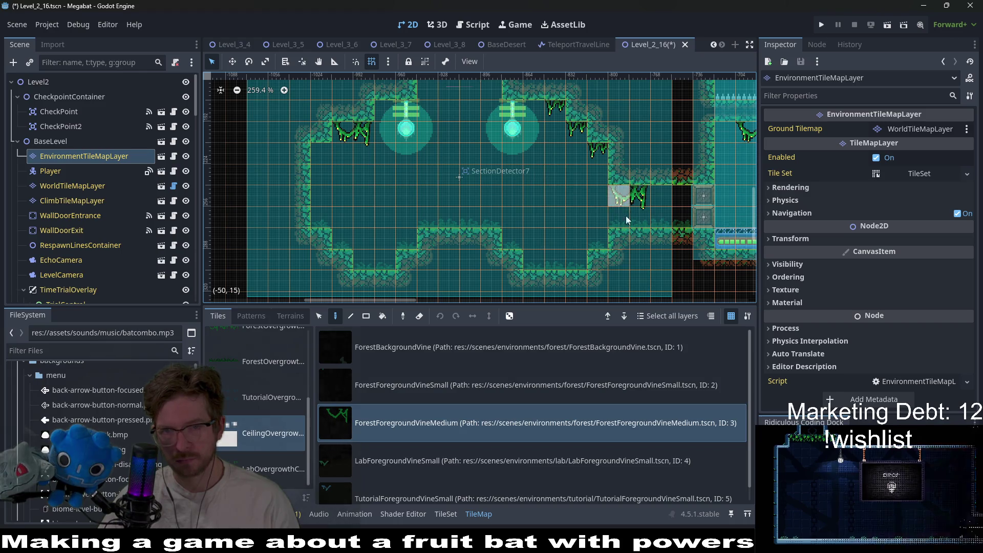
Step: Pan across to the next room and hang a small and a medium vine from its ceiling
{"action": "left_click", "coordinate": [397, 382]}
{"action": "scroll", "coordinate": [519, 200], "scroll_direction": "down", "scroll_amount": 5}
{"action": "mouse_move", "coordinate": [519, 200]}
{"action": "left_mouse_down"}
{"action": "mouse_move", "coordinate": [481, 189]}
{"action": "mouse_move", "coordinate": [472, 207]}
{"action": "mouse_move", "coordinate": [448, 199]}
{"action": "mouse_move", "coordinate": [359, 207]}
{"action": "left_mouse_up"}
{"action": "left_click_drag", "start_coordinate": [568, 220], "coordinate": [463, 221]}
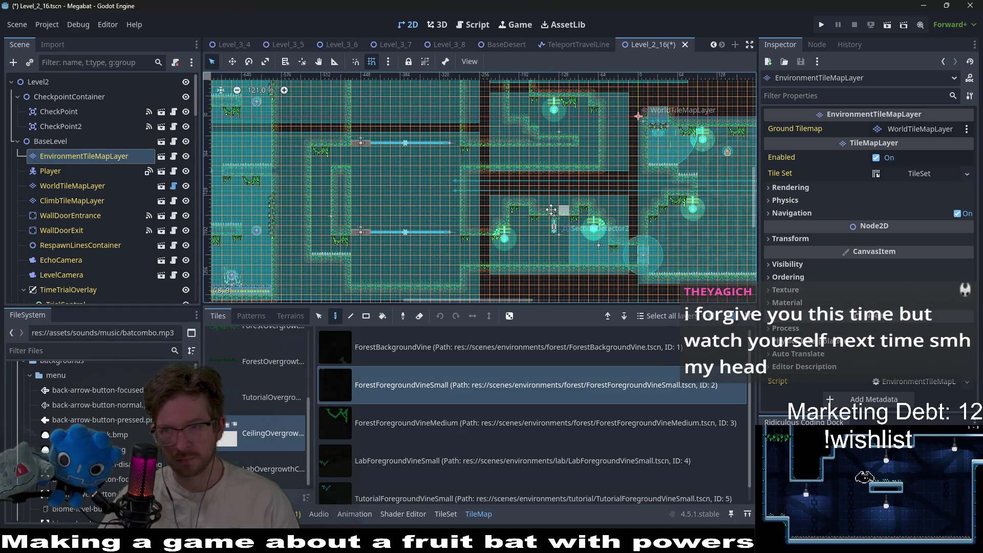
{"action": "left_click_drag", "start_coordinate": [551, 209], "coordinate": [503, 218]}
{"action": "scroll", "coordinate": [543, 228], "scroll_direction": "up", "scroll_amount": 6}
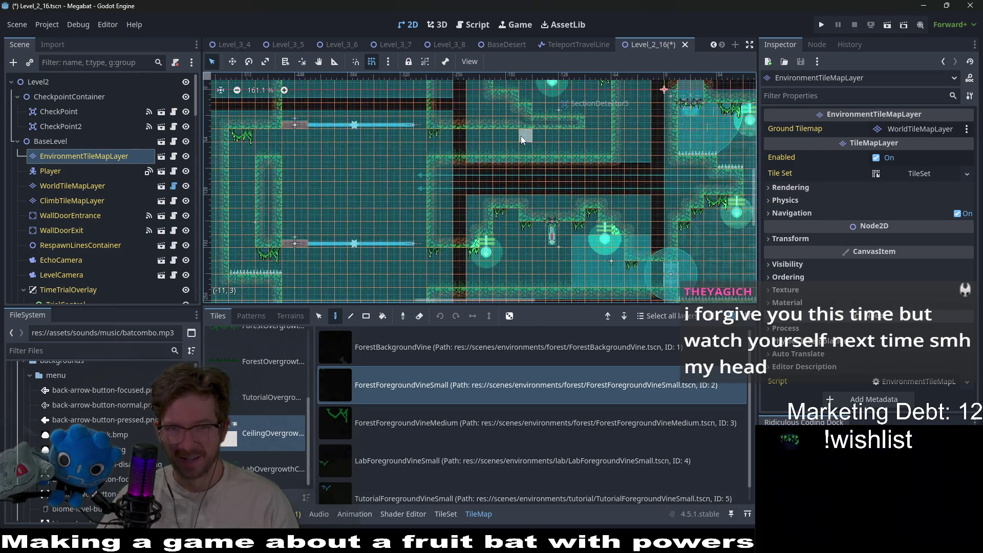
{"action": "left_click", "coordinate": [473, 159]}
{"action": "left_click", "coordinate": [394, 425]}
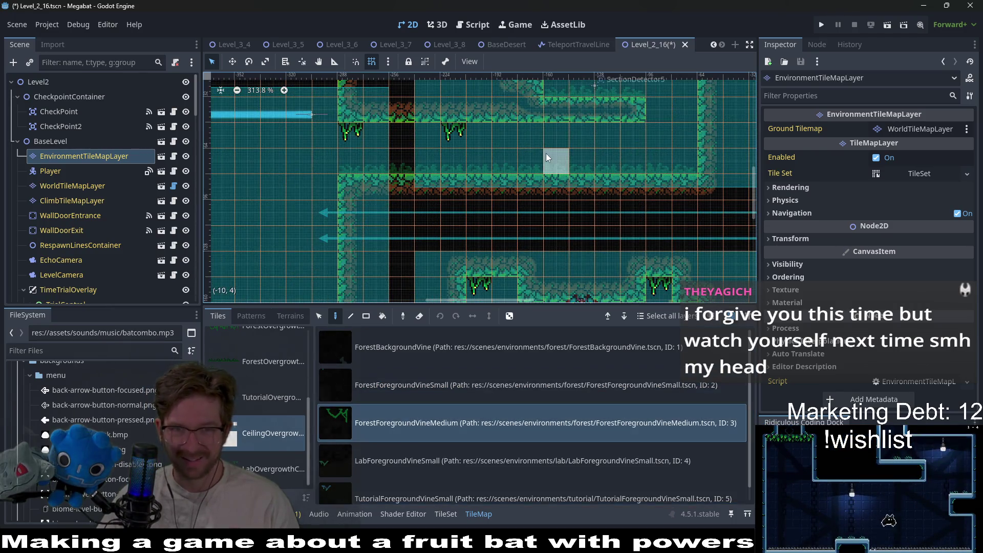
{"action": "left_click", "coordinate": [564, 143]}
Step: Look over the remaining rooms with ForestForegroundVineSmall selected, then save the scene
{"action": "left_click", "coordinate": [412, 385]}
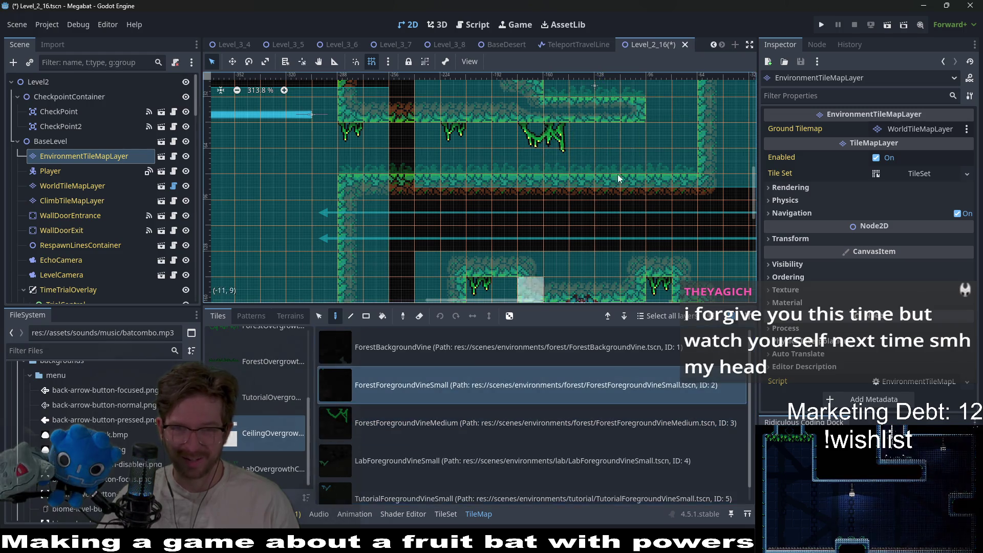
{"action": "scroll", "coordinate": [625, 143], "scroll_direction": "down", "scroll_amount": 2}
{"action": "mouse_move", "coordinate": [665, 153]}
{"action": "left_mouse_down"}
{"action": "mouse_move", "coordinate": [589, 165]}
{"action": "mouse_move", "coordinate": [535, 257]}
{"action": "left_mouse_up"}
{"action": "scroll", "coordinate": [535, 257], "scroll_direction": "down", "scroll_amount": 3}
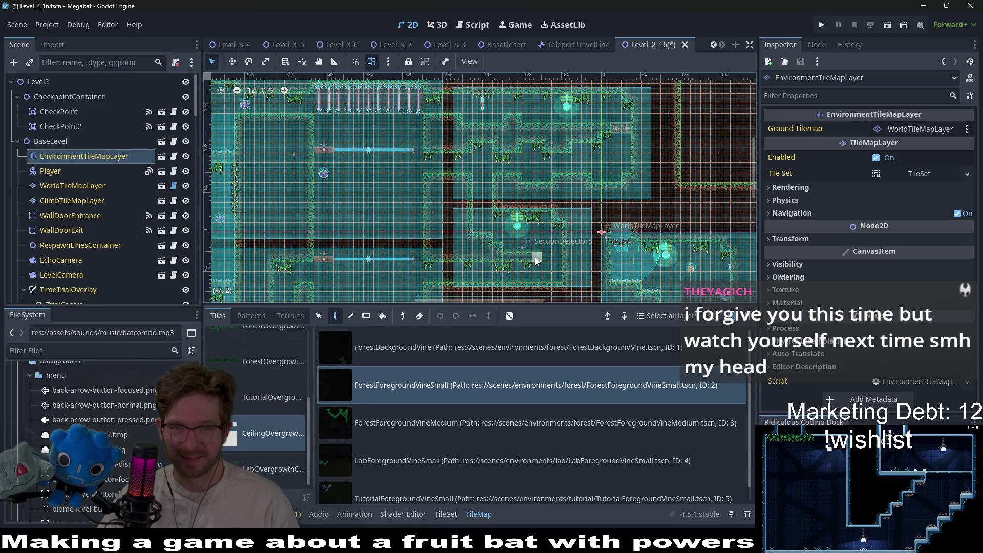
{"action": "scroll", "coordinate": [534, 257], "scroll_direction": "down", "scroll_amount": 2}
{"action": "mouse_move", "coordinate": [536, 256]}
{"action": "left_mouse_down"}
{"action": "mouse_move", "coordinate": [563, 158]}
{"action": "mouse_move", "coordinate": [562, 177]}
{"action": "mouse_move", "coordinate": [486, 224]}
{"action": "left_mouse_up"}
{"action": "scroll", "coordinate": [395, 198], "scroll_direction": "up", "scroll_amount": 2}
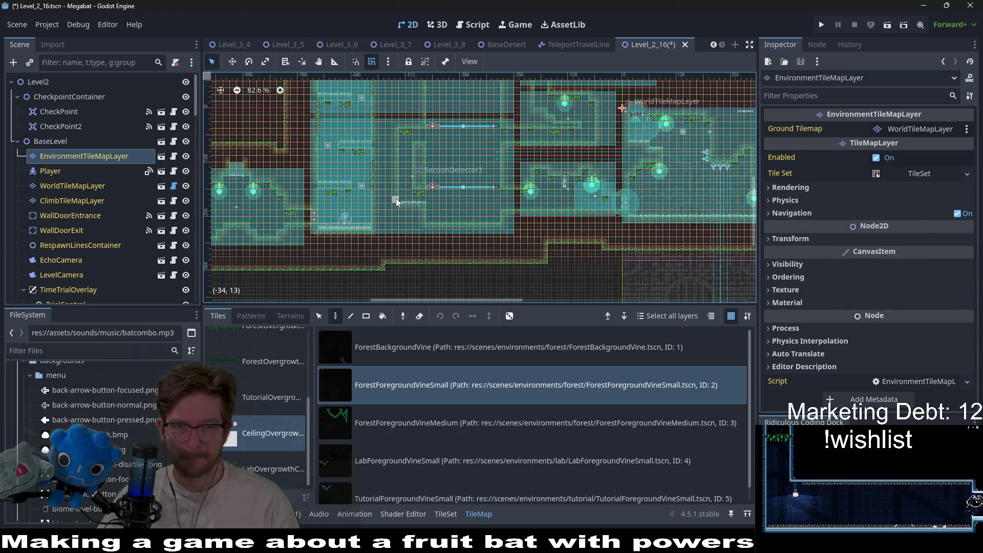
{"action": "left_click_drag", "start_coordinate": [396, 199], "coordinate": [544, 162]}
{"action": "scroll", "coordinate": [544, 163], "scroll_direction": "up", "scroll_amount": 8}
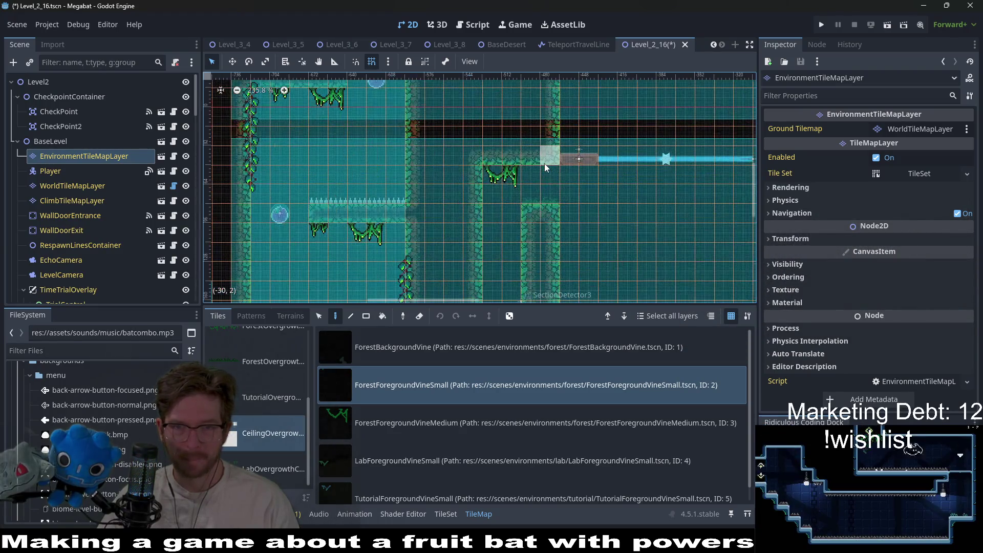
{"action": "scroll", "coordinate": [477, 168], "scroll_direction": "down", "scroll_amount": 4}
{"action": "left_click_drag", "start_coordinate": [477, 167], "coordinate": [439, 195]}
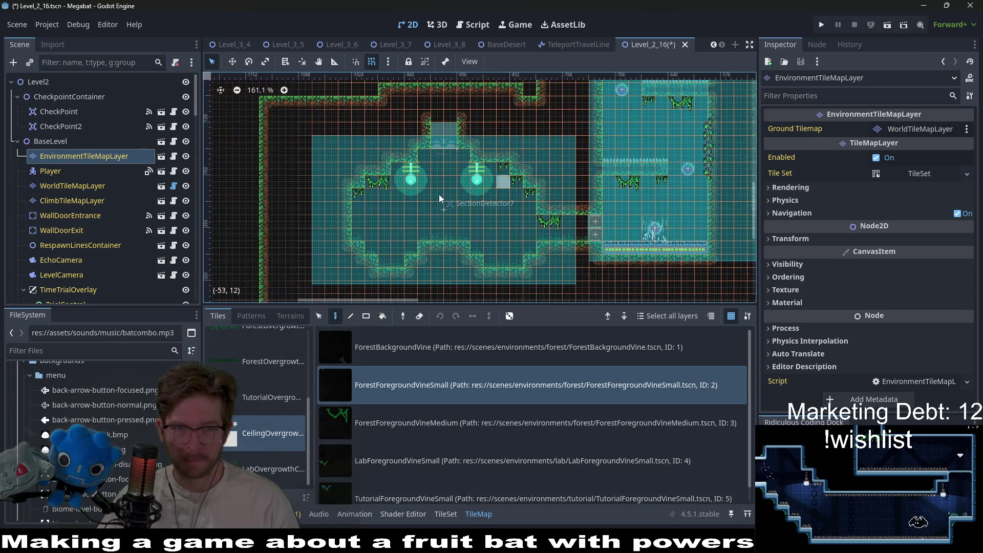
{"action": "scroll", "coordinate": [555, 154], "scroll_direction": "down", "scroll_amount": 4}
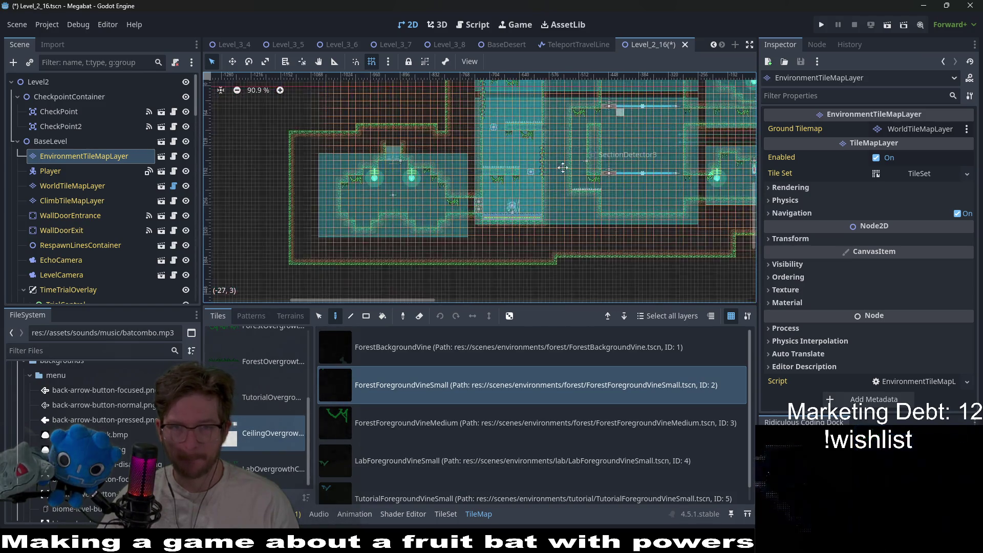
{"action": "key", "text": "ctrl+s"}
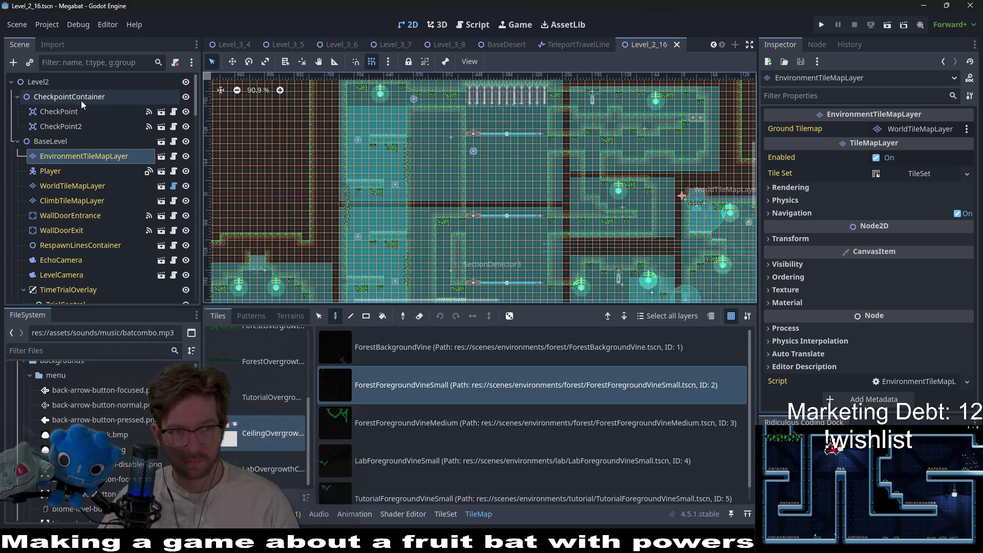
Step: Instance EnvironmentTileMapLayer.tscn as a child scene of the CheckpointContainer node
{"action": "left_click", "coordinate": [52, 96]}
{"action": "right_click", "coordinate": [61, 97]}
{"action": "left_click", "coordinate": [82, 115]}
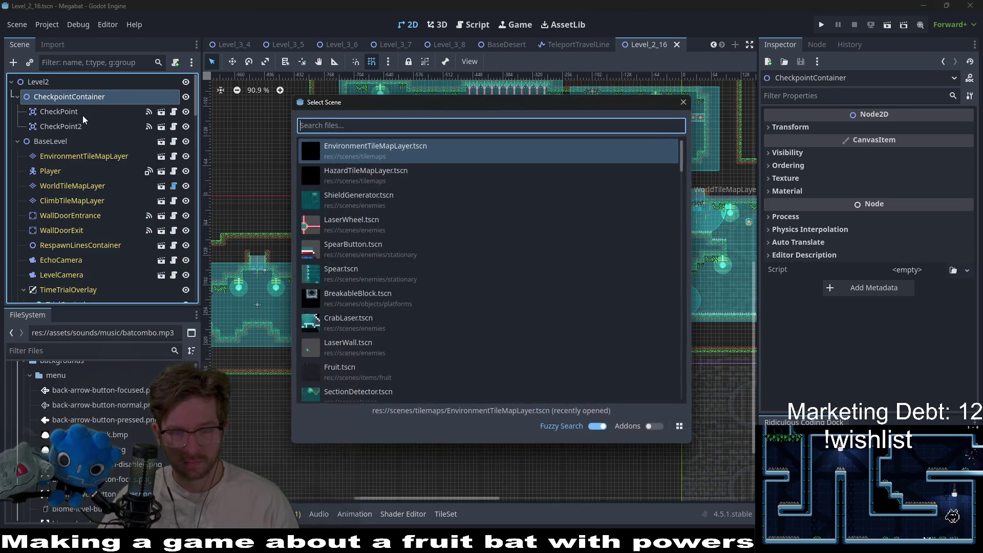
{"action": "type", "text": "environ"}
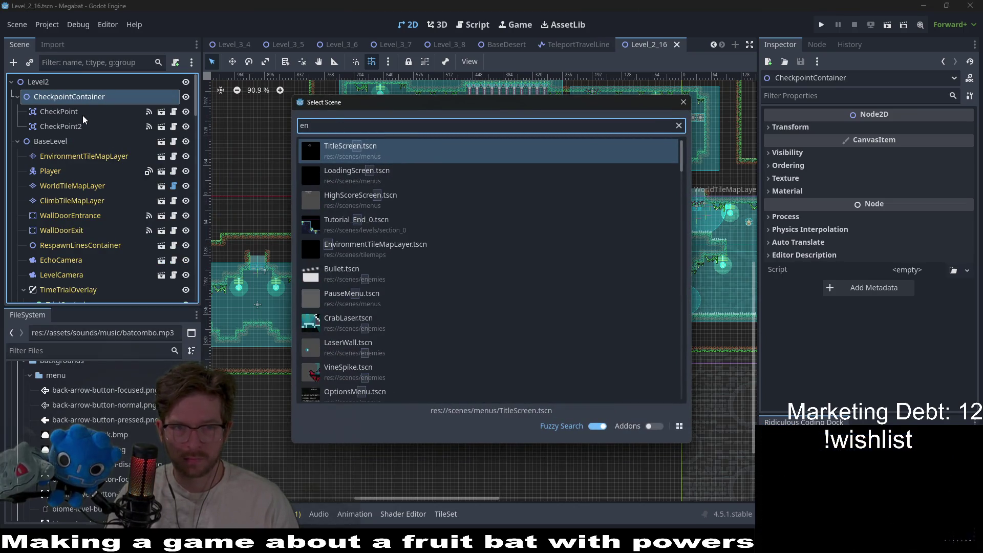
{"action": "key", "text": "Return"}
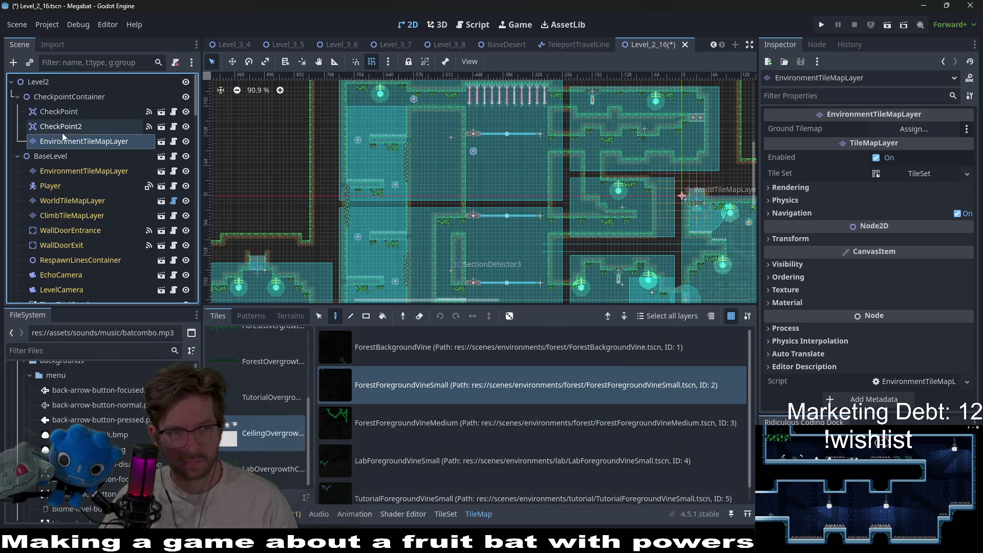
{"action": "left_click_drag", "start_coordinate": [45, 88], "coordinate": [45, 89]}
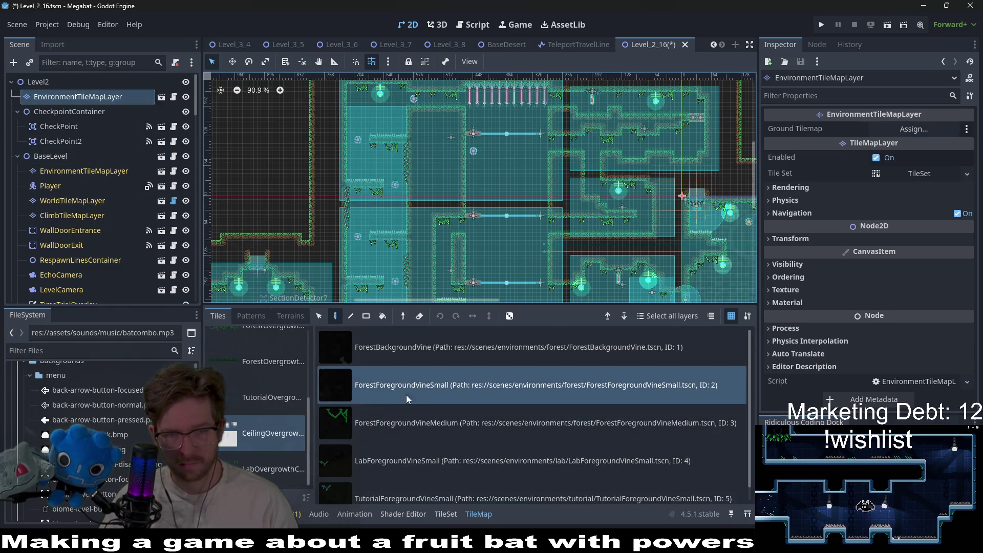
{"action": "scroll", "coordinate": [280, 383], "scroll_direction": "up", "scroll_amount": 5}
{"action": "left_click", "coordinate": [403, 350]}
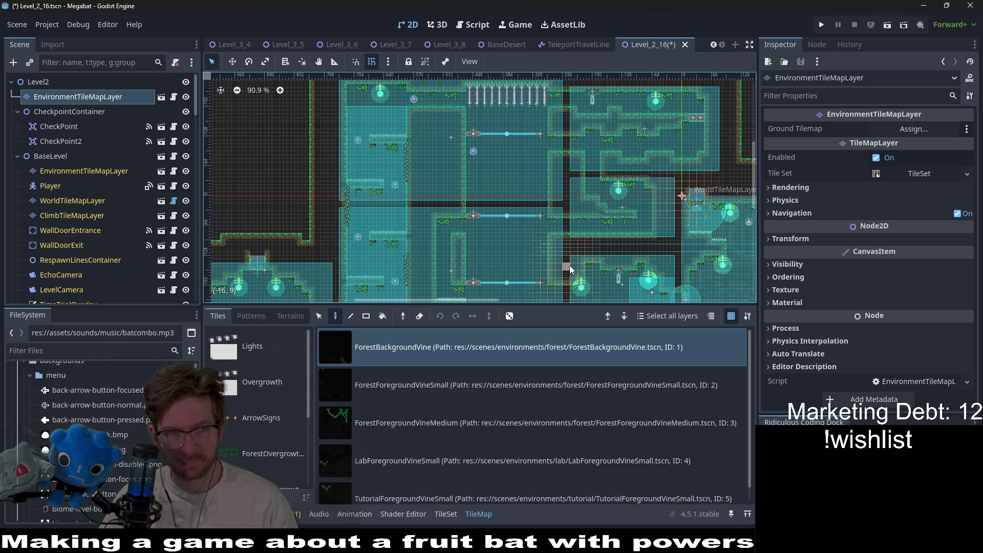
{"action": "scroll", "coordinate": [523, 155], "scroll_direction": "up", "scroll_amount": 11}
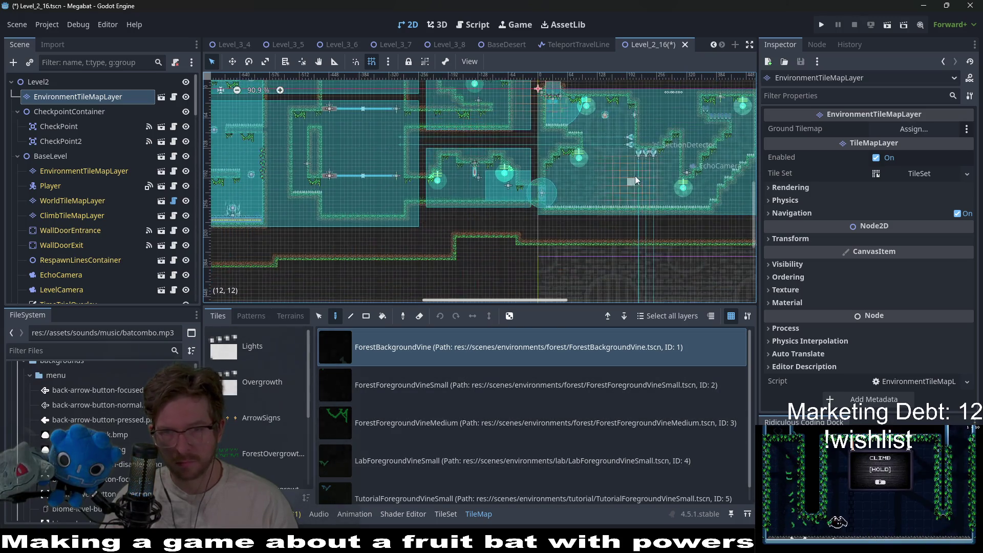
{"action": "left_click_drag", "start_coordinate": [523, 156], "coordinate": [407, 206]}
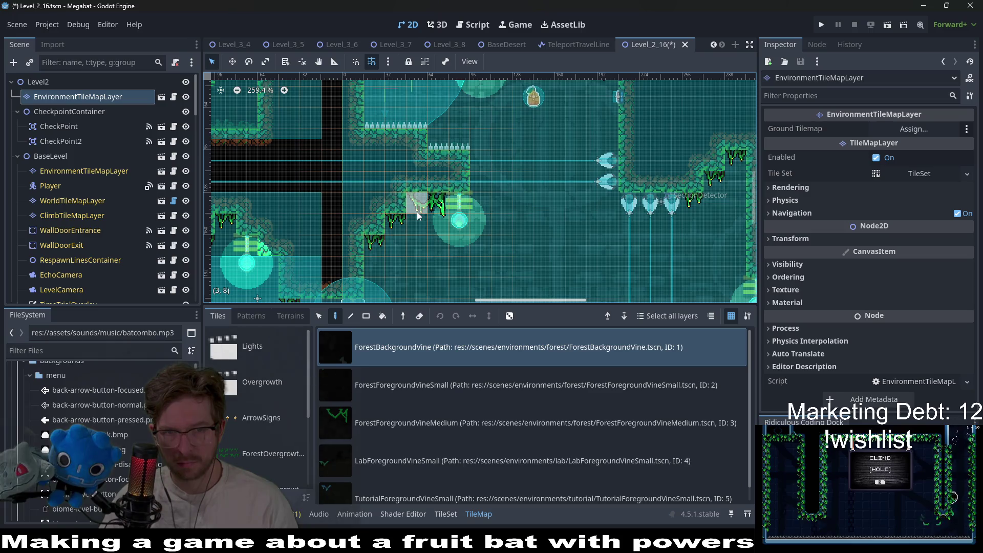
{"action": "left_click_drag", "start_coordinate": [529, 163], "coordinate": [501, 218]}
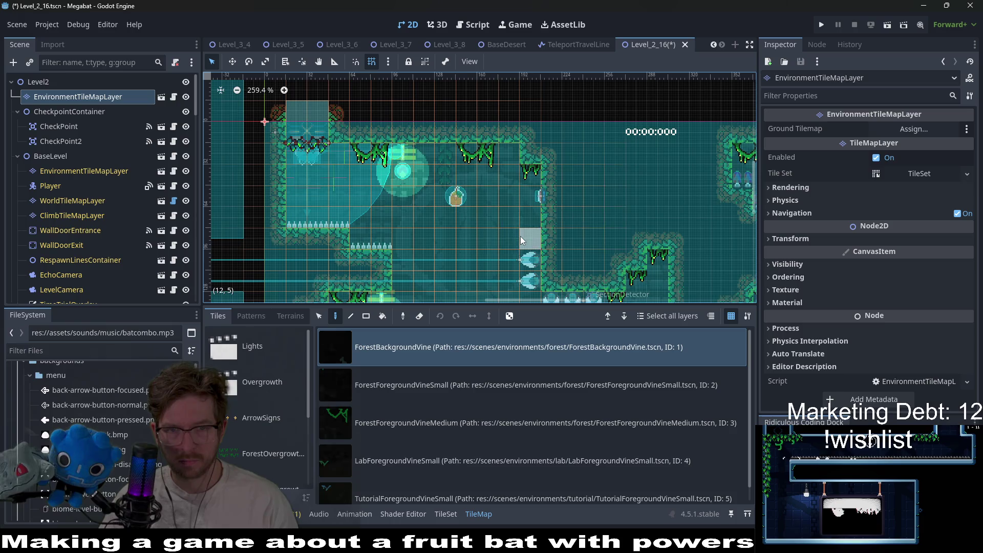
{"action": "scroll", "coordinate": [521, 240], "scroll_direction": "down", "scroll_amount": 3}
{"action": "scroll", "coordinate": [563, 215], "scroll_direction": "right", "scroll_amount": 3}
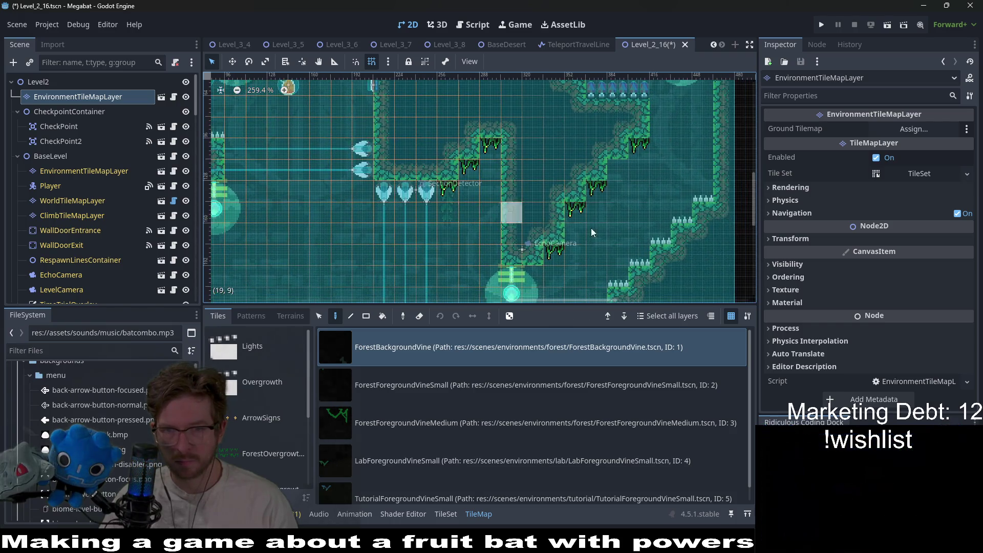
{"action": "scroll", "coordinate": [661, 164], "scroll_direction": "up", "scroll_amount": 3}
{"action": "scroll", "coordinate": [598, 153], "scroll_direction": "right", "scroll_amount": 2}
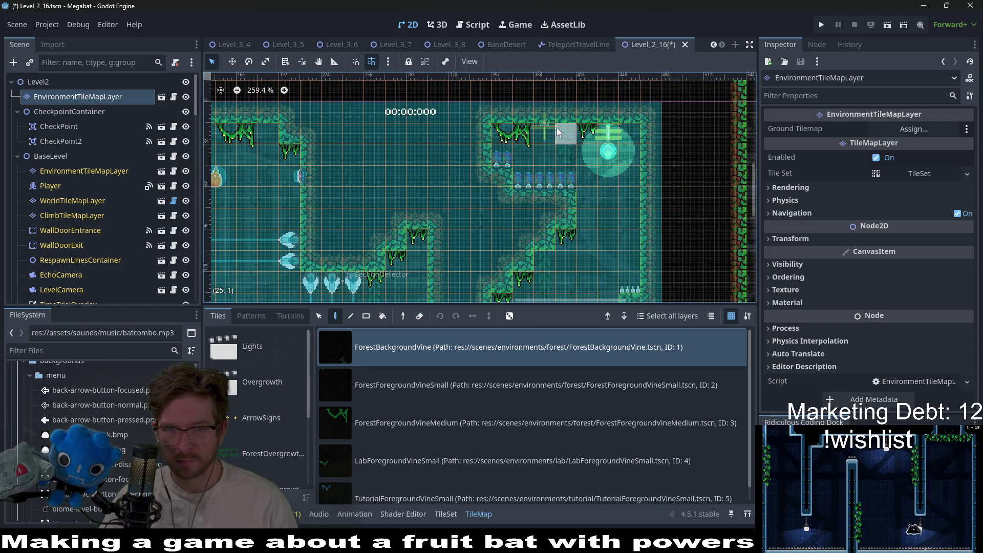
{"action": "scroll", "coordinate": [589, 153], "scroll_direction": "left", "scroll_amount": 15}
{"action": "scroll", "coordinate": [512, 174], "scroll_direction": "down", "scroll_amount": 5}
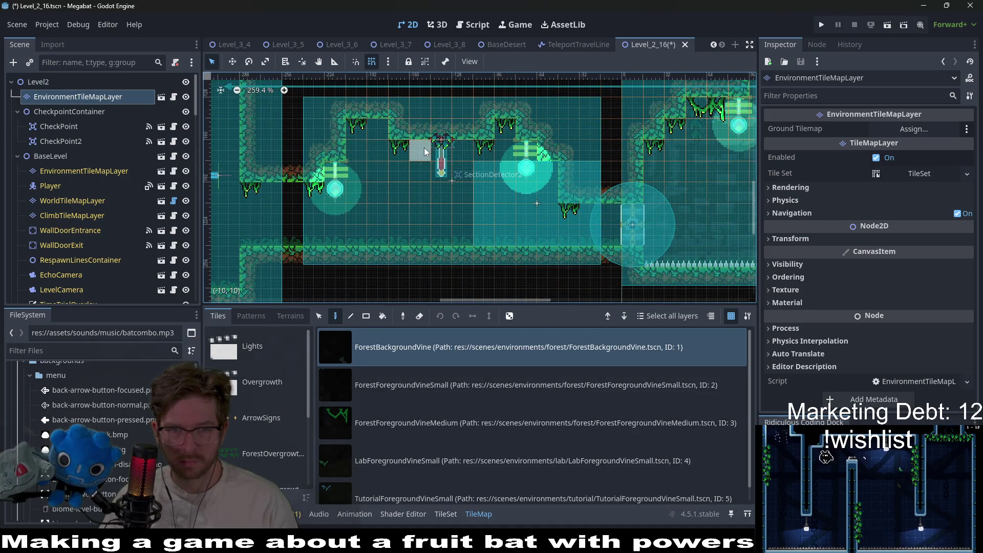
{"action": "scroll", "coordinate": [410, 194], "scroll_direction": "up", "scroll_amount": 5}
{"action": "scroll", "coordinate": [461, 205], "scroll_direction": "left", "scroll_amount": 5}
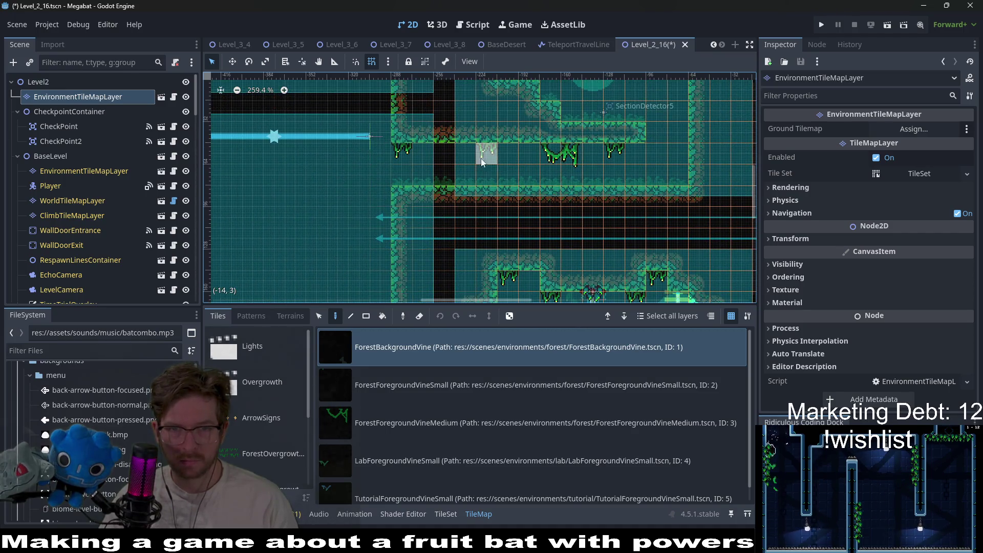
{"action": "scroll", "coordinate": [588, 184], "scroll_direction": "up", "scroll_amount": 3}
{"action": "scroll", "coordinate": [589, 184], "scroll_direction": "right", "scroll_amount": 2}
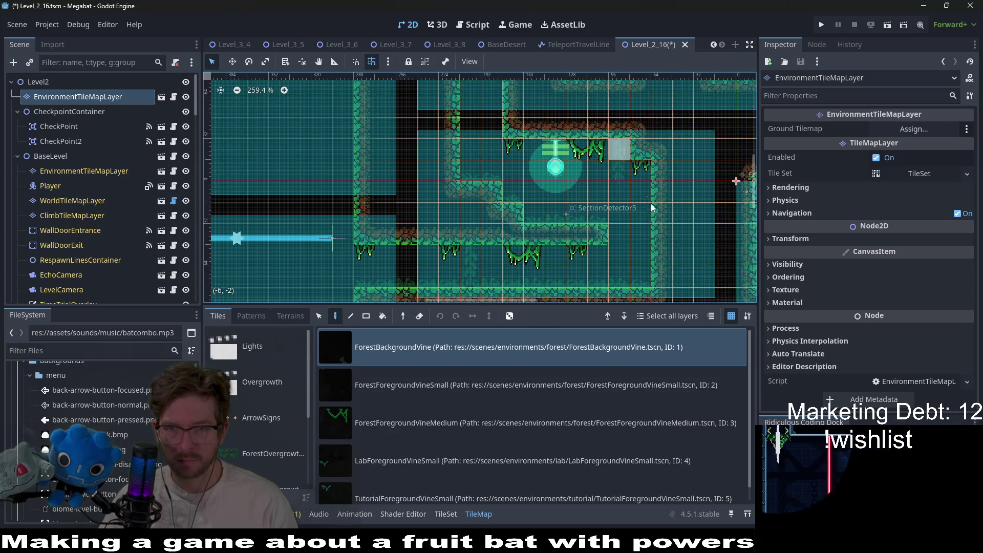
{"action": "scroll", "coordinate": [471, 250], "scroll_direction": "up", "scroll_amount": 3}
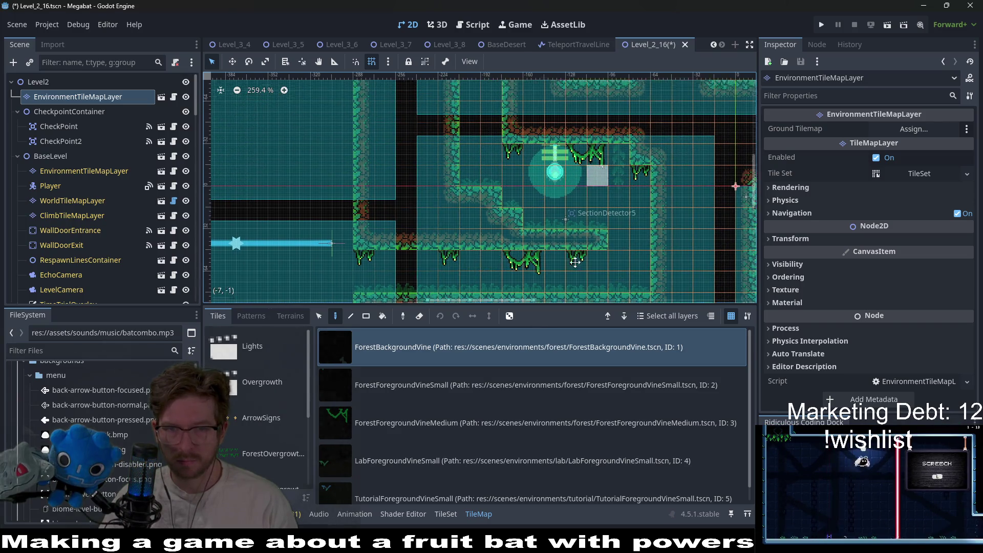
{"action": "scroll", "coordinate": [468, 205], "scroll_direction": "right", "scroll_amount": 1}
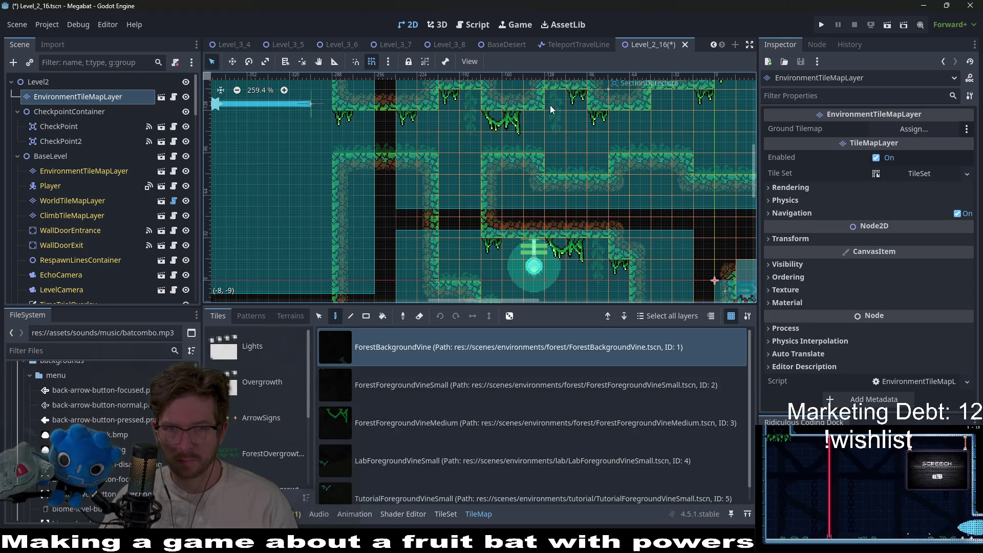
{"action": "scroll", "coordinate": [578, 112], "scroll_direction": "right", "scroll_amount": 2}
{"action": "scroll", "coordinate": [594, 143], "scroll_direction": "up", "scroll_amount": 3}
{"action": "scroll", "coordinate": [584, 153], "scroll_direction": "right", "scroll_amount": 1}
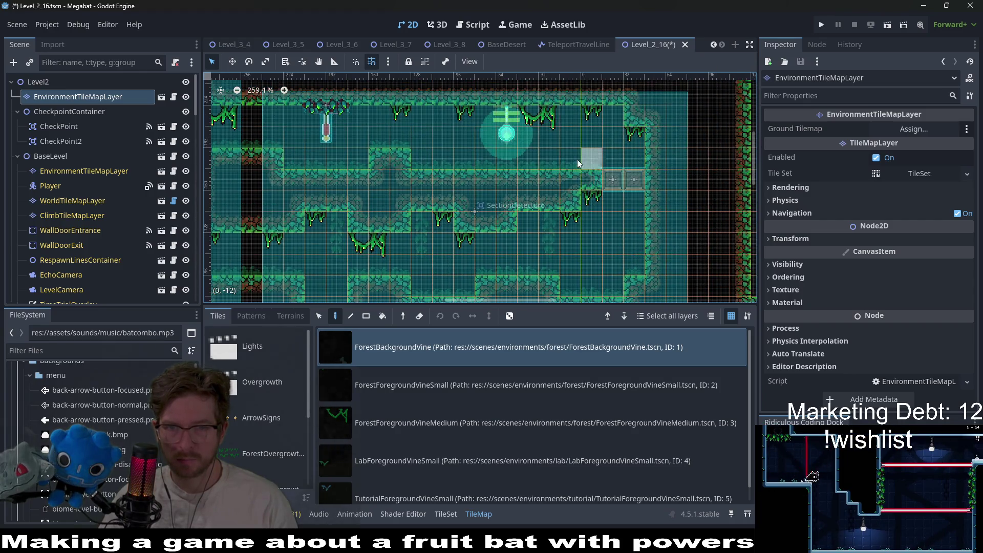
{"action": "scroll", "coordinate": [355, 152], "scroll_direction": "left", "scroll_amount": 3}
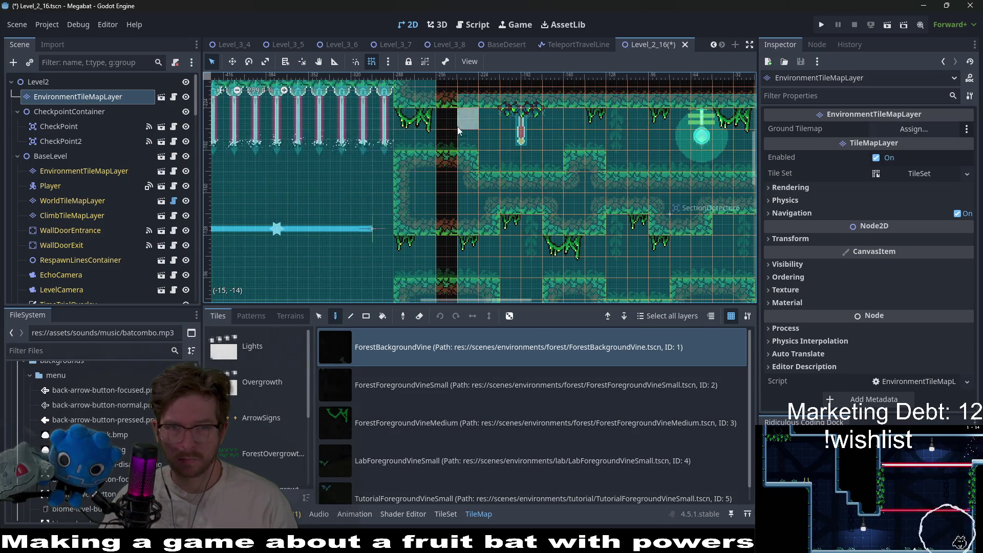
{"action": "scroll", "coordinate": [483, 118], "scroll_direction": "left", "scroll_amount": 8}
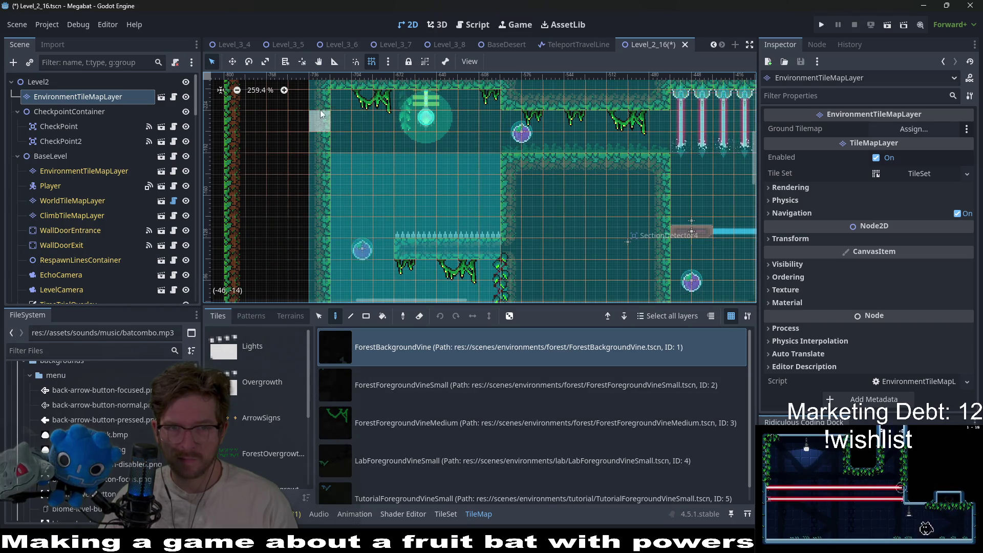
{"action": "scroll", "coordinate": [572, 116], "scroll_direction": "down", "scroll_amount": 1}
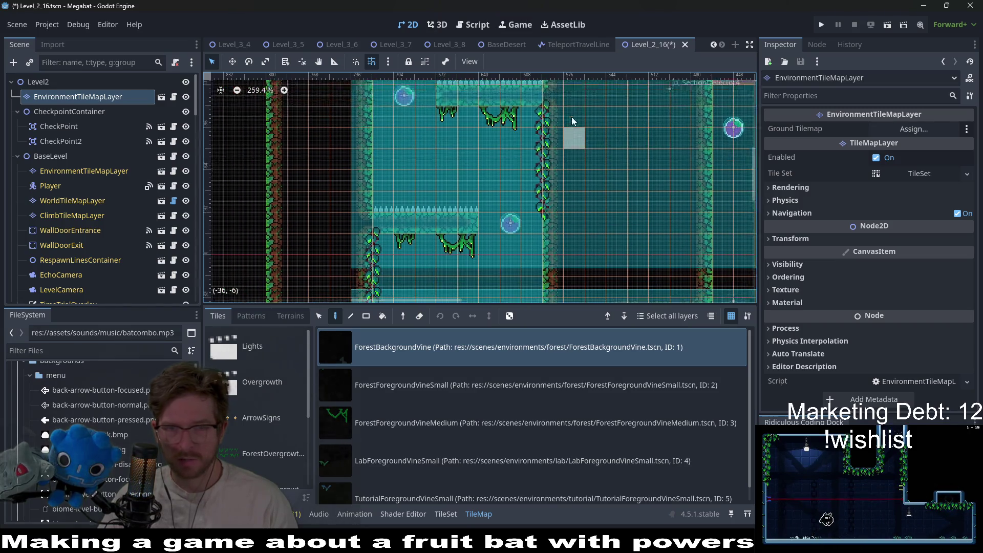
{"action": "scroll", "coordinate": [468, 101], "scroll_direction": "left", "scroll_amount": 1}
{"action": "scroll", "coordinate": [499, 133], "scroll_direction": "up", "scroll_amount": 2}
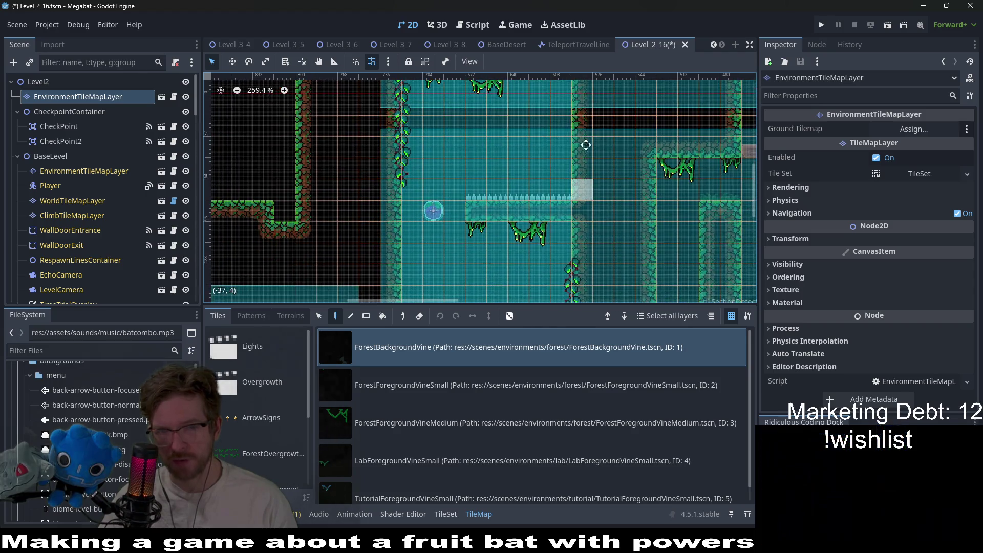
{"action": "scroll", "coordinate": [522, 173], "scroll_direction": "left", "scroll_amount": 1}
{"action": "scroll", "coordinate": [521, 173], "scroll_direction": "down", "scroll_amount": 1}
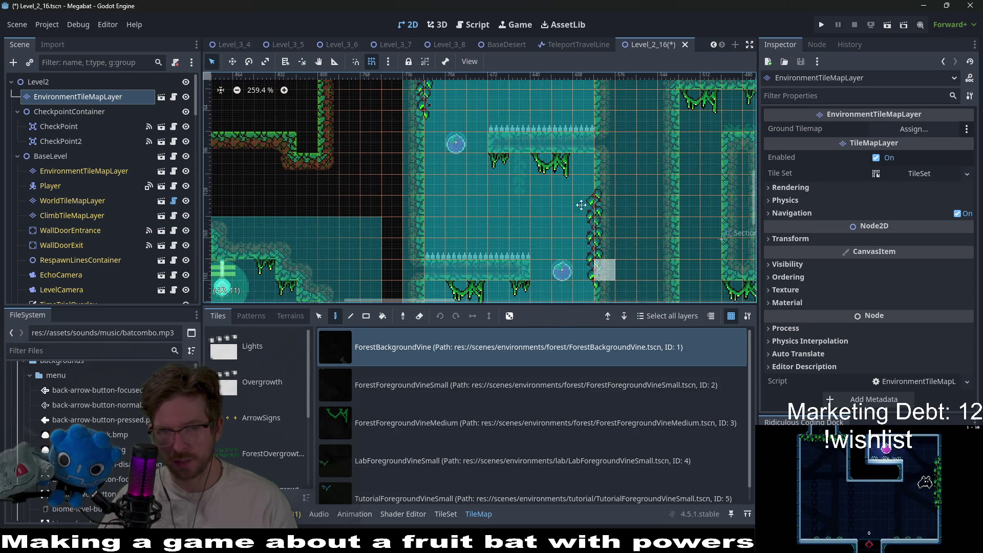
{"action": "scroll", "coordinate": [489, 162], "scroll_direction": "down", "scroll_amount": 2}
{"action": "scroll", "coordinate": [490, 162], "scroll_direction": "right", "scroll_amount": 1}
{"action": "scroll", "coordinate": [507, 186], "scroll_direction": "left", "scroll_amount": 3}
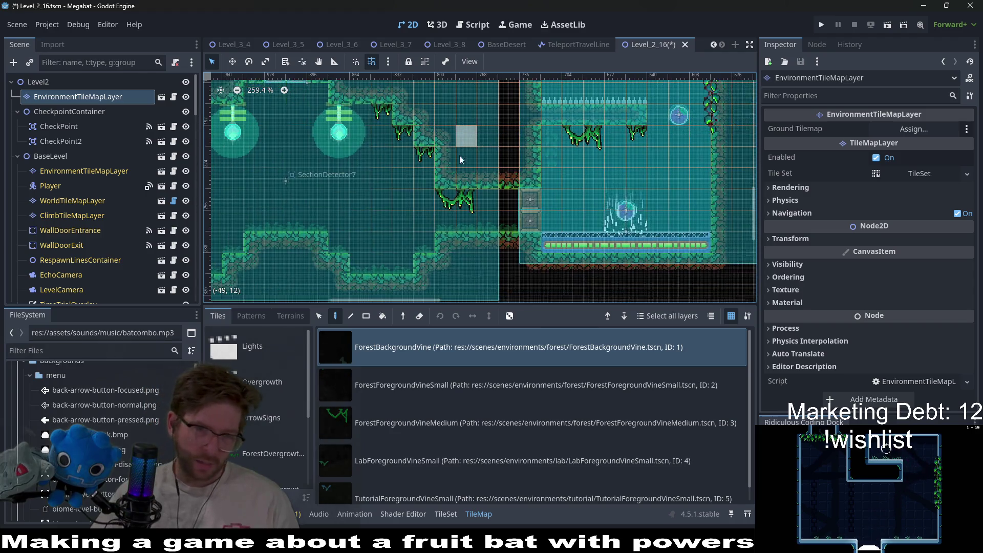
{"action": "scroll", "coordinate": [459, 156], "scroll_direction": "down", "scroll_amount": 1}
{"action": "scroll", "coordinate": [398, 187], "scroll_direction": "left", "scroll_amount": 3}
{"action": "scroll", "coordinate": [397, 186], "scroll_direction": "up", "scroll_amount": 1}
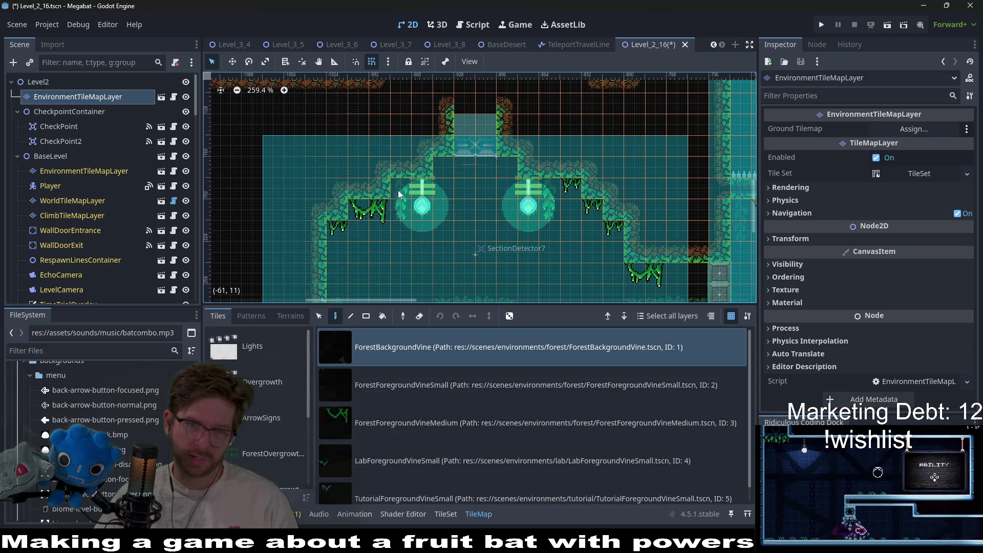
{"action": "scroll", "coordinate": [398, 190], "scroll_direction": "down", "scroll_amount": 1}
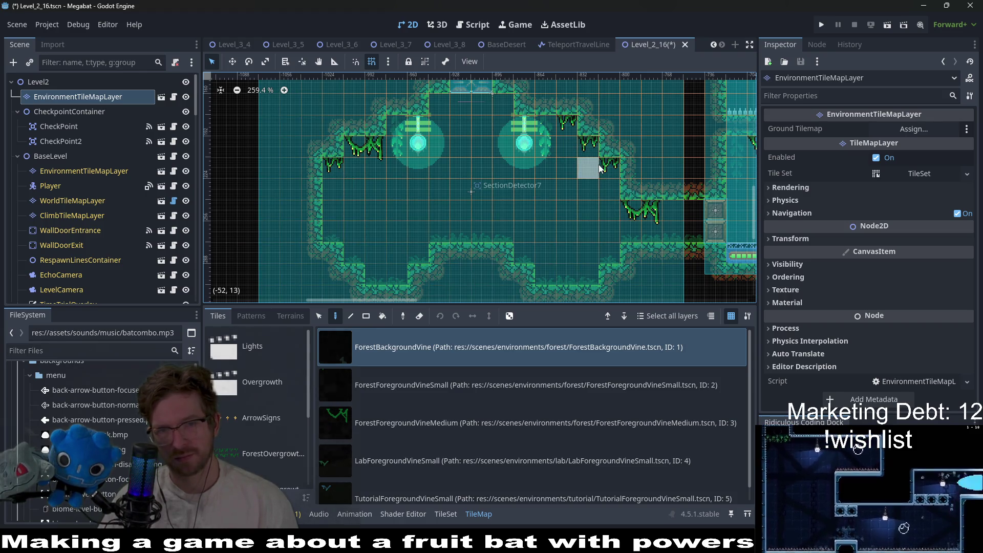
{"action": "scroll", "coordinate": [471, 220], "scroll_direction": "down", "scroll_amount": 5}
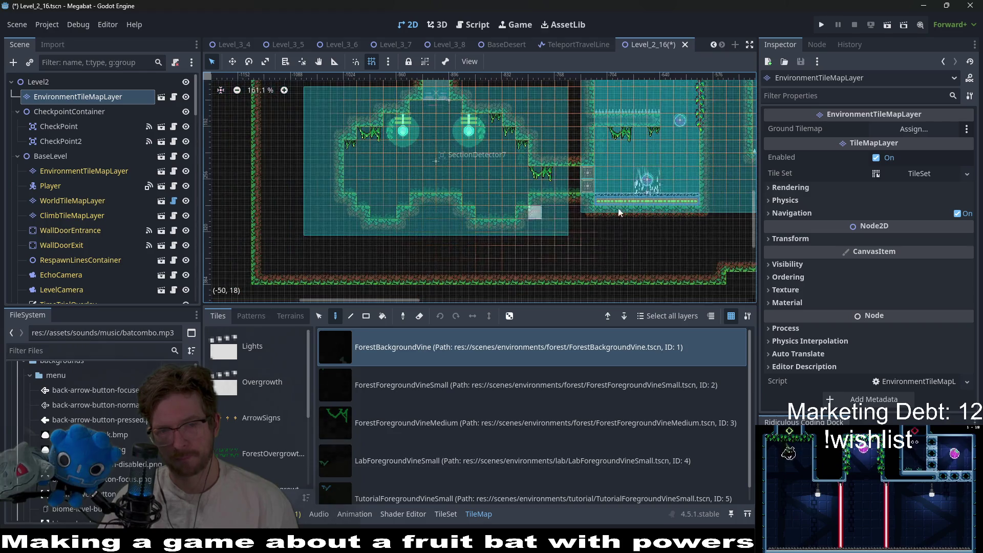
{"action": "scroll", "coordinate": [619, 212], "scroll_direction": "down", "scroll_amount": 1}
{"action": "scroll", "coordinate": [588, 204], "scroll_direction": "right", "scroll_amount": 10}
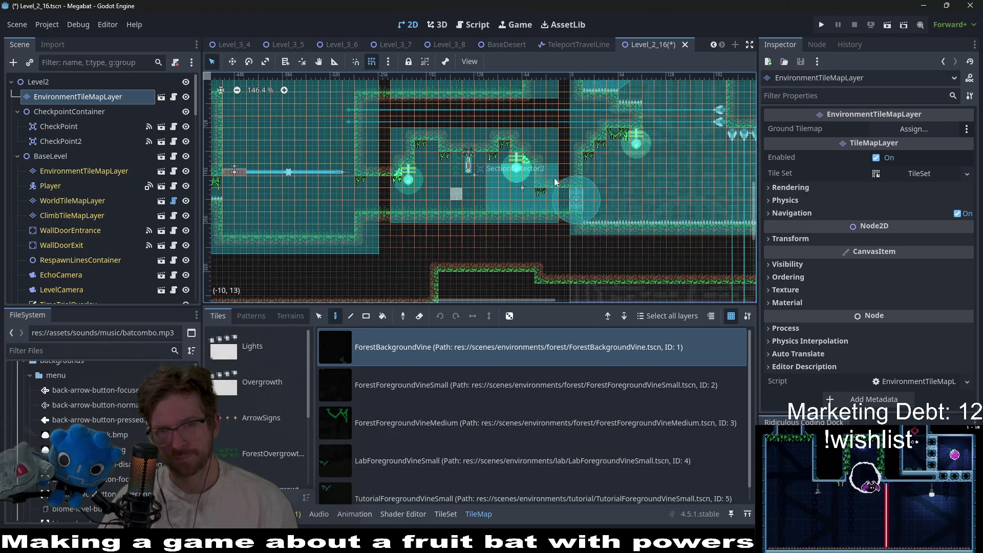
{"action": "scroll", "coordinate": [555, 181], "scroll_direction": "up", "scroll_amount": 10}
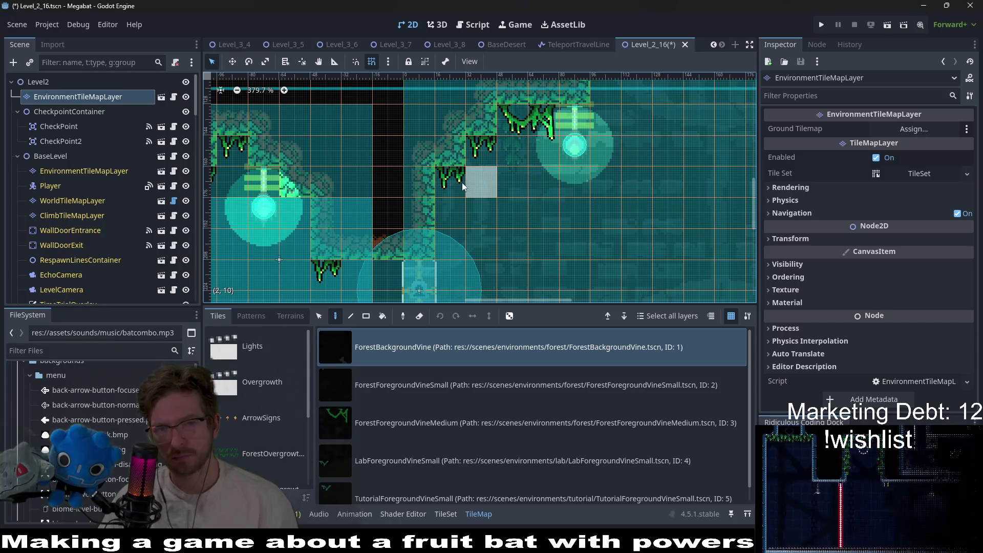
{"action": "scroll", "coordinate": [604, 180], "scroll_direction": "down", "scroll_amount": 10}
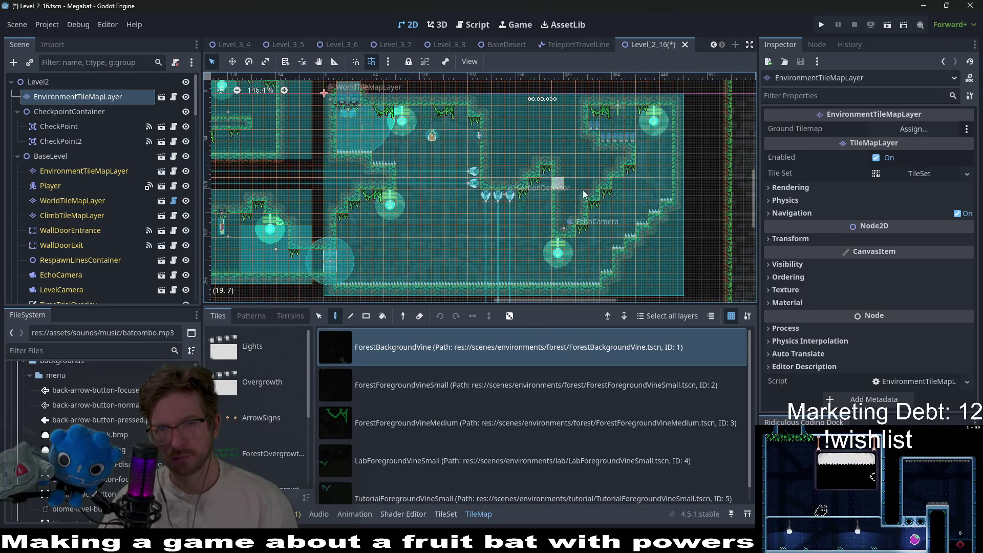
{"action": "scroll", "coordinate": [629, 192], "scroll_direction": "left", "scroll_amount": 12}
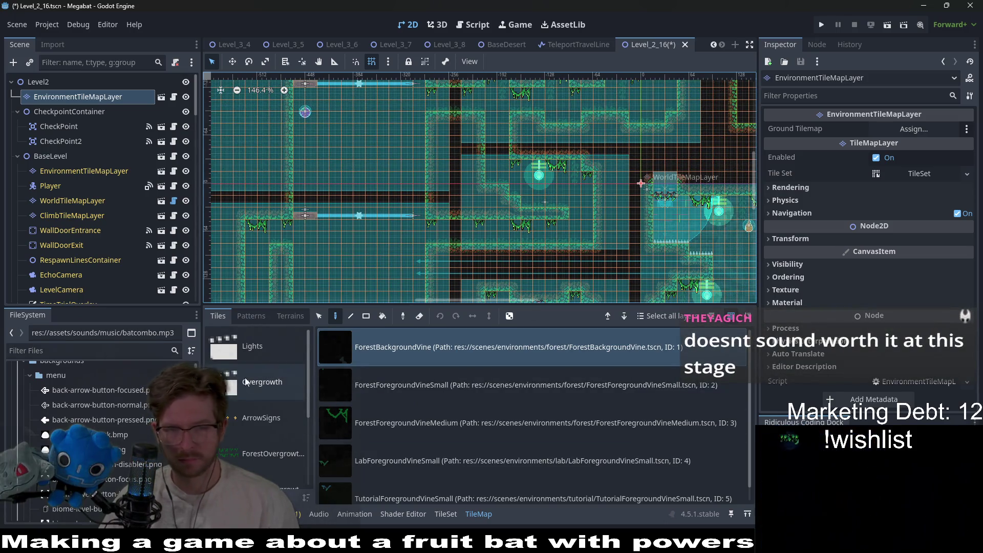
{"action": "scroll", "coordinate": [478, 422], "scroll_direction": "down", "scroll_amount": 1}
{"action": "scroll", "coordinate": [294, 401], "scroll_direction": "down", "scroll_amount": 2}
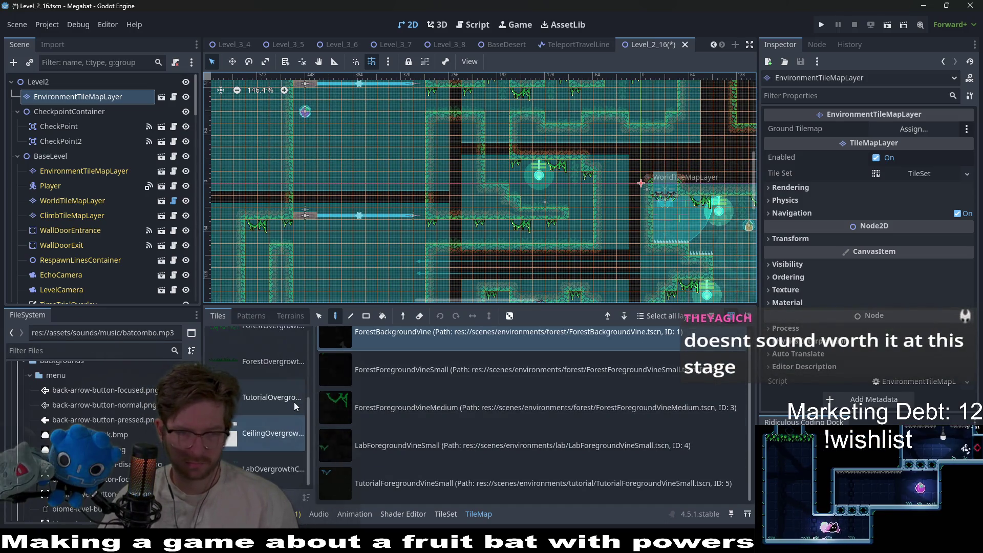
Step: Pick the ForestOvergrowth tile from the Overgrowth collection and paint grass along a room floor
{"action": "left_click", "coordinate": [256, 351]}
{"action": "left_click", "coordinate": [461, 445]}
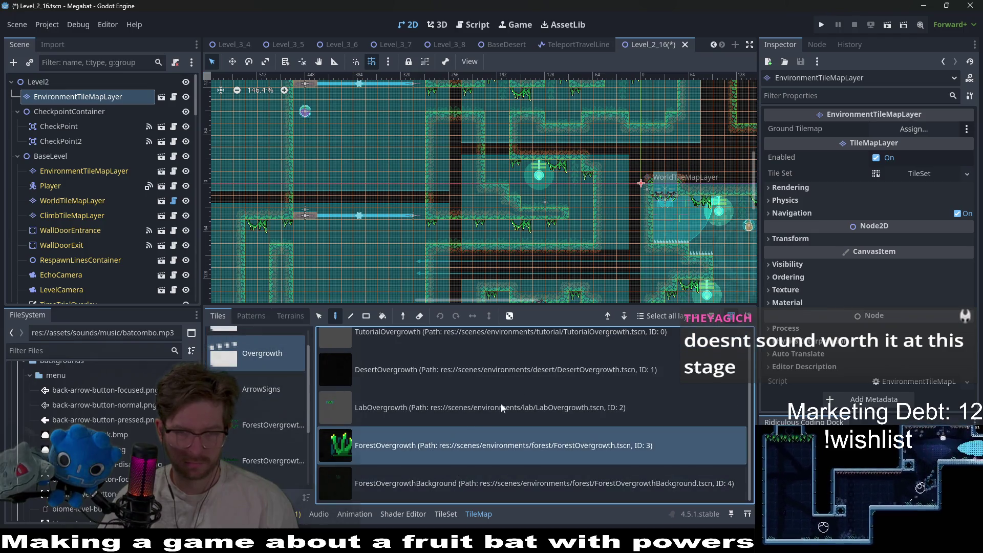
{"action": "scroll", "coordinate": [543, 204], "scroll_direction": "up", "scroll_amount": 3}
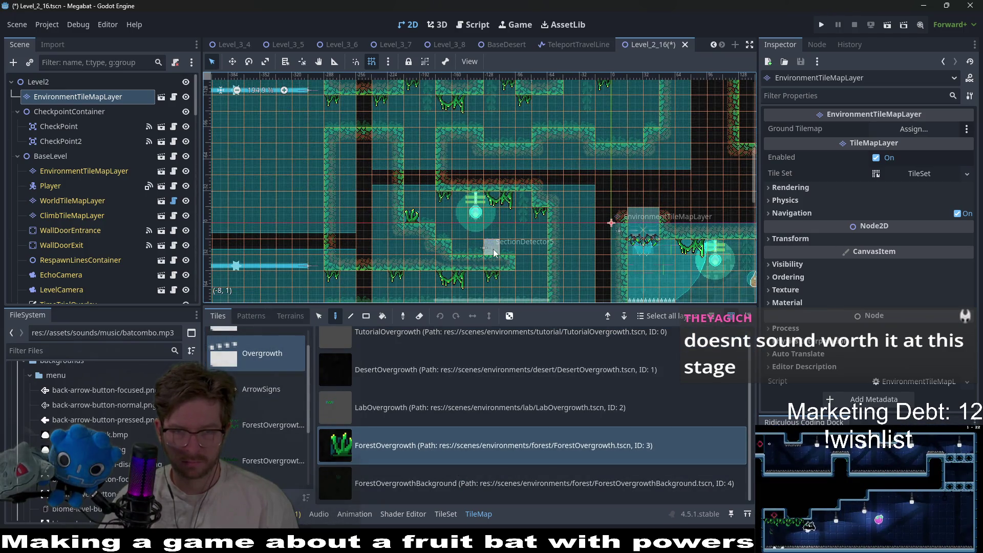
{"action": "scroll", "coordinate": [499, 286], "scroll_direction": "up", "scroll_amount": 1}
{"action": "left_click_drag", "start_coordinate": [394, 208], "coordinate": [429, 207]}
{"action": "scroll", "coordinate": [407, 246], "scroll_direction": "right", "scroll_amount": 4}
{"action": "scroll", "coordinate": [407, 245], "scroll_direction": "up", "scroll_amount": 2}
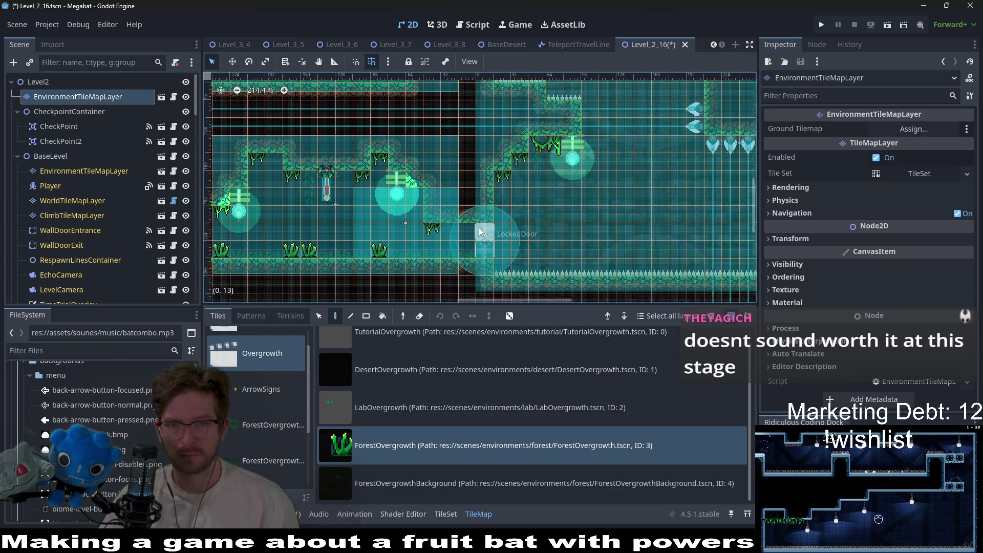
{"action": "scroll", "coordinate": [522, 204], "scroll_direction": "right", "scroll_amount": 6}
{"action": "scroll", "coordinate": [409, 213], "scroll_direction": "up", "scroll_amount": 4}
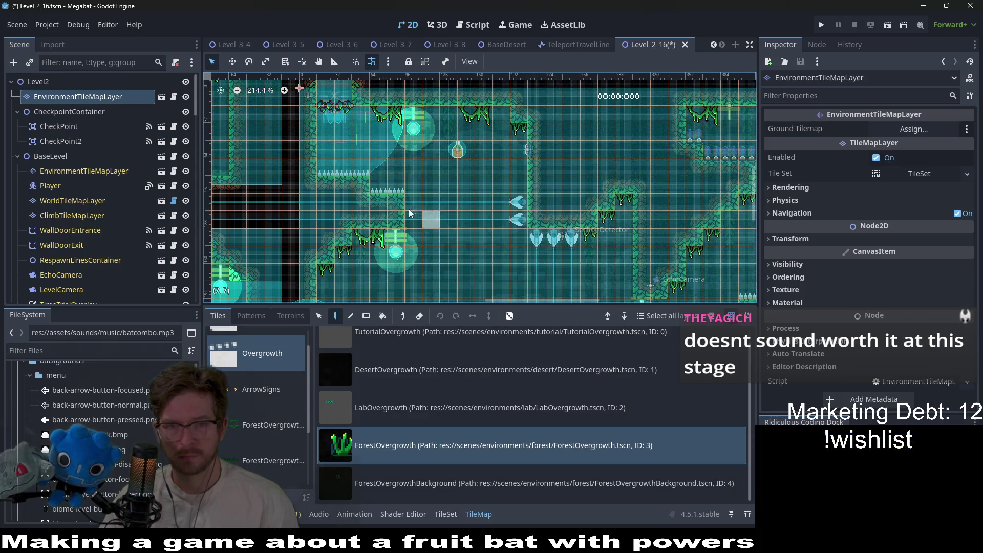
{"action": "left_click", "coordinate": [351, 175]}
Step: Switch between the ForestOvergrowth and ForestOvergrowthBackground tiles, ending with ForestOvergrowthBackground selected
{"action": "left_click", "coordinate": [401, 493]}
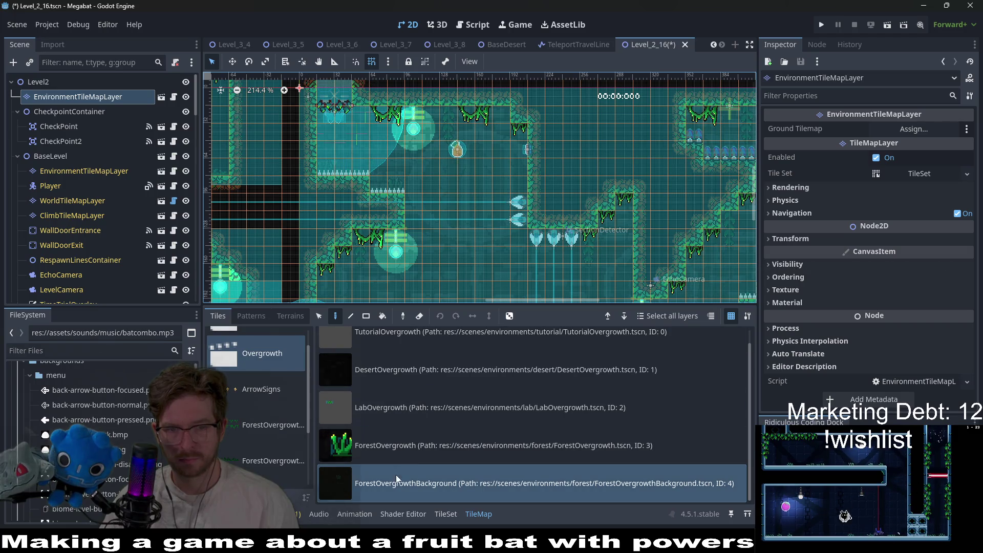
{"action": "left_click", "coordinate": [400, 445]}
{"action": "scroll", "coordinate": [461, 231], "scroll_direction": "right", "scroll_amount": 8}
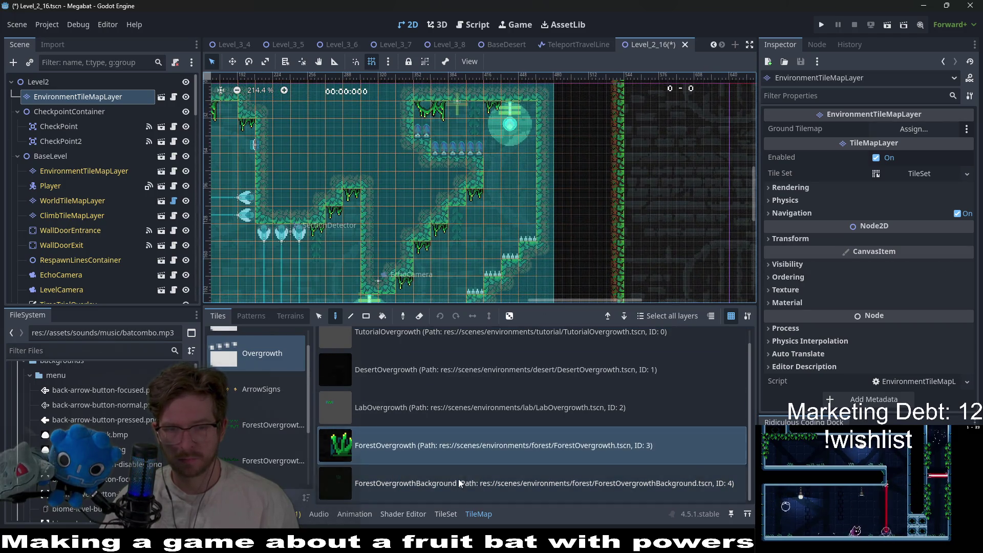
{"action": "left_click", "coordinate": [459, 483]}
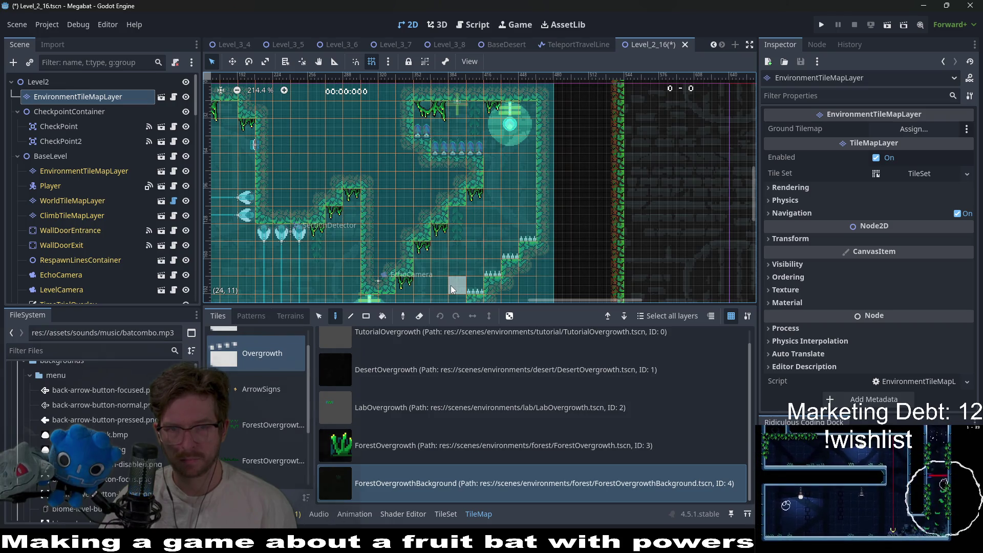
{"action": "left_click", "coordinate": [393, 445]}
{"action": "scroll", "coordinate": [474, 235], "scroll_direction": "down", "scroll_amount": 2}
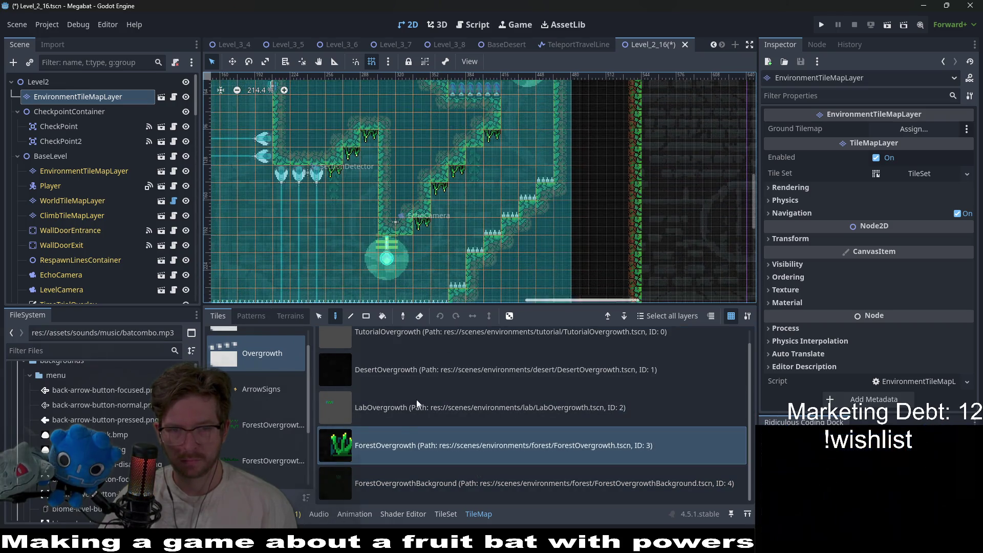
{"action": "left_click", "coordinate": [459, 483]}
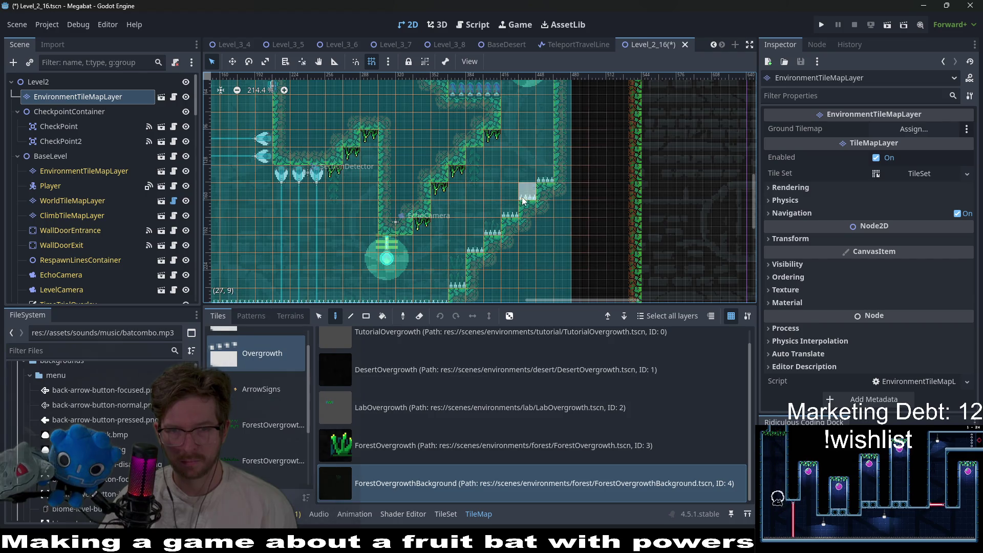
{"action": "left_click", "coordinate": [429, 445]}
{"action": "scroll", "coordinate": [459, 190], "scroll_direction": "down", "scroll_amount": 3}
{"action": "scroll", "coordinate": [460, 191], "scroll_direction": "left", "scroll_amount": 5}
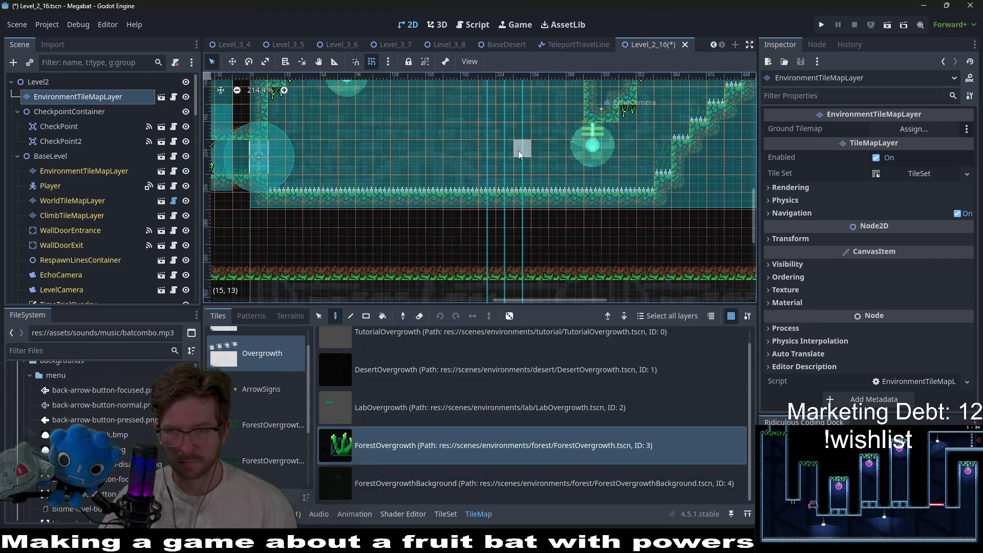
{"action": "scroll", "coordinate": [459, 191], "scroll_direction": "up", "scroll_amount": 1}
{"action": "scroll", "coordinate": [459, 190], "scroll_direction": "left", "scroll_amount": 5}
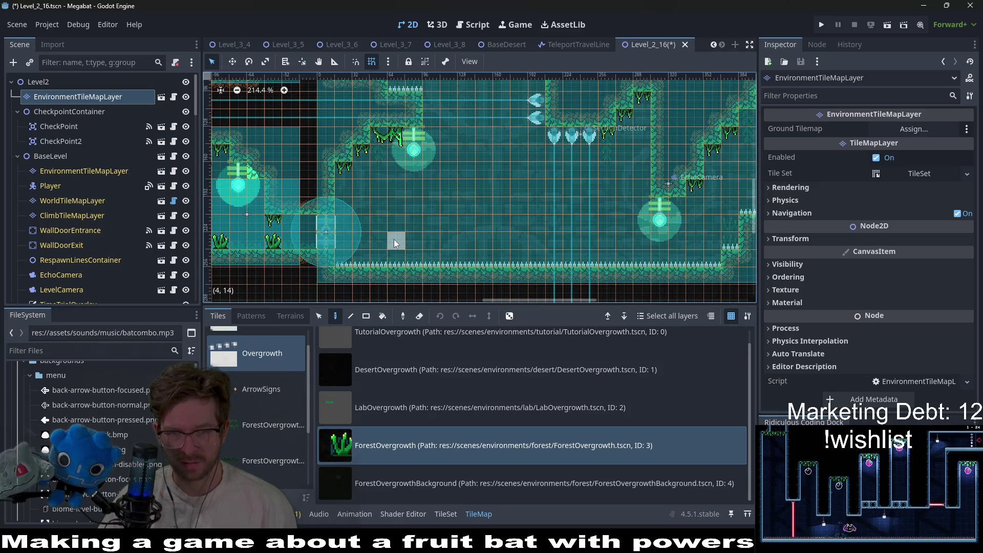
{"action": "left_click", "coordinate": [404, 482]}
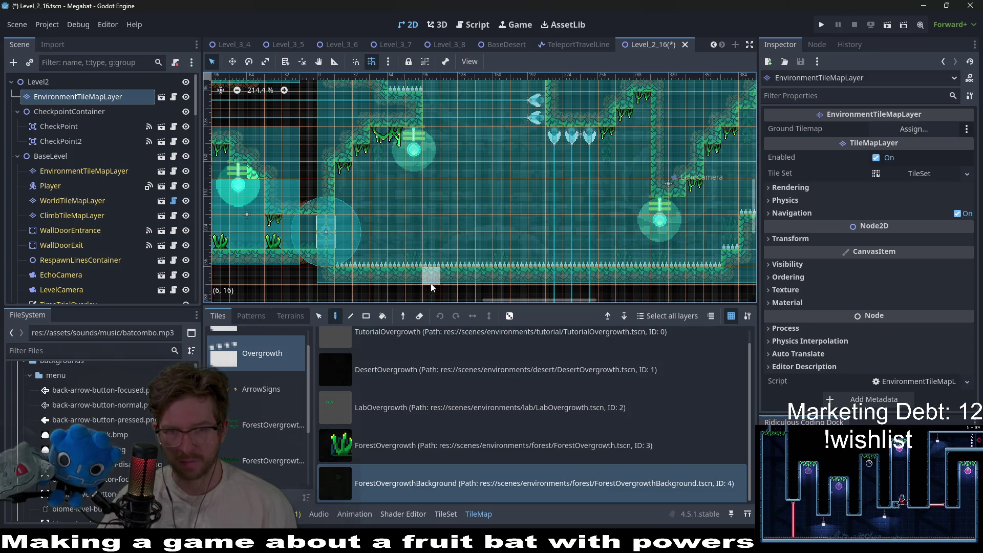
Step: Pan far left to another room and reselect the ForestOvergrowth grass tile
{"action": "mouse_move", "coordinate": [385, 264]}
{"action": "left_mouse_down"}
{"action": "mouse_move", "coordinate": [449, 253]}
{"action": "mouse_move", "coordinate": [519, 169]}
{"action": "mouse_move", "coordinate": [716, 138]}
{"action": "left_mouse_up"}
{"action": "left_click_drag", "start_coordinate": [358, 185], "coordinate": [563, 164]}
{"action": "left_click_drag", "start_coordinate": [460, 164], "coordinate": [573, 157]}
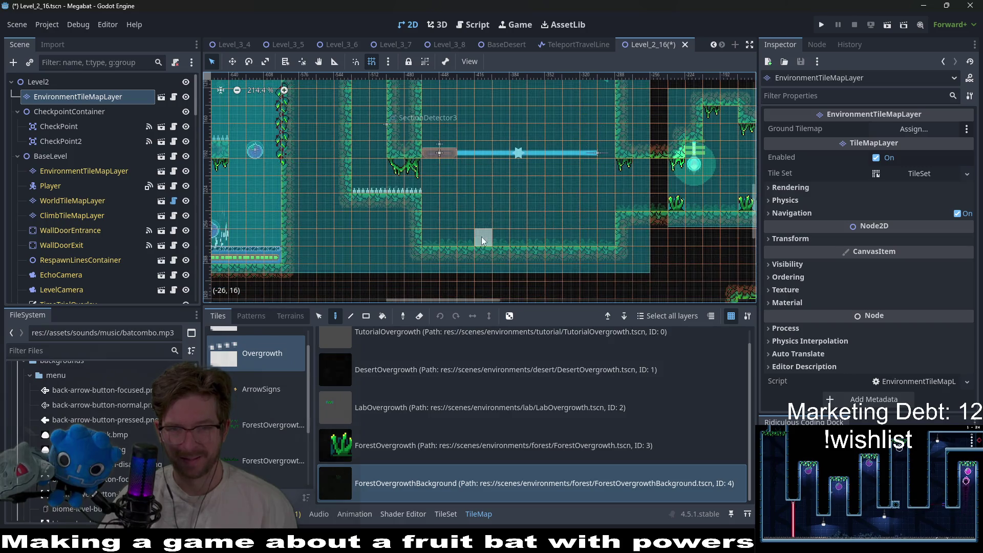
{"action": "left_click", "coordinate": [374, 460]}
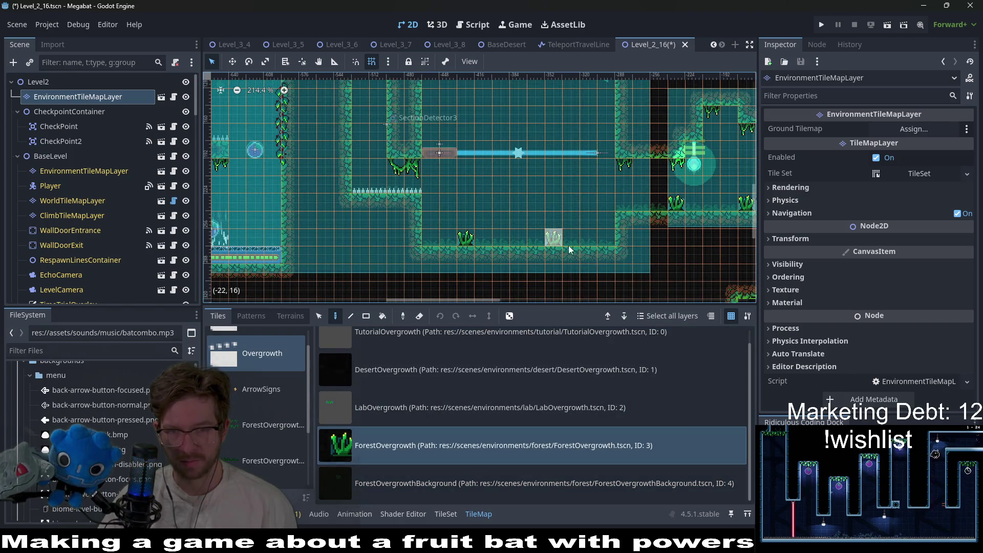
Step: Place a ForestOvergrowth grass tile on the floor of an upper-right room
{"action": "scroll", "coordinate": [436, 300], "scroll_direction": "up", "scroll_amount": 5}
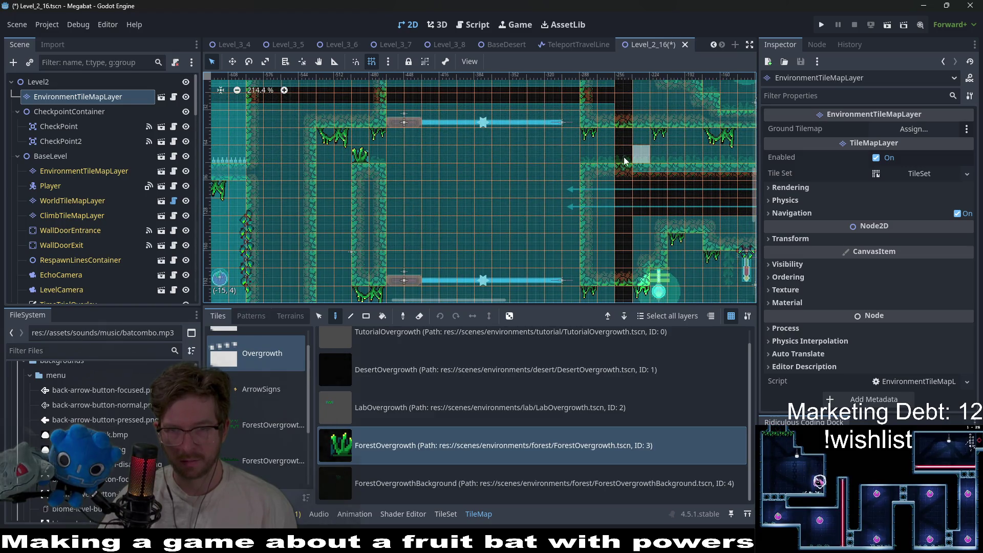
{"action": "scroll", "coordinate": [673, 174], "scroll_direction": "right", "scroll_amount": 5}
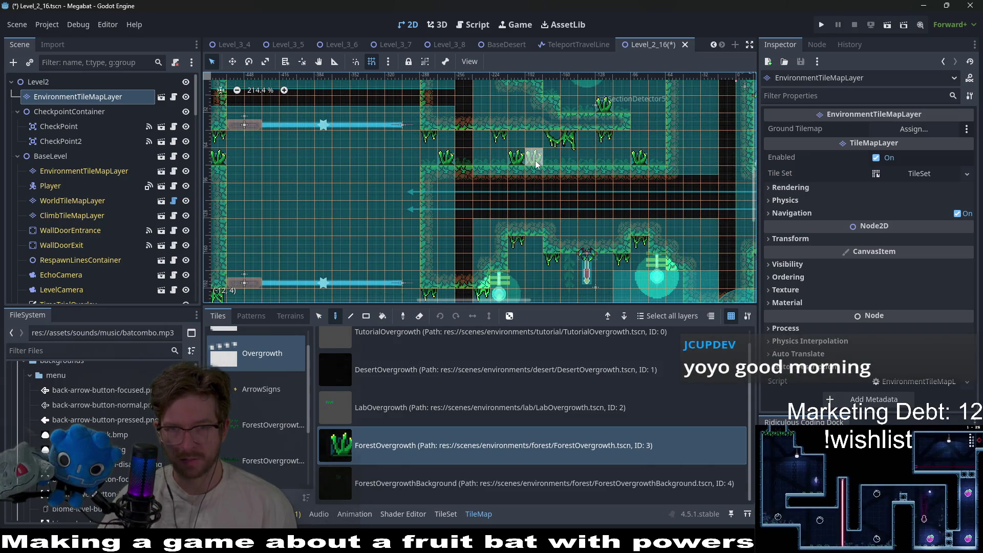
{"action": "scroll", "coordinate": [627, 199], "scroll_direction": "up", "scroll_amount": 4}
{"action": "scroll", "coordinate": [536, 259], "scroll_direction": "right", "scroll_amount": 2}
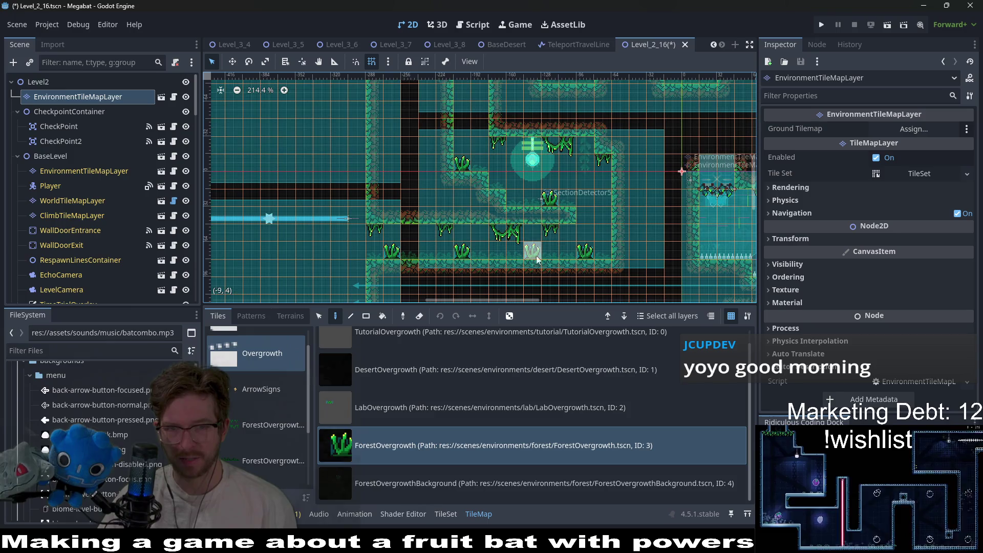
{"action": "scroll", "coordinate": [542, 156], "scroll_direction": "up", "scroll_amount": 3}
{"action": "scroll", "coordinate": [541, 157], "scroll_direction": "right", "scroll_amount": 2}
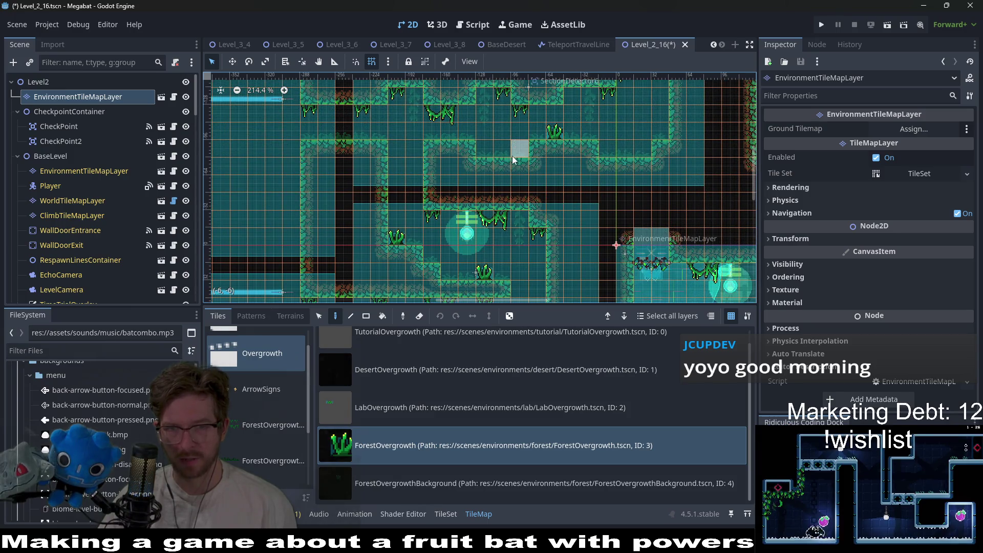
{"action": "scroll", "coordinate": [531, 144], "scroll_direction": "up", "scroll_amount": 4}
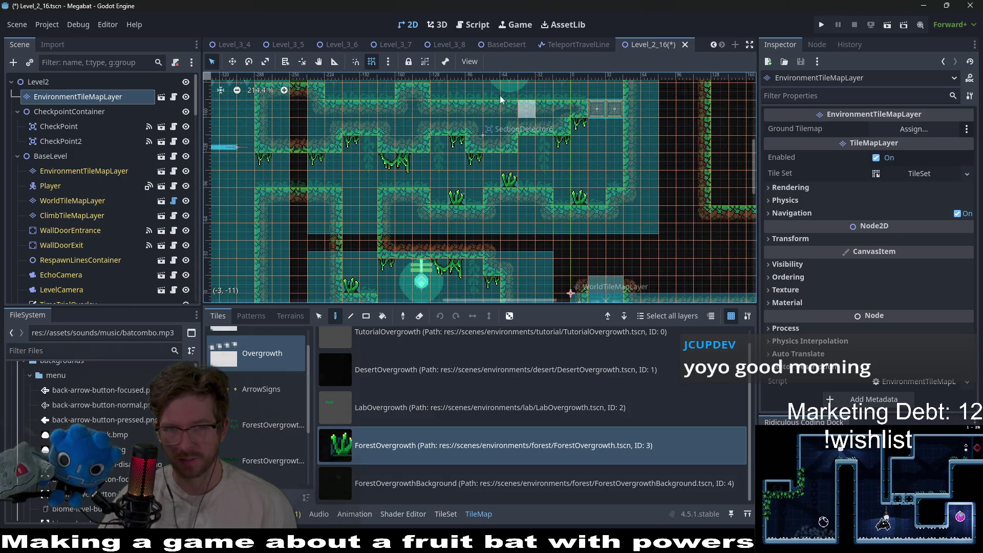
{"action": "scroll", "coordinate": [463, 169], "scroll_direction": "right", "scroll_amount": 3}
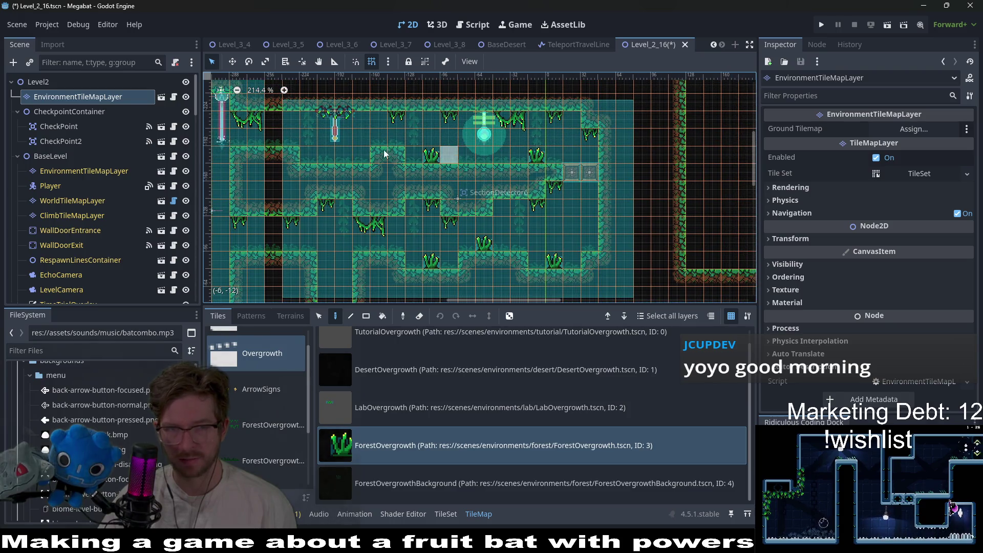
{"action": "scroll", "coordinate": [443, 242], "scroll_direction": "down", "scroll_amount": 3}
{"action": "scroll", "coordinate": [462, 210], "scroll_direction": "left", "scroll_amount": 4}
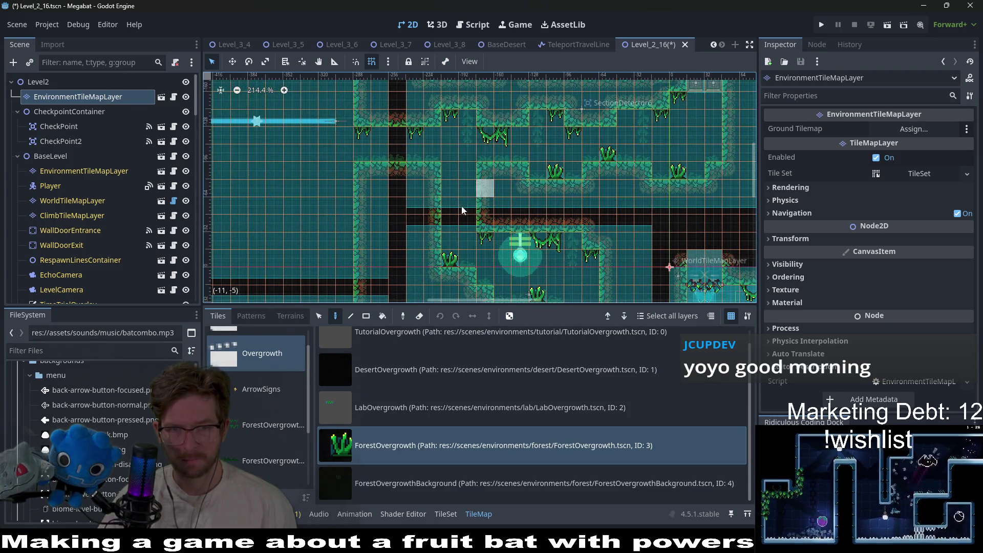
{"action": "left_click", "coordinate": [430, 153]}
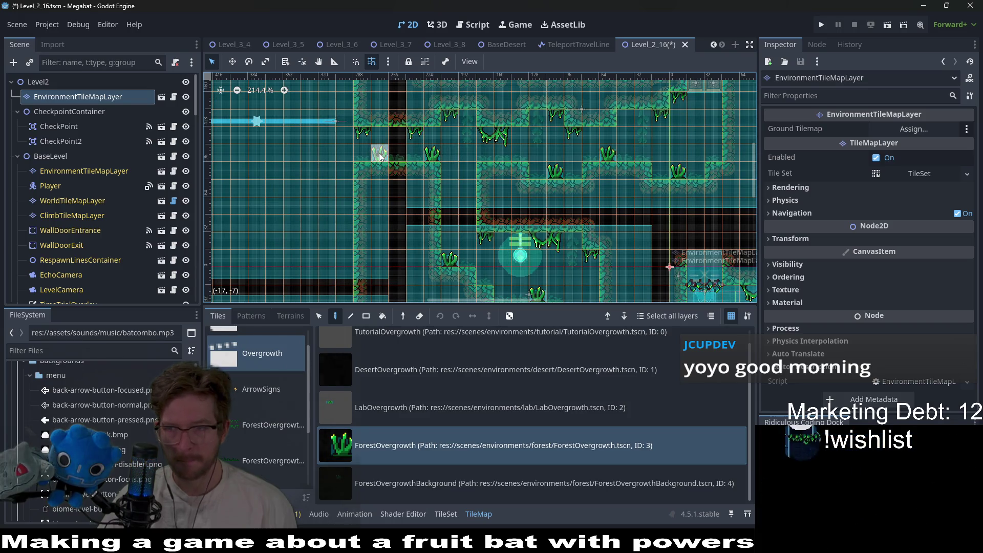
Step: Scatter three more grass tiles along another room's floor
{"action": "scroll", "coordinate": [402, 190], "scroll_direction": "up", "scroll_amount": 5}
{"action": "scroll", "coordinate": [532, 154], "scroll_direction": "left", "scroll_amount": 12}
{"action": "scroll", "coordinate": [533, 164], "scroll_direction": "up", "scroll_amount": 6}
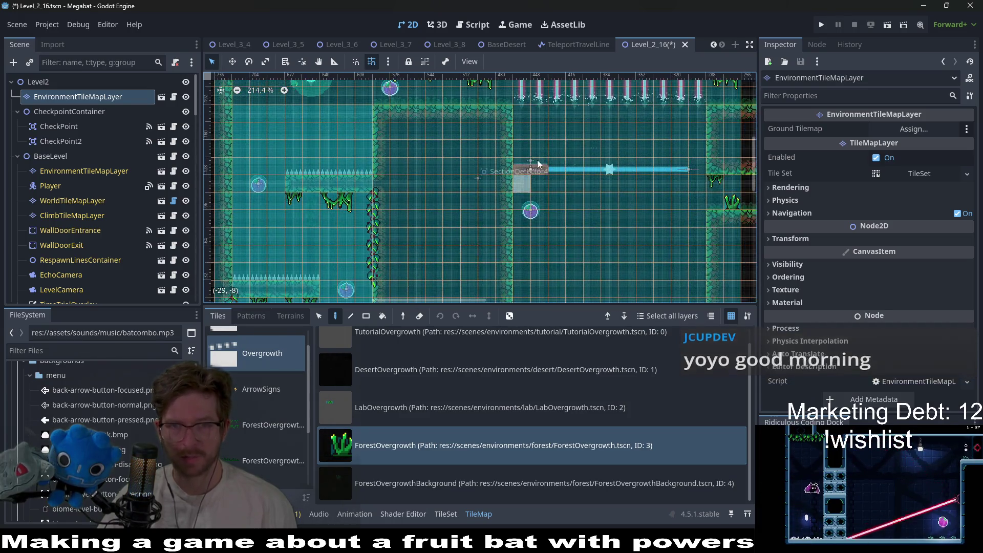
{"action": "scroll", "coordinate": [461, 179], "scroll_direction": "right", "scroll_amount": 3}
{"action": "scroll", "coordinate": [466, 194], "scroll_direction": "down", "scroll_amount": 15}
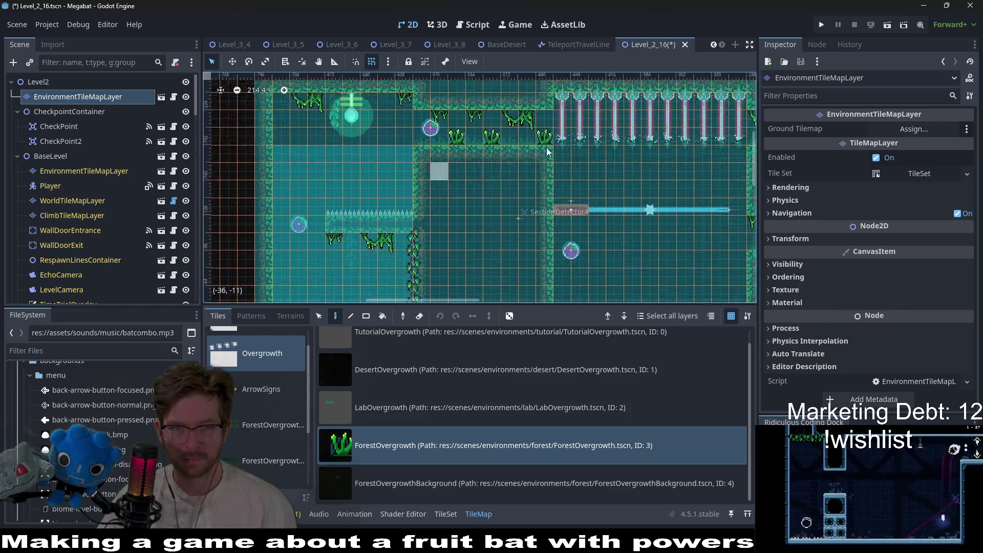
{"action": "scroll", "coordinate": [563, 159], "scroll_direction": "left", "scroll_amount": 12}
{"action": "left_click", "coordinate": [419, 226]}
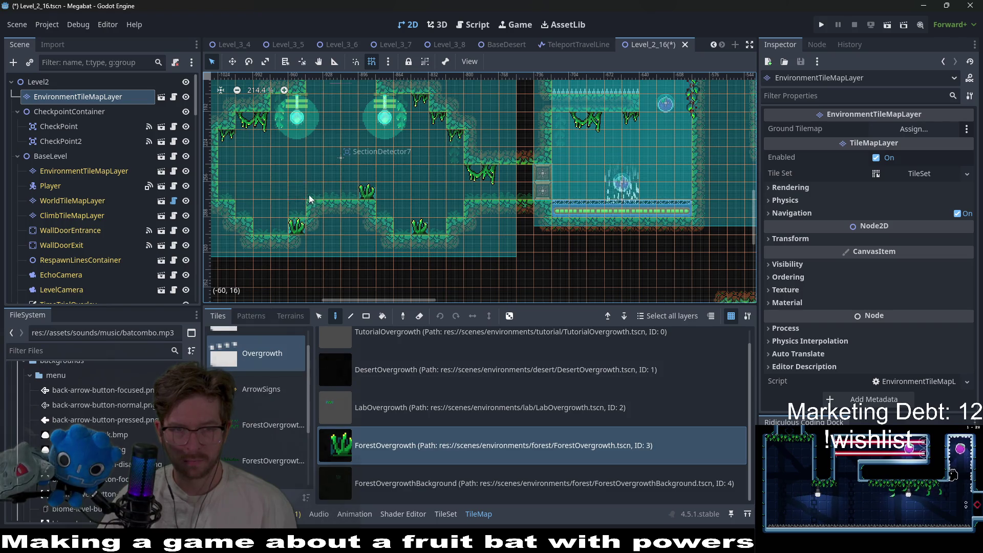
{"action": "left_click", "coordinate": [261, 226]}
{"action": "left_click", "coordinate": [245, 210]}
Step: Select the ForestOvergrowthBackground tile, look over the level, and save Level_2_16
{"action": "scroll", "coordinate": [461, 226], "scroll_direction": "down", "scroll_amount": 5}
{"action": "scroll", "coordinate": [420, 200], "scroll_direction": "right", "scroll_amount": 3}
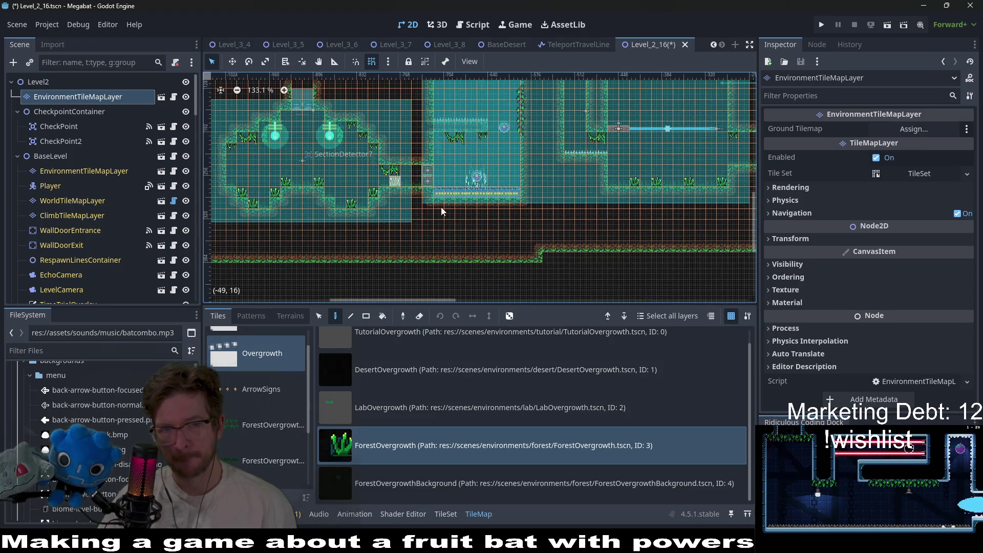
{"action": "scroll", "coordinate": [442, 211], "scroll_direction": "right", "scroll_amount": 5}
{"action": "scroll", "coordinate": [512, 225], "scroll_direction": "up", "scroll_amount": 2}
{"action": "left_click", "coordinate": [419, 483]}
{"action": "scroll", "coordinate": [538, 246], "scroll_direction": "left", "scroll_amount": 10}
{"action": "scroll", "coordinate": [539, 245], "scroll_direction": "up", "scroll_amount": 1}
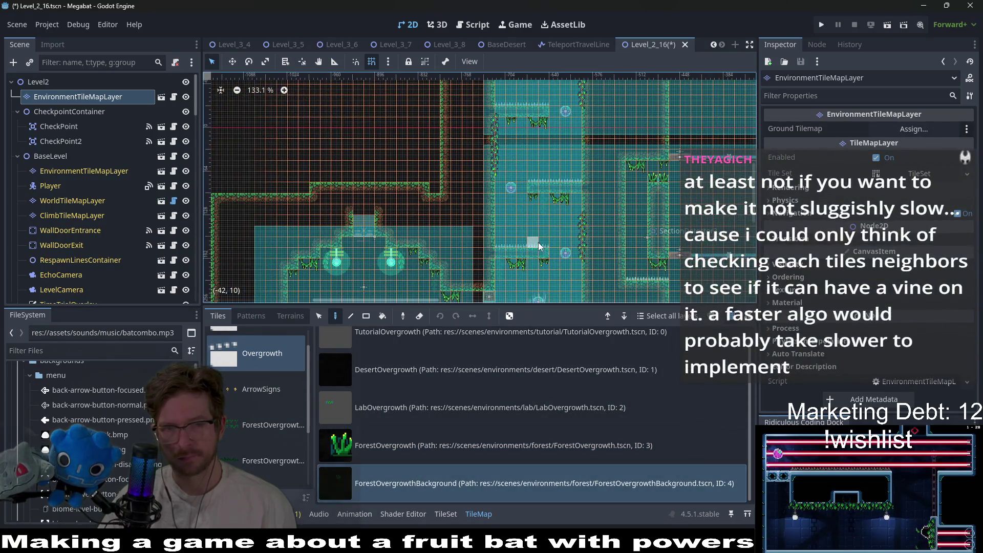
{"action": "scroll", "coordinate": [494, 171], "scroll_direction": "up", "scroll_amount": 3}
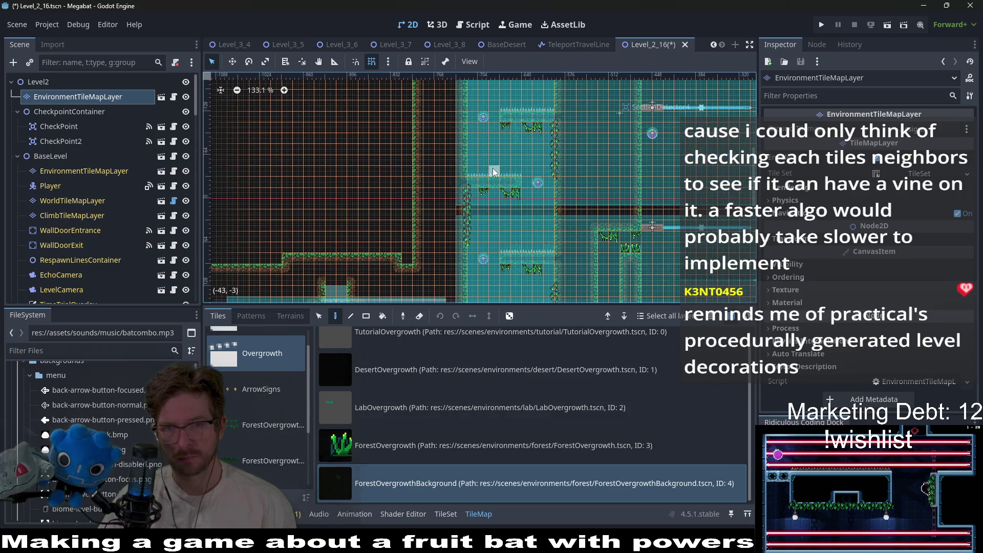
{"action": "scroll", "coordinate": [518, 171], "scroll_direction": "up", "scroll_amount": 3}
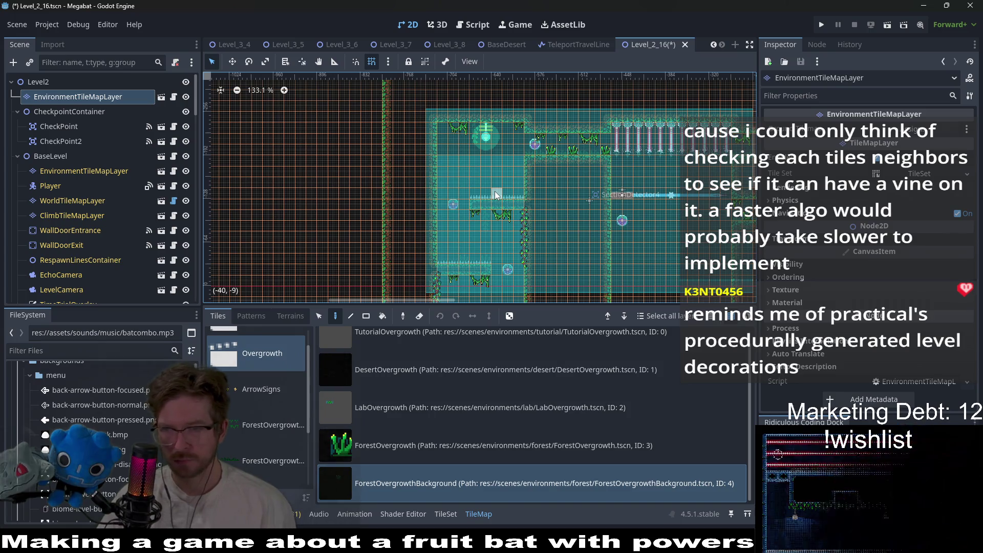
{"action": "scroll", "coordinate": [505, 199], "scroll_direction": "right", "scroll_amount": 5}
{"action": "scroll", "coordinate": [512, 202], "scroll_direction": "down", "scroll_amount": 3}
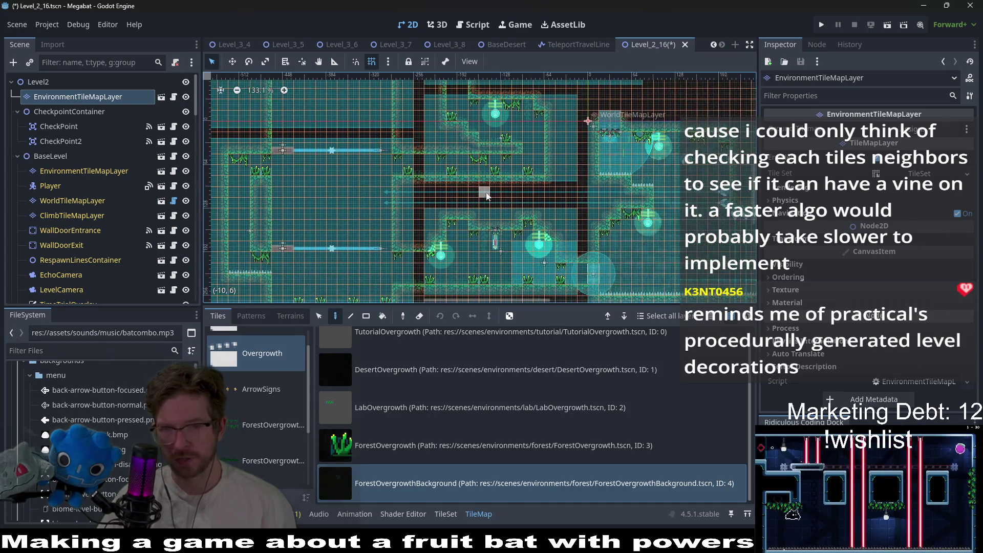
{"action": "key", "text": "ctrl+s"}
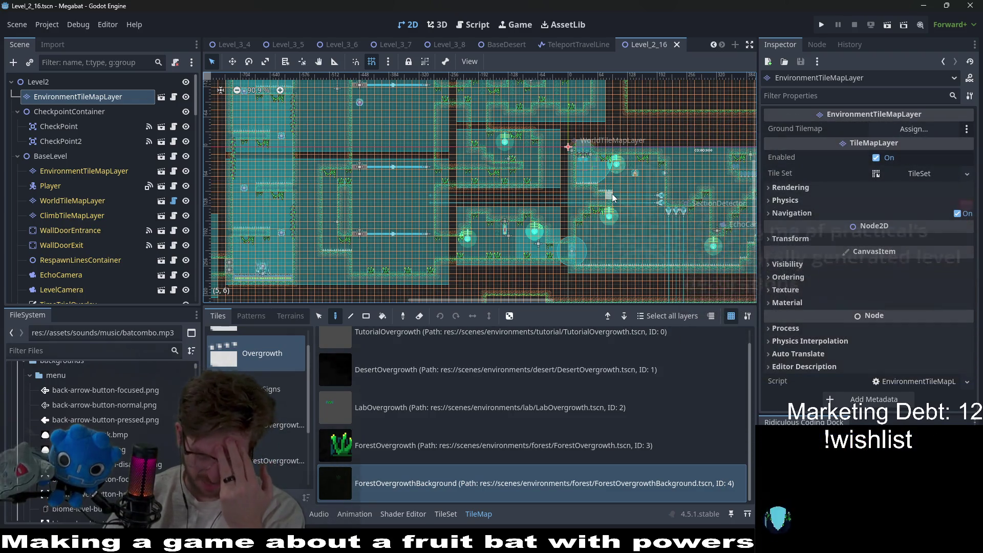
Step: Review the decorated rooms of Level_2_16, then run the project to test the level
{"action": "scroll", "coordinate": [692, 241], "scroll_direction": "up", "scroll_amount": 4}
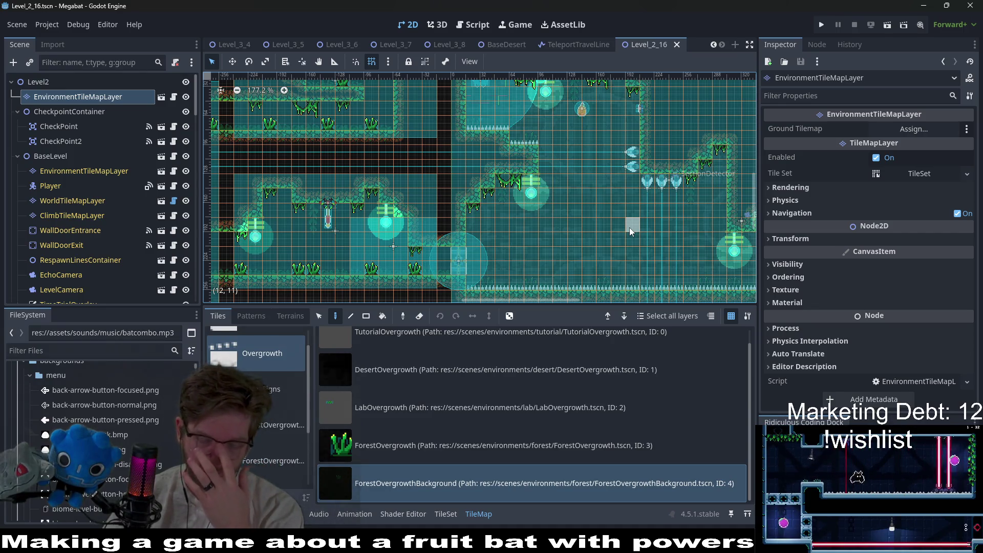
{"action": "scroll", "coordinate": [629, 227], "scroll_direction": "right", "scroll_amount": 5}
{"action": "scroll", "coordinate": [629, 227], "scroll_direction": "up", "scroll_amount": 2}
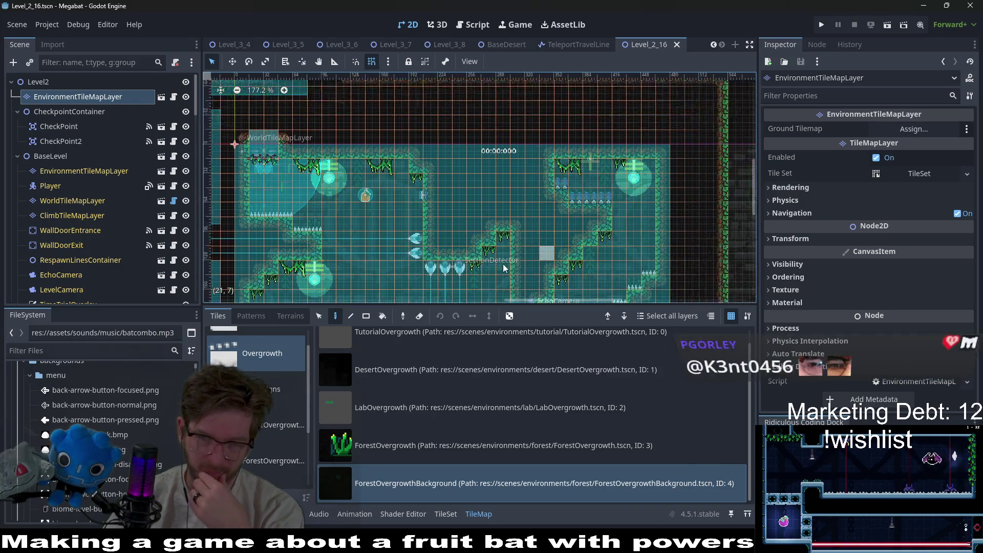
{"action": "scroll", "coordinate": [581, 233], "scroll_direction": "right", "scroll_amount": 2}
{"action": "scroll", "coordinate": [581, 234], "scroll_direction": "up", "scroll_amount": 1}
{"action": "scroll", "coordinate": [535, 238], "scroll_direction": "left", "scroll_amount": 9}
{"action": "scroll", "coordinate": [535, 238], "scroll_direction": "up", "scroll_amount": 4}
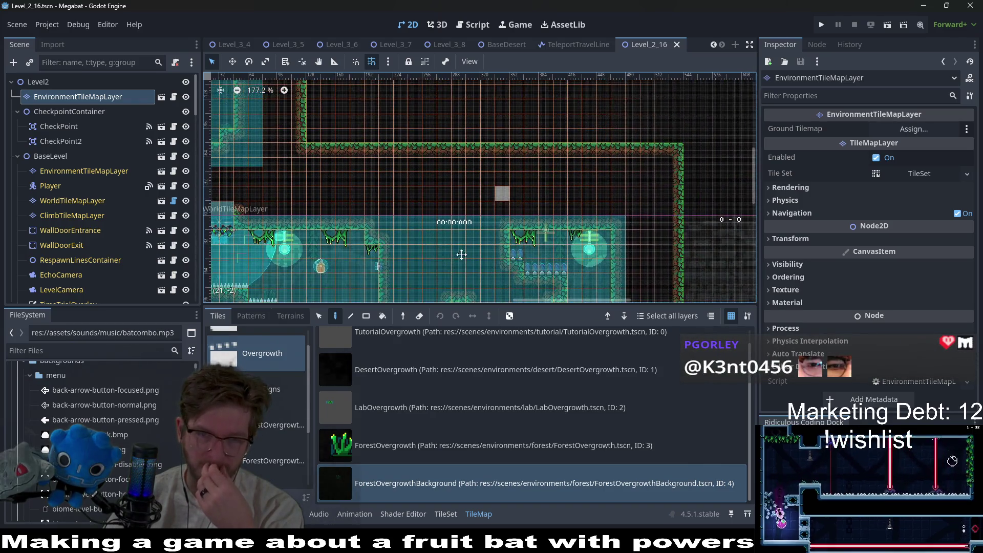
{"action": "scroll", "coordinate": [470, 235], "scroll_direction": "down", "scroll_amount": 2}
{"action": "scroll", "coordinate": [533, 154], "scroll_direction": "left", "scroll_amount": 8}
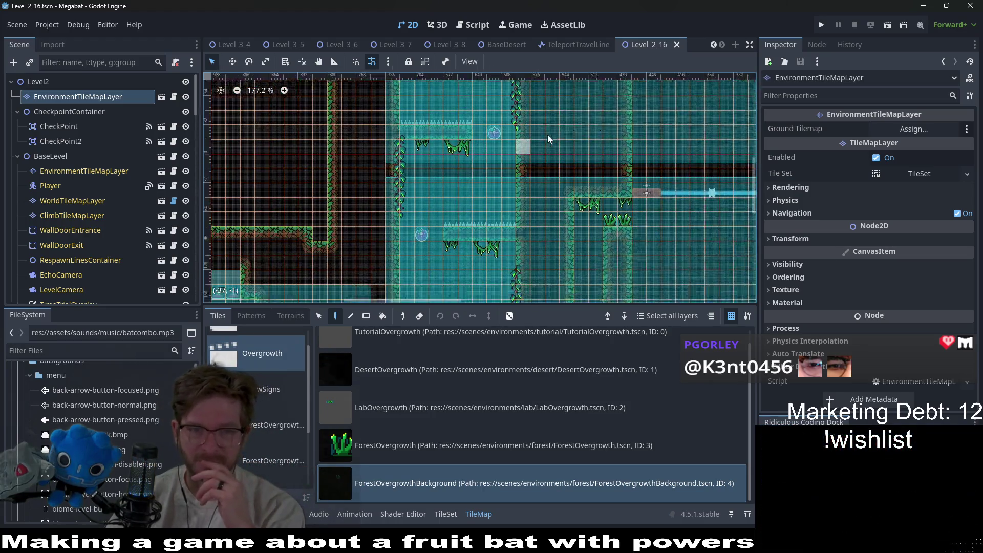
{"action": "scroll", "coordinate": [499, 214], "scroll_direction": "up", "scroll_amount": 3}
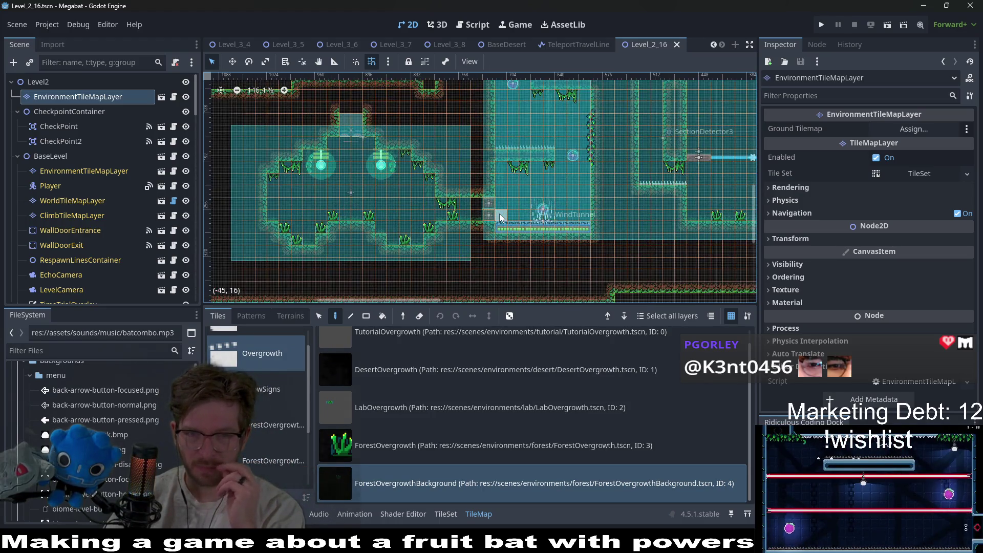
{"action": "scroll", "coordinate": [500, 213], "scroll_direction": "right", "scroll_amount": 7}
{"action": "scroll", "coordinate": [499, 214], "scroll_direction": "up", "scroll_amount": 4}
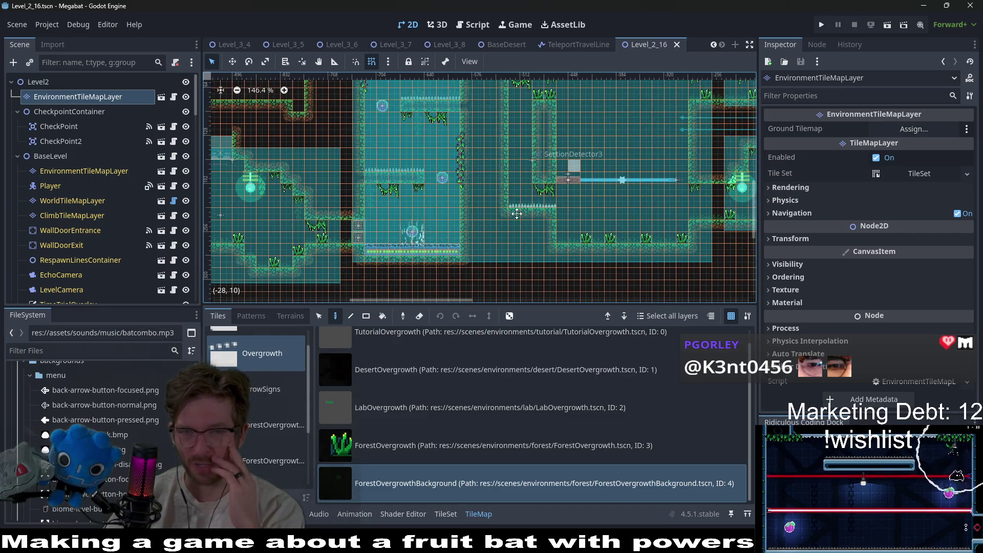
{"action": "scroll", "coordinate": [535, 217], "scroll_direction": "down", "scroll_amount": 2}
{"action": "scroll", "coordinate": [535, 217], "scroll_direction": "left", "scroll_amount": 1}
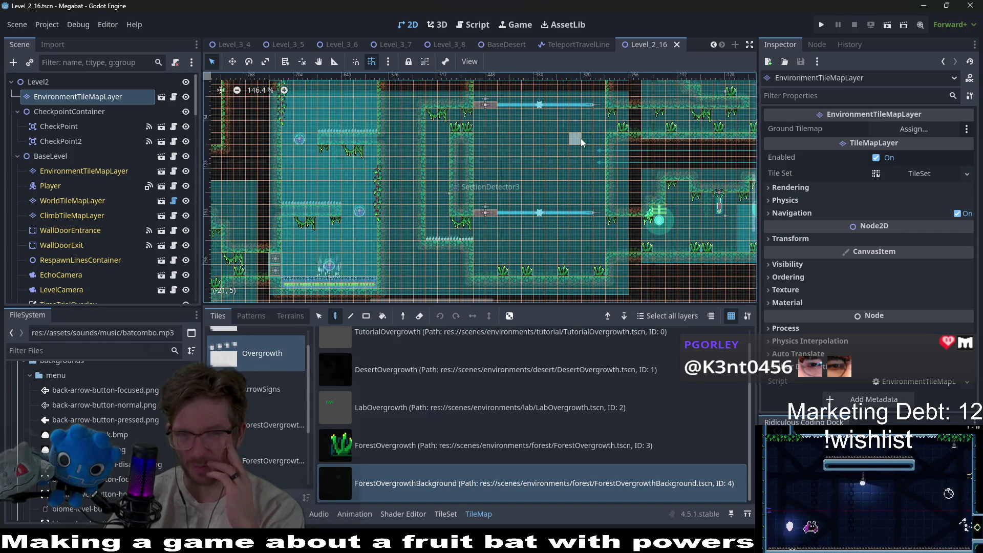
{"action": "left_click", "coordinate": [892, 23]}
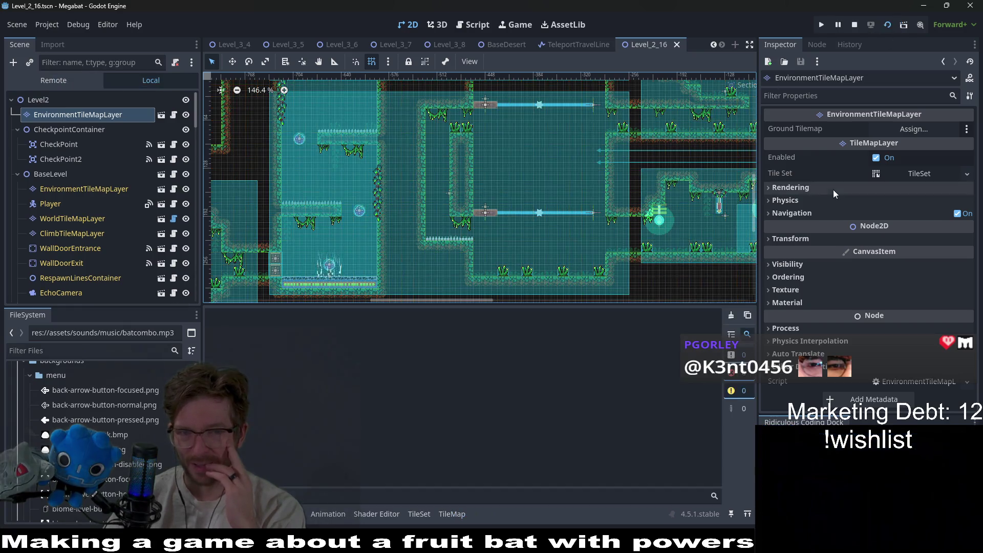
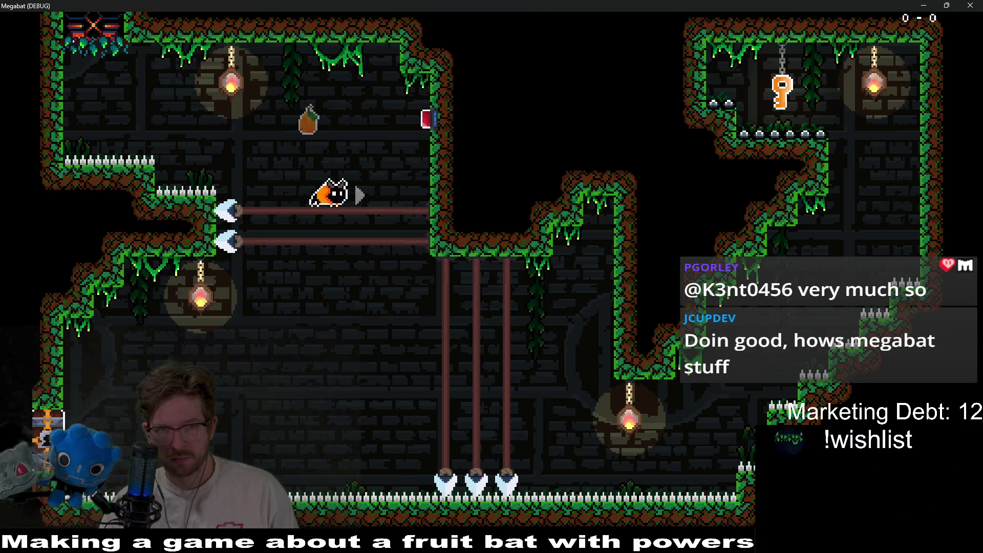
Step: Fly the bat past the spikes and the hanging flag, landing on the laser room's lower moving platform
{"action": "key", "text": "space"}
{"action": "key", "text": "Left"}
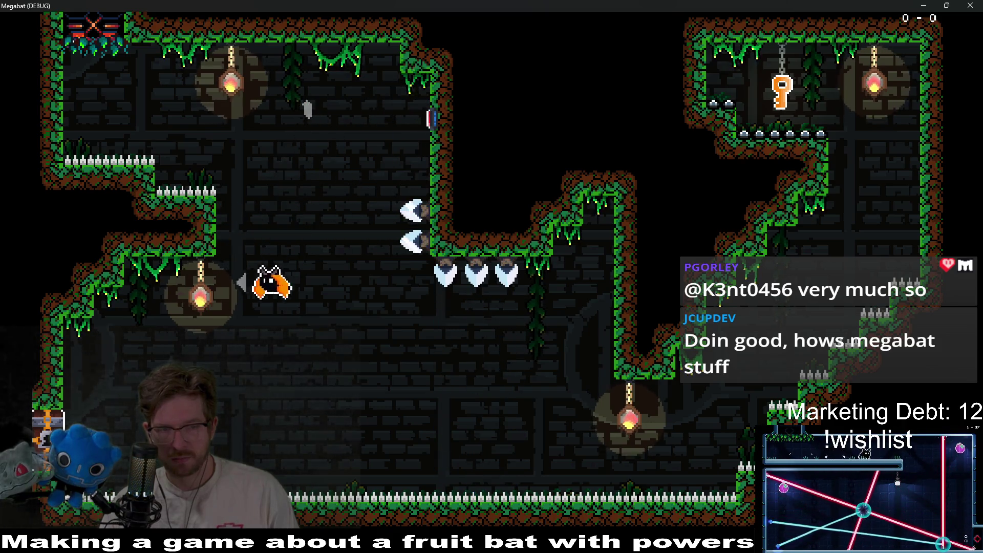
{"action": "key", "text": "Left"}
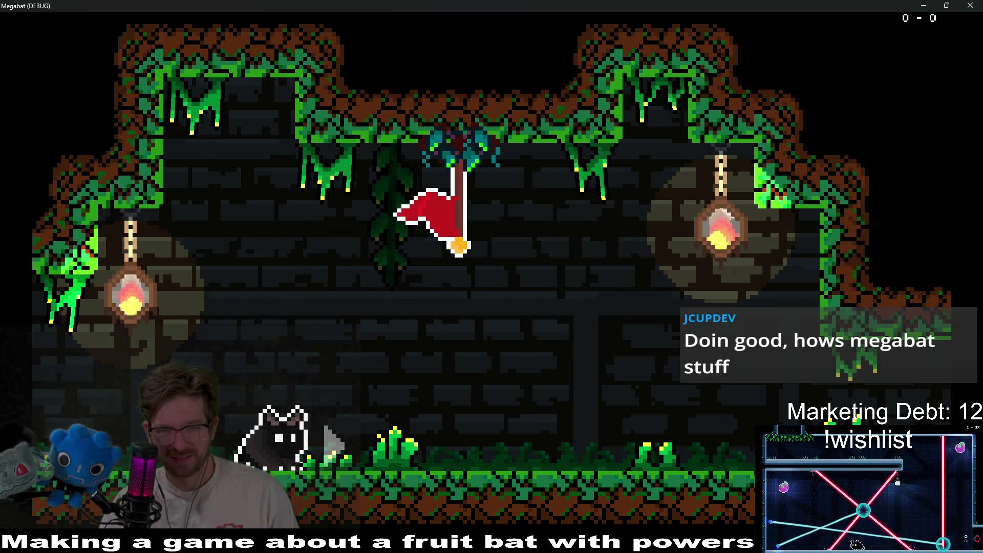
{"action": "key", "text": "Left"}
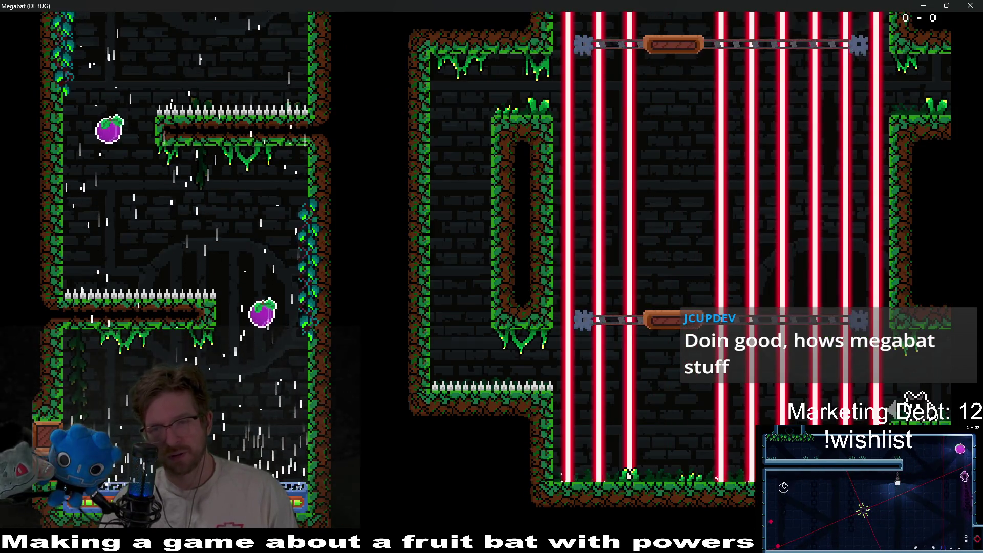
{"action": "key", "text": "Up"}
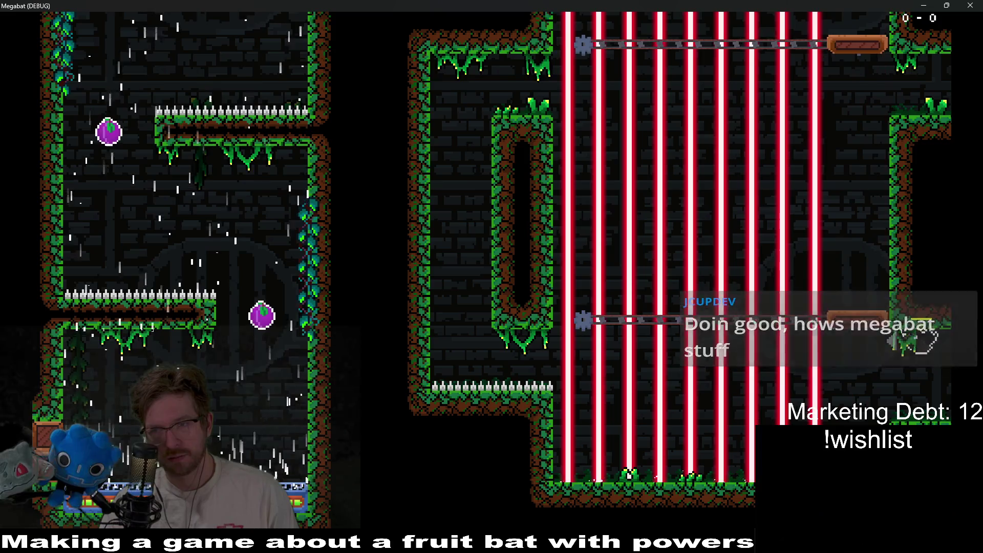
{"action": "key", "text": "Left"}
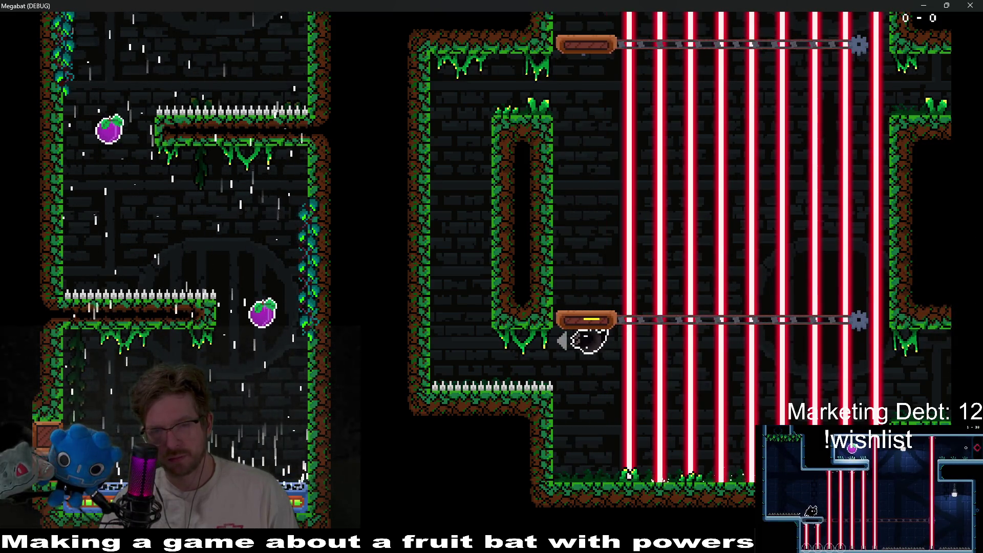
Step: Climb the bat onto the pillar top and the ceiling, exit top-right, and return to the laser room
{"action": "key", "text": "Up"}
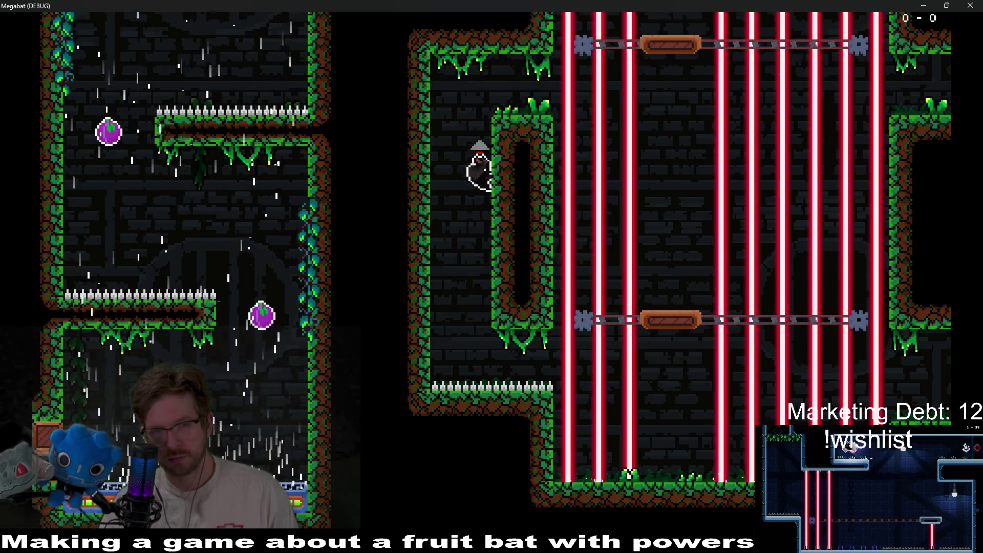
{"action": "key", "text": "Right"}
{"action": "key", "text": "Left"}
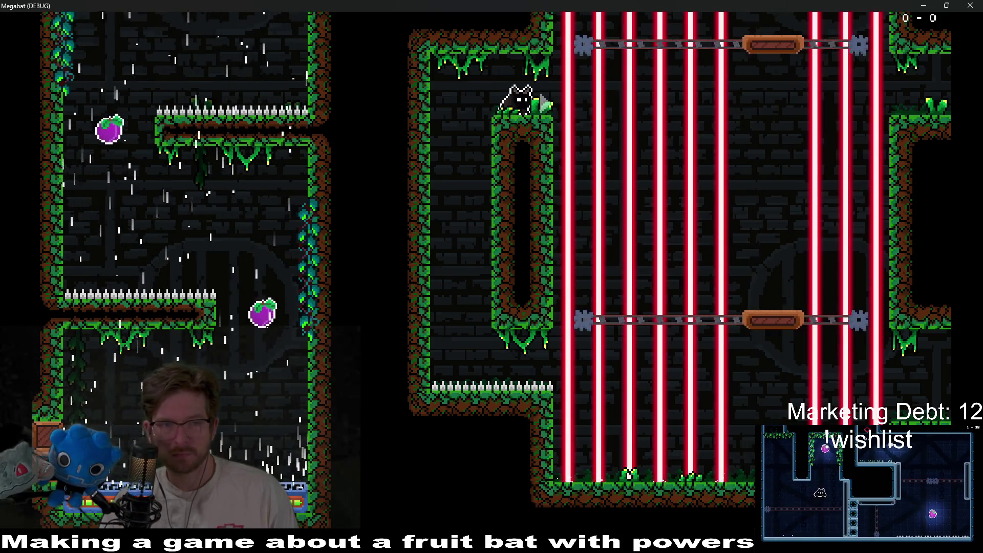
{"action": "key", "text": "Up"}
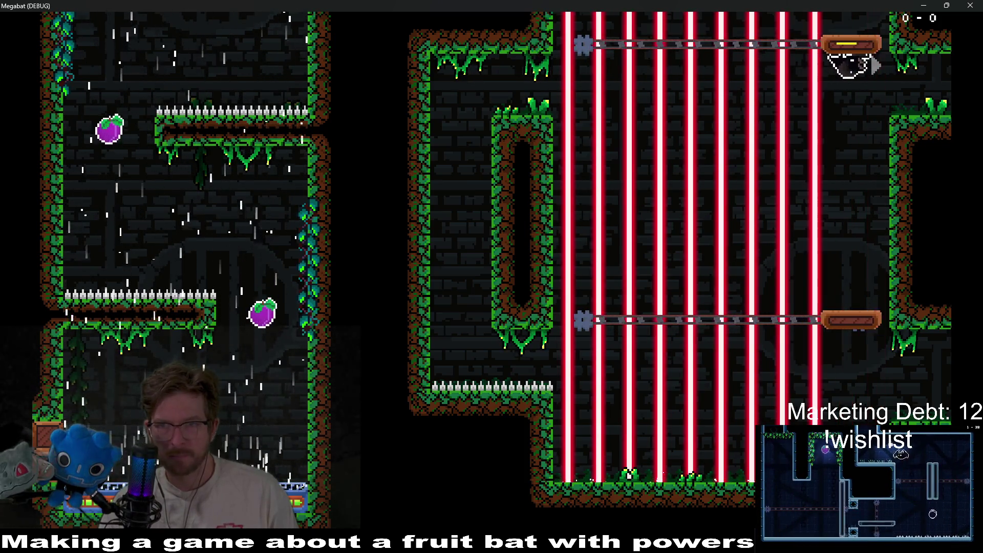
{"action": "key", "text": "Right"}
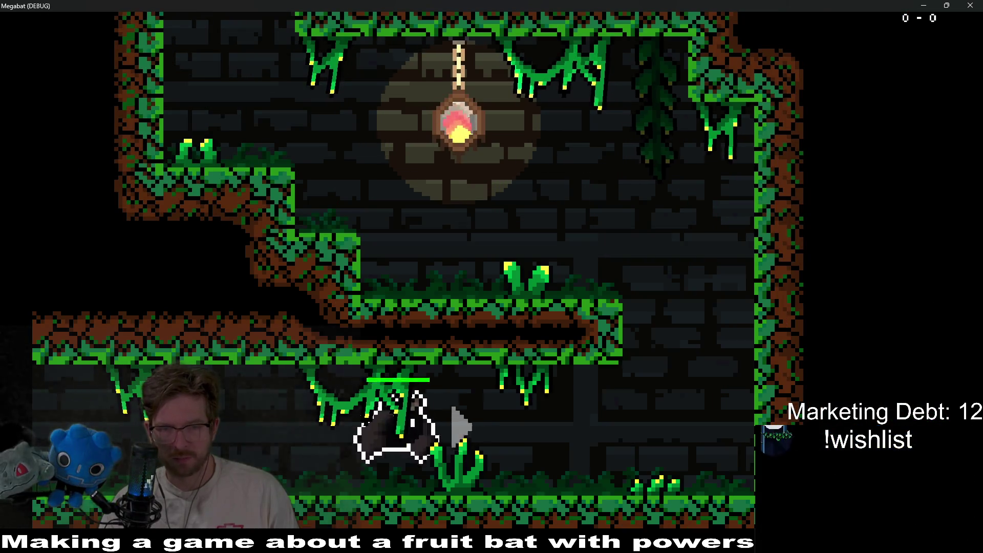
{"action": "key", "text": "Left"}
{"action": "key", "text": "Right"}
{"action": "key", "text": "Up"}
{"action": "key", "text": "Left"}
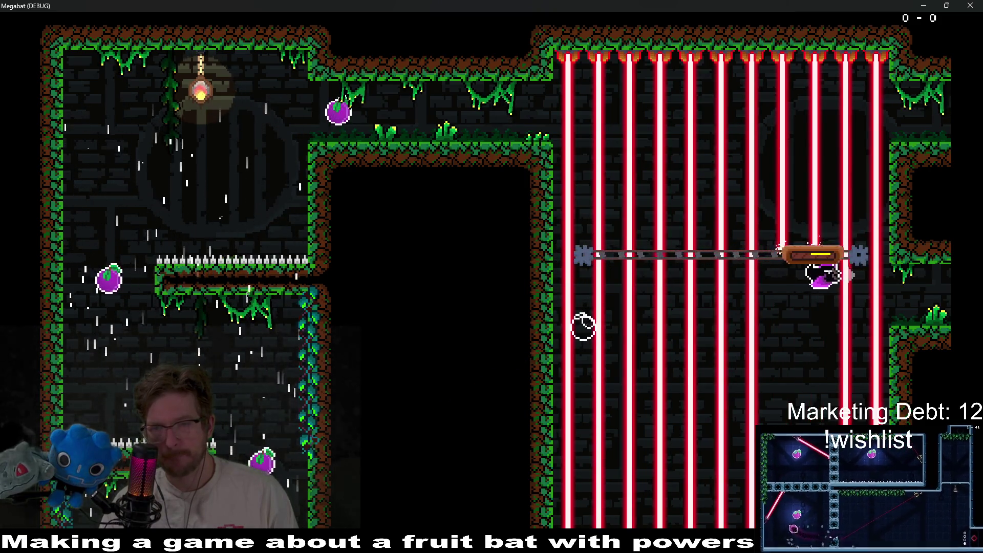
Step: Fly the bat into the corridor room, break the crate, and return to the laser room entrance
{"action": "key", "text": "Right"}
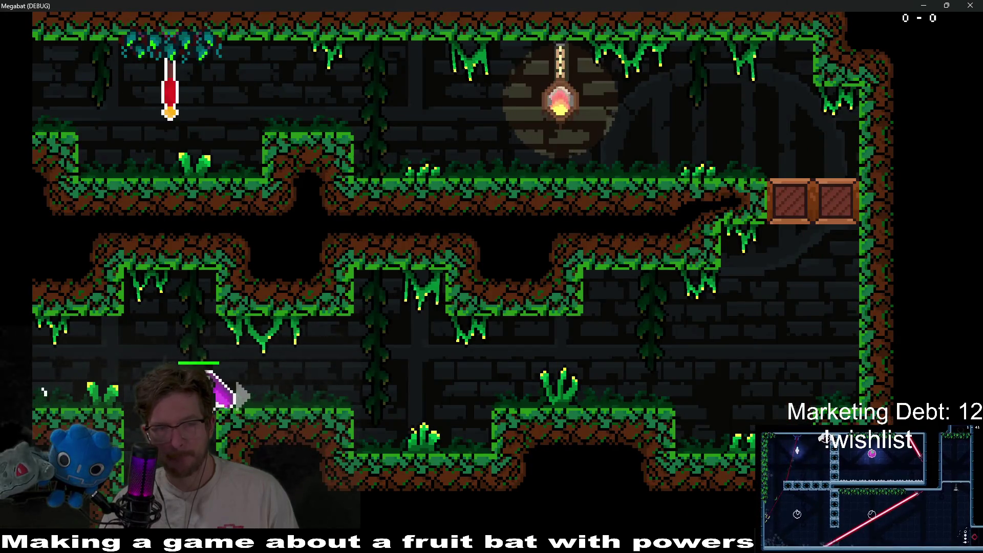
{"action": "key", "text": "Right"}
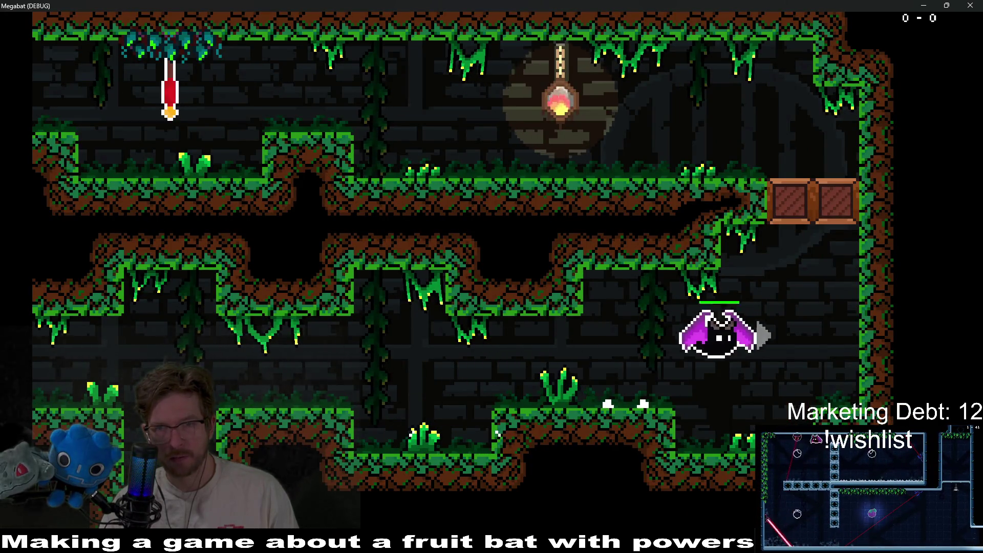
{"action": "key", "text": "Left"}
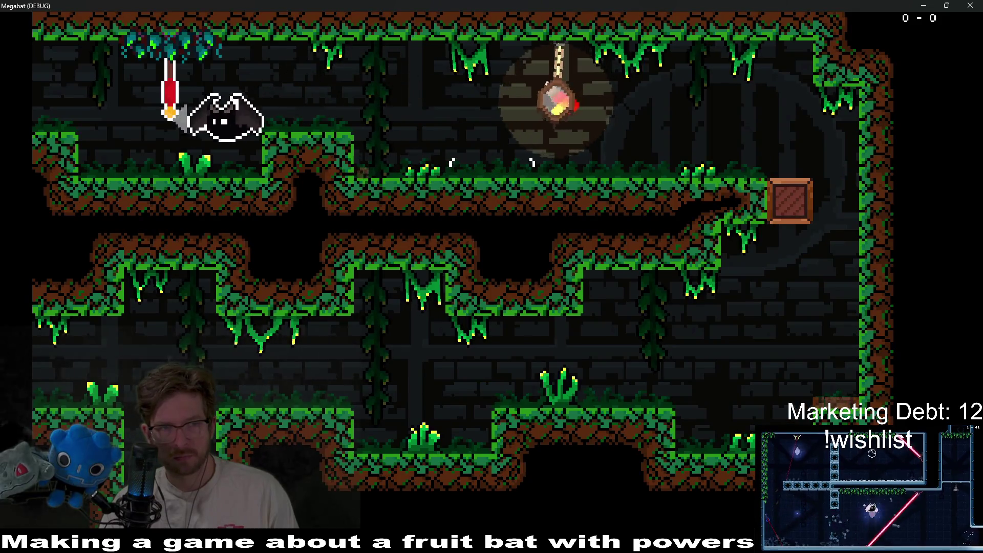
{"action": "key", "text": "Left"}
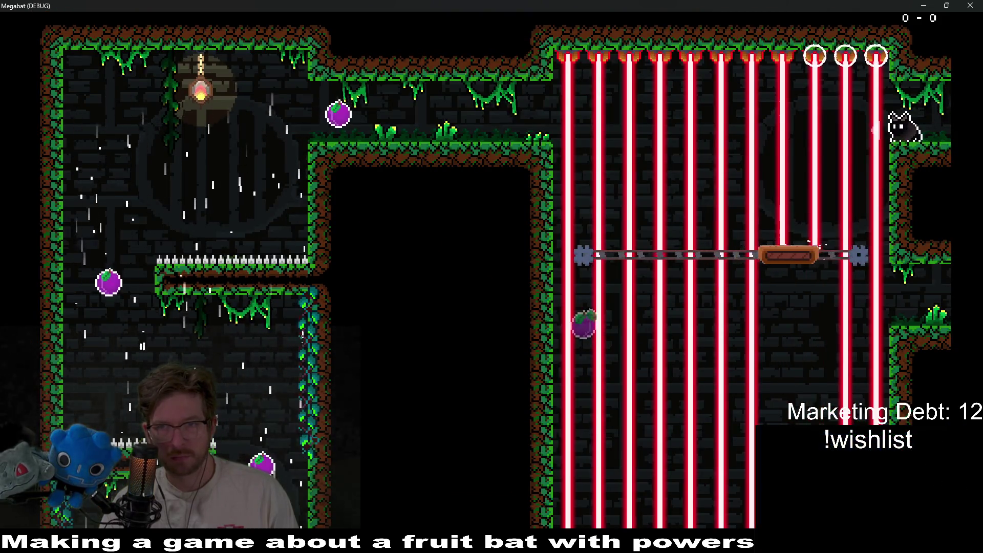
{"action": "key", "text": "Left"}
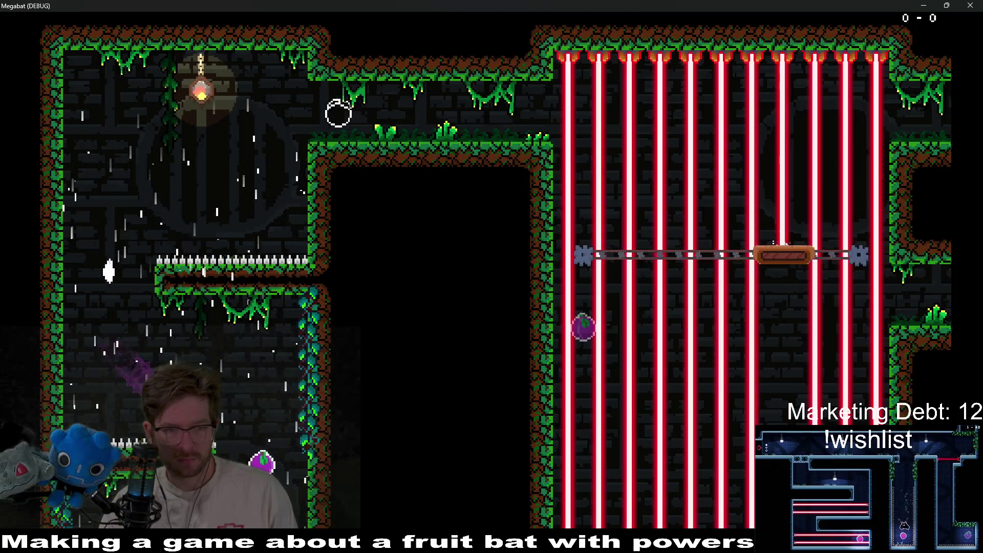
{"action": "key", "text": "Up"}
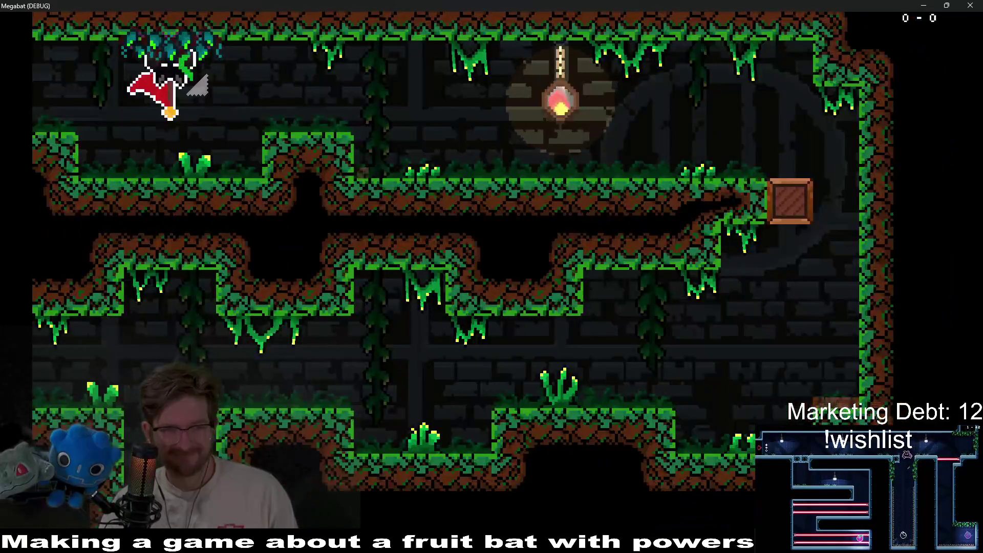
{"action": "key", "text": "Left"}
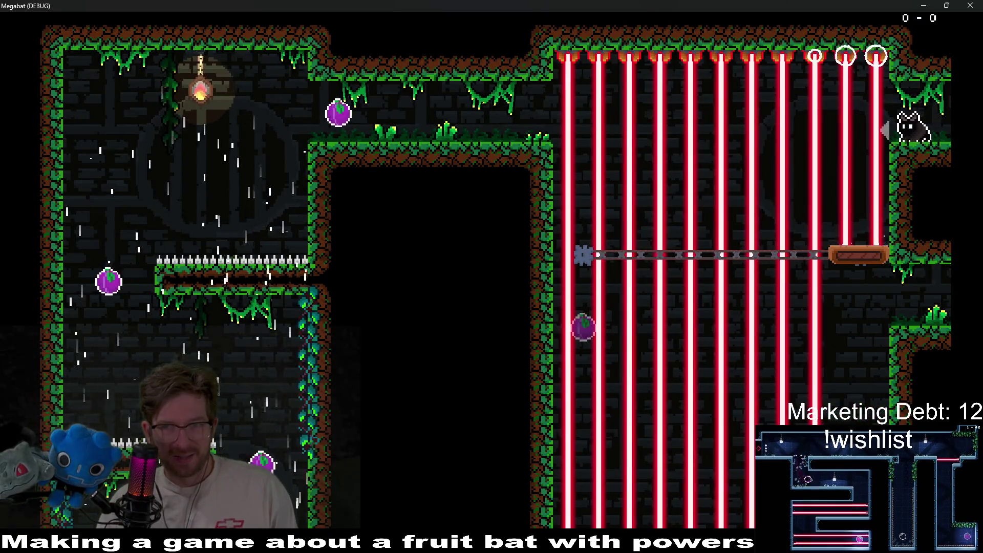
Step: Cross the laser room while the lasers are off, visit the left room, then fly back out left
{"action": "key", "text": "Left"}
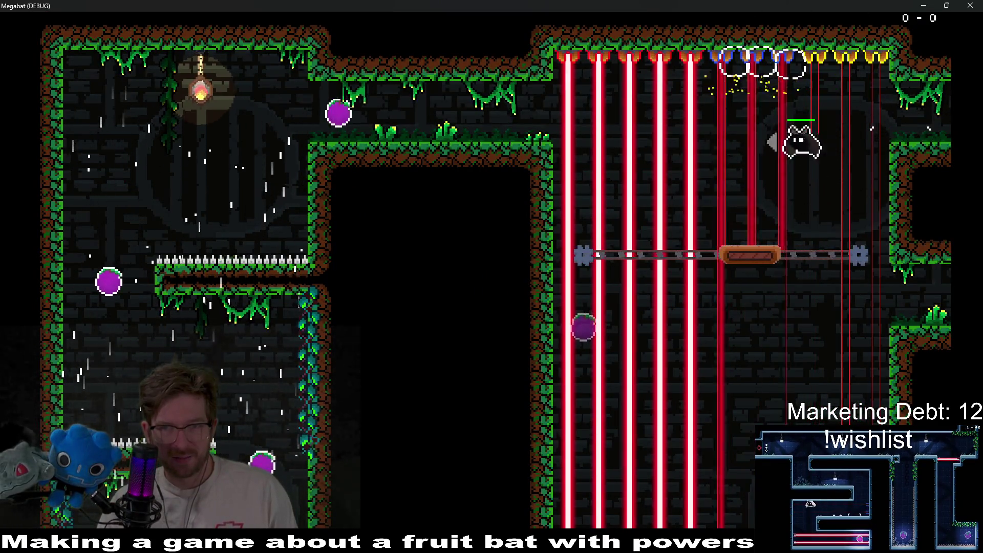
{"action": "key", "text": "Left"}
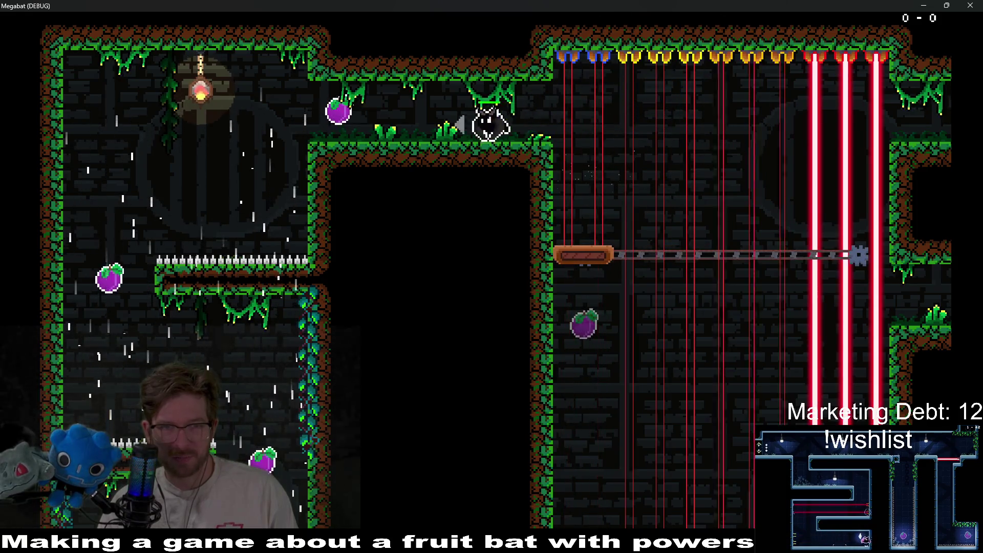
{"action": "key", "text": "Left"}
{"action": "key", "text": "Down"}
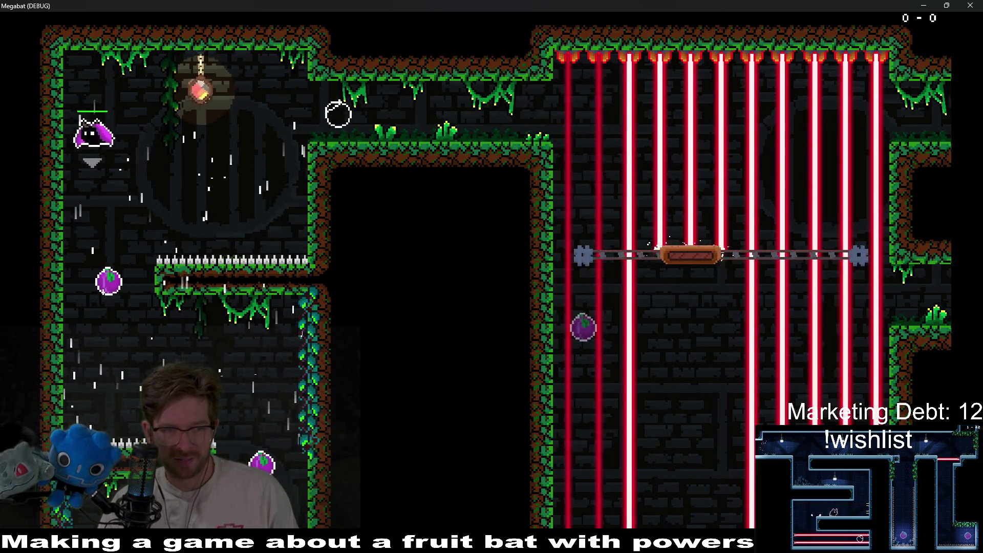
{"action": "key", "text": "Right"}
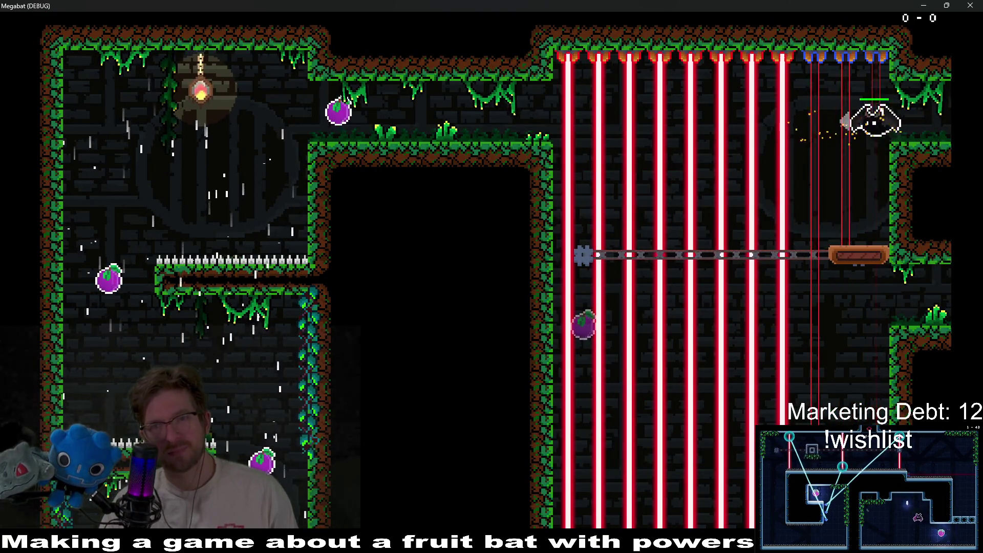
{"action": "key", "text": "Left"}
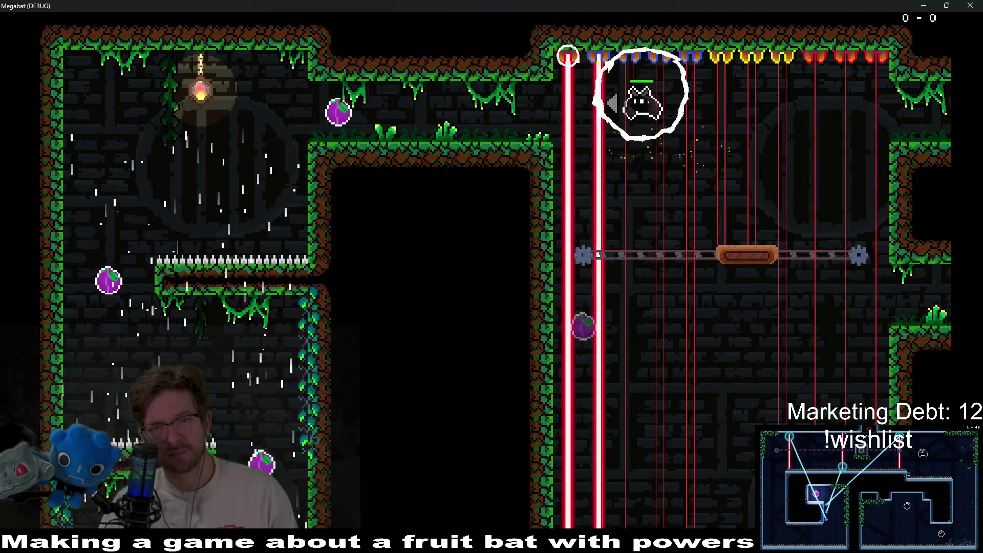
{"action": "key", "text": "Left"}
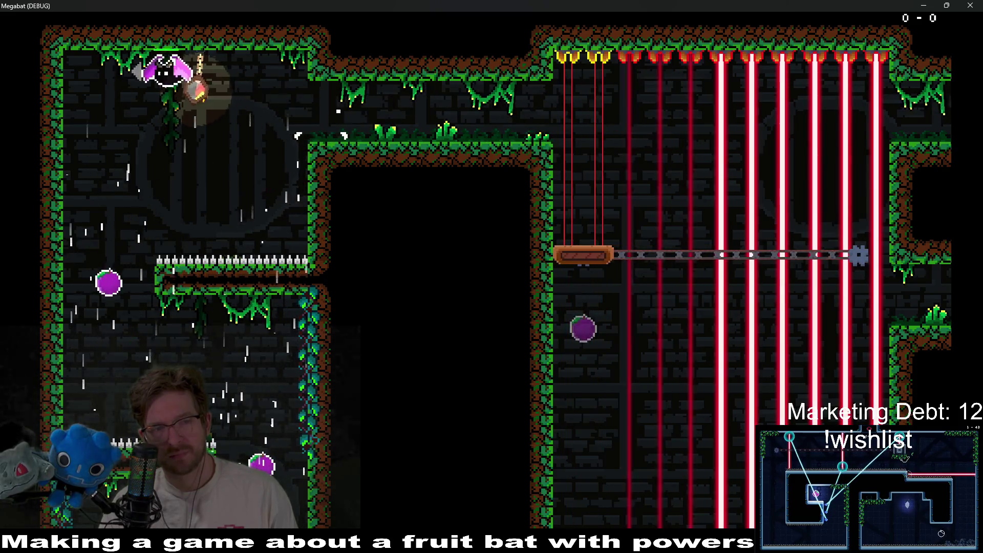
Step: Steer the bat under the spiked ledge into the lower room, collect the fruit, and quit with F8
{"action": "key", "text": "Left"}
{"action": "key", "text": "Down"}
{"action": "key", "text": "Right"}
{"action": "key", "text": "Up"}
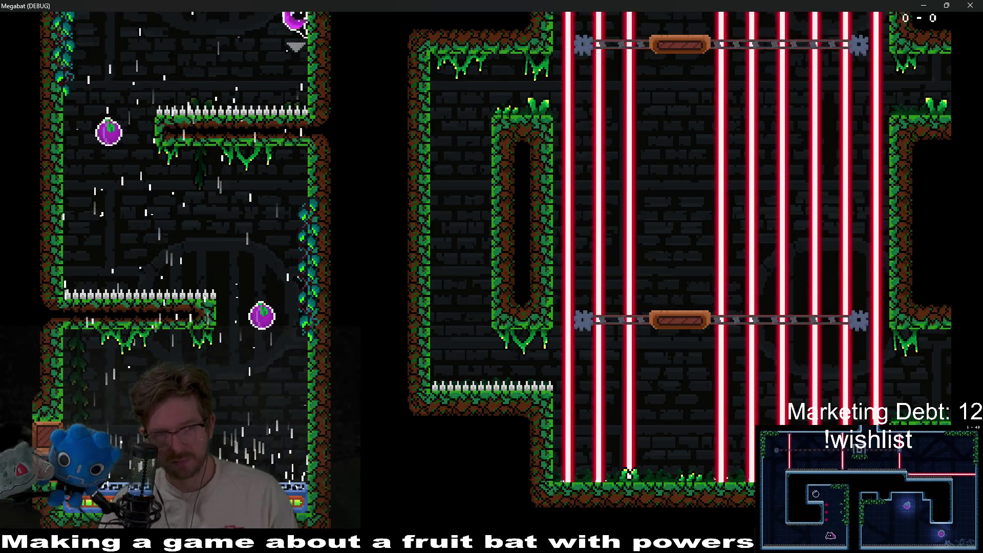
{"action": "key", "text": "Left"}
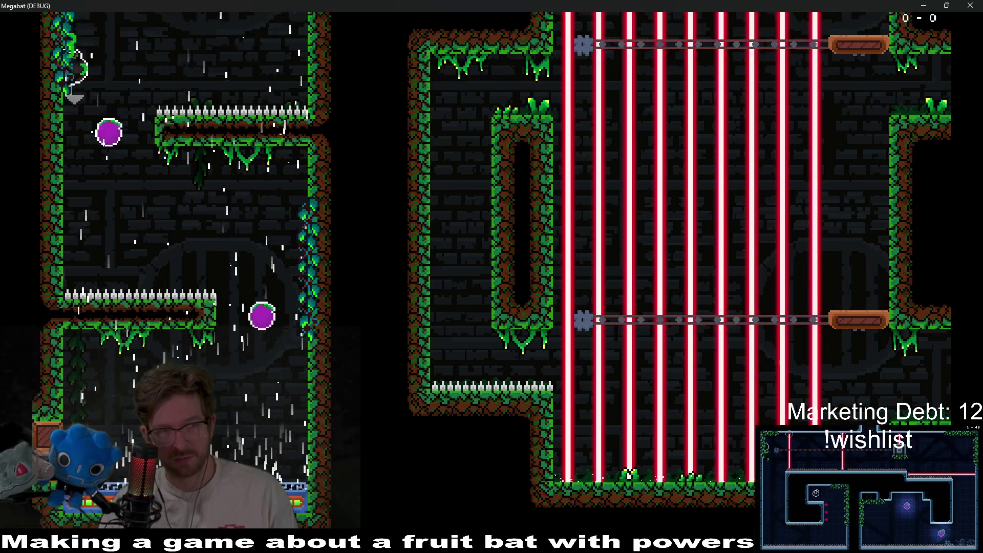
{"action": "key", "text": "Right"}
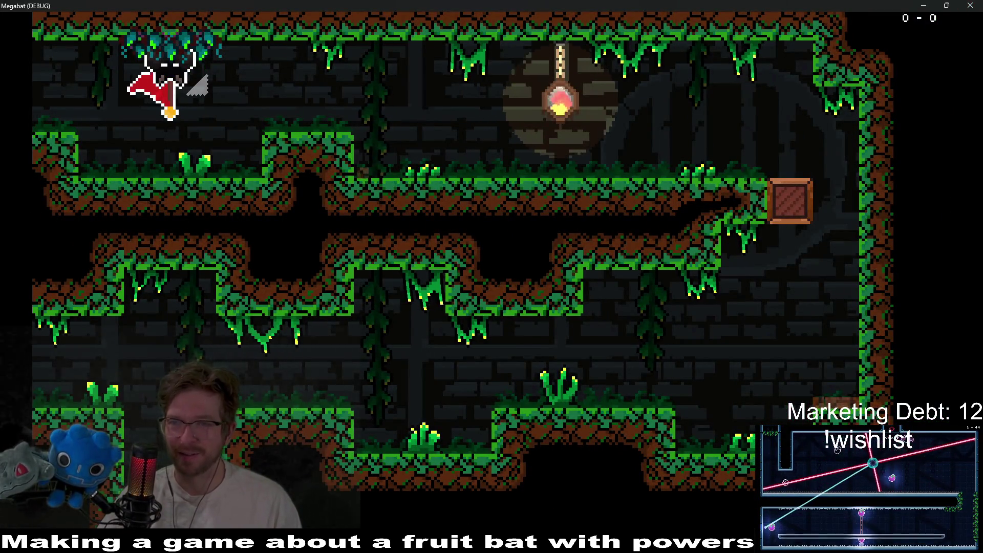
{"action": "key", "text": "F8"}
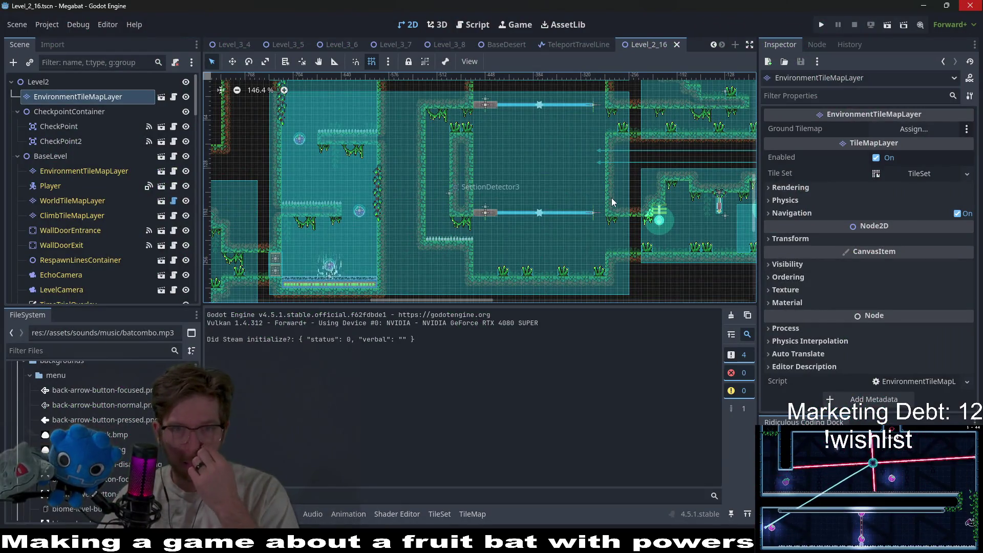
Step: Quick-open Level_2_17.tscn by searching 'level_2_17'
{"action": "key", "text": "alt+shift+o"}
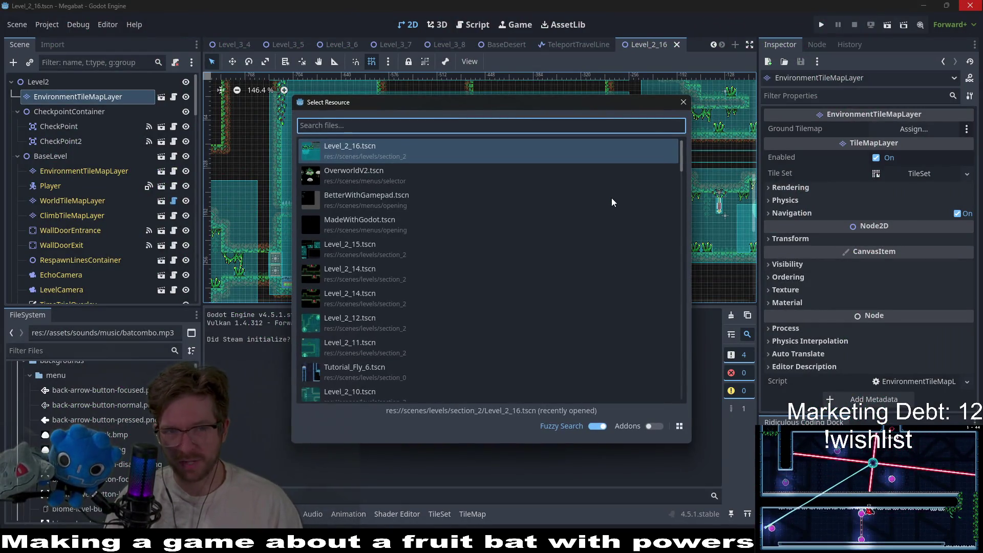
{"action": "type", "text": "level_2"}
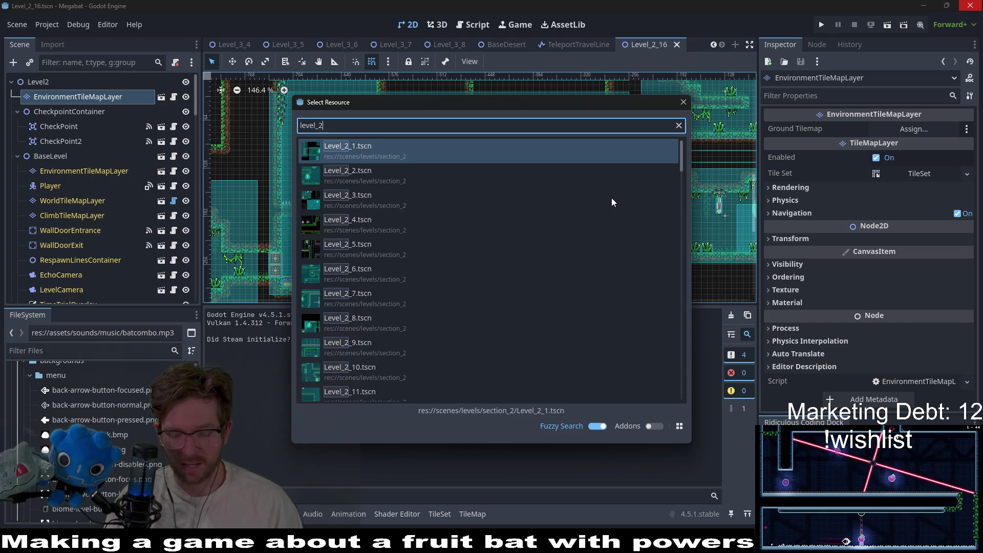
{"action": "type", "text": "_17"}
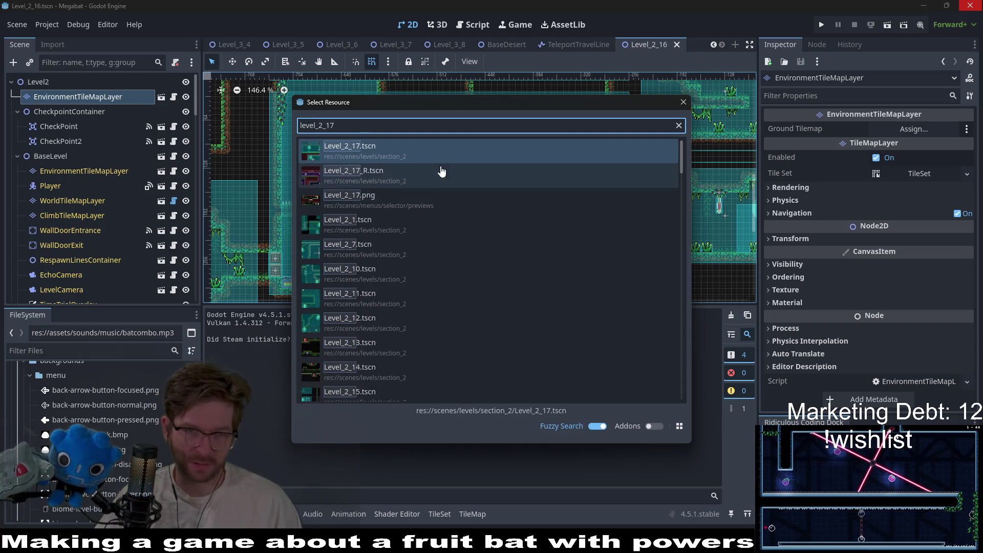
{"action": "left_click", "coordinate": [403, 156]}
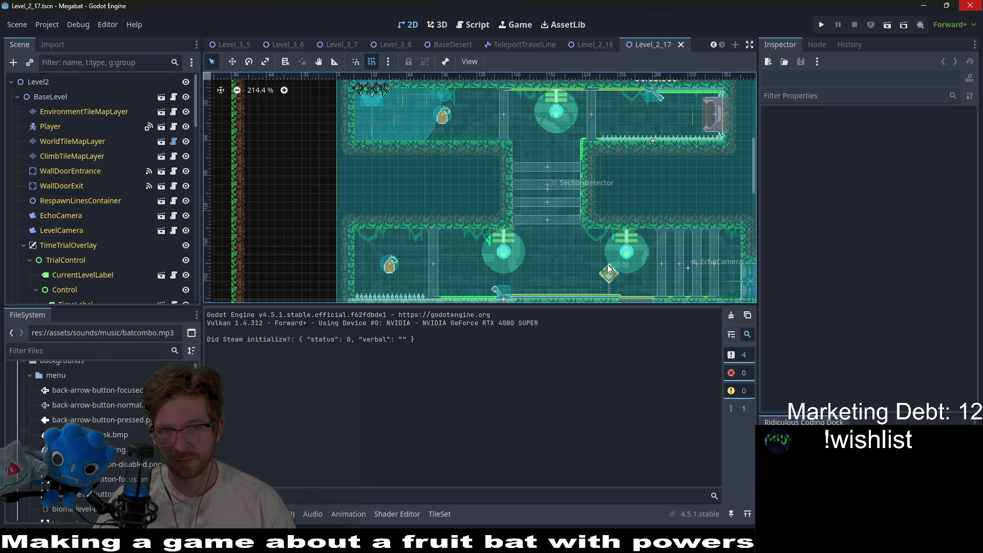
Step: Instance EnvironmentTileMapLayer.tscn under Level2 and drag it directly above BaseLevel
{"action": "scroll", "coordinate": [585, 248], "scroll_direction": "down", "scroll_amount": 3}
{"action": "scroll", "coordinate": [585, 248], "scroll_direction": "right", "scroll_amount": 3}
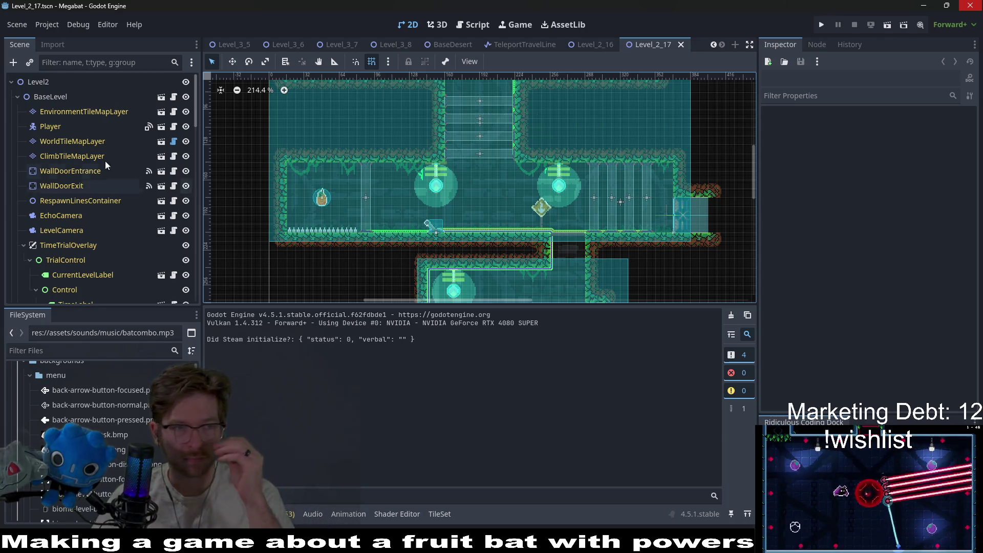
{"action": "right_click", "coordinate": [39, 79]}
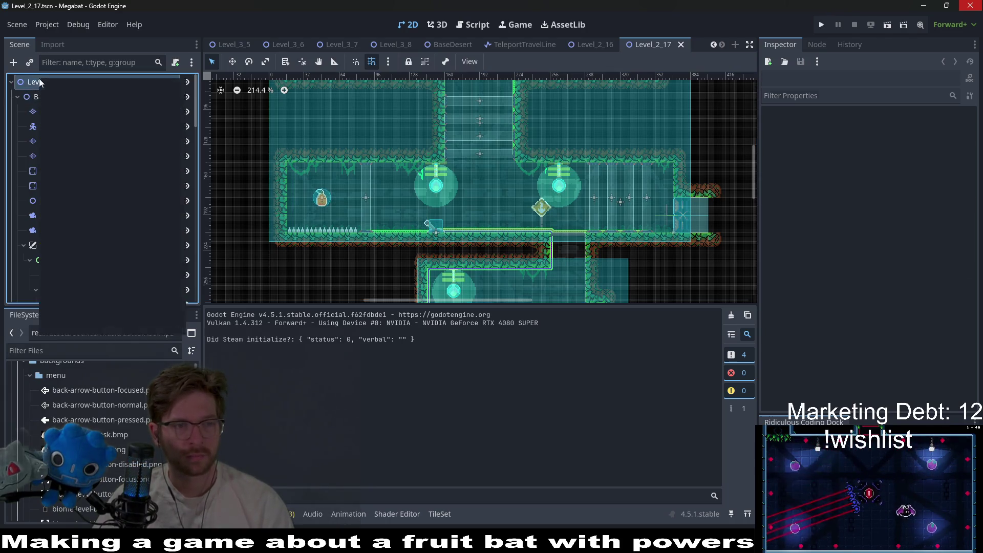
{"action": "left_click", "coordinate": [78, 100]}
{"action": "type", "text": "envir"}
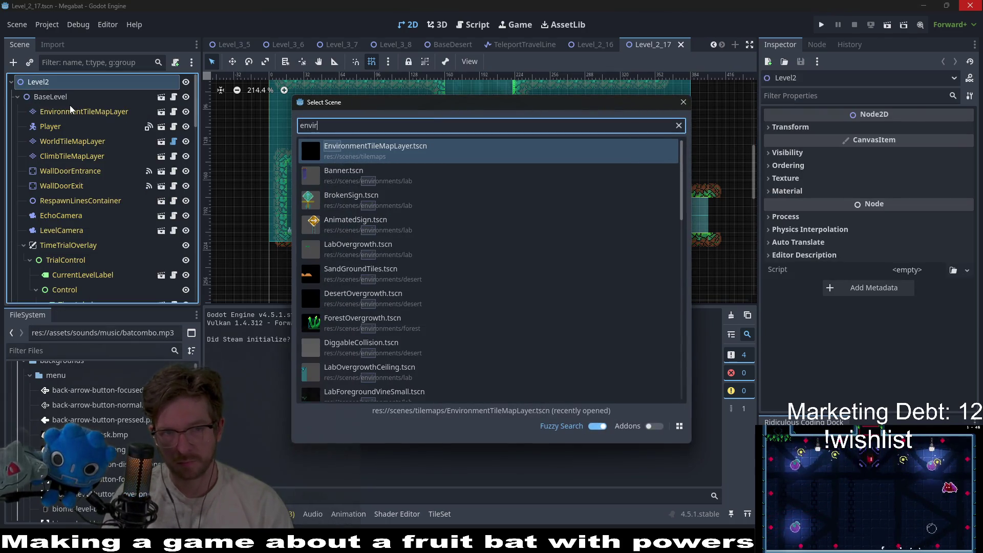
{"action": "key", "text": "Return"}
{"action": "left_click_drag", "start_coordinate": [52, 185], "coordinate": [72, 82]}
{"action": "left_click_drag", "start_coordinate": [60, 88], "coordinate": [58, 92]}
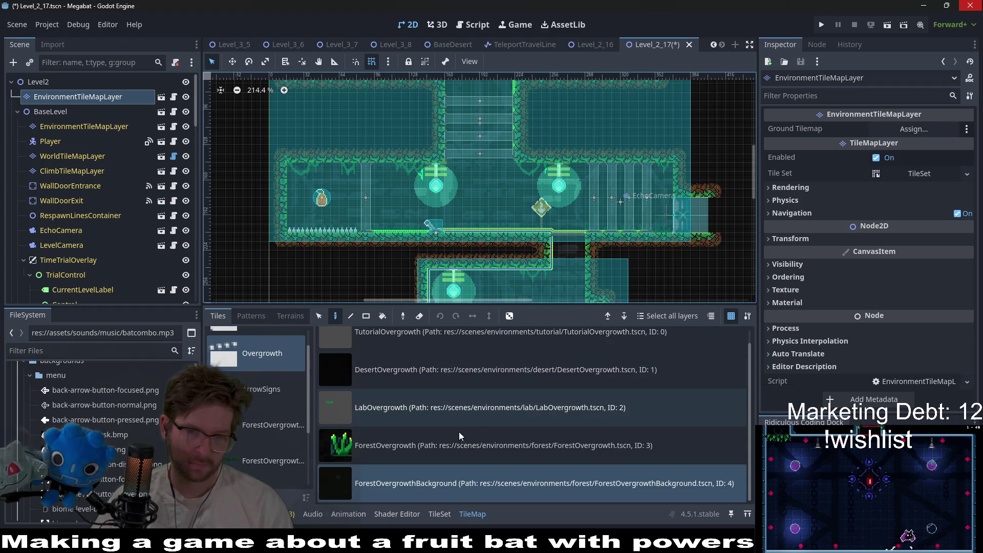
Step: Select BaseLevel's EnvironmentTileMapLayer and pick ForestForegroundVineMedium from the CeilingOvergrowth tiles
{"action": "scroll", "coordinate": [437, 377], "scroll_direction": "up", "scroll_amount": 1}
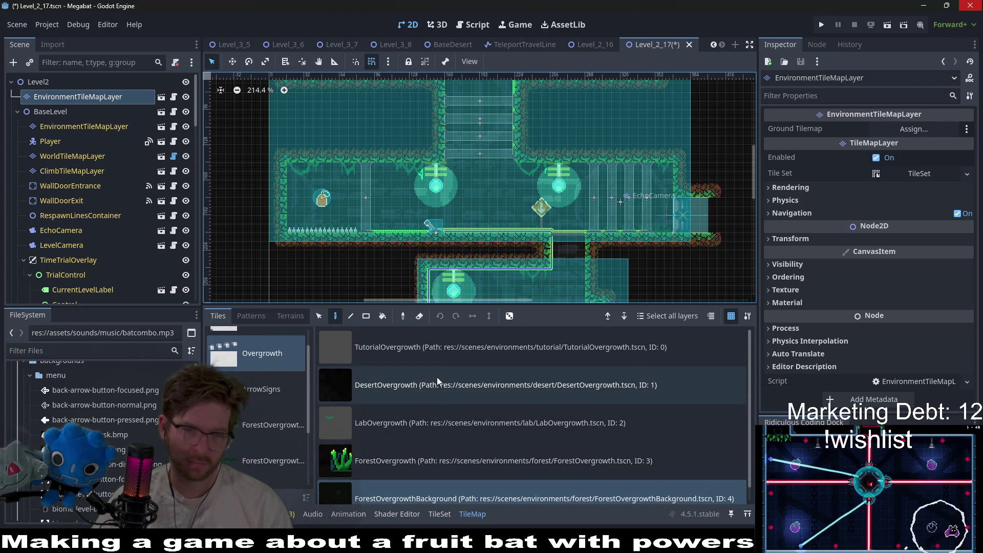
{"action": "left_click", "coordinate": [444, 458]}
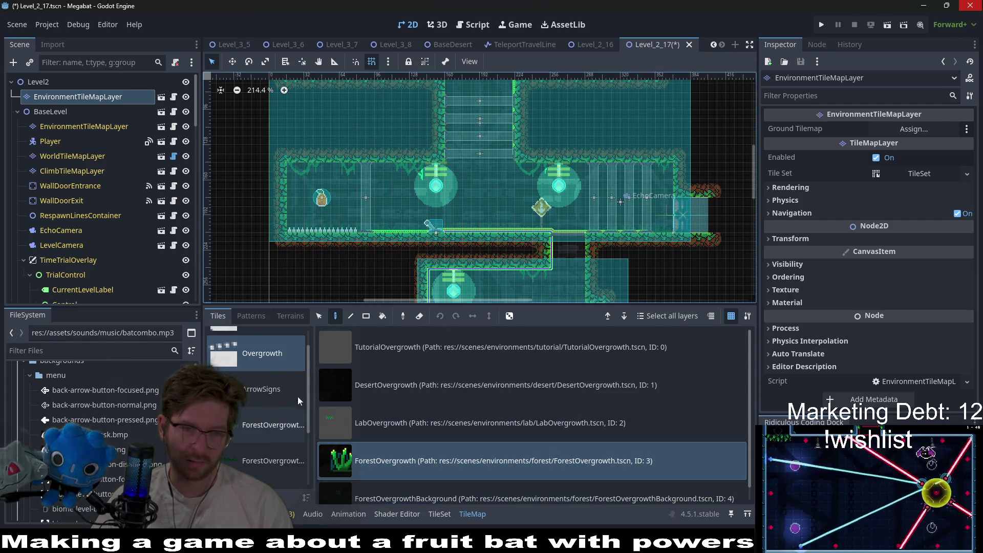
{"action": "left_click", "coordinate": [84, 126]}
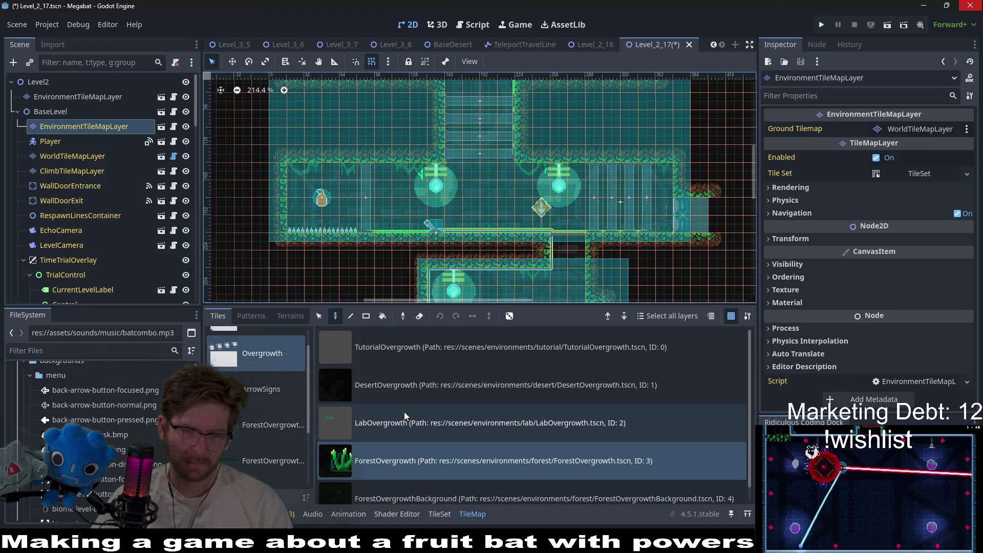
{"action": "scroll", "coordinate": [397, 422], "scroll_direction": "down", "scroll_amount": 2}
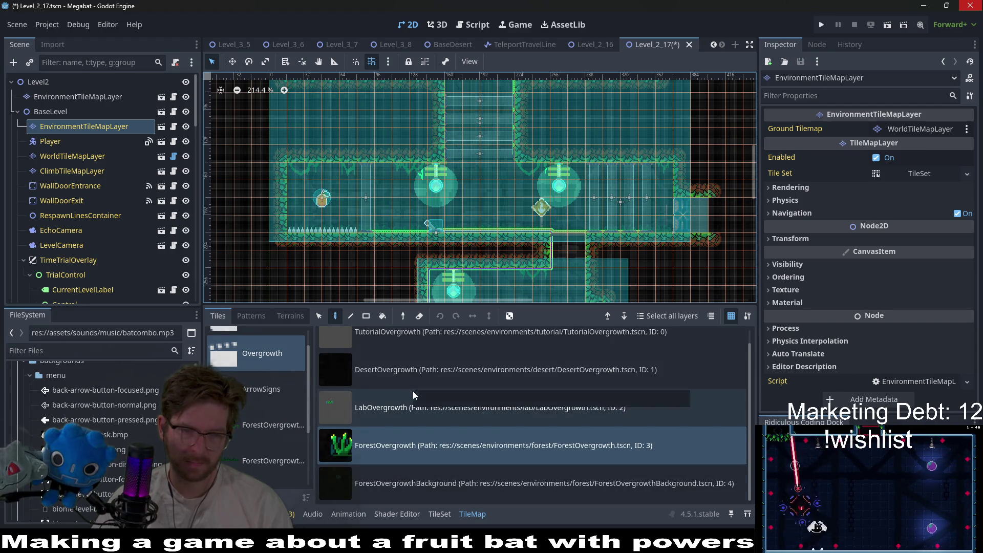
{"action": "scroll", "coordinate": [242, 432], "scroll_direction": "down", "scroll_amount": 3}
{"action": "left_click", "coordinate": [258, 430]}
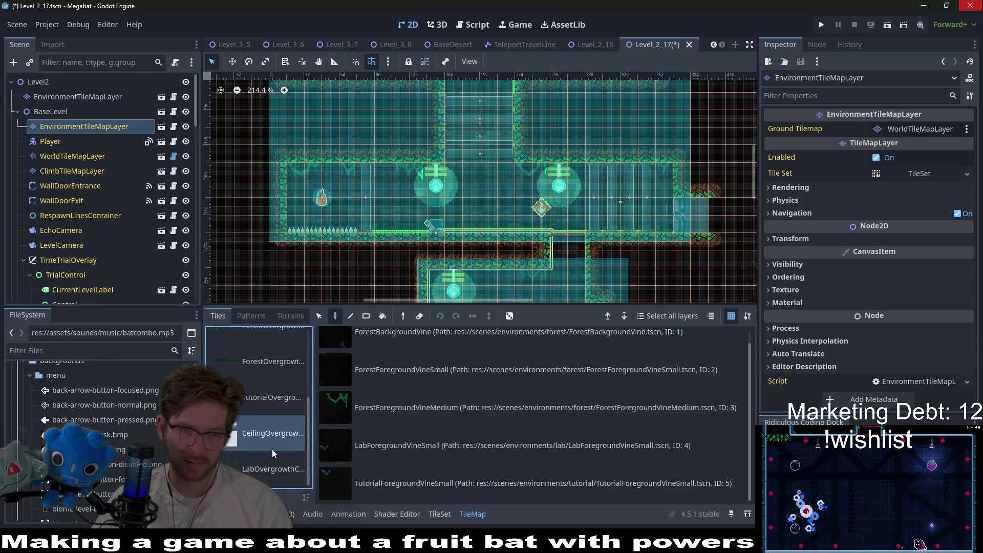
{"action": "left_click", "coordinate": [438, 403]}
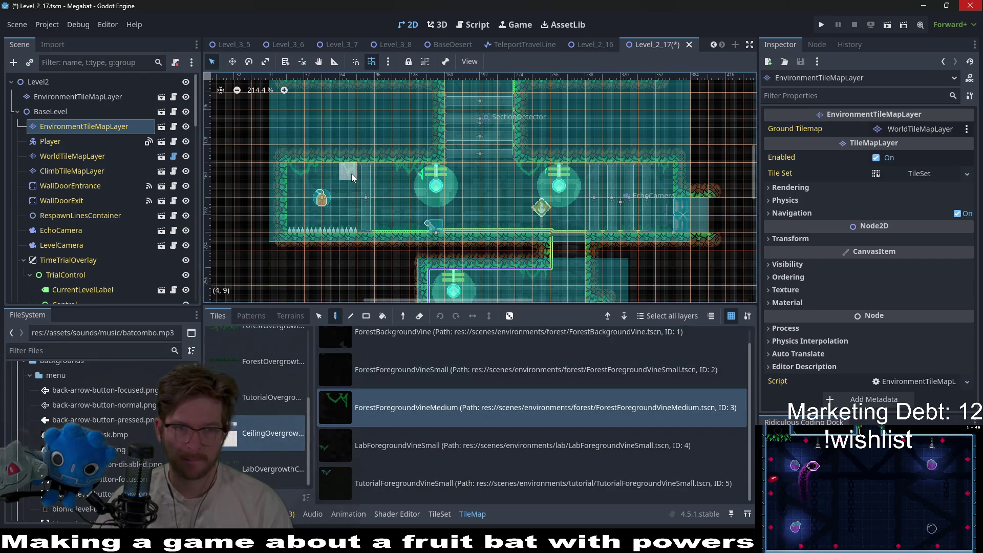
Step: Hang two medium vines from the ceiling, alternating between the small and medium vine tiles
{"action": "left_click", "coordinate": [295, 173]}
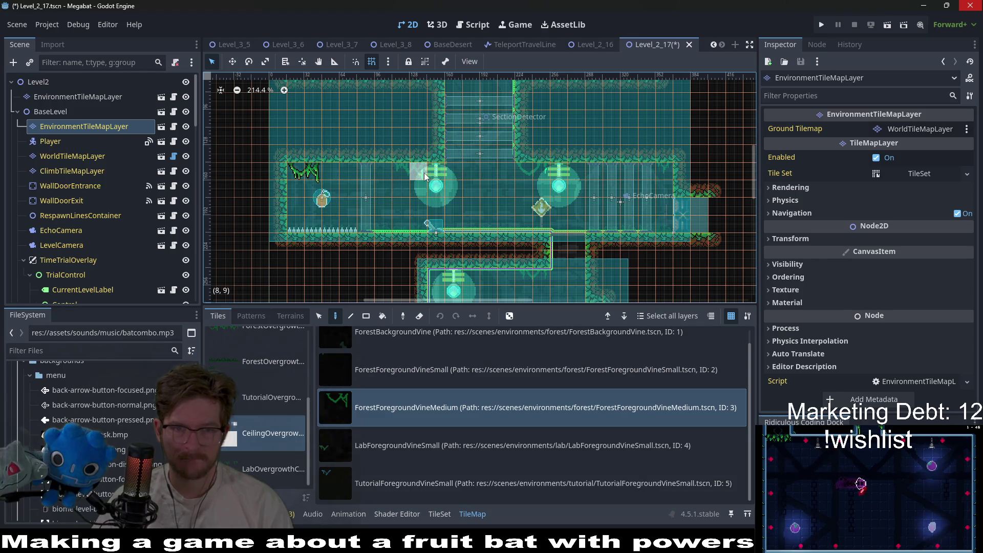
{"action": "left_click", "coordinate": [442, 191]}
{"action": "scroll", "coordinate": [493, 205], "scroll_direction": "right", "scroll_amount": 2}
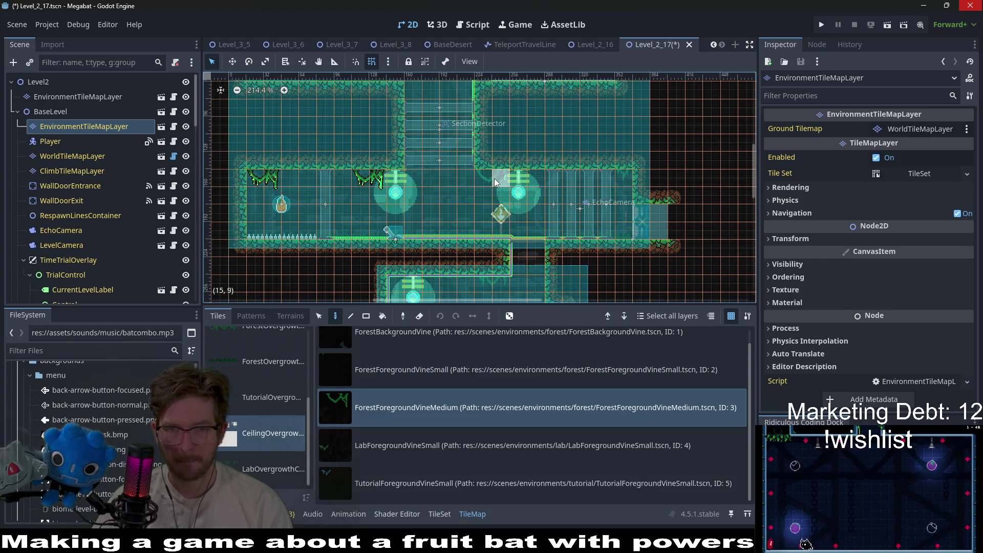
{"action": "left_click", "coordinate": [392, 366]}
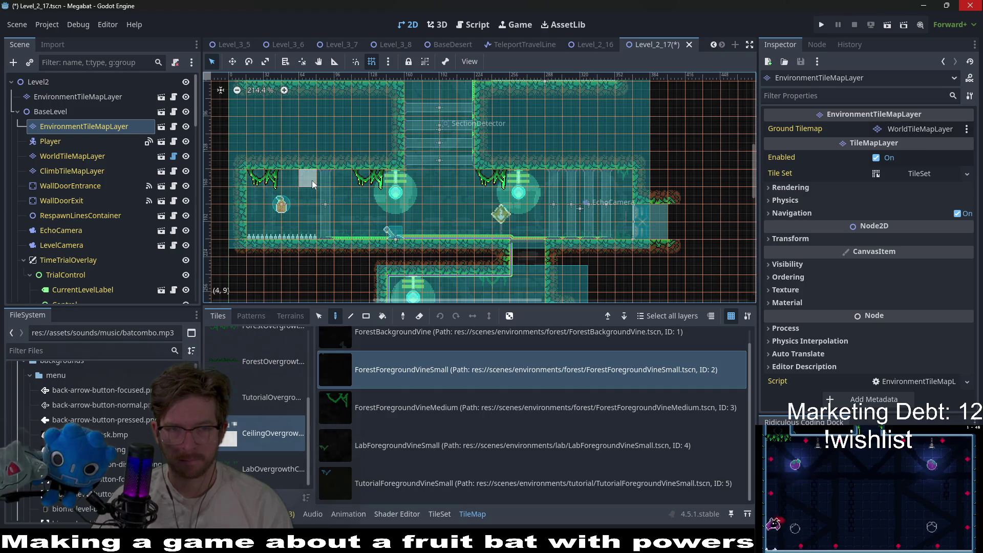
{"action": "scroll", "coordinate": [312, 180], "scroll_direction": "up", "scroll_amount": 3}
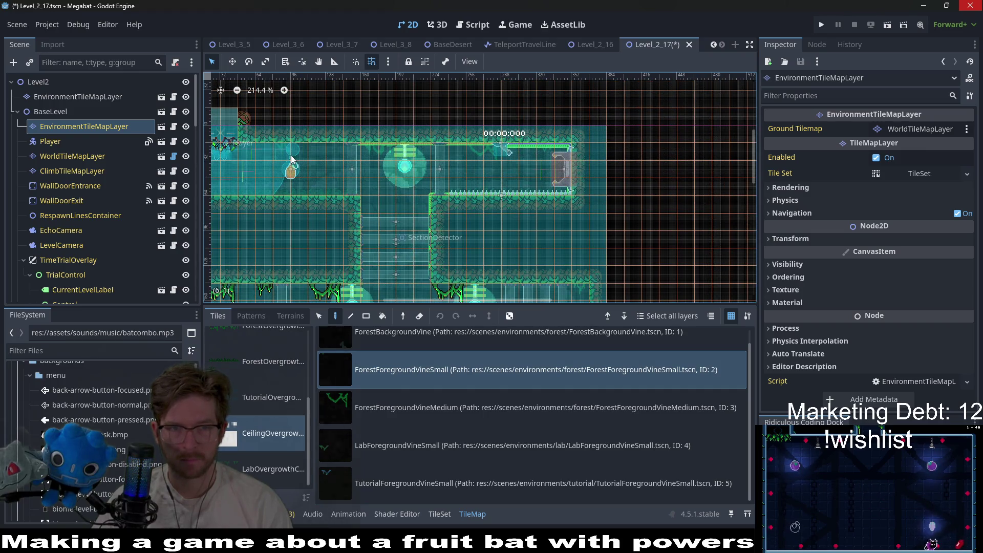
{"action": "left_click", "coordinate": [401, 410]}
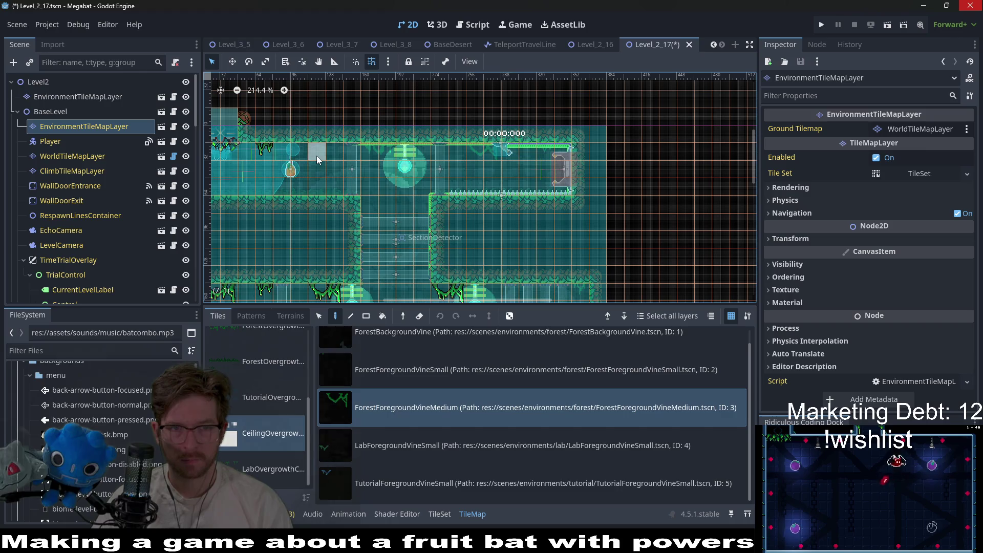
{"action": "left_click", "coordinate": [387, 365]}
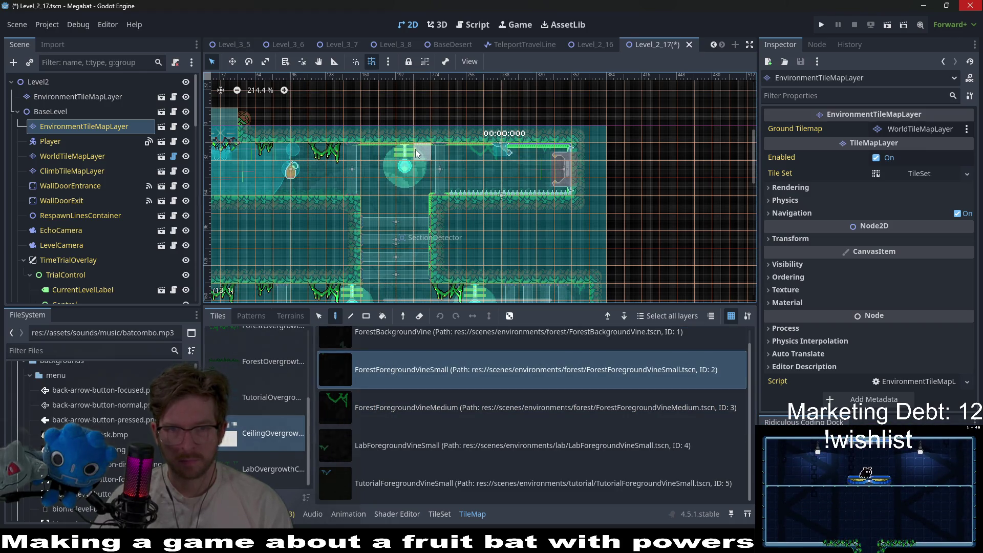
{"action": "left_click", "coordinate": [477, 412]}
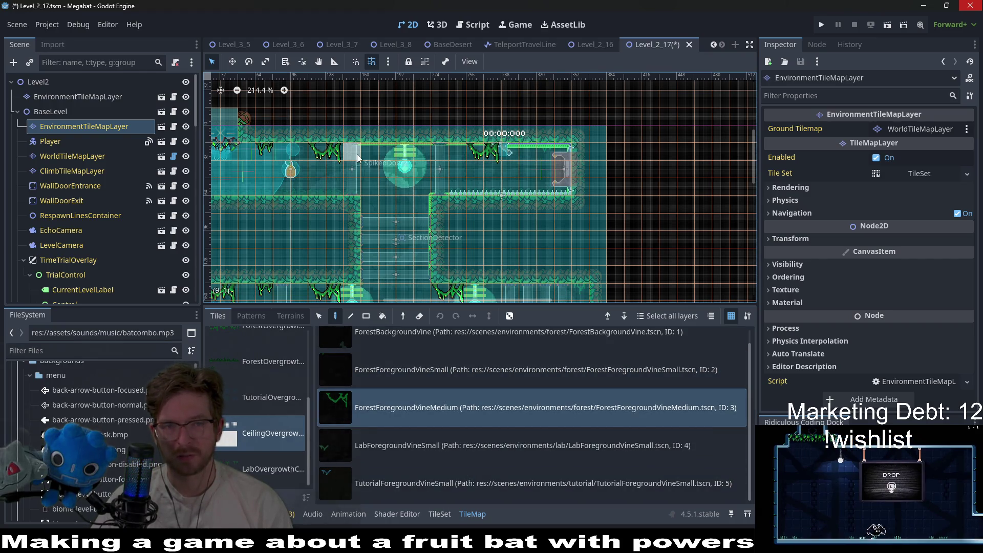
Step: Hang small vines in the top-right ceiling corner and along the upper ledge
{"action": "scroll", "coordinate": [491, 246], "scroll_direction": "down", "scroll_amount": 3}
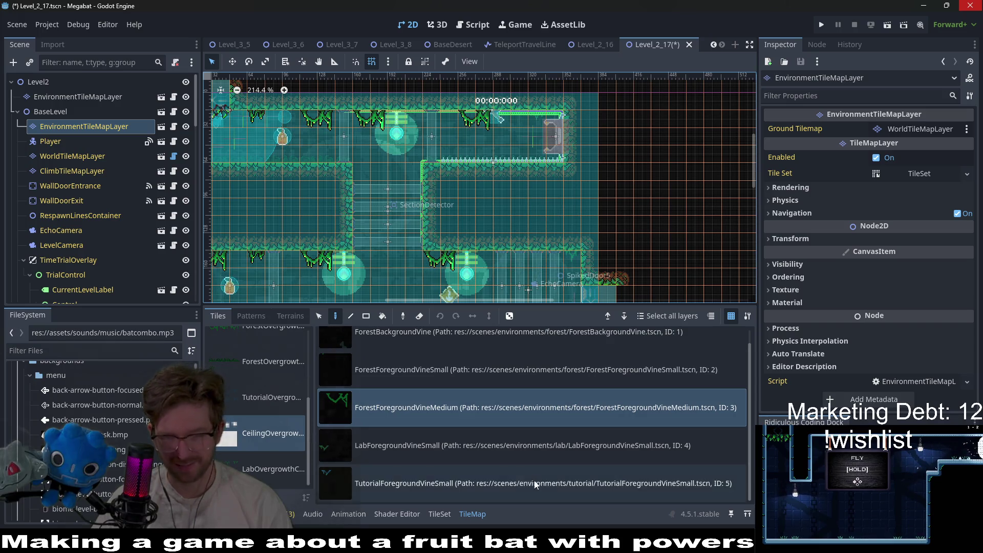
{"action": "left_click", "coordinate": [484, 368]}
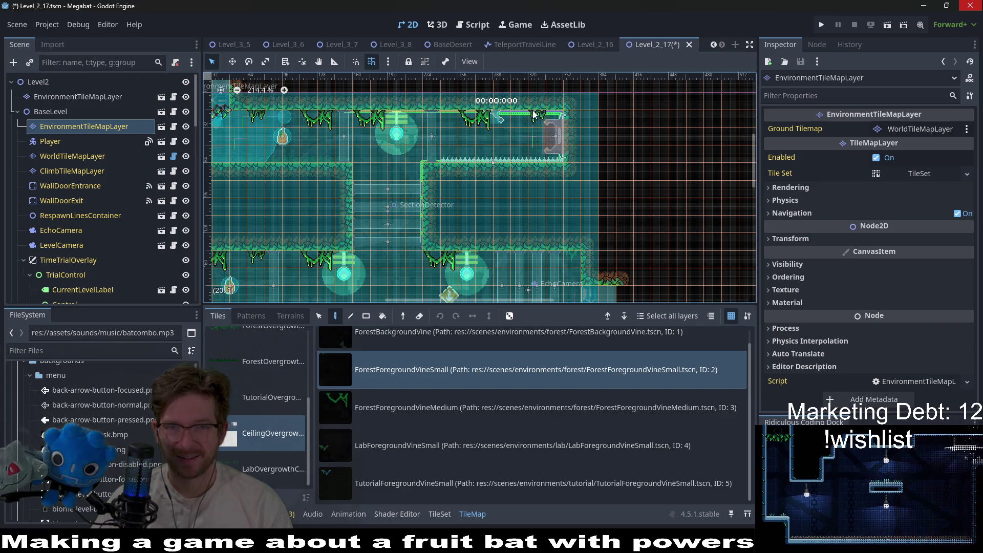
{"action": "scroll", "coordinate": [555, 197], "scroll_direction": "down", "scroll_amount": 2}
{"action": "scroll", "coordinate": [555, 197], "scroll_direction": "left", "scroll_amount": 2}
{"action": "scroll", "coordinate": [555, 198], "scroll_direction": "up", "scroll_amount": 3}
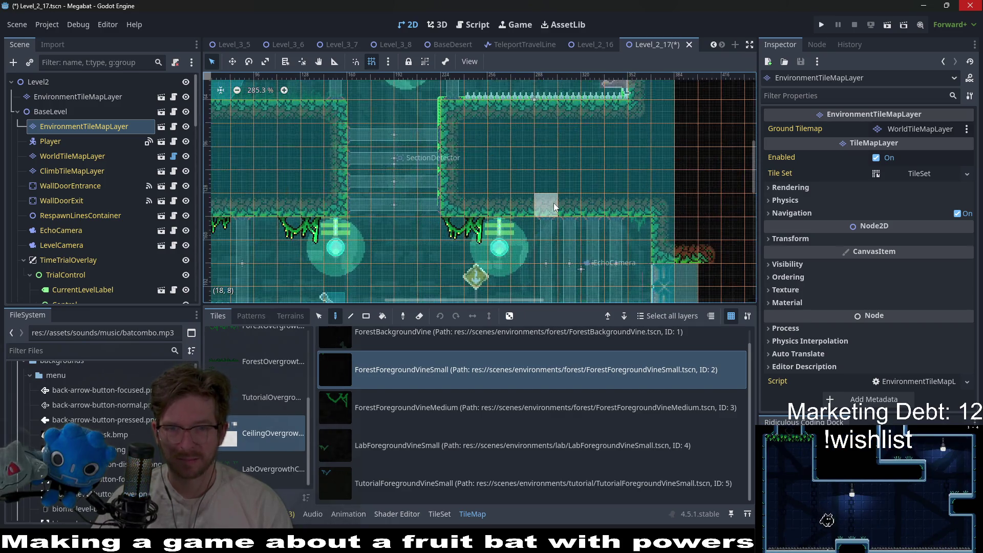
{"action": "scroll", "coordinate": [537, 229], "scroll_direction": "down", "scroll_amount": 2}
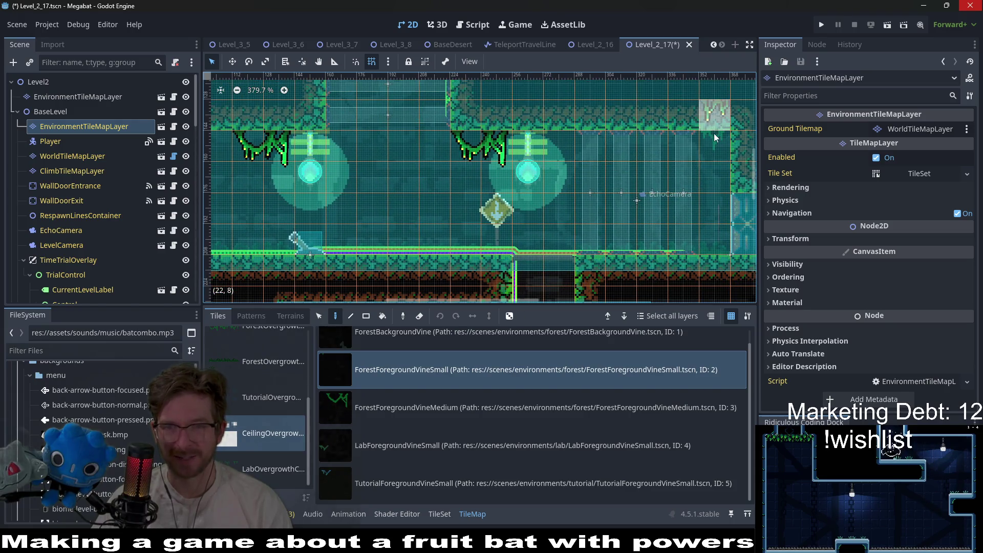
{"action": "left_click", "coordinate": [713, 134]}
{"action": "scroll", "coordinate": [578, 169], "scroll_direction": "down", "scroll_amount": 5}
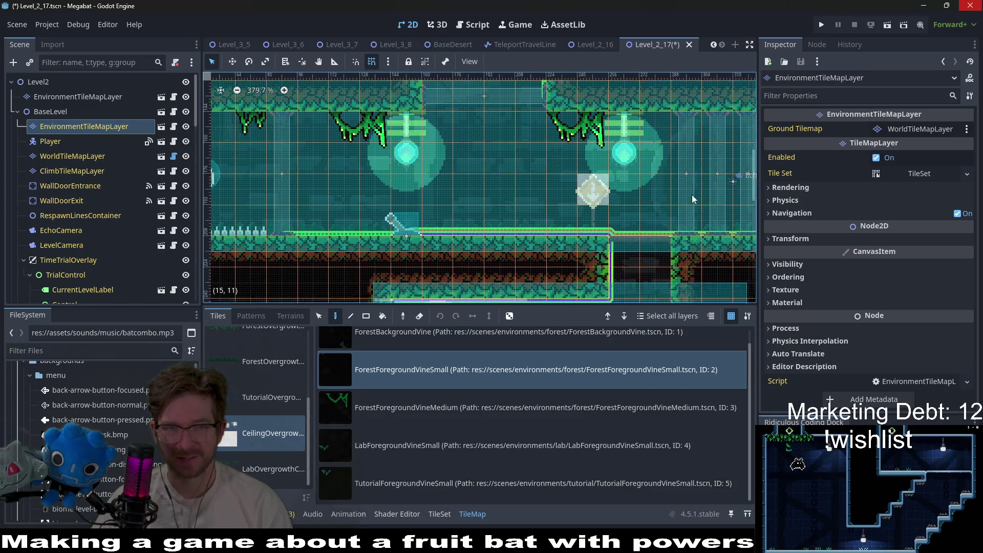
{"action": "scroll", "coordinate": [579, 169], "scroll_direction": "left", "scroll_amount": 3}
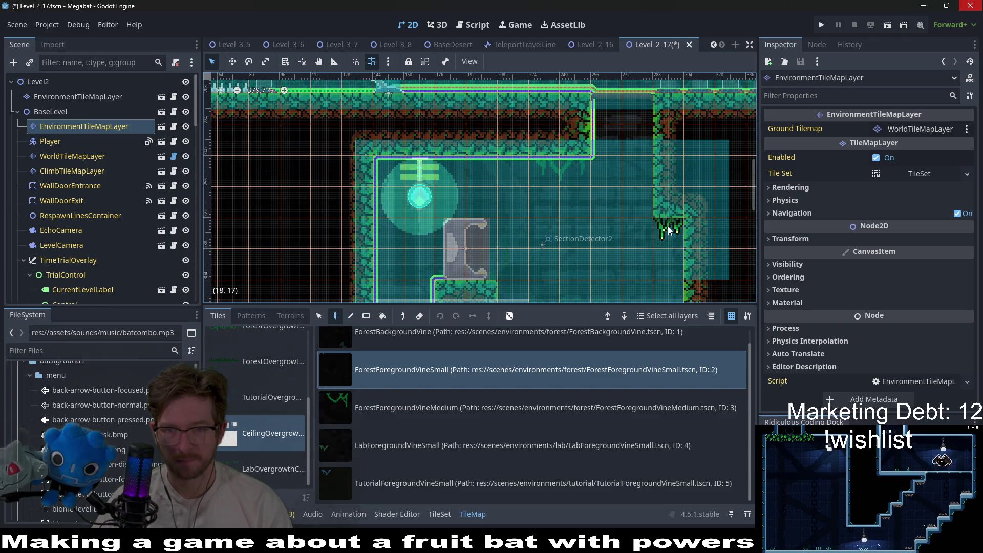
{"action": "scroll", "coordinate": [580, 168], "scroll_direction": "right", "scroll_amount": 3}
{"action": "scroll", "coordinate": [581, 195], "scroll_direction": "down", "scroll_amount": 3}
{"action": "left_click", "coordinate": [525, 155]}
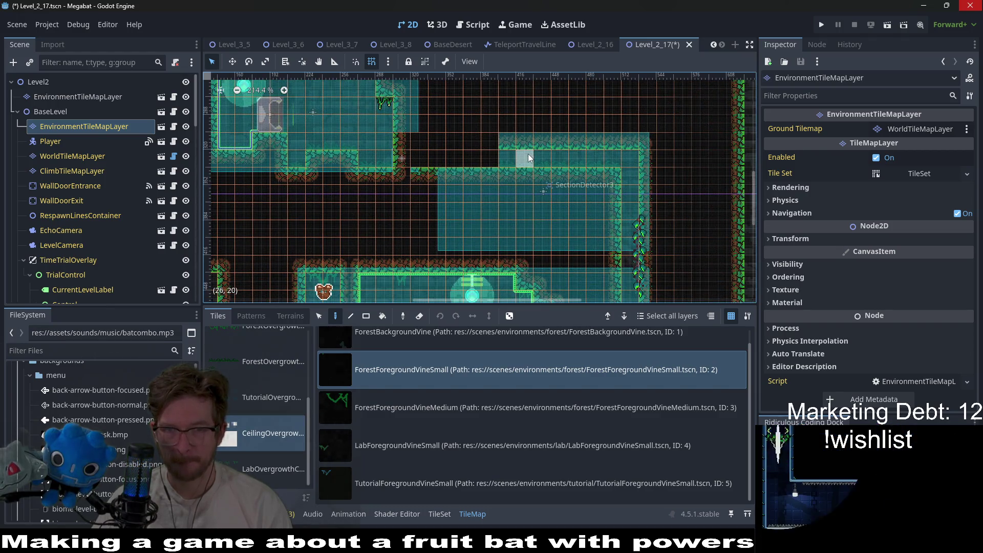
Step: Continue vines along the upper ledge, remove a stray right-wall vine, and hang vines on the upper-right ledge and ceiling
{"action": "left_click", "coordinate": [542, 155]}
{"action": "left_click", "coordinate": [579, 155]}
{"action": "left_click", "coordinate": [628, 174]}
{"action": "right_click", "coordinate": [631, 177]}
{"action": "left_click", "coordinate": [628, 162]}
{"action": "scroll", "coordinate": [615, 237], "scroll_direction": "down", "scroll_amount": 5}
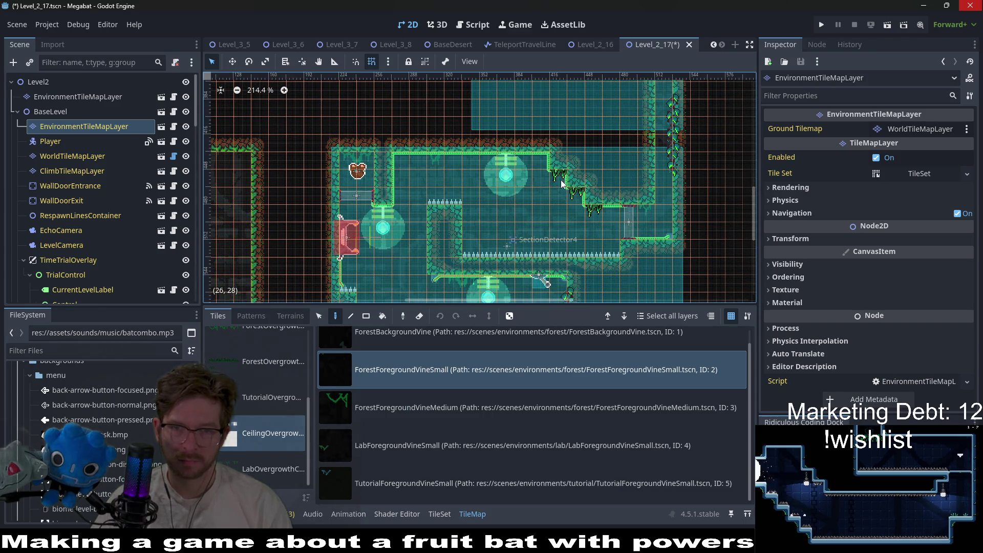
{"action": "left_click", "coordinate": [436, 161]}
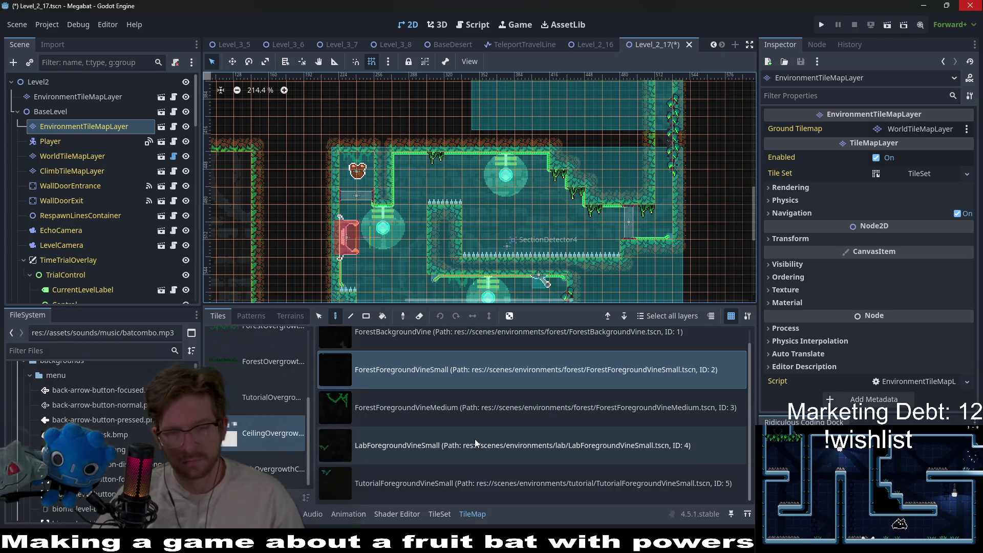
Step: Hang a medium vine under a ledge and a small vine from another ceiling
{"action": "left_click", "coordinate": [446, 410]}
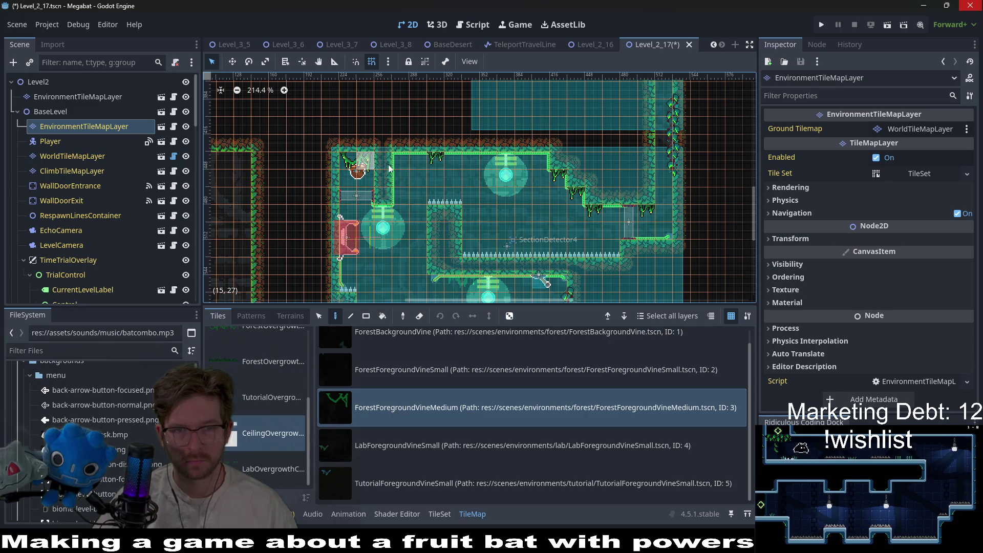
{"action": "scroll", "coordinate": [510, 279], "scroll_direction": "down", "scroll_amount": 4}
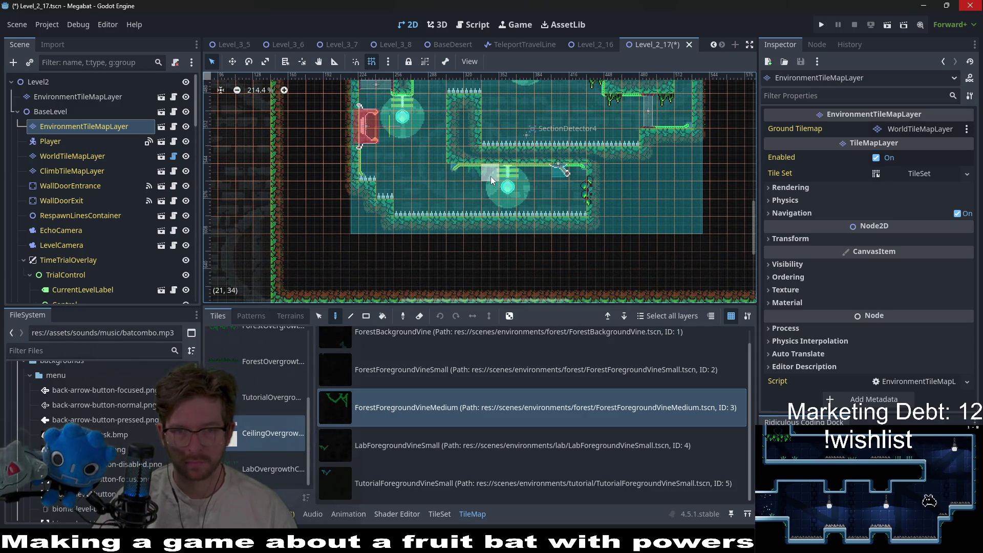
{"action": "left_click", "coordinate": [491, 189]}
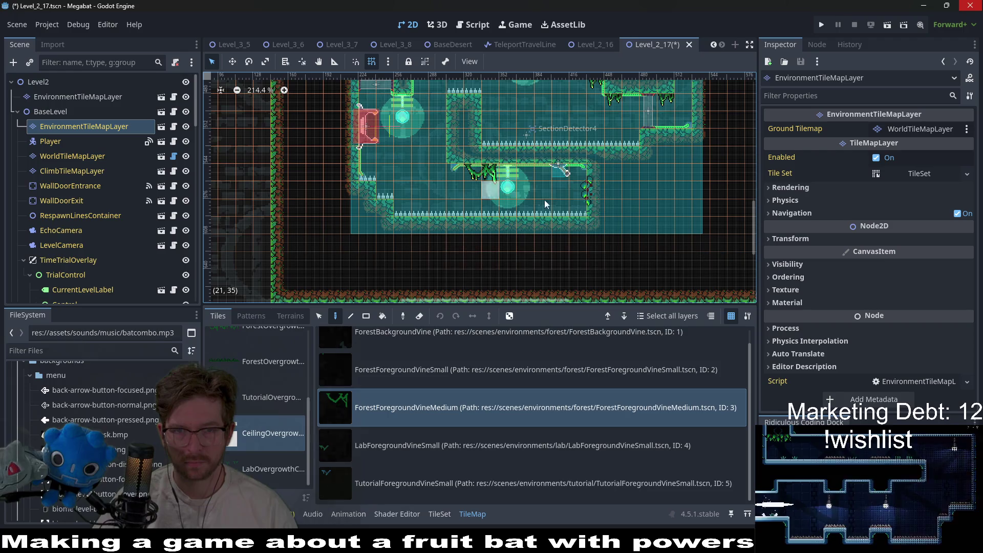
{"action": "scroll", "coordinate": [545, 204], "scroll_direction": "up", "scroll_amount": 8}
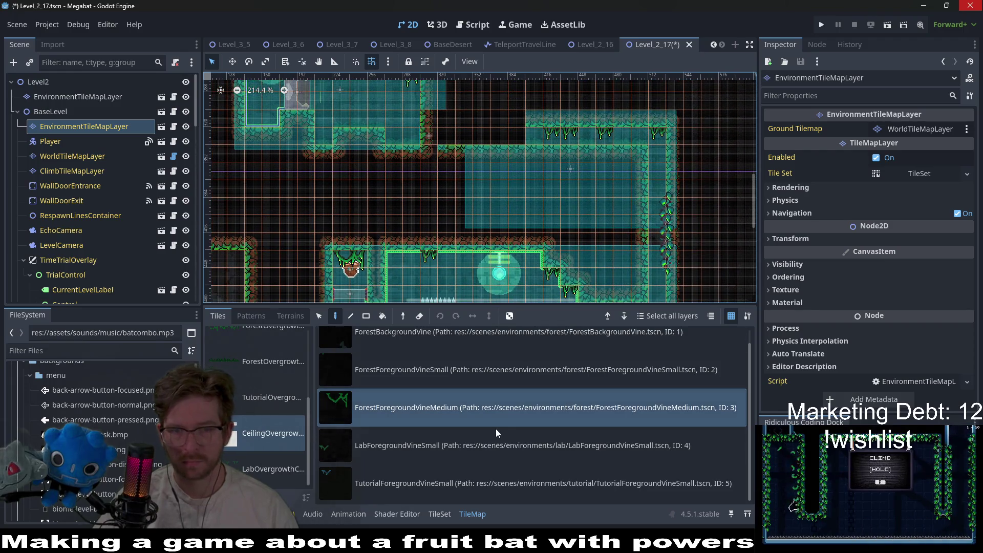
{"action": "left_click", "coordinate": [505, 362]}
{"action": "left_click", "coordinate": [397, 263]}
{"action": "scroll", "coordinate": [511, 205], "scroll_direction": "down", "scroll_amount": 4}
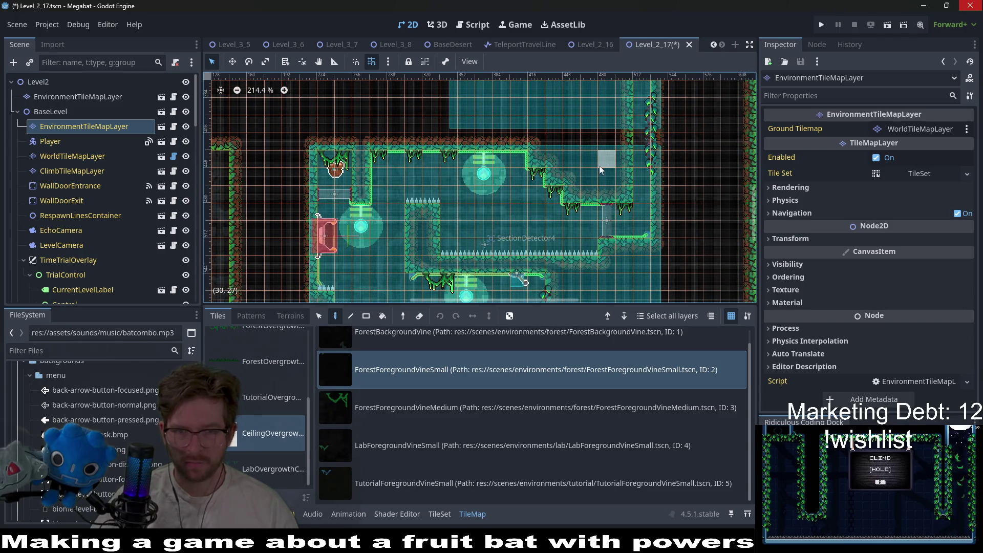
{"action": "scroll", "coordinate": [471, 235], "scroll_direction": "up", "scroll_amount": 5}
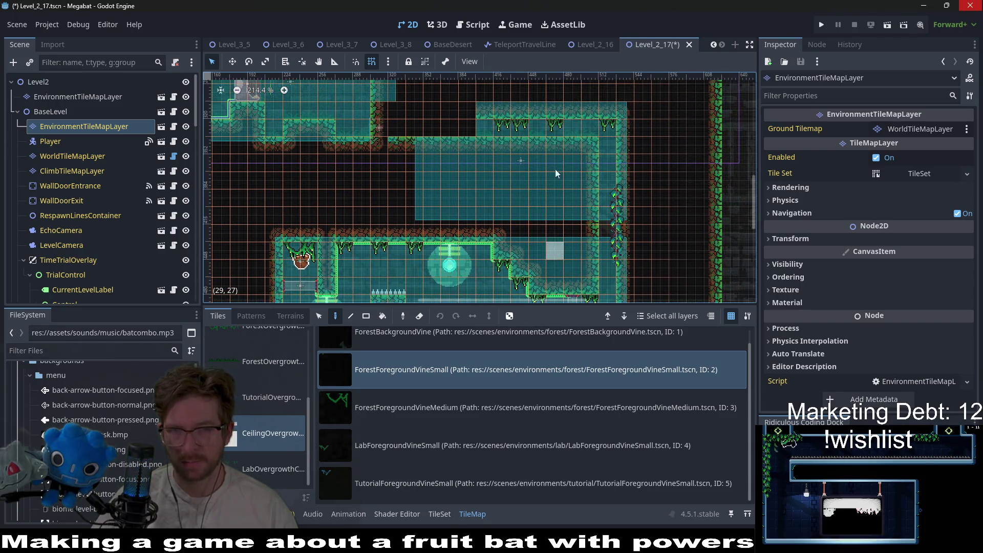
{"action": "scroll", "coordinate": [461, 226], "scroll_direction": "left", "scroll_amount": 4}
{"action": "scroll", "coordinate": [458, 220], "scroll_direction": "up", "scroll_amount": 3}
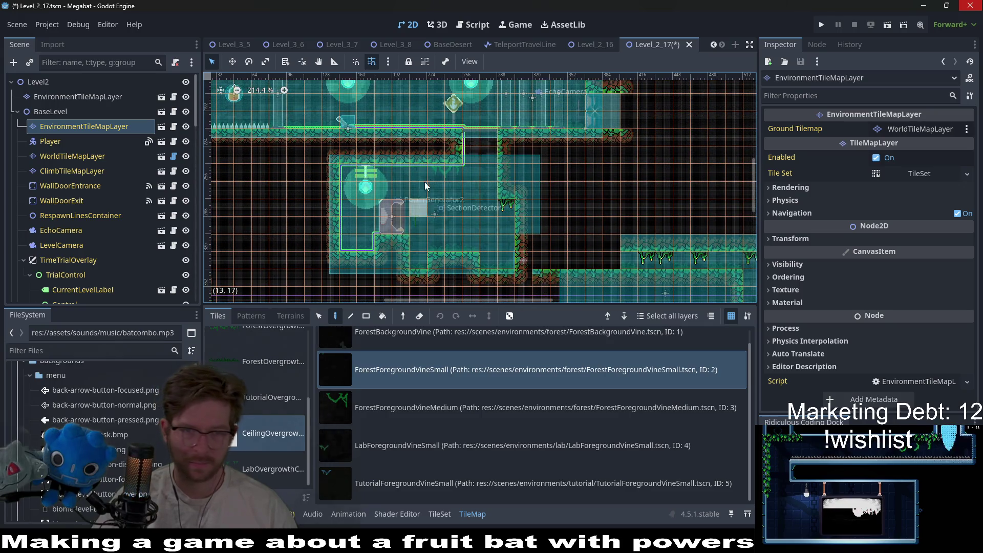
Step: Hang a medium vine from a room ceiling, then reselect the small vine and pan to another area
{"action": "left_click", "coordinate": [430, 407]}
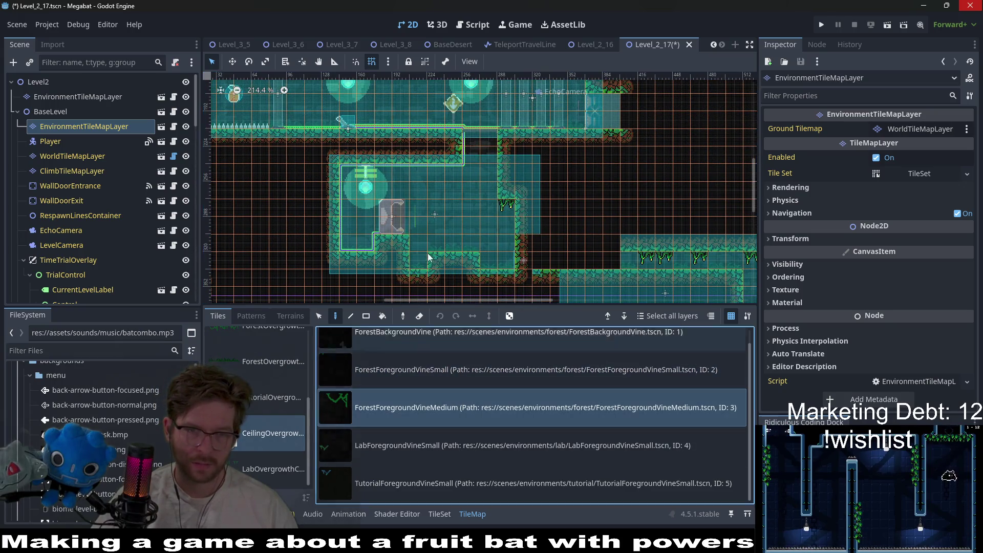
{"action": "left_click", "coordinate": [429, 184]}
{"action": "scroll", "coordinate": [429, 184], "scroll_direction": "up", "scroll_amount": 3}
{"action": "scroll", "coordinate": [429, 185], "scroll_direction": "right", "scroll_amount": 1}
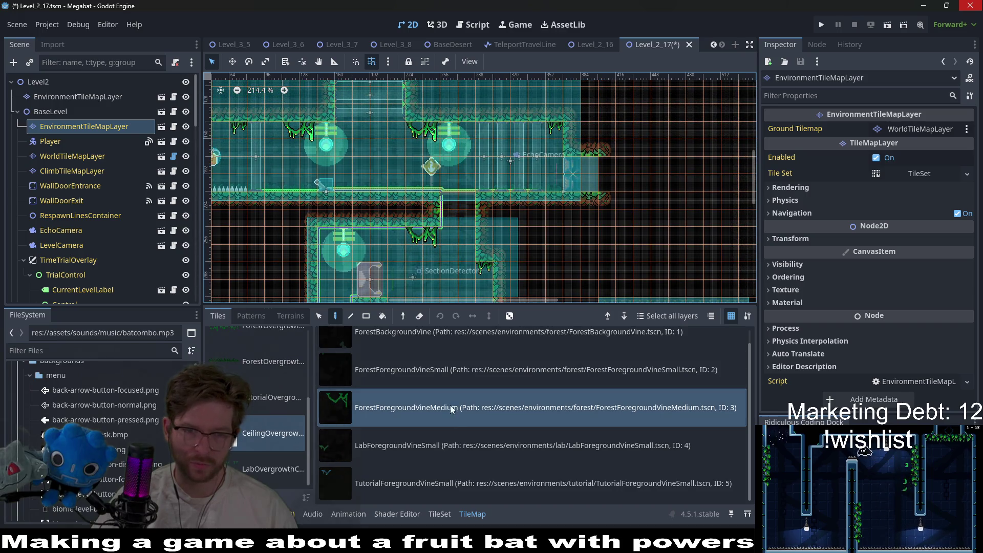
{"action": "left_click", "coordinate": [439, 369]}
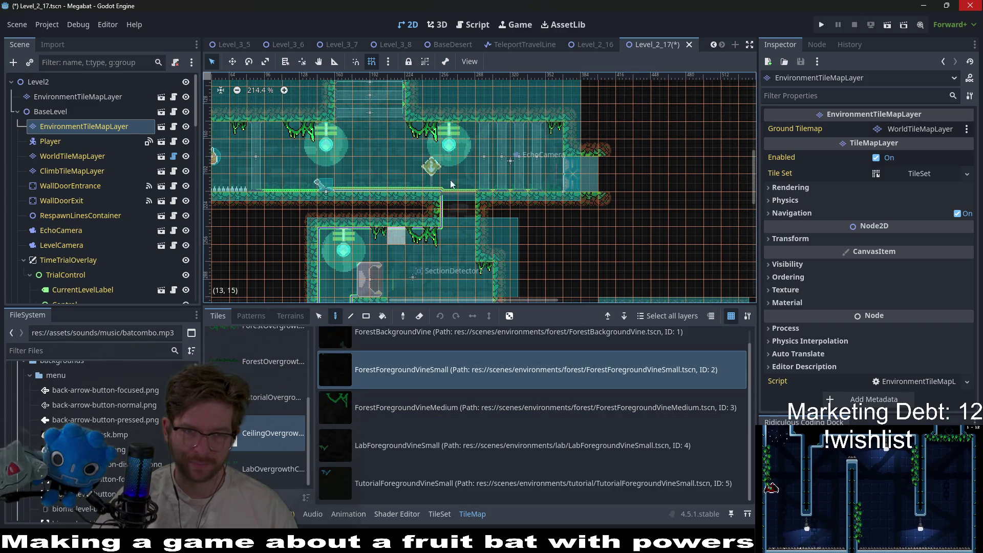
{"action": "scroll", "coordinate": [378, 237], "scroll_direction": "down", "scroll_amount": 3}
{"action": "scroll", "coordinate": [410, 240], "scroll_direction": "up", "scroll_amount": 5}
{"action": "scroll", "coordinate": [419, 241], "scroll_direction": "down", "scroll_amount": 6}
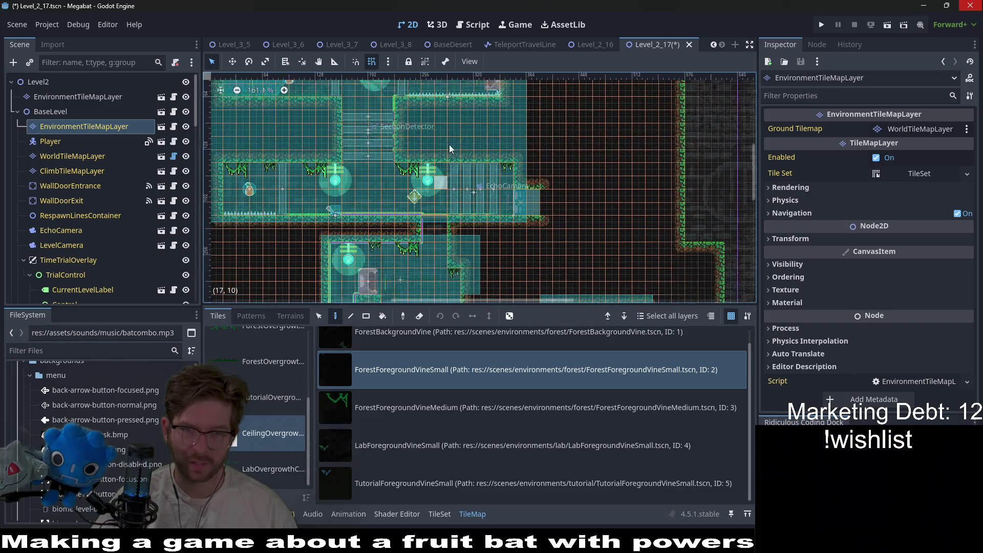
{"action": "scroll", "coordinate": [573, 232], "scroll_direction": "left", "scroll_amount": 2}
{"action": "left_click_drag", "start_coordinate": [573, 232], "coordinate": [531, 183]}
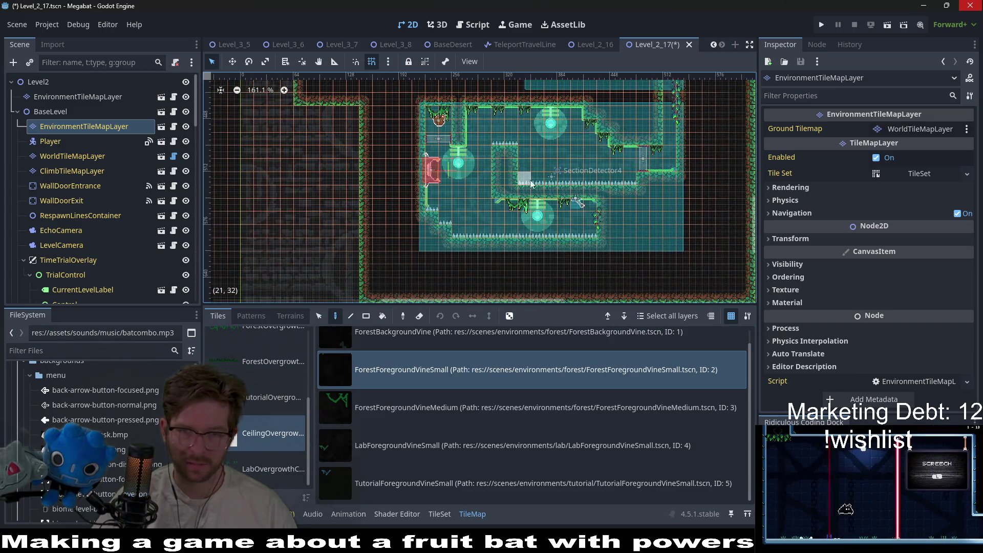
{"action": "scroll", "coordinate": [573, 231], "scroll_direction": "up", "scroll_amount": 4}
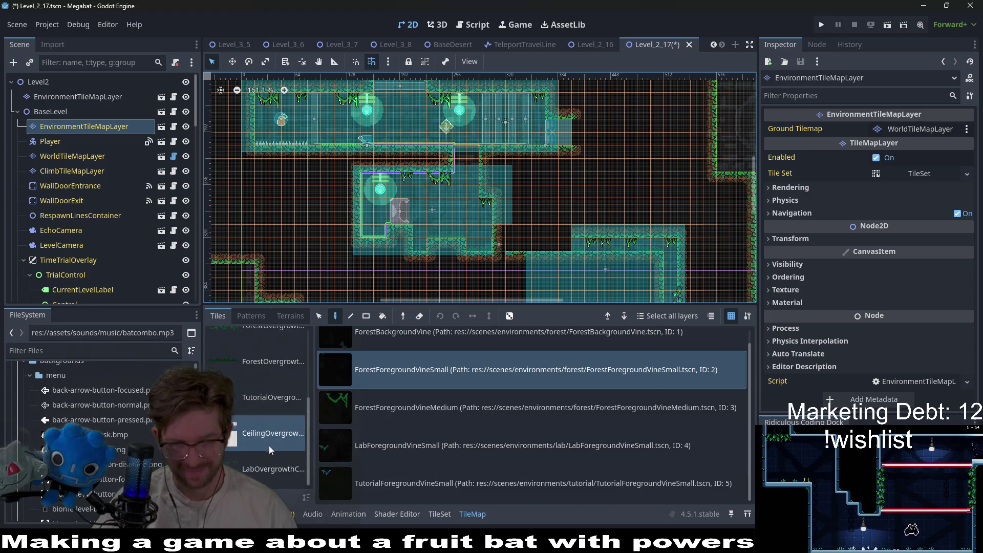
Step: On the EnvironmentTileMapLayer, hang a ForestBackgroundVine from the ceiling
{"action": "left_click", "coordinate": [69, 156]}
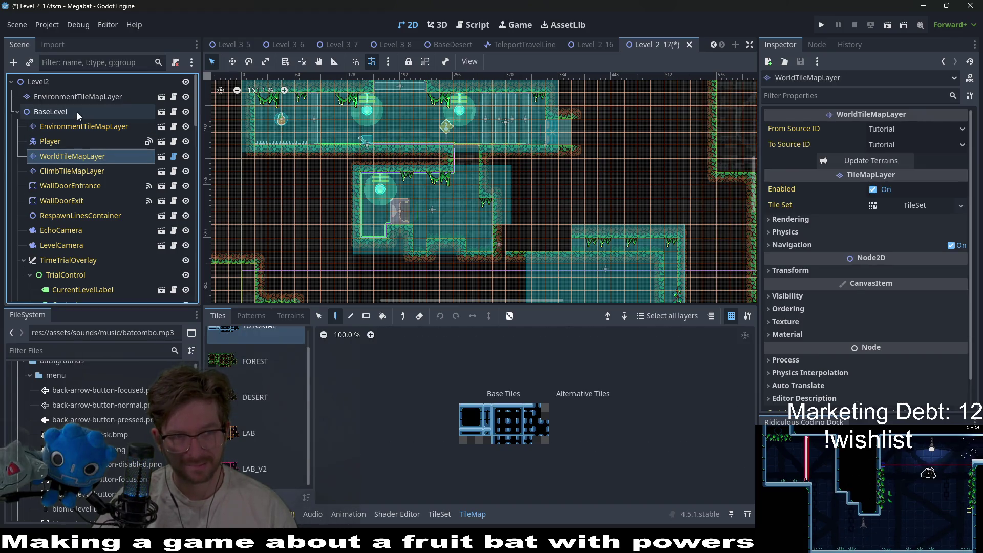
{"action": "left_click", "coordinate": [89, 97]}
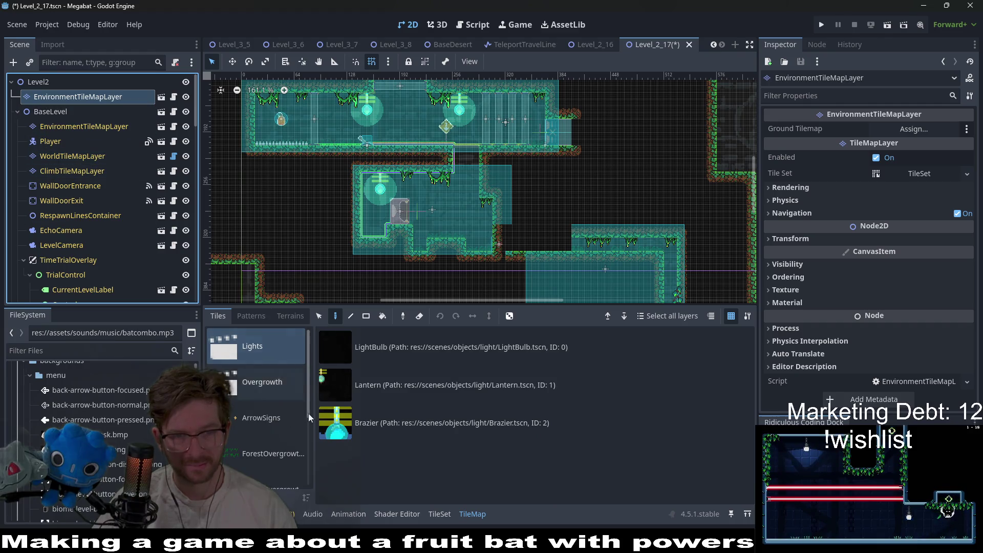
{"action": "left_click", "coordinate": [263, 386]}
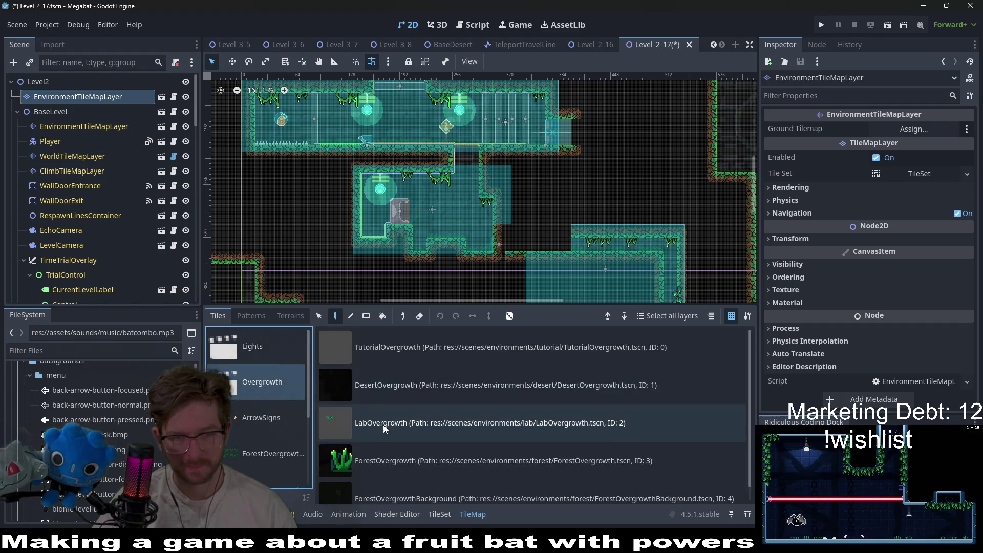
{"action": "scroll", "coordinate": [278, 388], "scroll_direction": "down", "scroll_amount": 3}
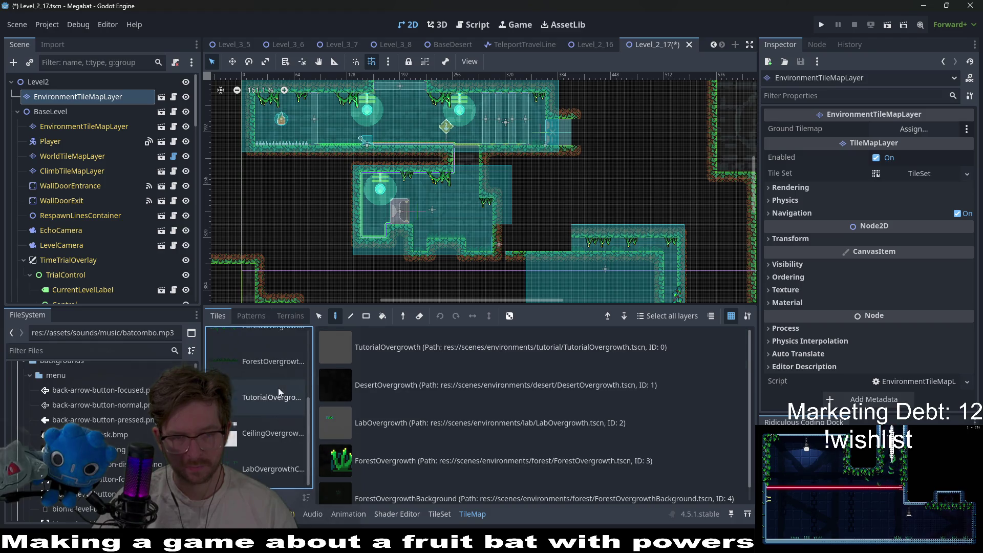
{"action": "left_click", "coordinate": [276, 441]}
{"action": "left_click", "coordinate": [434, 356]}
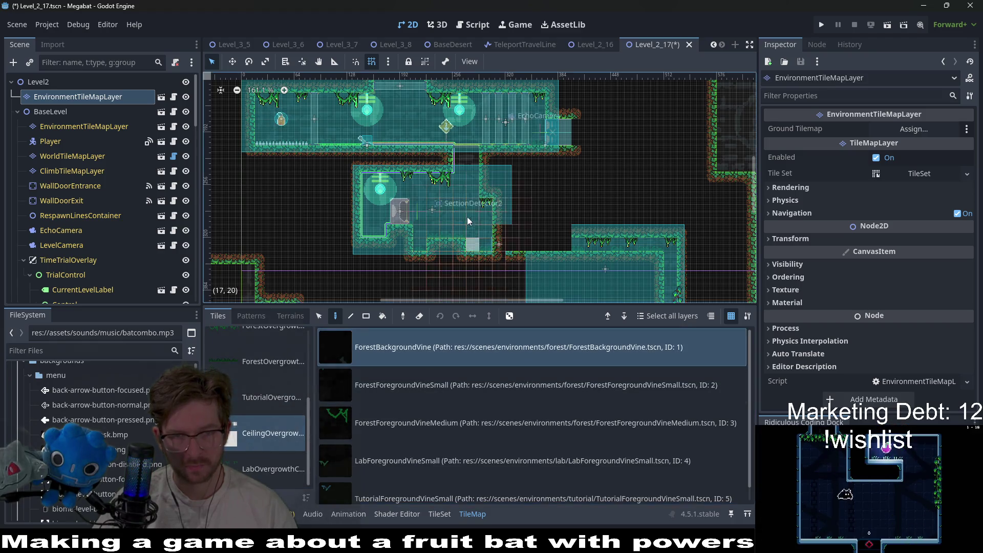
{"action": "scroll", "coordinate": [368, 162], "scroll_direction": "up", "scroll_amount": 7}
{"action": "left_click", "coordinate": [319, 163]}
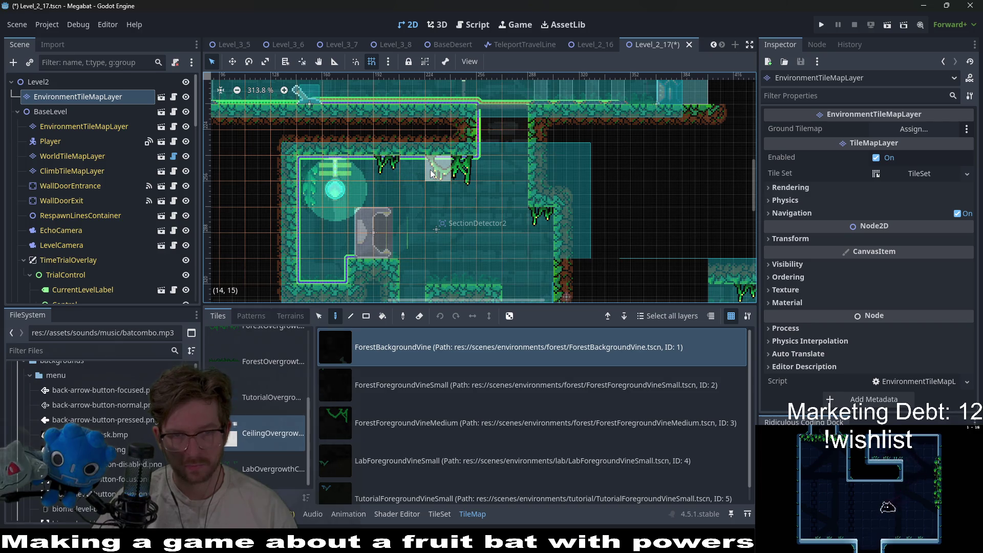
Step: Place three ForestOvergrowth plants on the floor near the timer and spiked door
{"action": "left_click_drag", "start_coordinate": [452, 152], "coordinate": [461, 281]}
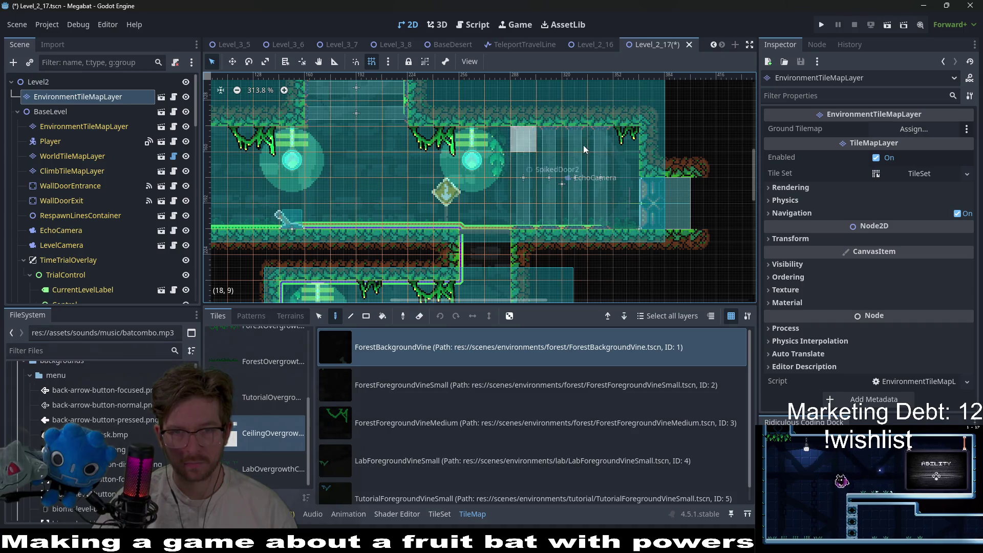
{"action": "left_click_drag", "start_coordinate": [226, 162], "coordinate": [243, 269]}
{"action": "mouse_move", "coordinate": [265, 229]}
{"action": "left_mouse_down"}
{"action": "mouse_move", "coordinate": [282, 316]}
{"action": "mouse_move", "coordinate": [305, 352]}
{"action": "left_mouse_up"}
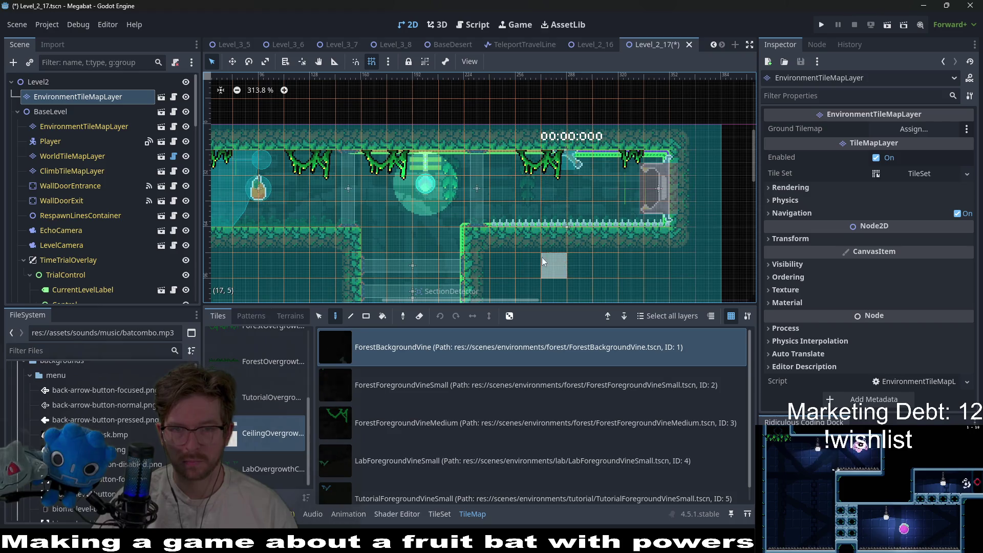
{"action": "left_click_drag", "start_coordinate": [442, 212], "coordinate": [562, 205]}
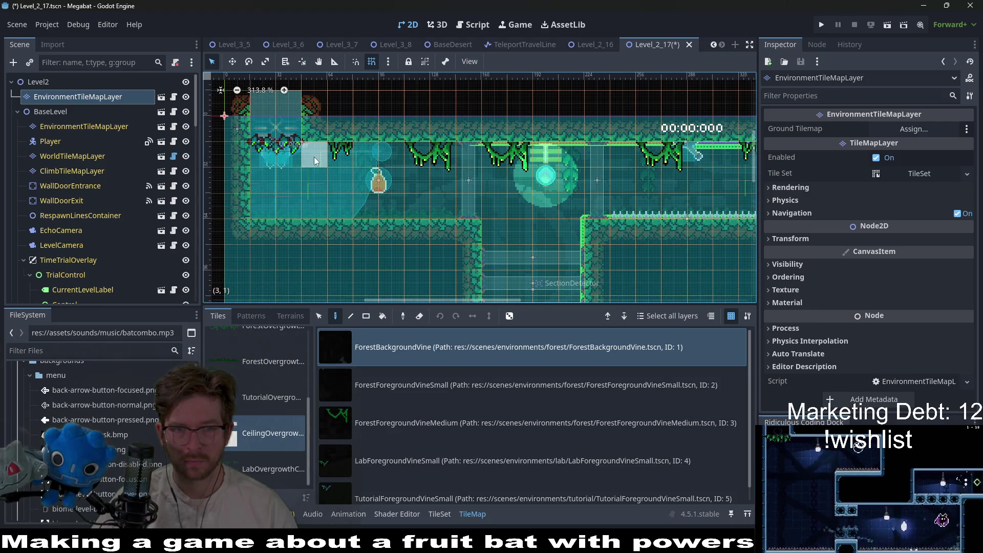
{"action": "left_click_drag", "start_coordinate": [364, 252], "coordinate": [371, 190]}
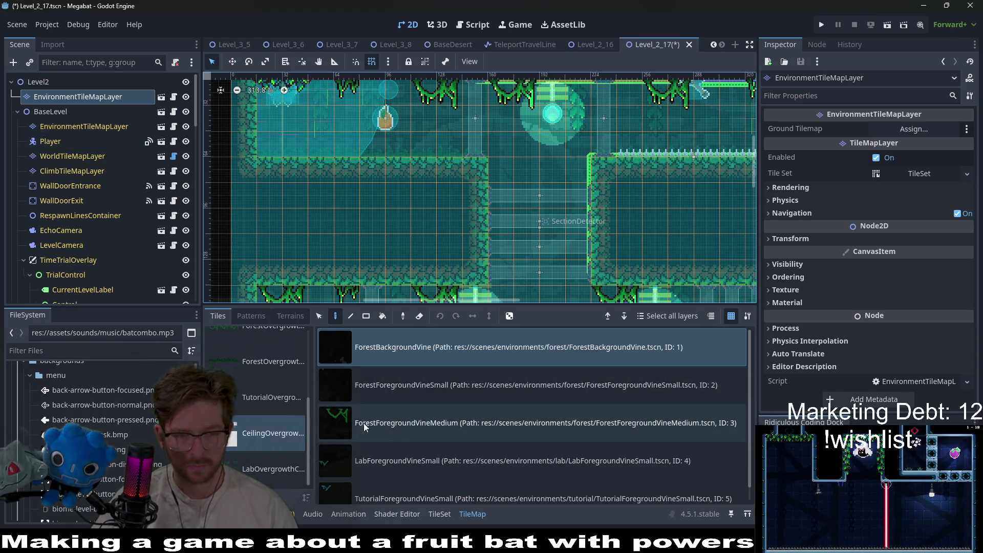
{"action": "scroll", "coordinate": [272, 468], "scroll_direction": "up", "scroll_amount": 5}
{"action": "left_click", "coordinate": [262, 381]}
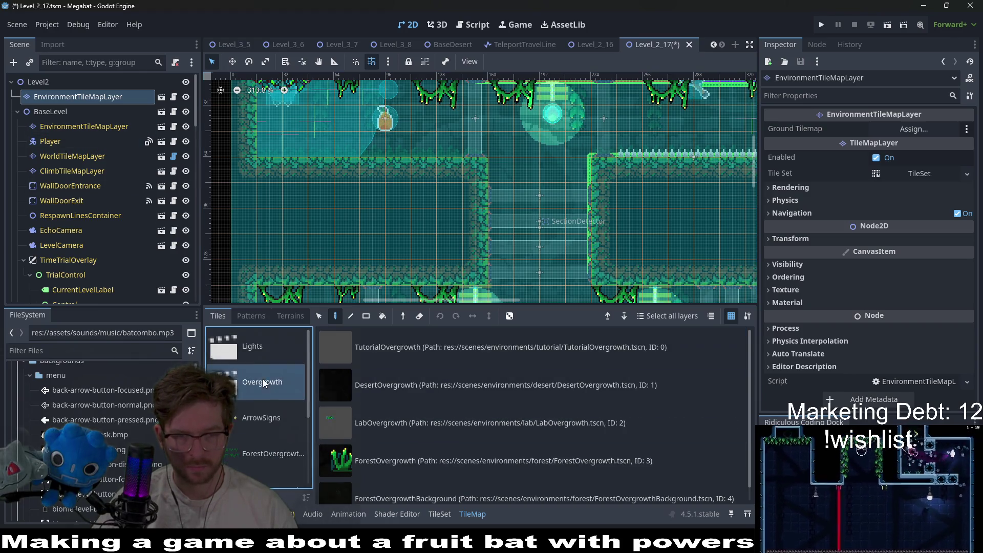
{"action": "left_click", "coordinate": [377, 454]}
{"action": "left_click", "coordinate": [288, 146]}
{"action": "left_click", "coordinate": [359, 147]}
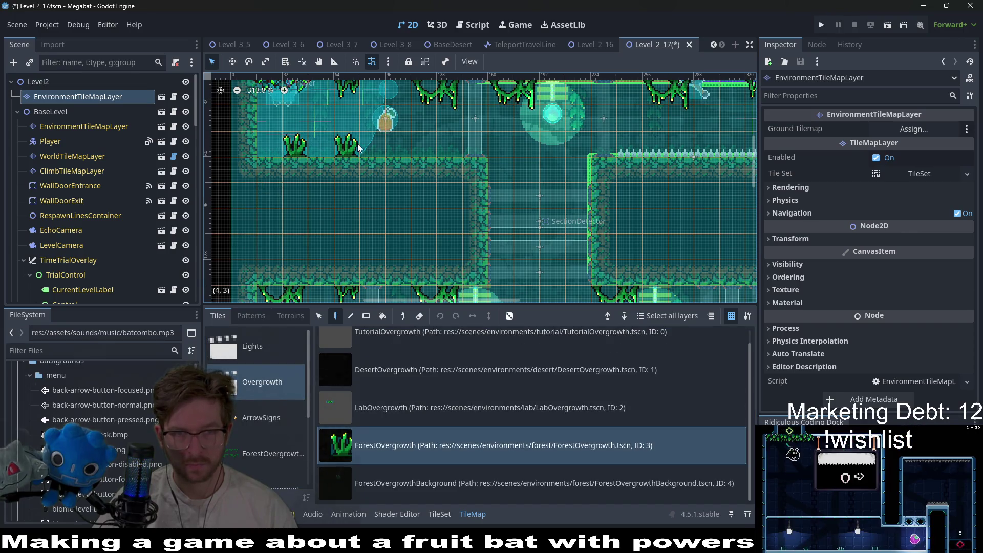
{"action": "left_click", "coordinate": [447, 143]}
Step: Add more ForestOvergrowth plants on the floor, including one at tile cell (15,12)
{"action": "scroll", "coordinate": [523, 174], "scroll_direction": "right", "scroll_amount": 3}
{"action": "left_click", "coordinate": [418, 483]}
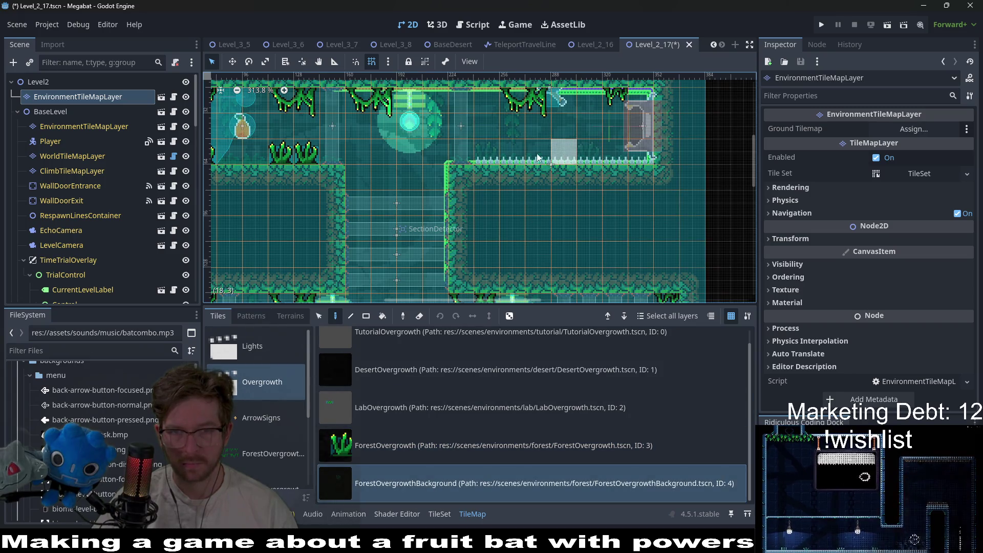
{"action": "scroll", "coordinate": [561, 244], "scroll_direction": "left", "scroll_amount": 2}
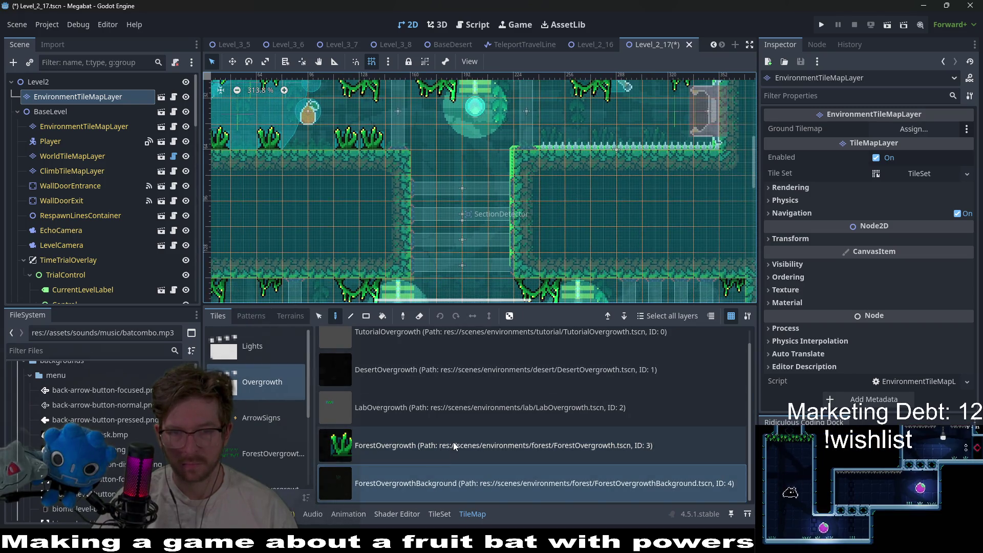
{"action": "left_click", "coordinate": [454, 446]}
{"action": "scroll", "coordinate": [406, 225], "scroll_direction": "down", "scroll_amount": 3}
{"action": "scroll", "coordinate": [406, 225], "scroll_direction": "left", "scroll_amount": 2}
{"action": "left_click", "coordinate": [406, 225]}
{"action": "left_click", "coordinate": [640, 229]}
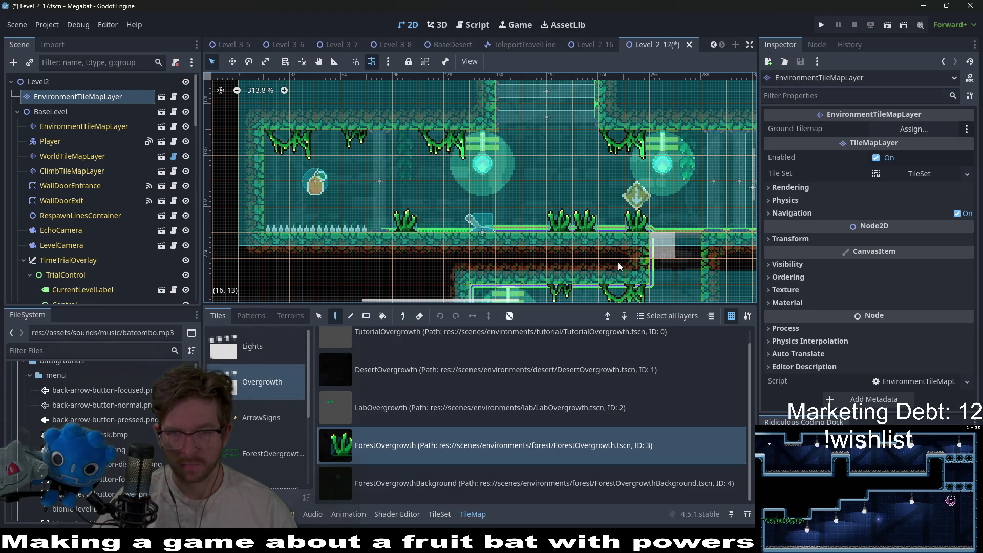
Step: Plant three ForestOvergrowth along the upper room floor and one in its corner cell
{"action": "left_click", "coordinate": [448, 484]}
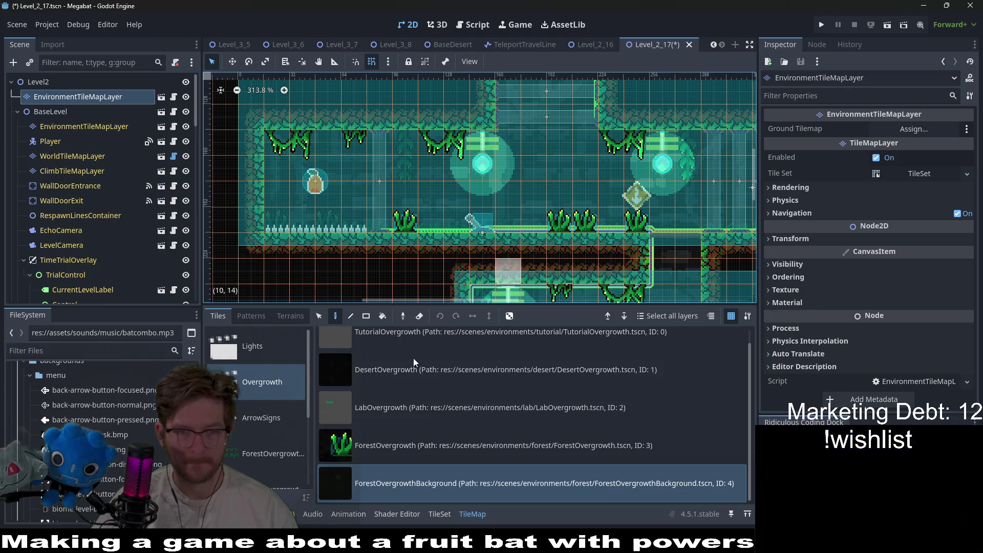
{"action": "left_click", "coordinate": [402, 445]}
{"action": "scroll", "coordinate": [496, 180], "scroll_direction": "down", "scroll_amount": 3}
{"action": "scroll", "coordinate": [495, 180], "scroll_direction": "right", "scroll_amount": 2}
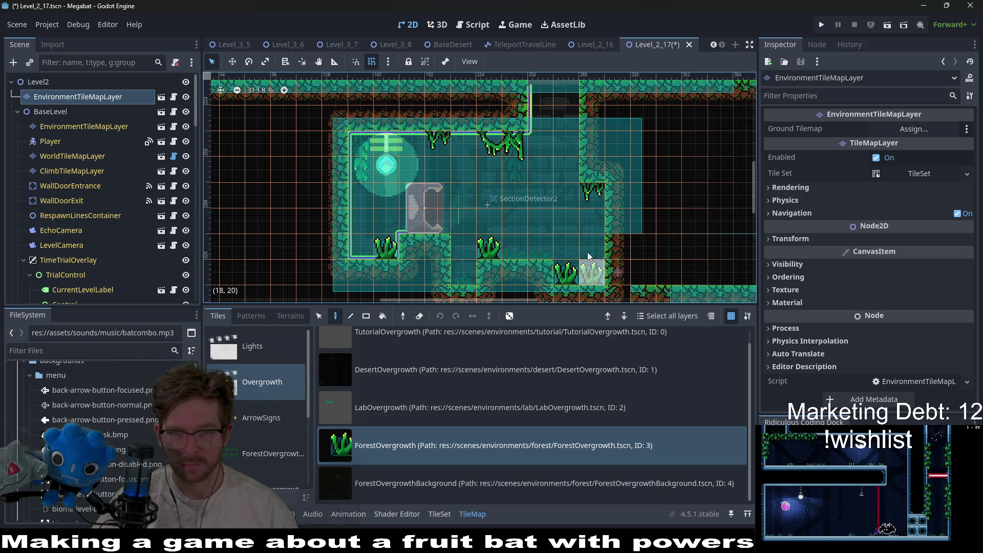
{"action": "scroll", "coordinate": [614, 230], "scroll_direction": "right", "scroll_amount": 4}
{"action": "scroll", "coordinate": [639, 215], "scroll_direction": "down", "scroll_amount": 1}
{"action": "scroll", "coordinate": [681, 252], "scroll_direction": "right", "scroll_amount": 8}
{"action": "scroll", "coordinate": [488, 231], "scroll_direction": "down", "scroll_amount": 1}
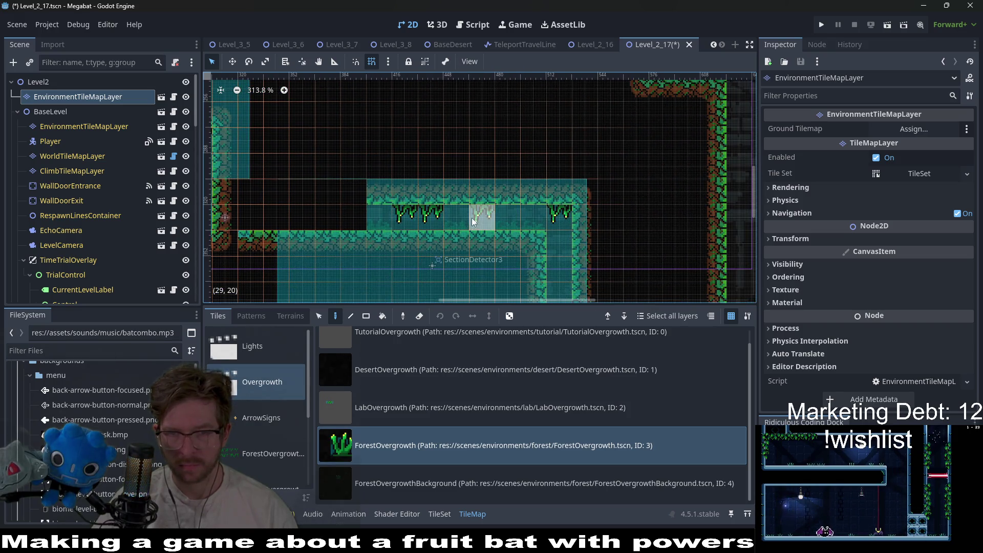
{"action": "left_click", "coordinate": [523, 216]}
{"action": "left_click", "coordinate": [451, 217]}
{"action": "left_click", "coordinate": [382, 220]}
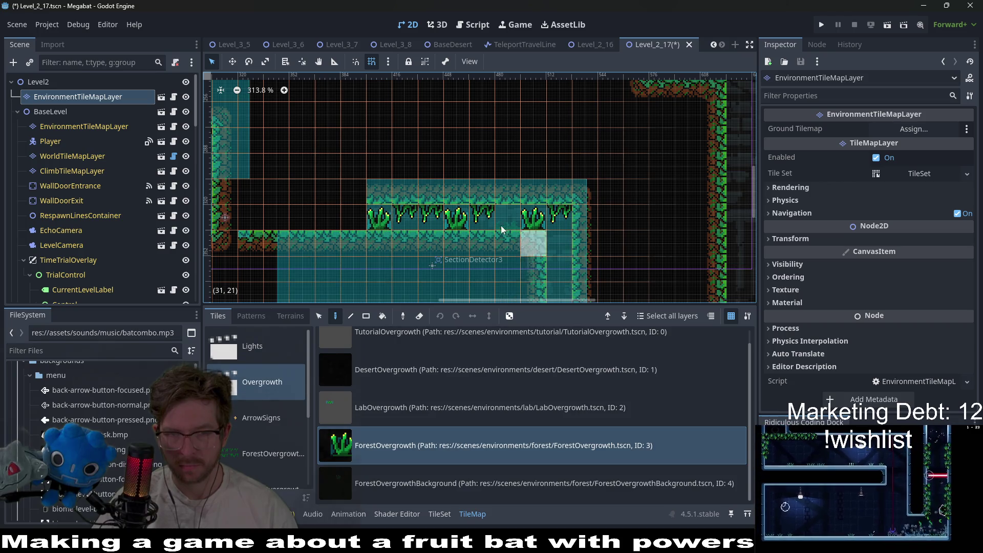
{"action": "scroll", "coordinate": [501, 225], "scroll_direction": "down", "scroll_amount": 9}
{"action": "scroll", "coordinate": [602, 105], "scroll_direction": "left", "scroll_amount": 4}
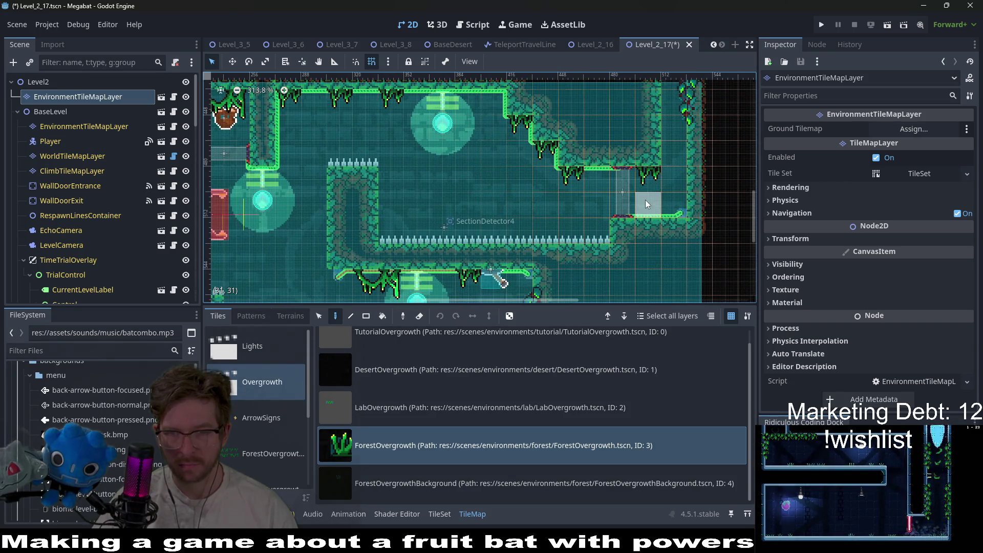
{"action": "left_click", "coordinate": [645, 200]}
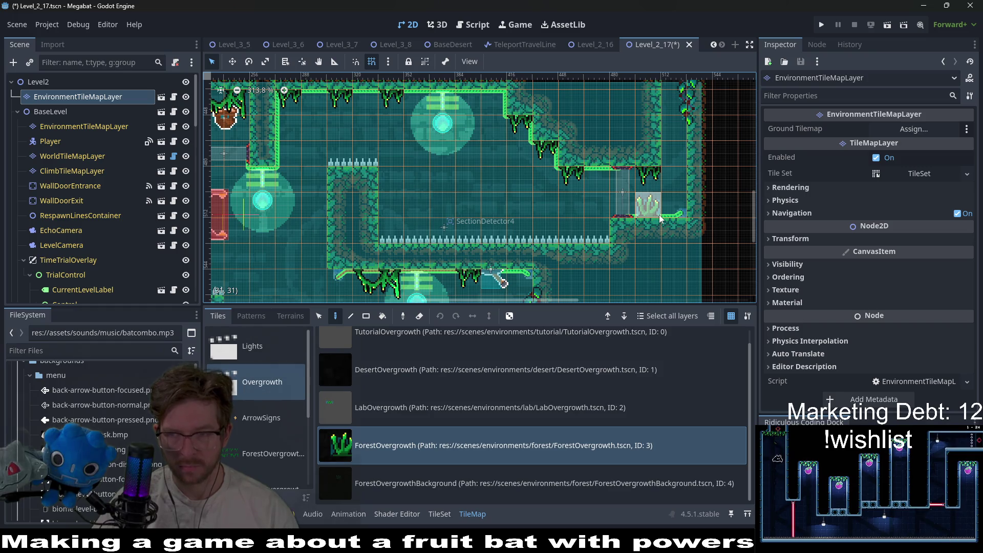
Step: Select the ForestOvergrowthBackground scene, review the level, and save Level_2_17
{"action": "scroll", "coordinate": [405, 184], "scroll_direction": "down", "scroll_amount": 3}
{"action": "left_click", "coordinate": [435, 489]}
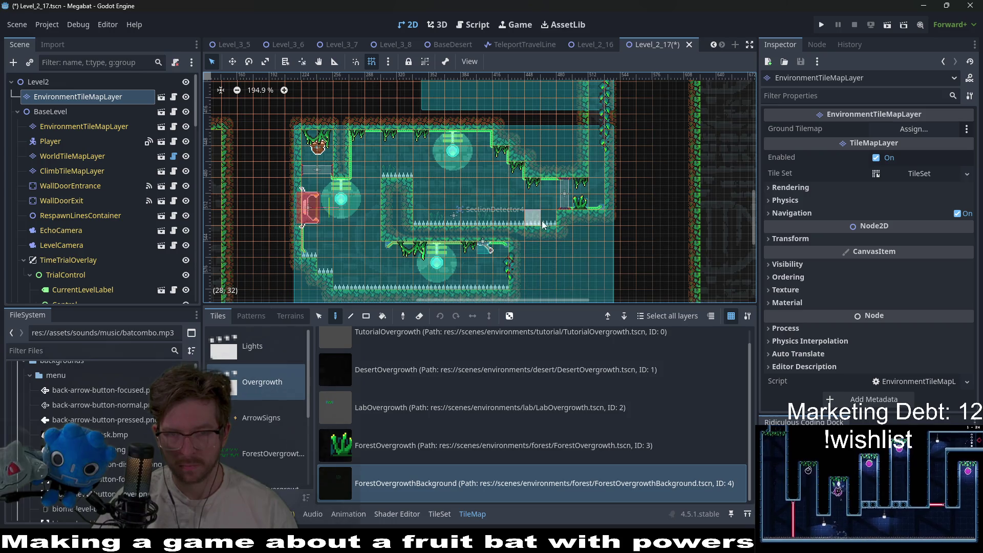
{"action": "scroll", "coordinate": [532, 220], "scroll_direction": "up", "scroll_amount": 2}
{"action": "scroll", "coordinate": [563, 240], "scroll_direction": "down", "scroll_amount": 5}
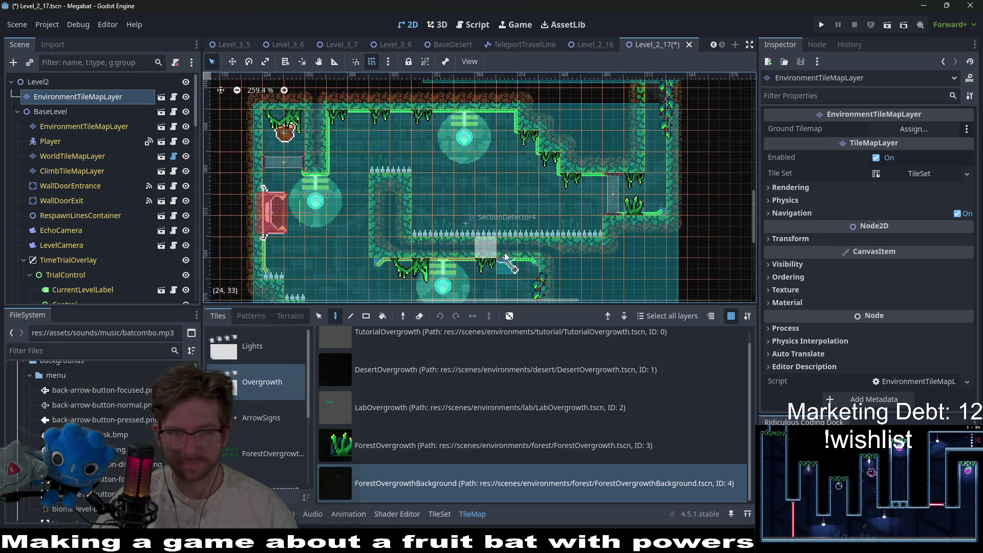
{"action": "scroll", "coordinate": [495, 197], "scroll_direction": "up", "scroll_amount": 1}
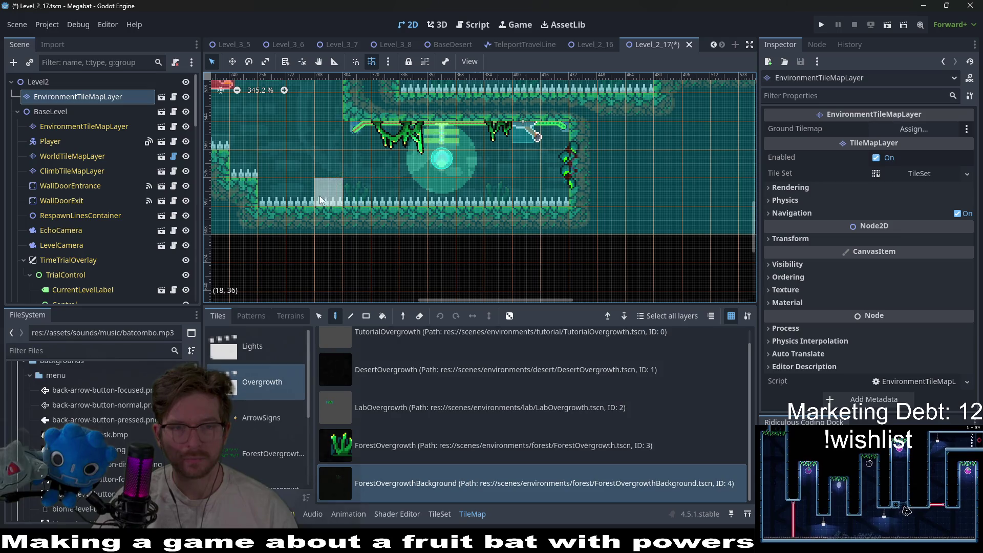
{"action": "scroll", "coordinate": [499, 256], "scroll_direction": "down", "scroll_amount": 5}
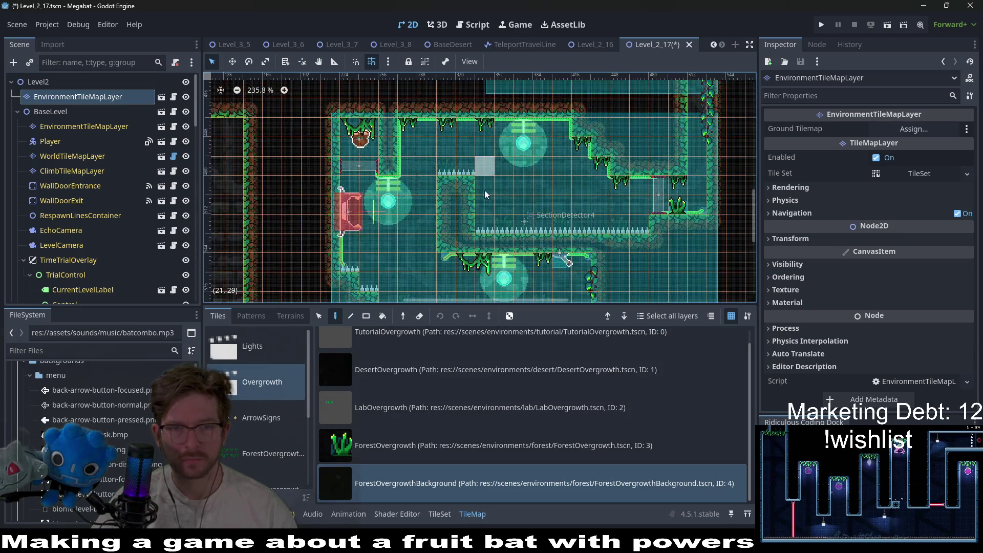
{"action": "scroll", "coordinate": [499, 256], "scroll_direction": "up", "scroll_amount": 5}
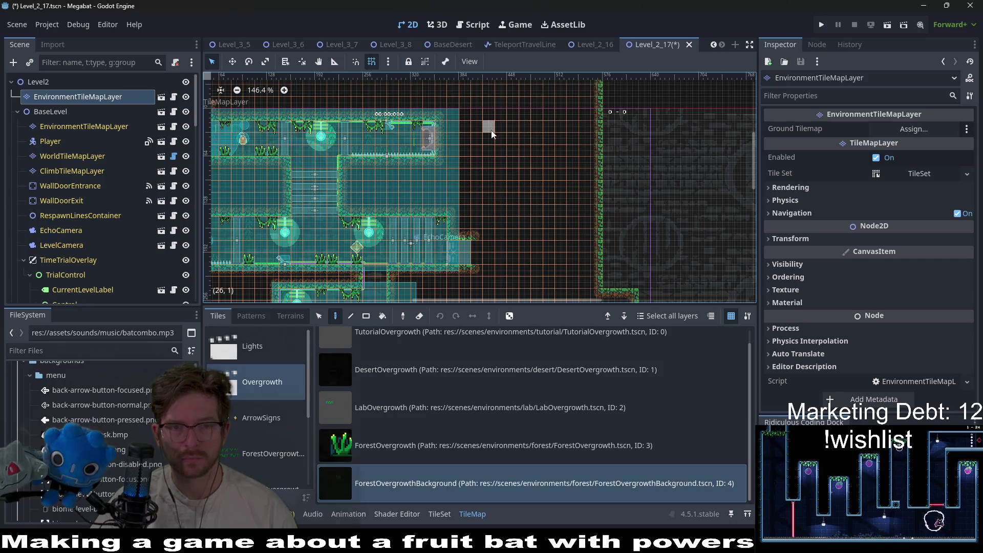
{"action": "scroll", "coordinate": [456, 198], "scroll_direction": "up", "scroll_amount": 3}
{"action": "key", "text": "ctrl+s"}
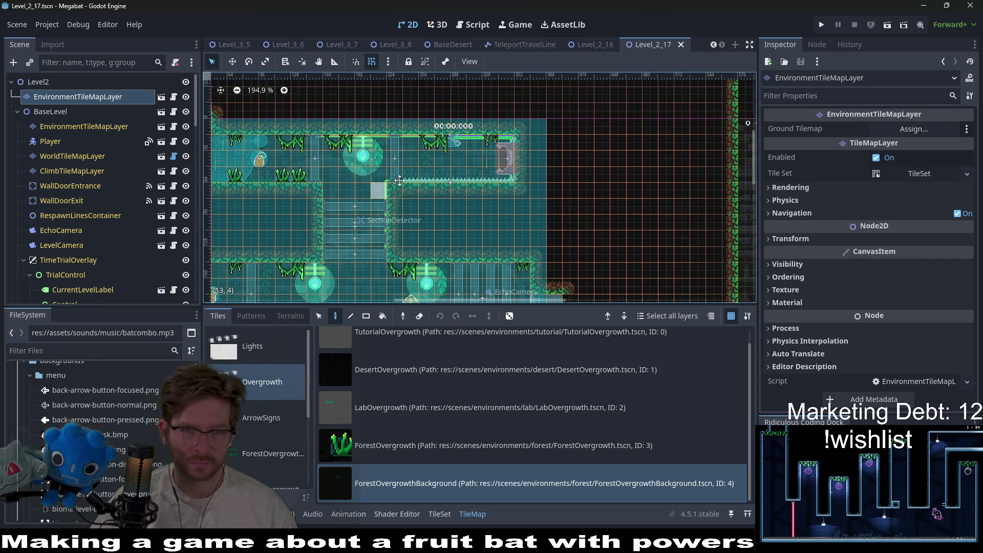
Step: Quick-open the Level_2_18 scene by searching 'level_2_18'
{"action": "scroll", "coordinate": [400, 180], "scroll_direction": "down", "scroll_amount": 2}
{"action": "scroll", "coordinate": [512, 154], "scroll_direction": "left", "scroll_amount": 3}
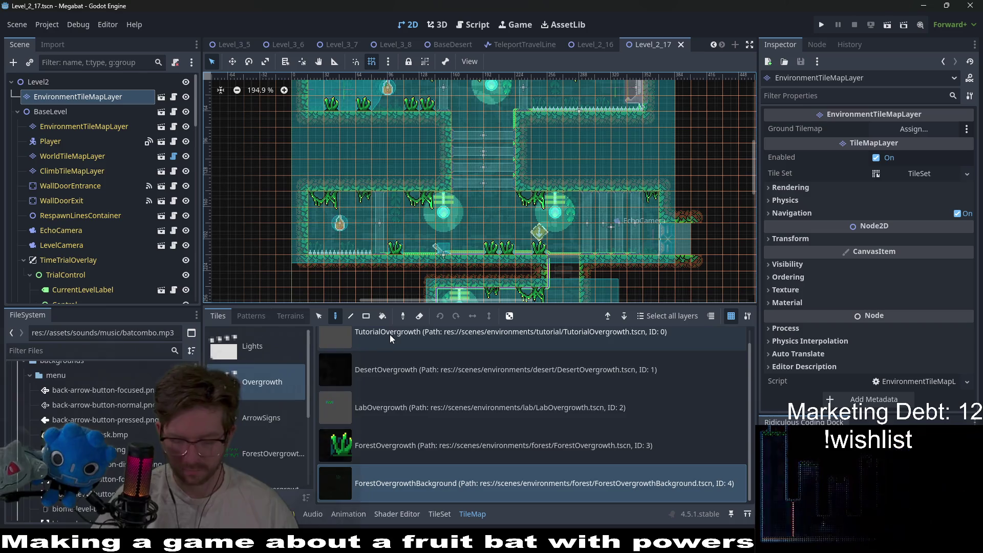
{"action": "key", "text": "alt+shift+o"}
{"action": "type", "text": "level_2_18"}
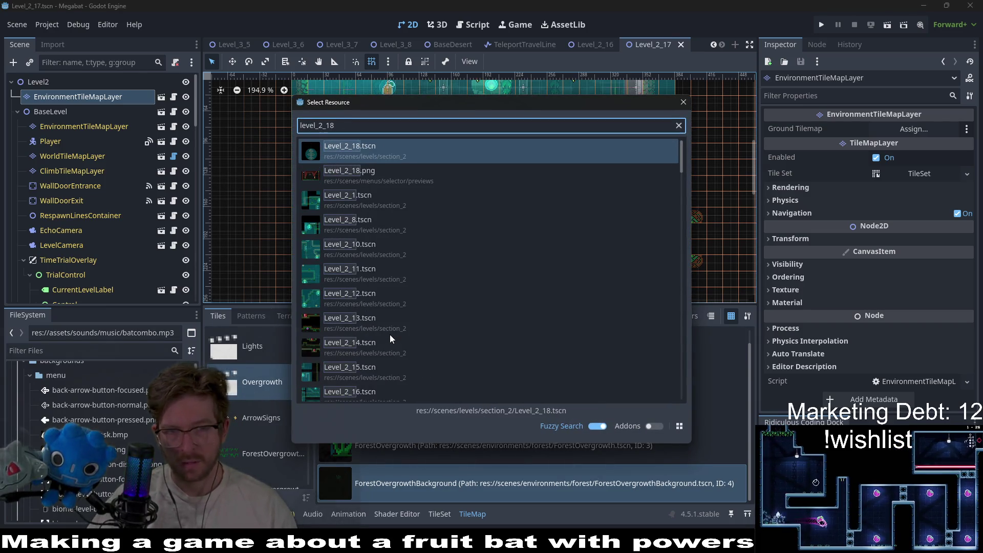
{"action": "key", "text": "Return"}
Step: Close the Level_2_16 and Level_2_17 tabs and switch to Level_3_7
{"action": "scroll", "coordinate": [453, 328], "scroll_direction": "down", "scroll_amount": 4}
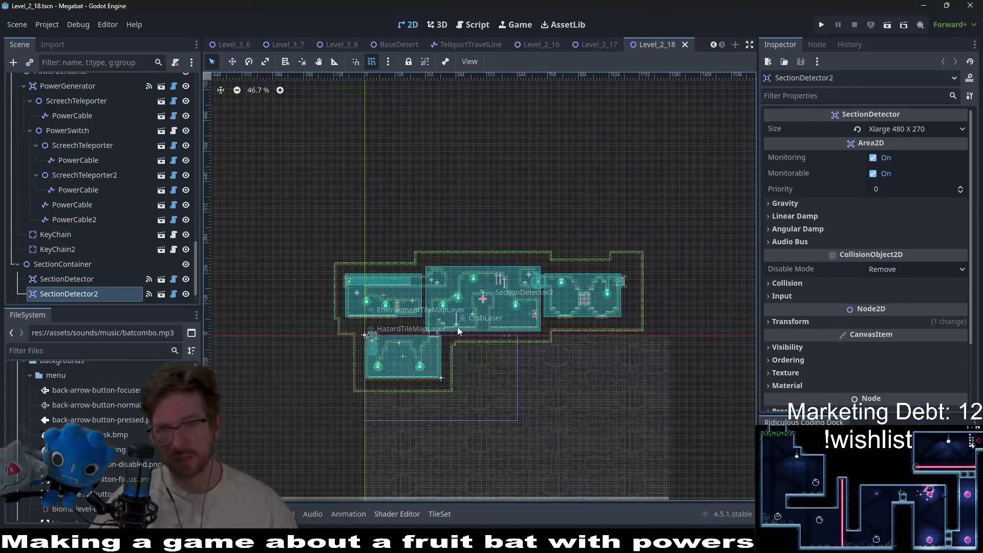
{"action": "scroll", "coordinate": [456, 326], "scroll_direction": "up", "scroll_amount": 3}
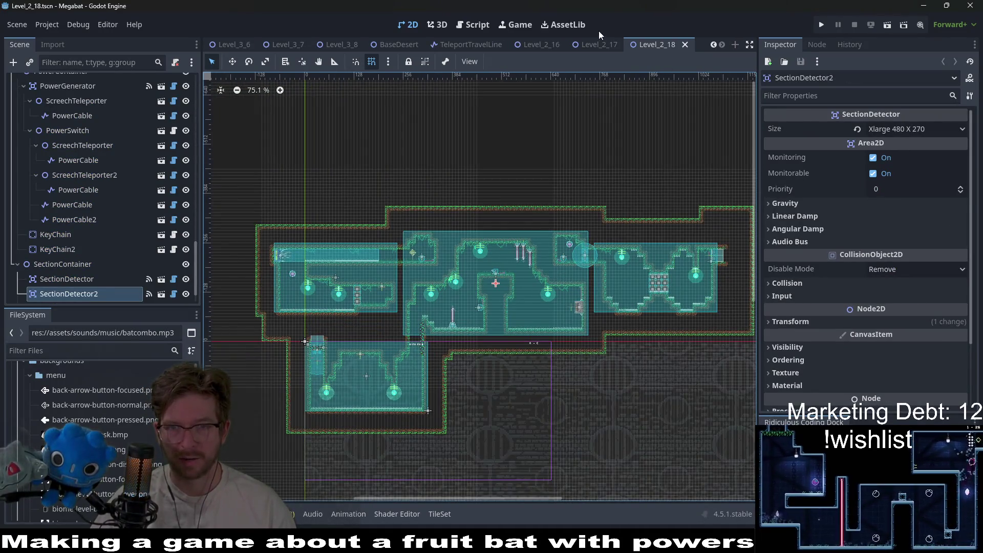
{"action": "middle_click", "coordinate": [551, 38]}
{"action": "left_click", "coordinate": [584, 45]}
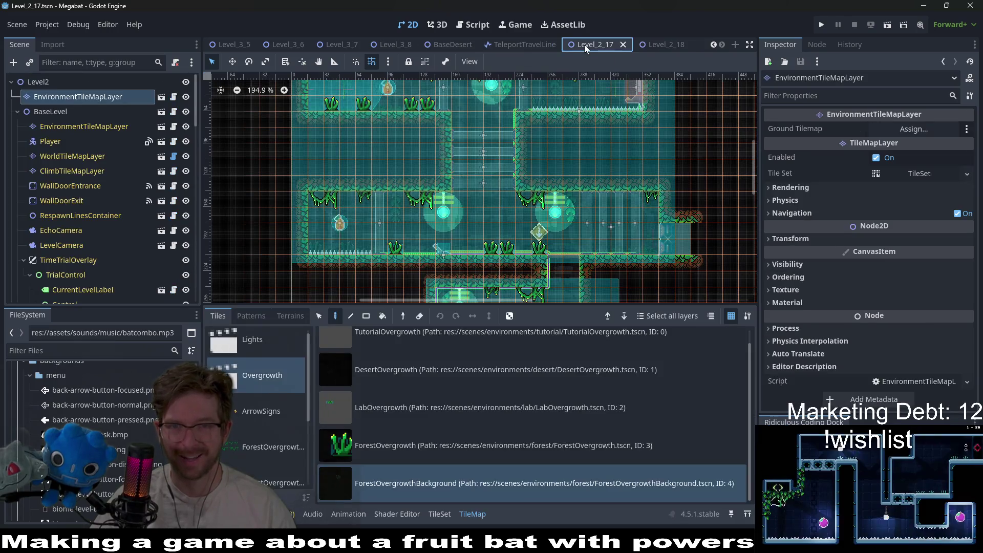
{"action": "left_click", "coordinate": [579, 48]}
{"action": "left_click", "coordinate": [394, 44]}
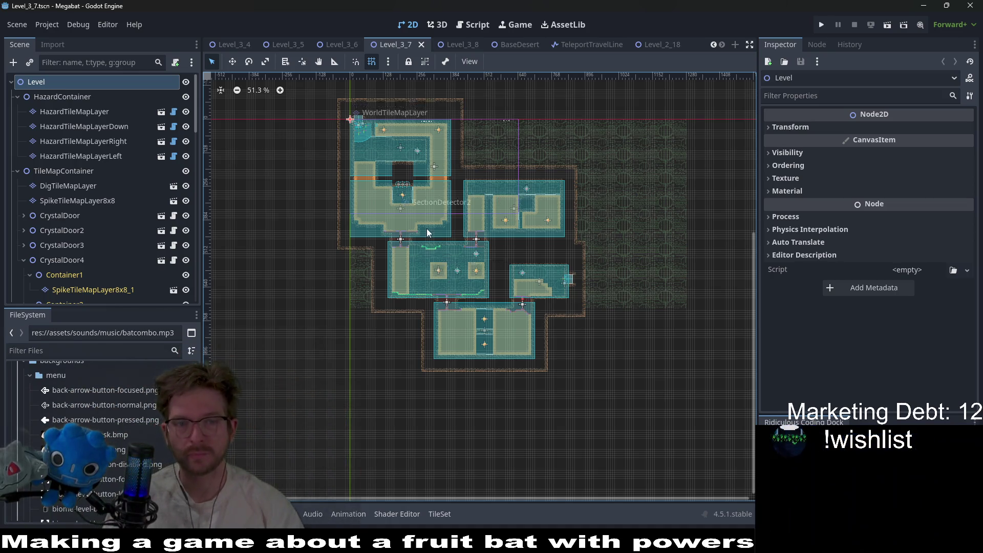
Step: Run Level_3_7 as the current scene
{"action": "scroll", "coordinate": [427, 231], "scroll_direction": "up", "scroll_amount": 8}
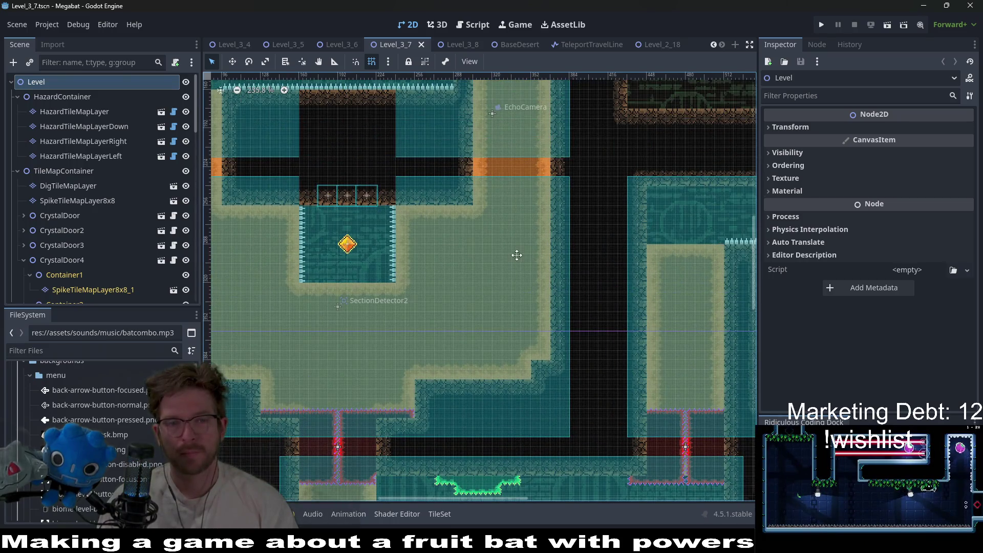
{"action": "scroll", "coordinate": [516, 255], "scroll_direction": "down", "scroll_amount": 4}
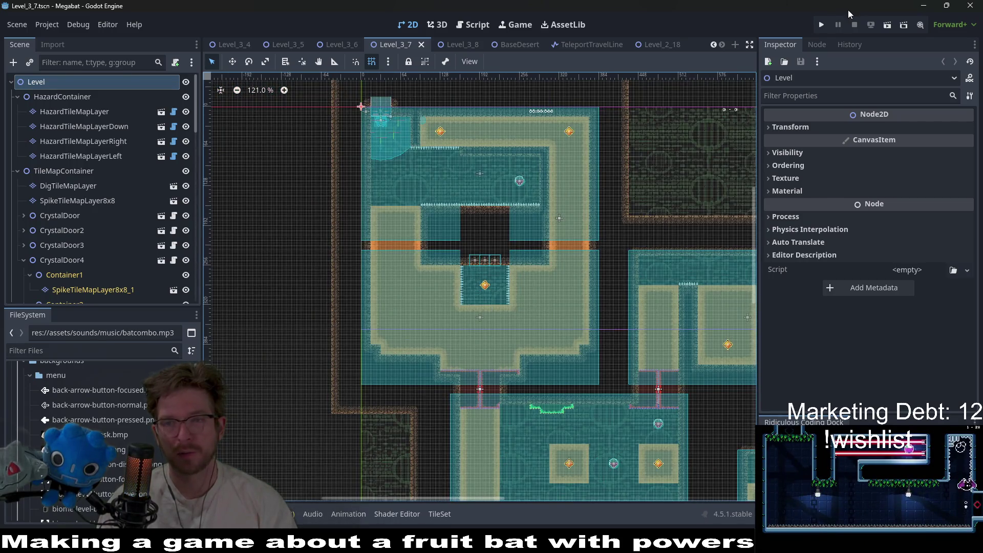
{"action": "left_click", "coordinate": [883, 25]}
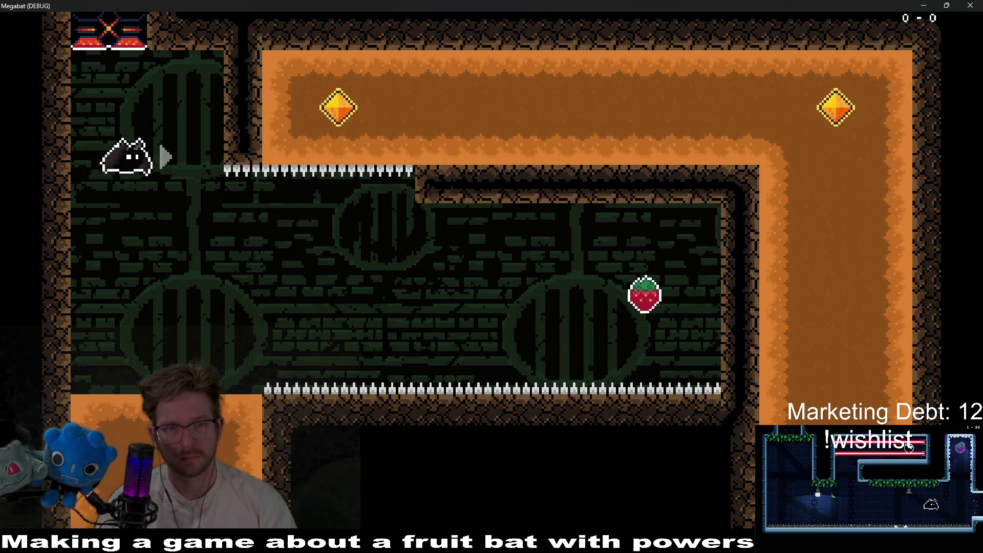
Step: Fly the bat to the strawberry and dig a looping tunnel through the dirt room
{"action": "key", "text": "Right"}
{"action": "key", "text": "Down"}
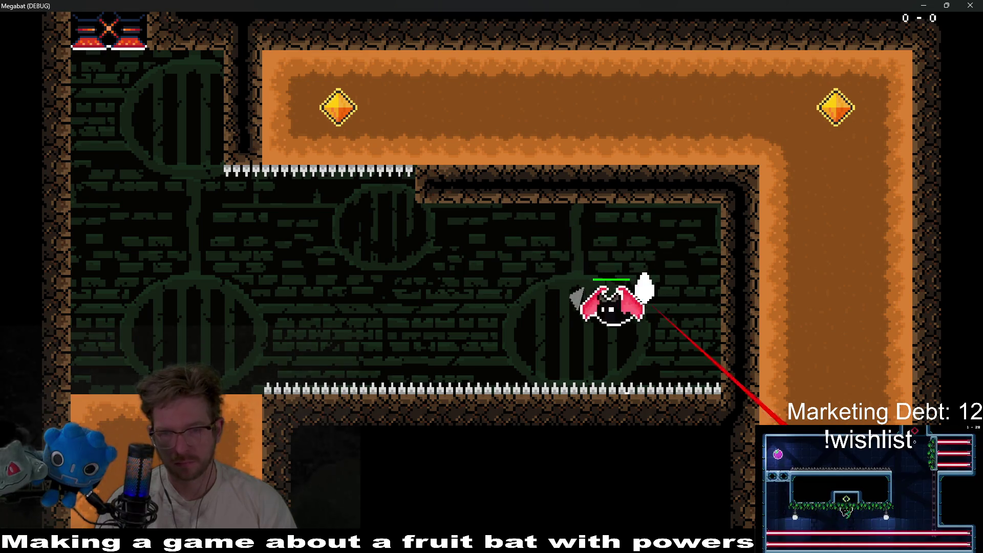
{"action": "key", "text": "Left"}
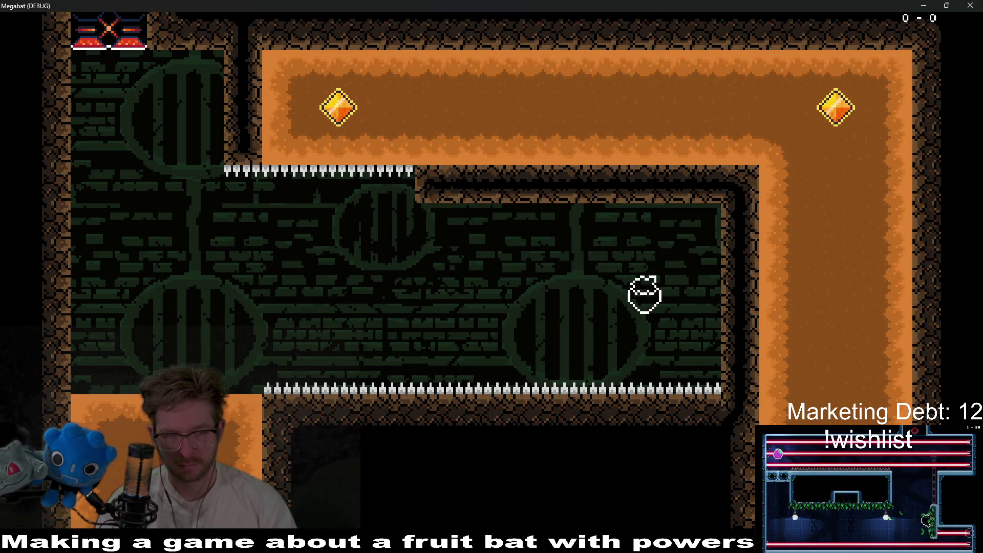
{"action": "key", "text": "Down"}
{"action": "key", "text": "Right"}
{"action": "key", "text": "Left"}
{"action": "key", "text": "Up"}
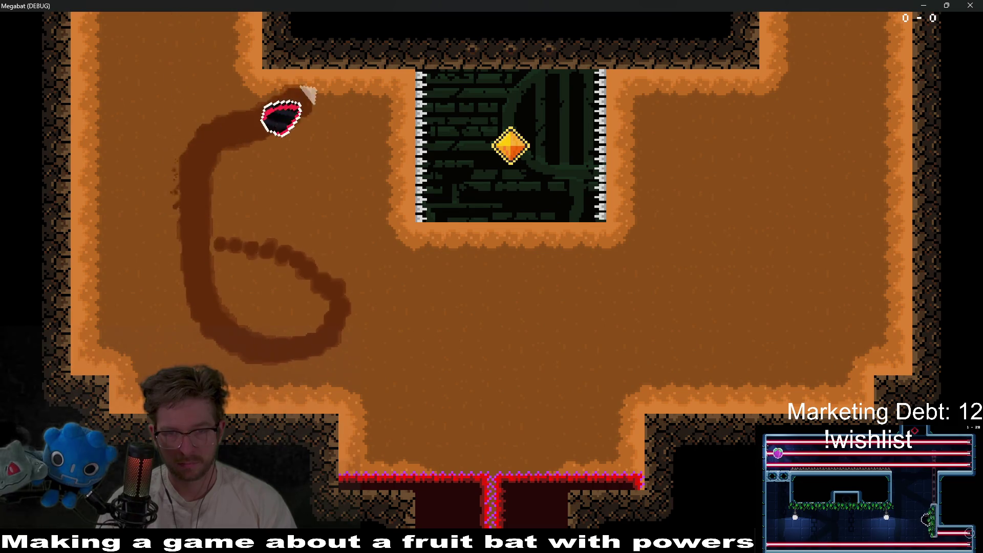
Step: Dig a trail around the spiked chamber and a loop up the left dirt wall
{"action": "key", "text": "Down"}
{"action": "key", "text": "Left"}
{"action": "key", "text": "Up"}
{"action": "key", "text": "Left"}
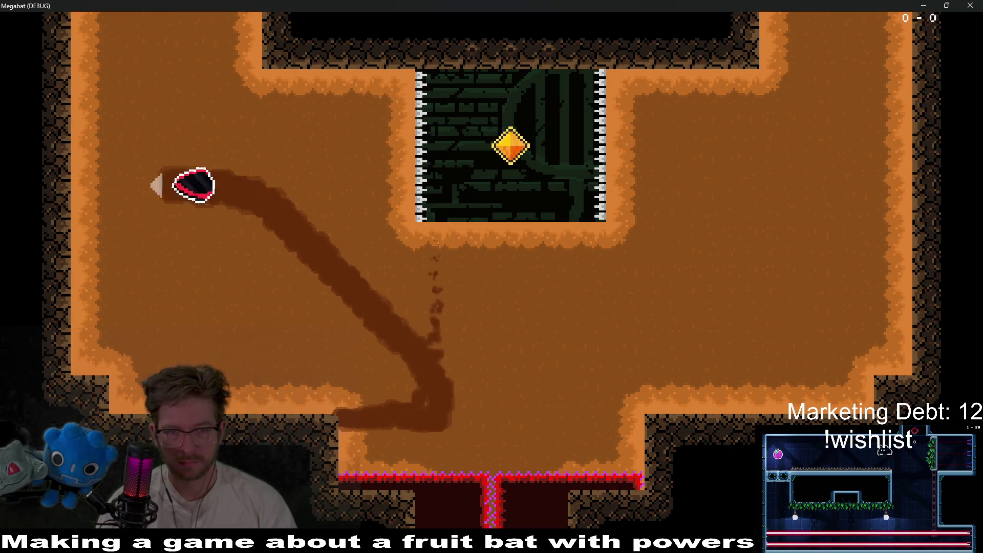
{"action": "key", "text": "Down"}
{"action": "key", "text": "Right"}
{"action": "key", "text": "Up"}
{"action": "key", "text": "Down"}
{"action": "key", "text": "Left"}
{"action": "key", "text": "Up"}
{"action": "key", "text": "Right"}
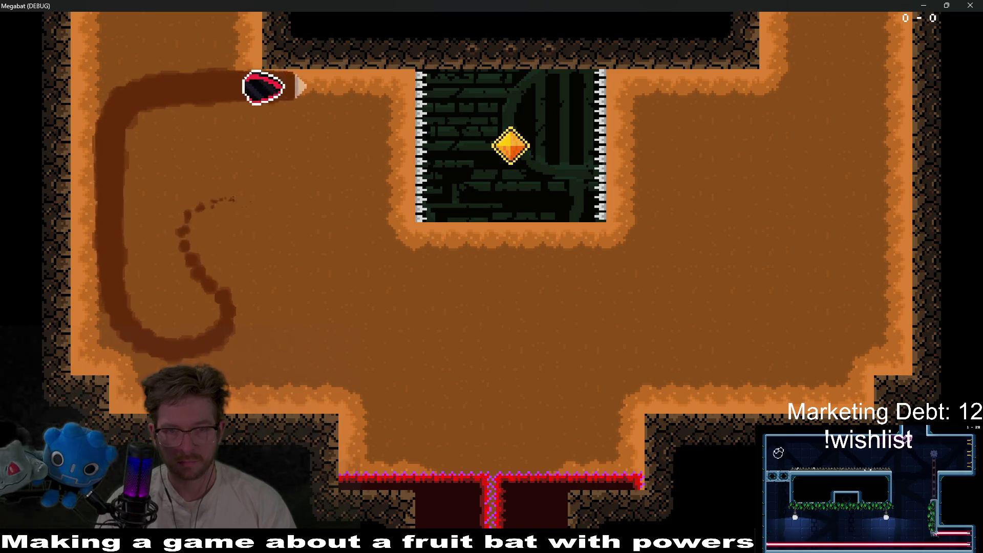
Step: Tunnel into the spiked chamber for its gem, collect the green gem, then stop the game
{"action": "key", "text": "Down"}
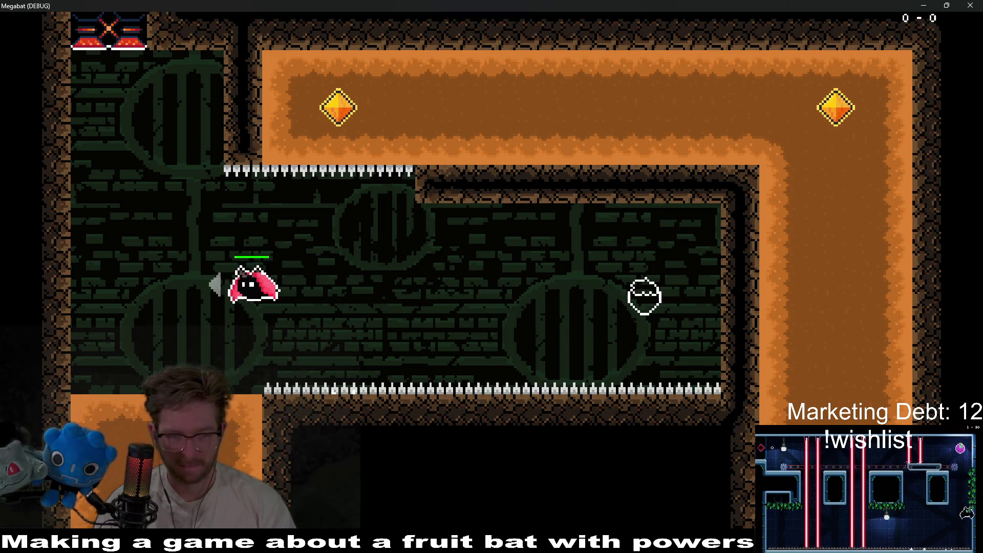
{"action": "key", "text": "Right"}
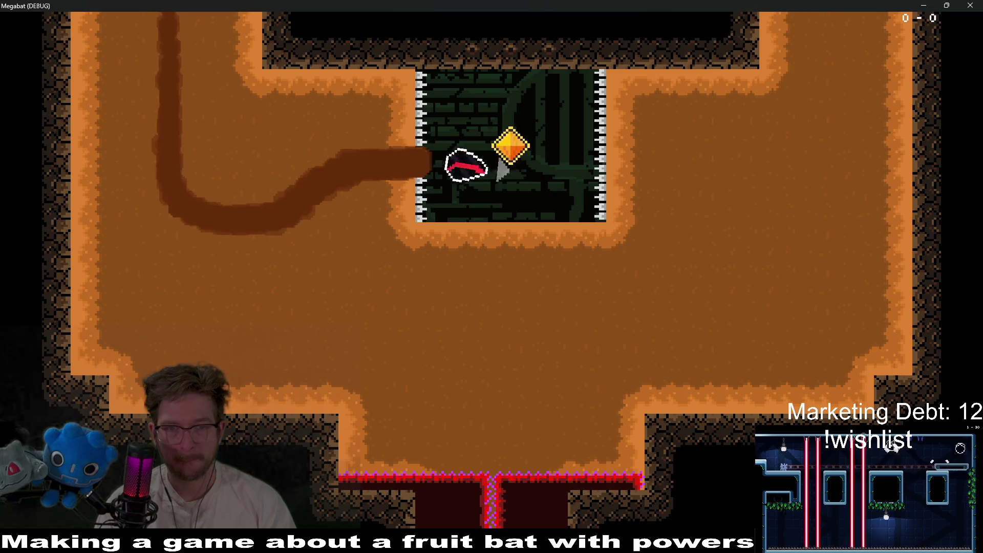
{"action": "key", "text": "Down"}
{"action": "key", "text": "Up"}
{"action": "key", "text": "Right"}
{"action": "key", "text": "Up"}
{"action": "key", "text": "Left"}
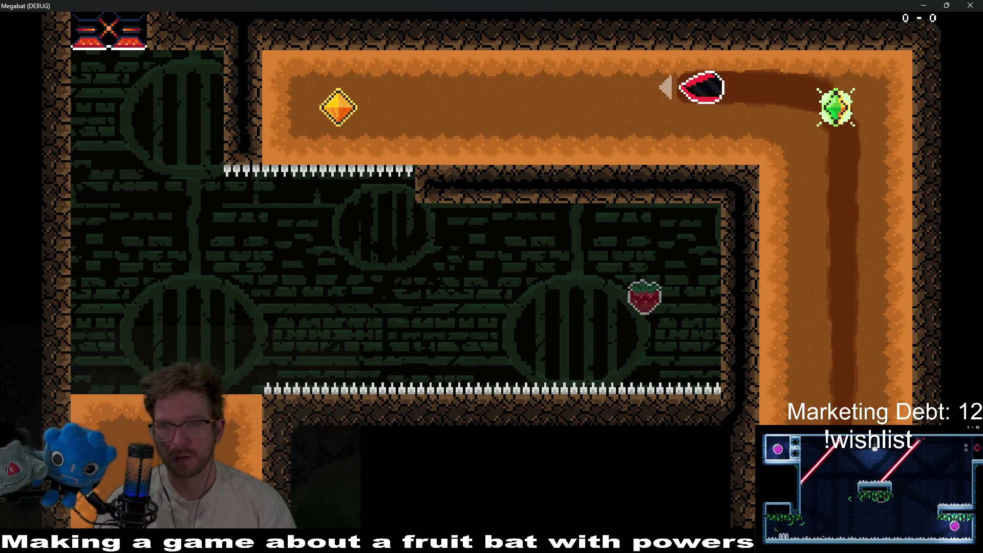
{"action": "key", "text": "Down"}
{"action": "key", "text": "Right"}
{"action": "key", "text": "Left"}
{"action": "key", "text": "Up"}
{"action": "key", "text": "Right"}
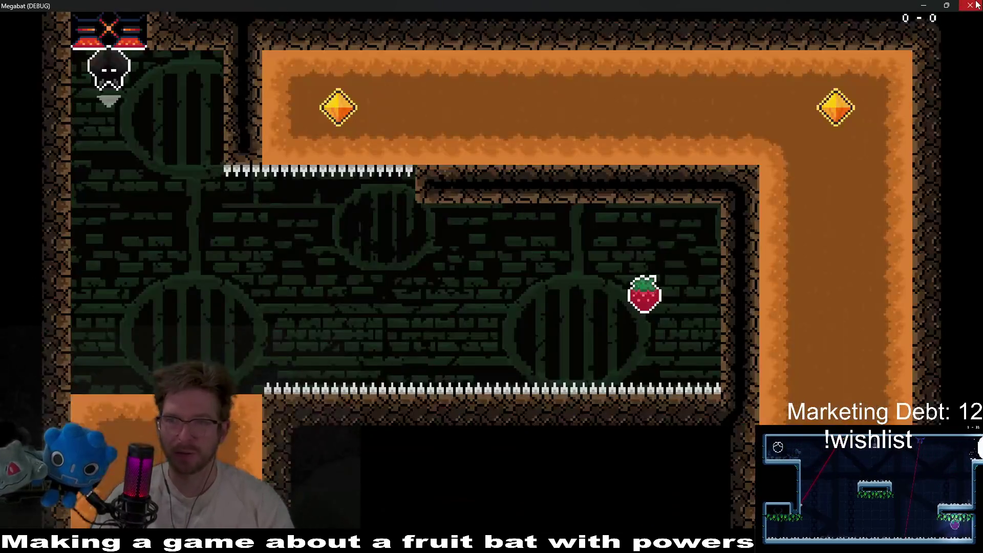
{"action": "key", "text": "F8"}
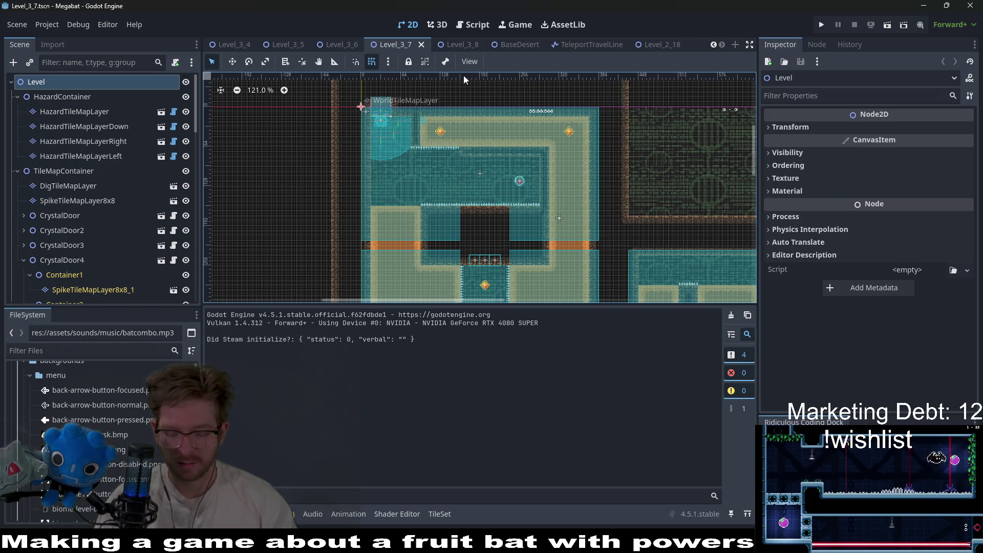
Step: Open the Player.gd script and enlarge the code area above the output log
{"action": "key", "text": "ctrl+shift+o"}
{"action": "type", "text": "player"}
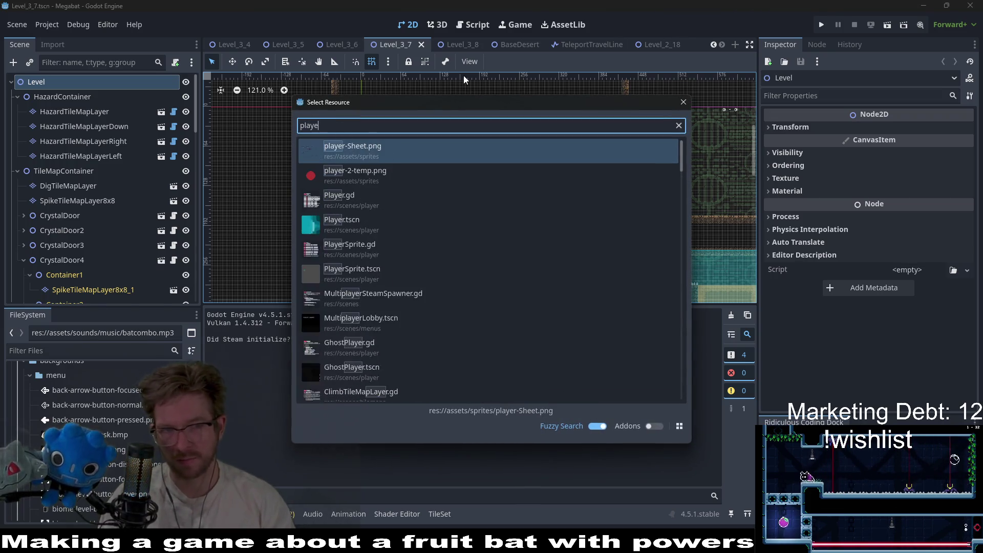
{"action": "left_click", "coordinate": [366, 207]}
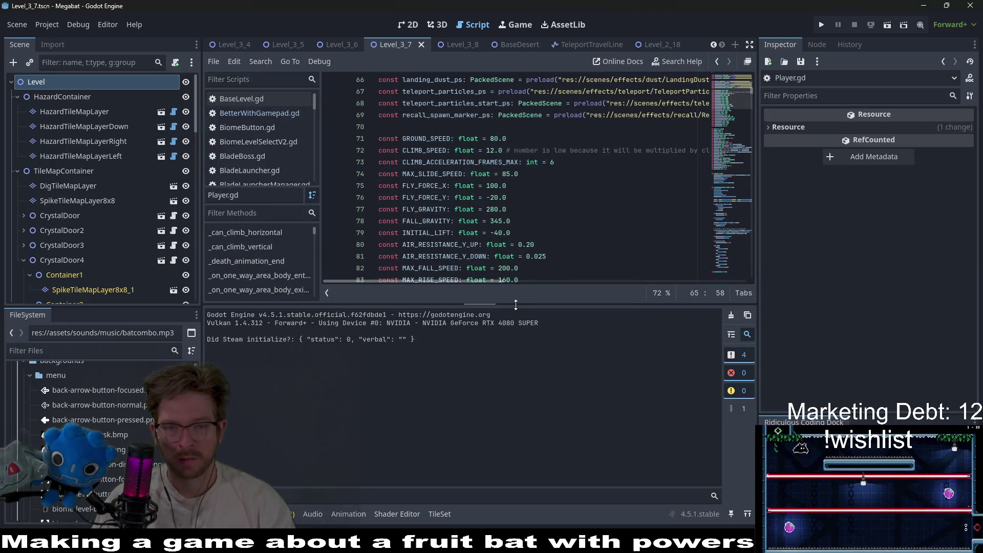
{"action": "left_click_drag", "start_coordinate": [515, 306], "coordinate": [498, 413]}
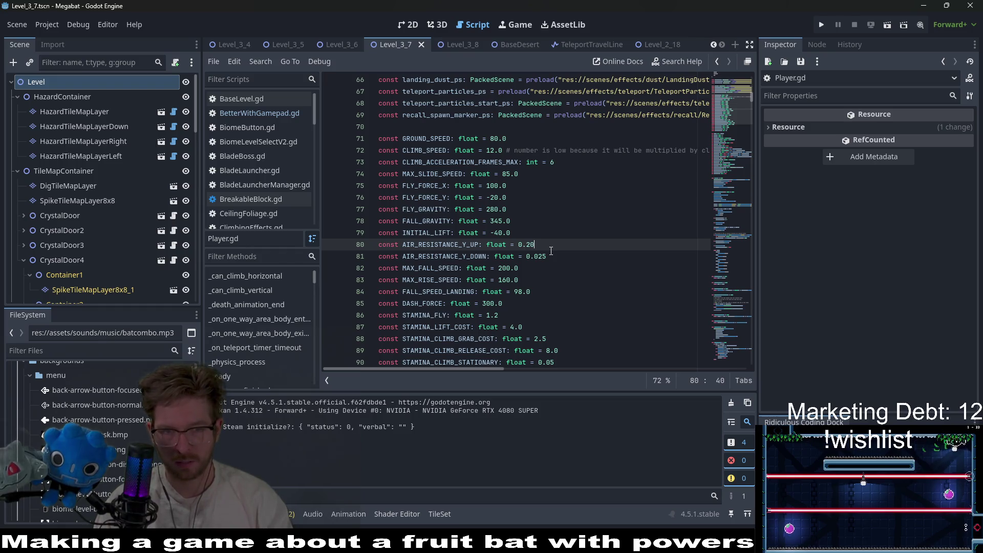
Step: Find the dig constants and save Player.gd with MAX_DIG_SPEED at 150.0
{"action": "key", "text": "ctrl+f"}
{"action": "type", "text": "dig"}
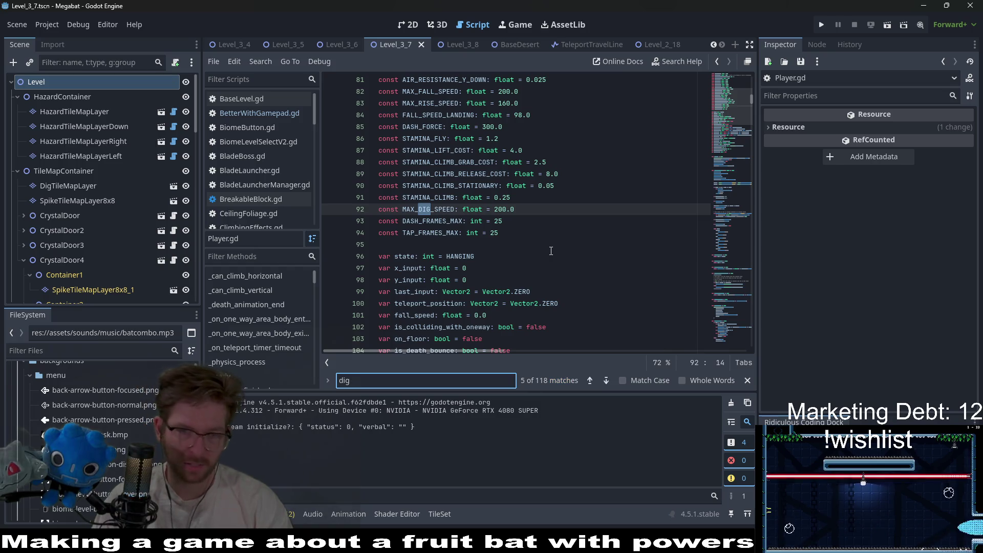
{"action": "scroll", "coordinate": [514, 218], "scroll_direction": "up", "scroll_amount": 3}
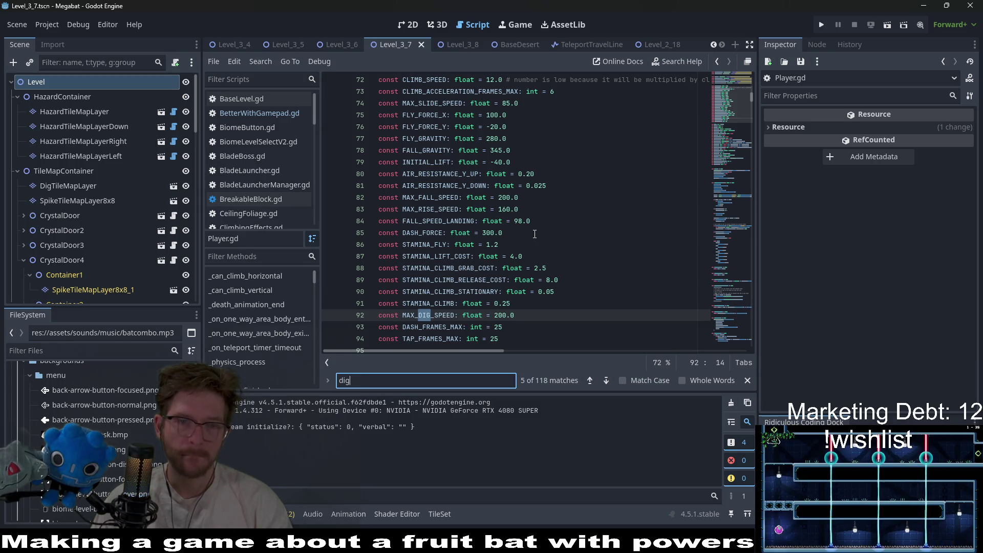
{"action": "scroll", "coordinate": [533, 238], "scroll_direction": "down", "scroll_amount": 3}
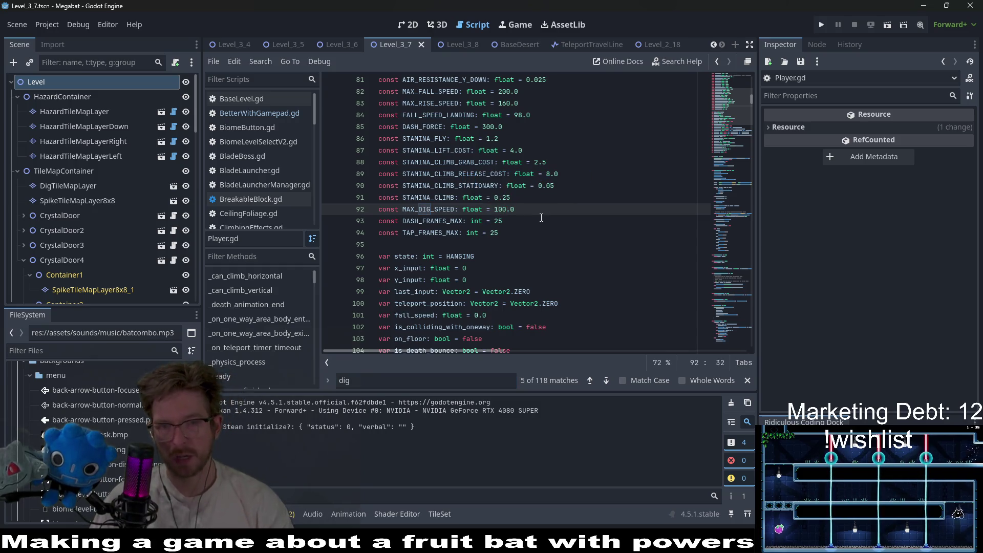
{"action": "type", "text": "5"}
{"action": "key", "text": "ctrl+s"}
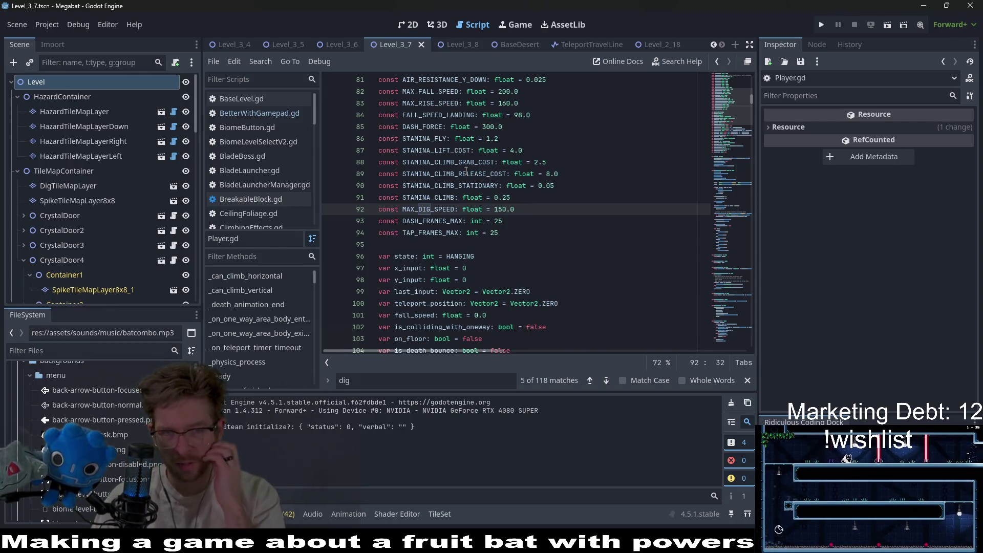
{"action": "scroll", "coordinate": [523, 209], "scroll_direction": "up", "scroll_amount": 2}
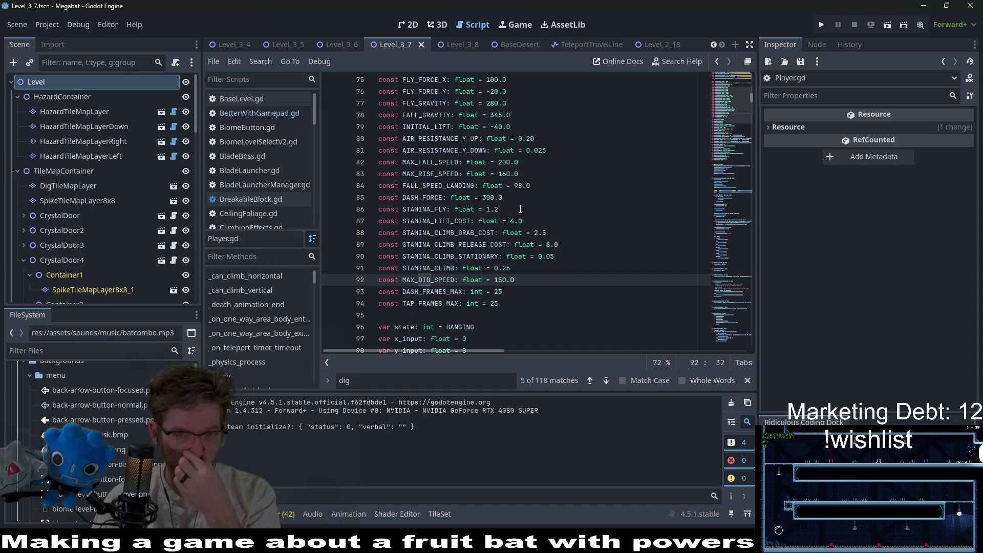
Step: From the 2D view, launch Level_3_7 and dig the bat down into the gem chamber
{"action": "mouse_move", "coordinate": [330, 51]}
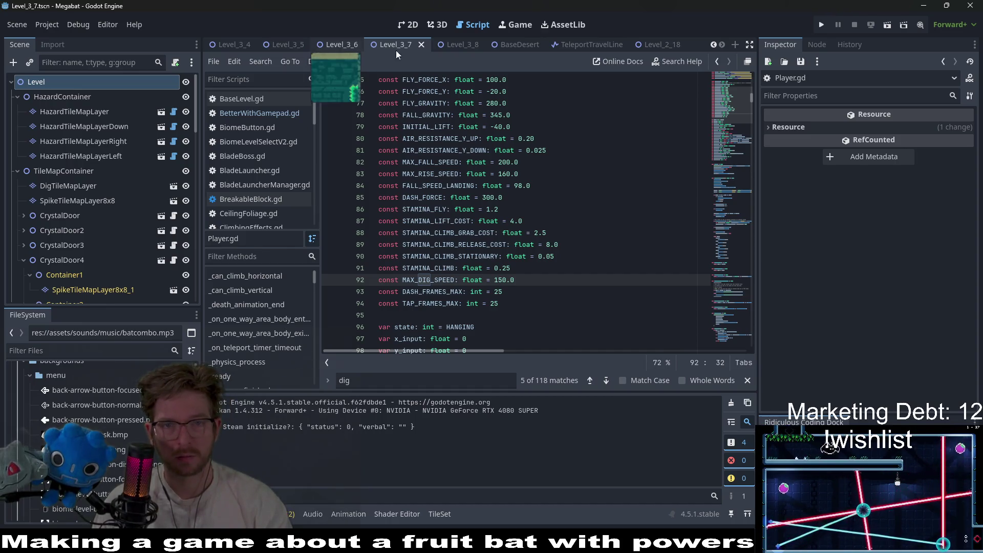
{"action": "left_click", "coordinate": [410, 25]}
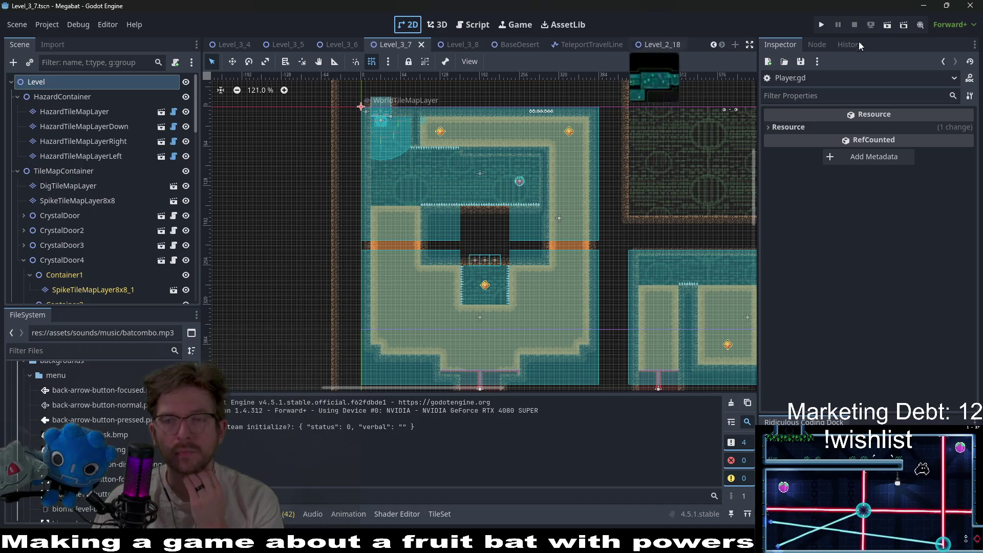
{"action": "left_click", "coordinate": [891, 22]}
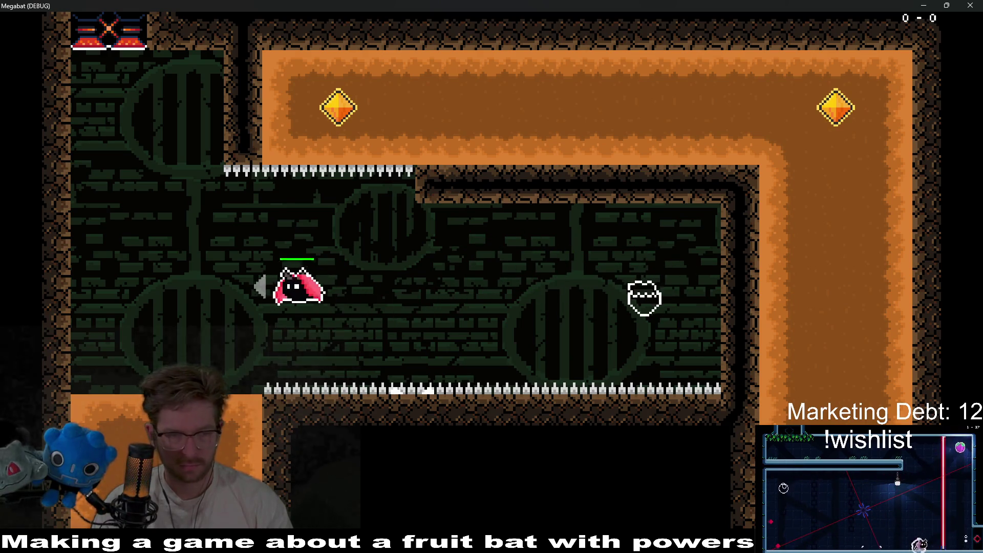
{"action": "key", "text": "Down"}
{"action": "key", "text": "Right"}
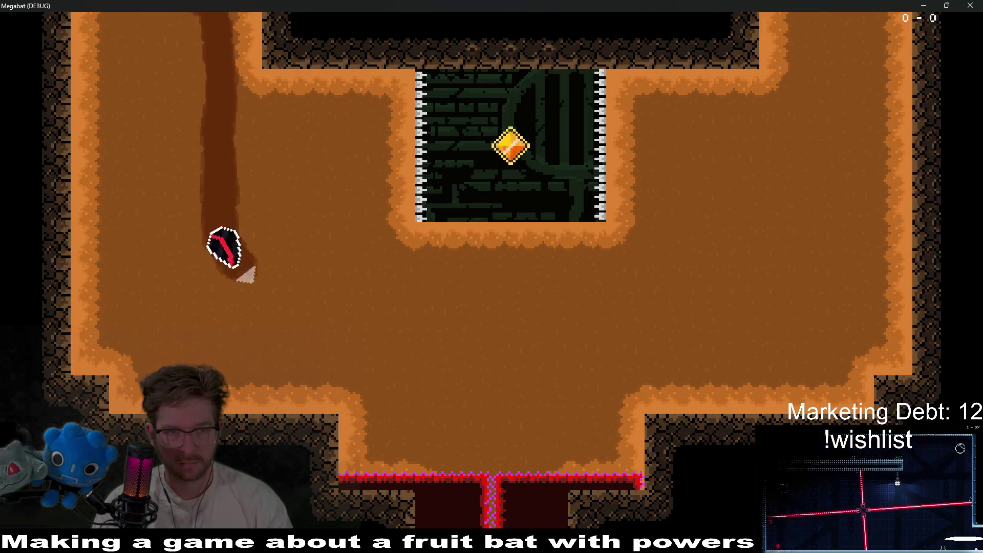
{"action": "key", "text": "Right"}
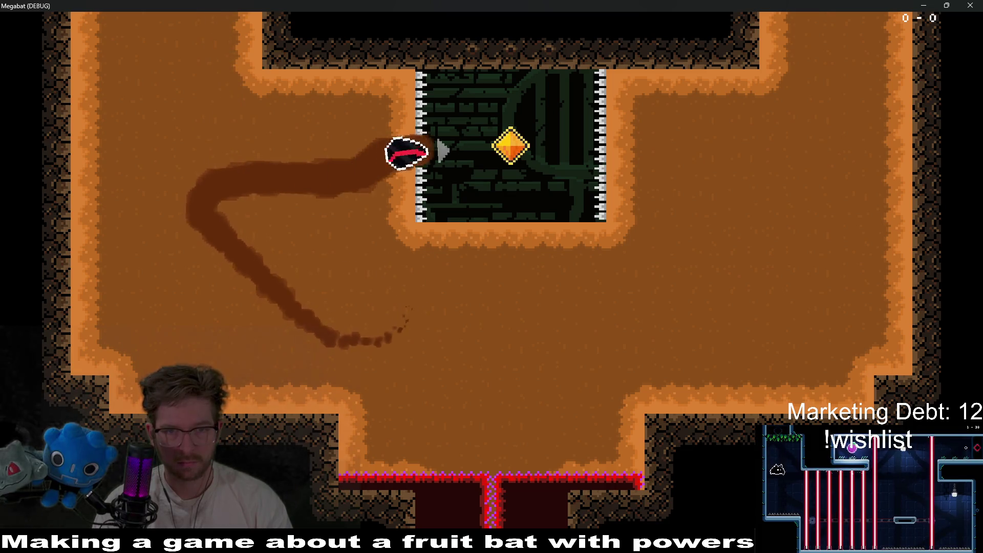
{"action": "key", "text": "Down"}
{"action": "key", "text": "Right"}
Step: Dig up the shaft along the top tunnel, then down through the centre gem
{"action": "key", "text": "Up"}
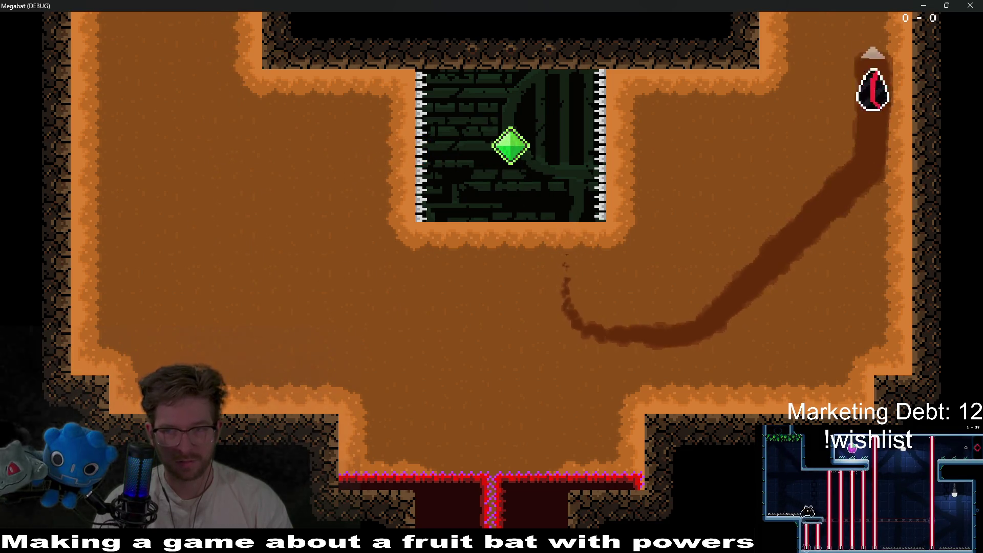
{"action": "key", "text": "Left"}
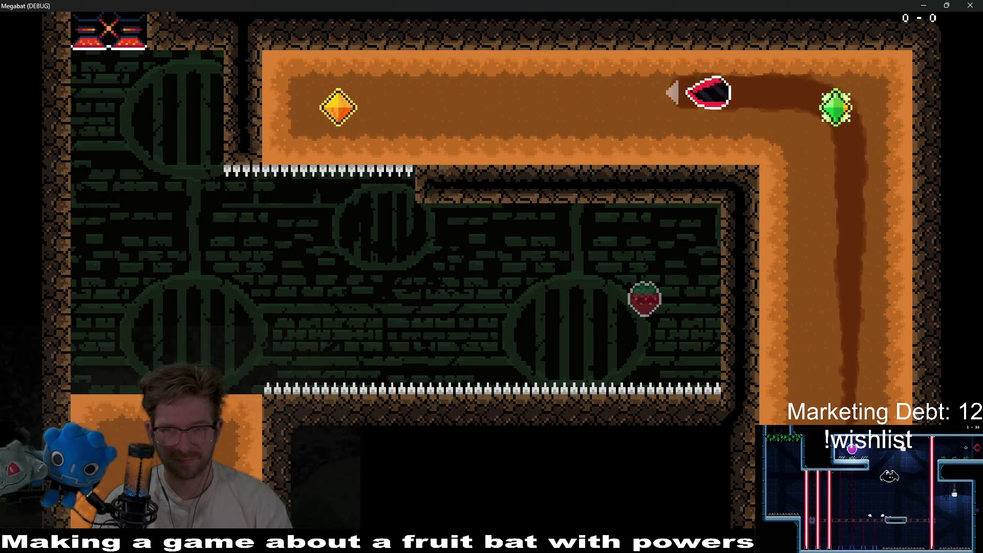
{"action": "key", "text": "Down"}
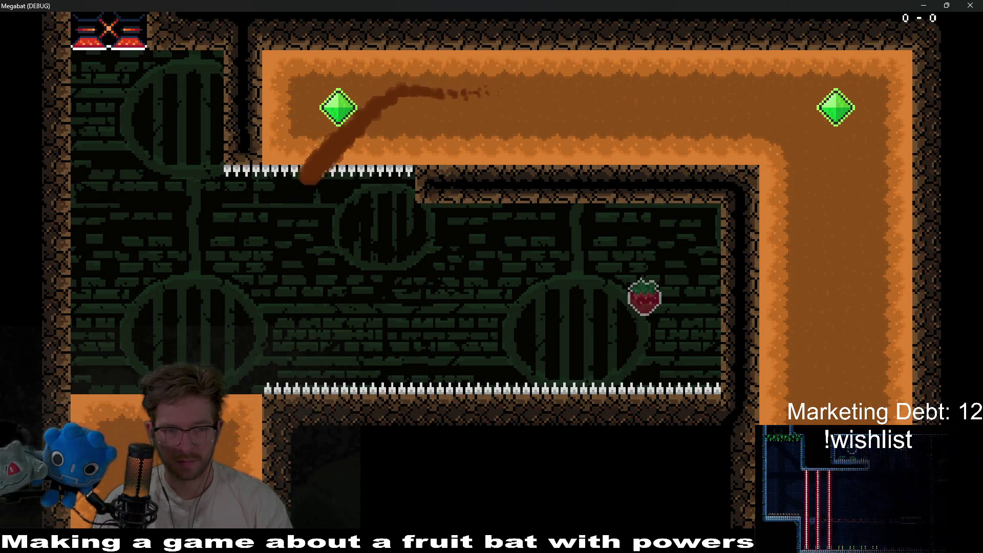
{"action": "key", "text": "Right"}
{"action": "key", "text": "Down"}
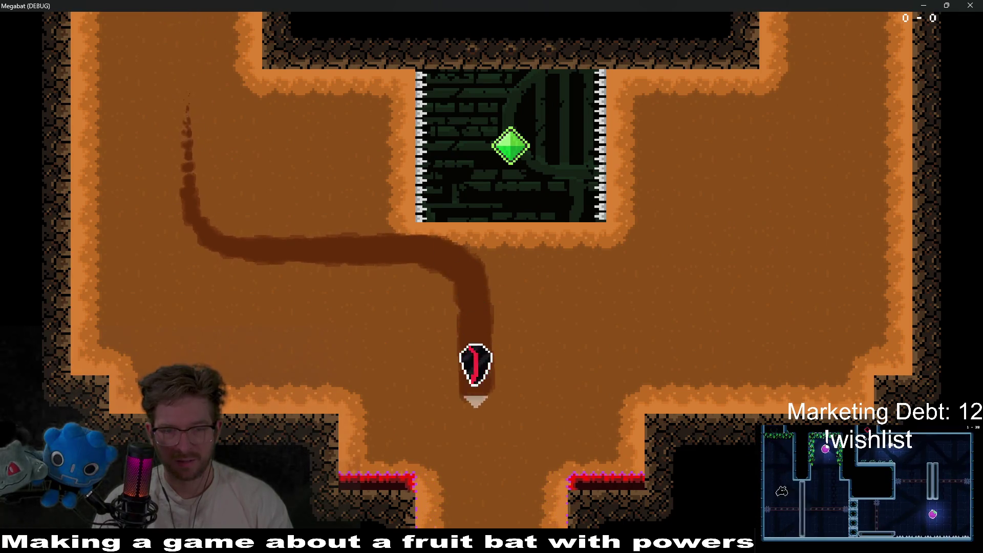
{"action": "key", "text": "Right"}
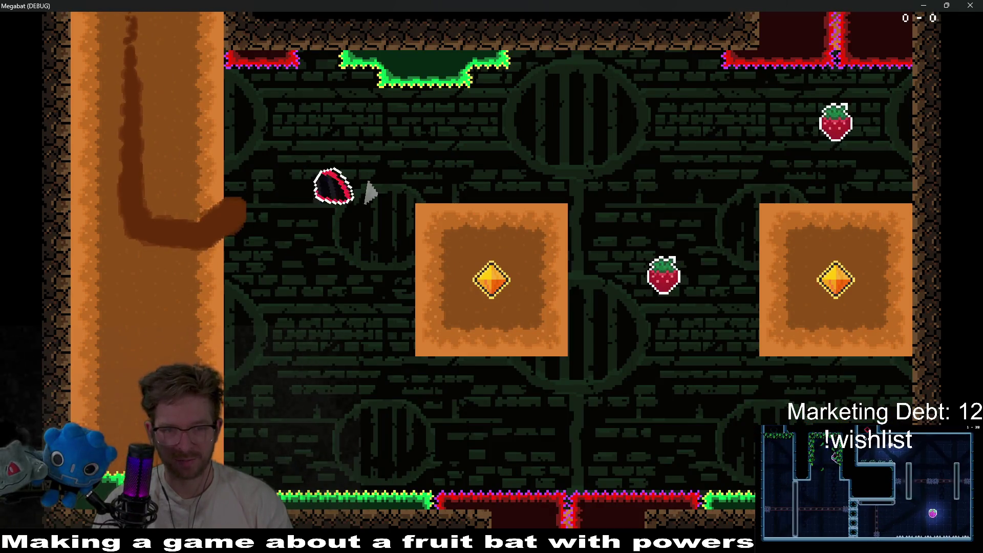
{"action": "key", "text": "Down"}
{"action": "key", "text": "Up"}
Step: Steer the bat through the right block's gem and up toward the strawberry
{"action": "key", "text": "Right"}
{"action": "key", "text": "Down"}
{"action": "key", "text": "Right"}
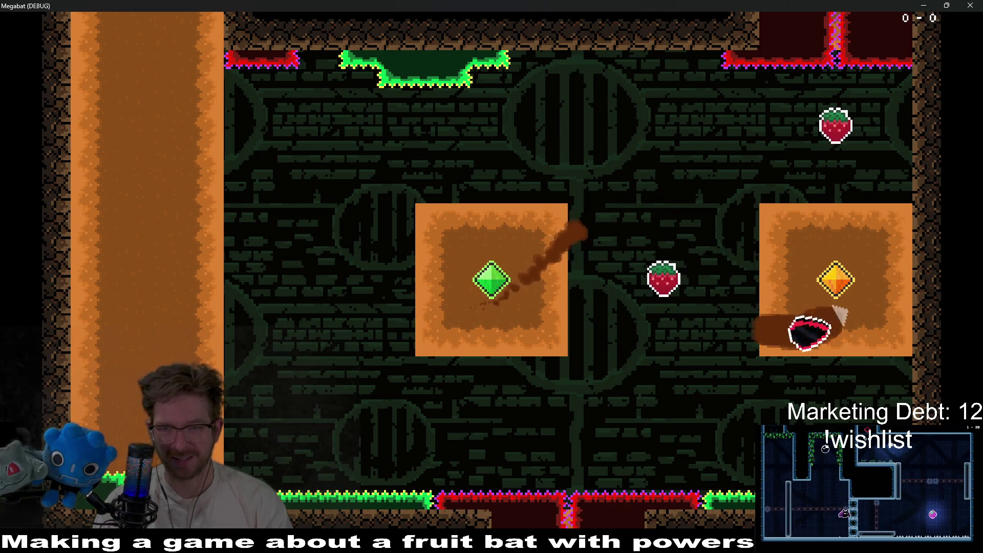
{"action": "key", "text": "Up"}
{"action": "key", "text": "Left"}
{"action": "key", "text": "Up"}
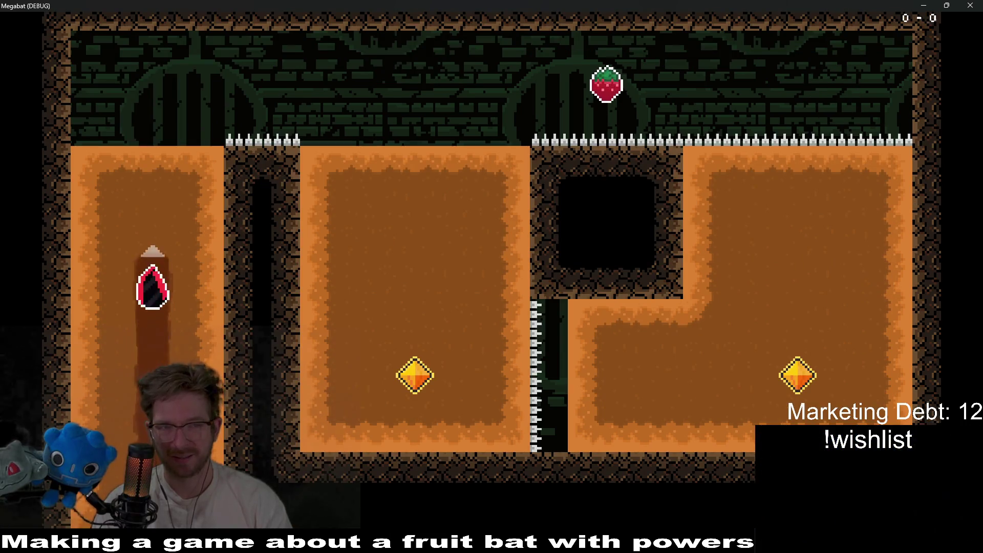
{"action": "key", "text": "Right"}
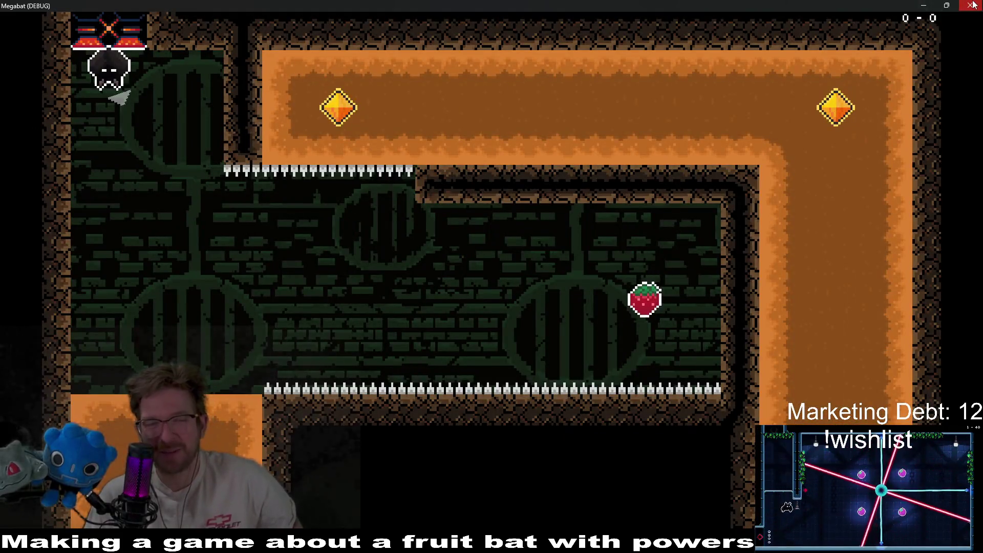
Step: Close the game window and relaunch it from the Player.gd script with F5
{"action": "left_click", "coordinate": [972, 5]}
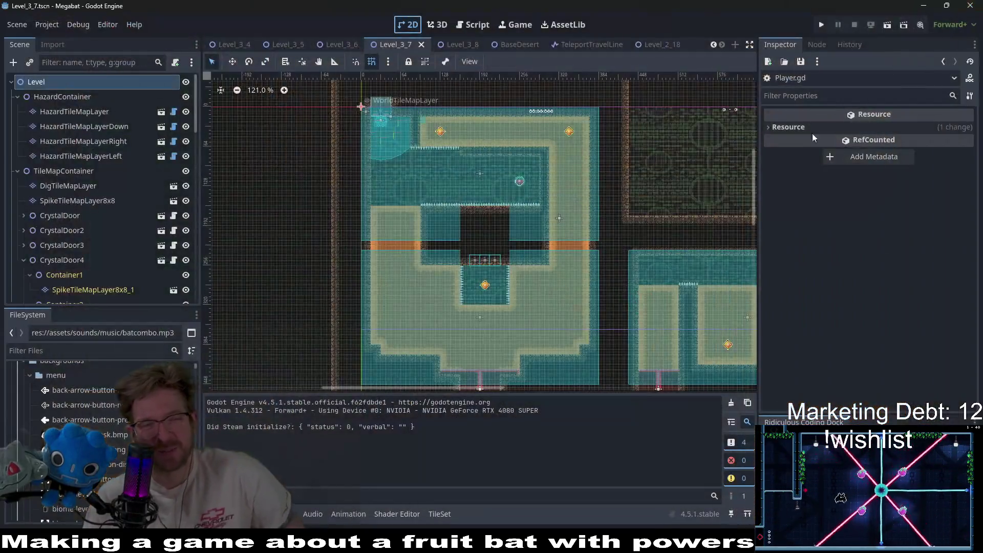
{"action": "left_click", "coordinate": [476, 25]}
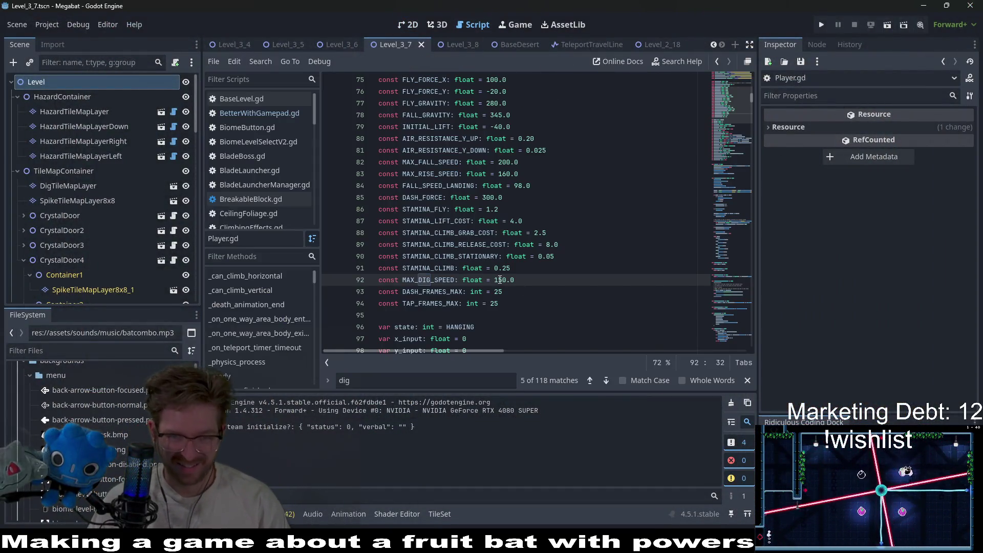
{"action": "key", "text": "F5"}
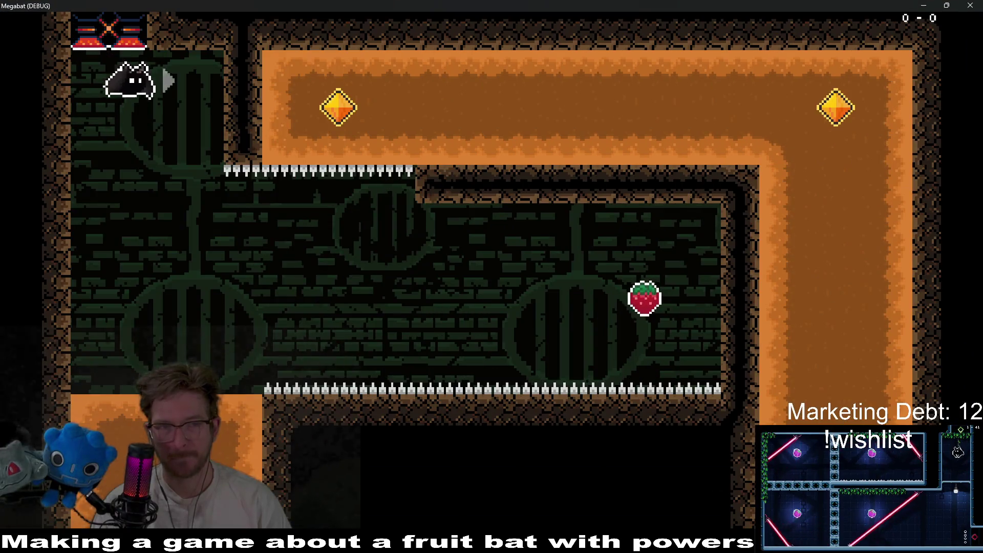
Step: Fly the bat across the first room, eat the strawberry and dig into the gem chamber
{"action": "key", "text": "a"}
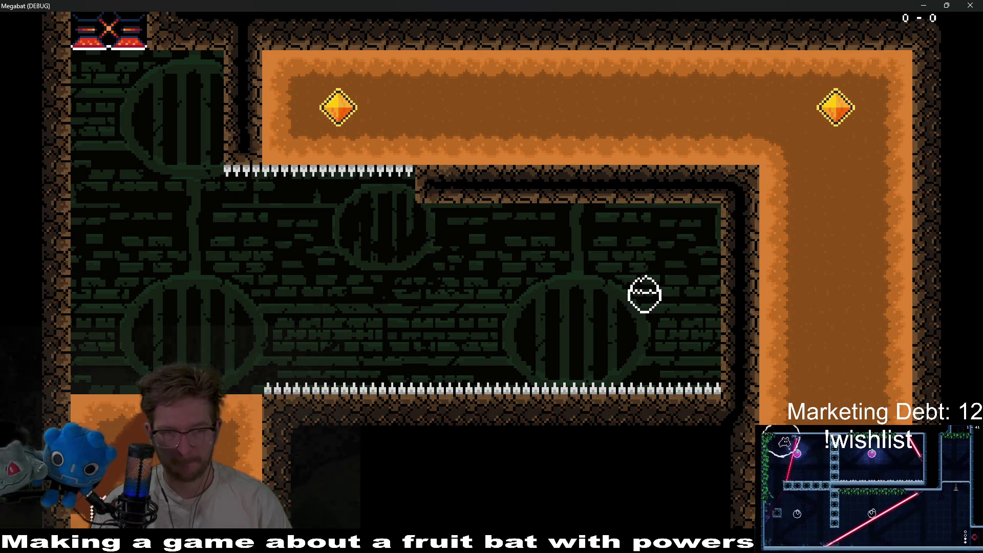
{"action": "key", "text": "s"}
{"action": "key", "text": "w"}
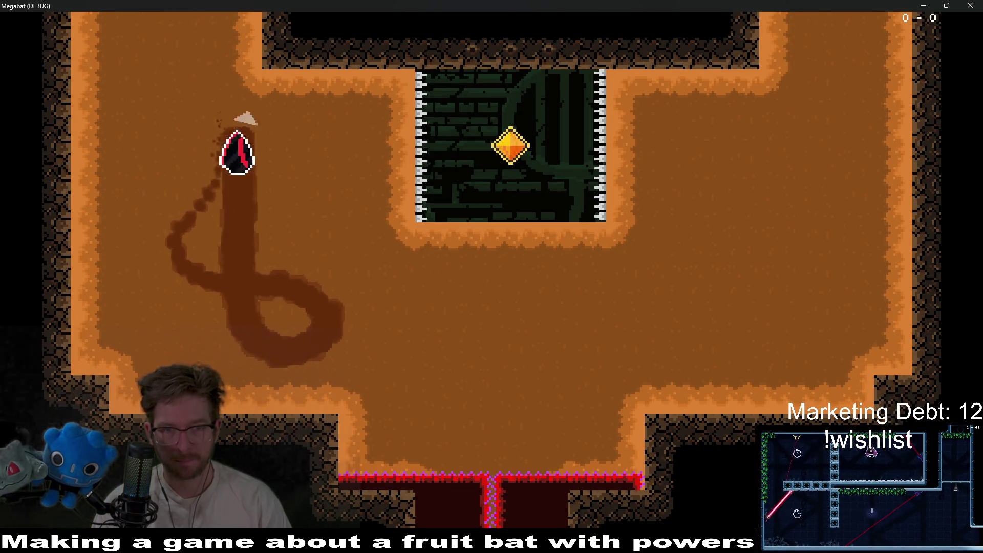
{"action": "key", "text": "d"}
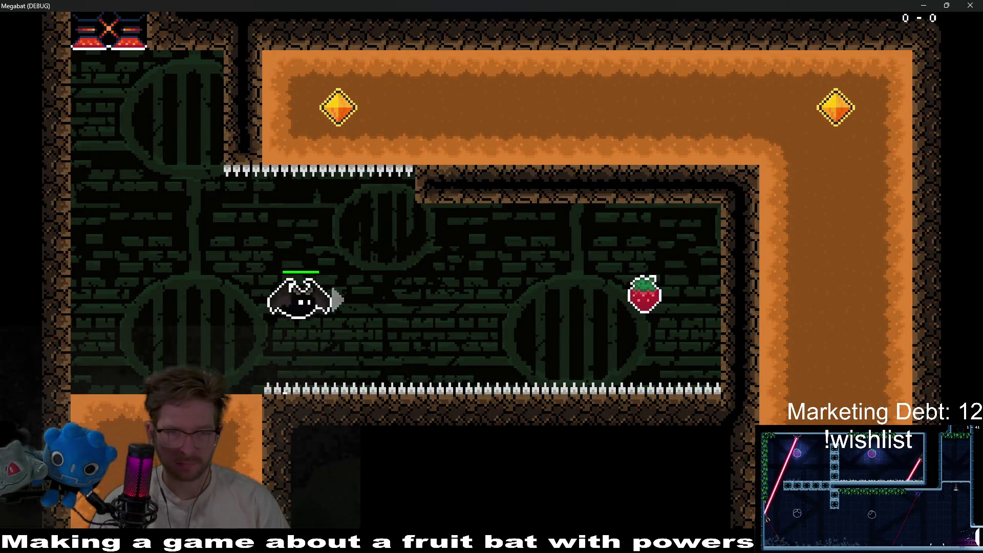
{"action": "key", "text": "a"}
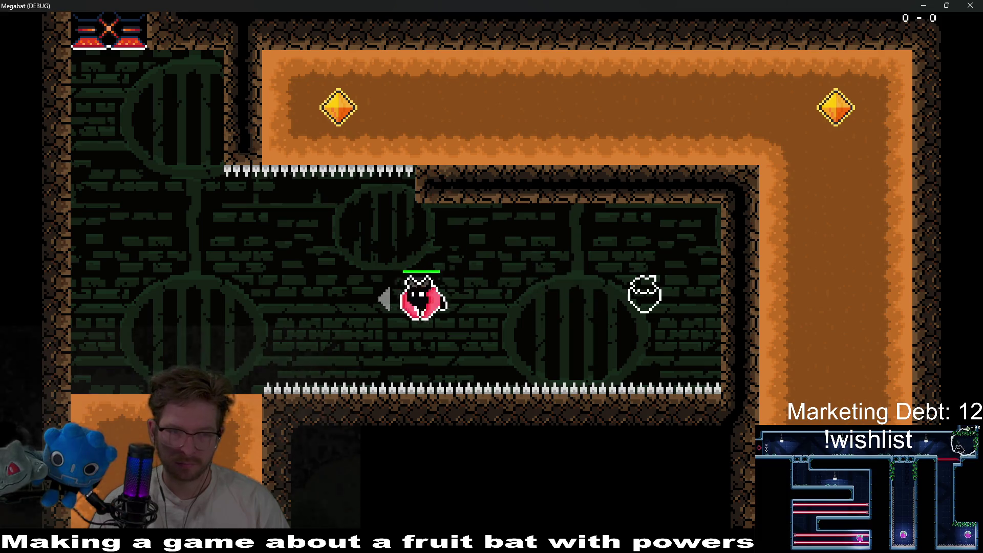
{"action": "key", "text": "d"}
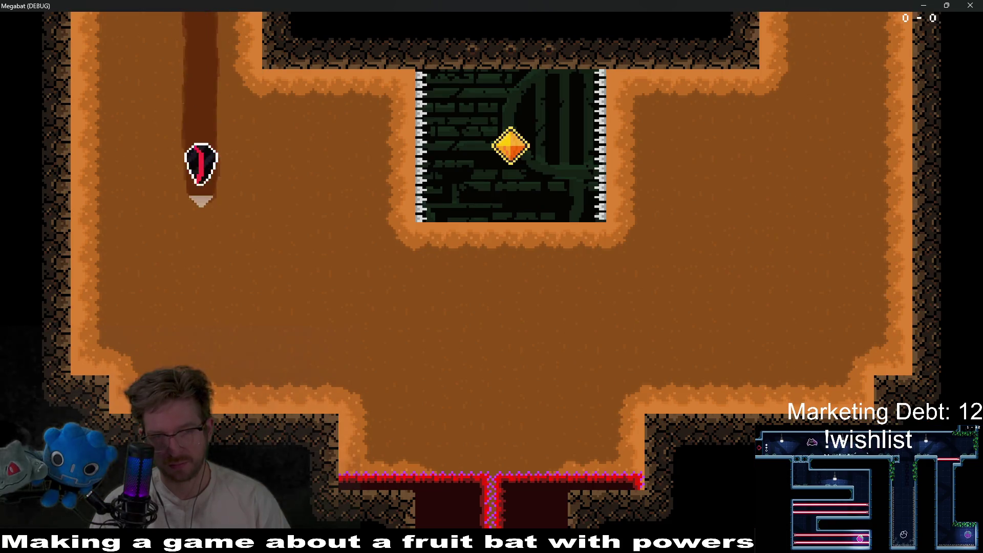
{"action": "key", "text": "d"}
{"action": "key", "text": "w"}
{"action": "key", "text": "d"}
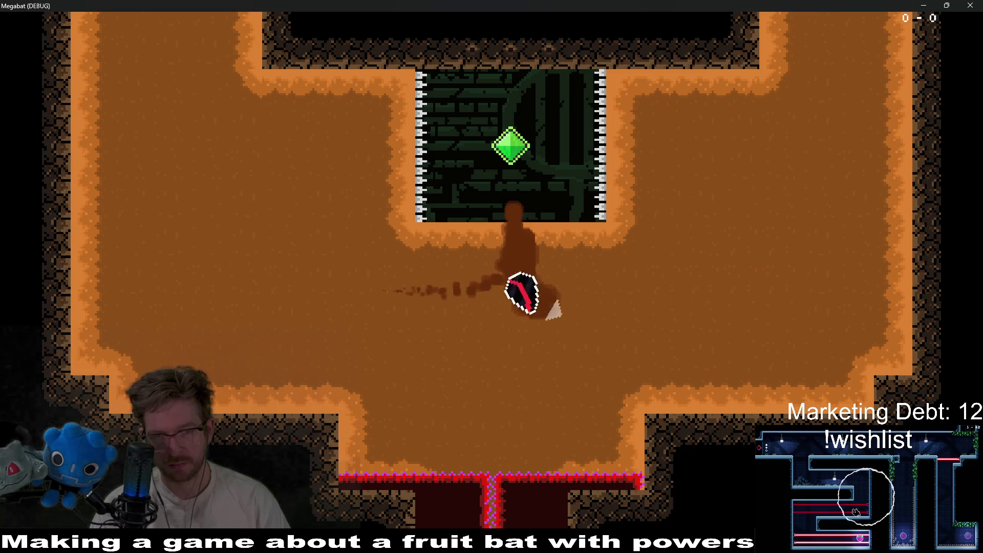
{"action": "key", "text": "w"}
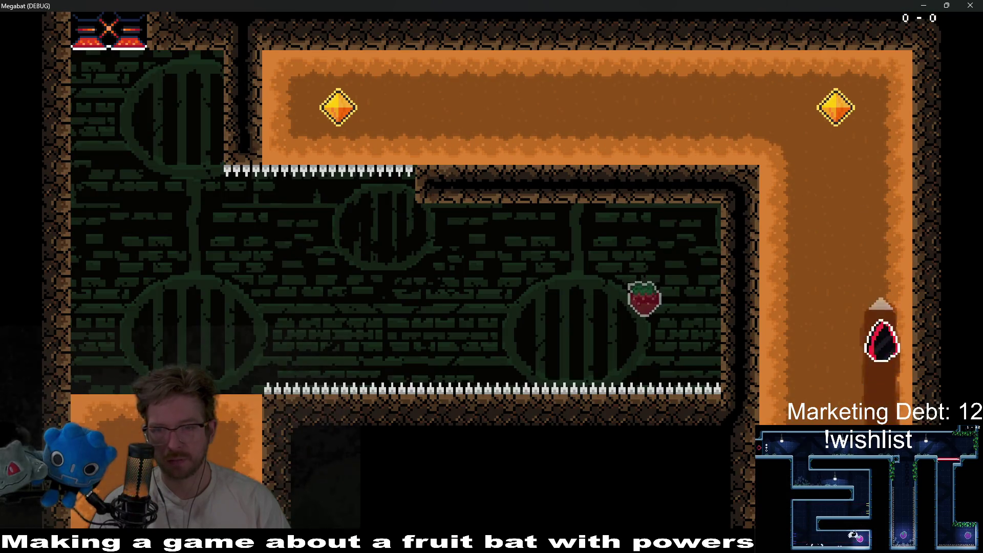
Step: Climb the right shaft, drop into the lower room and dig through the right block's gem
{"action": "key", "text": "a"}
{"action": "key", "text": "s"}
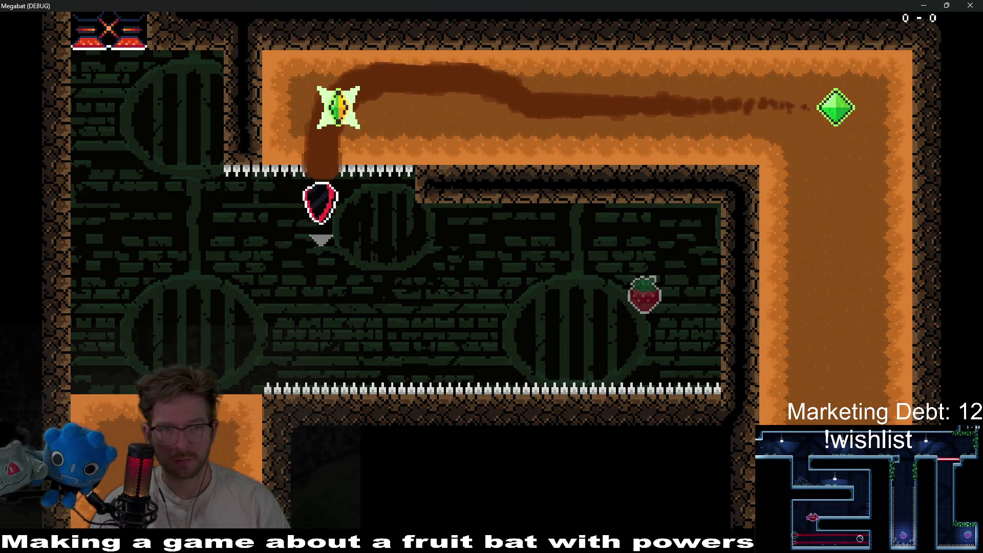
{"action": "key", "text": "a"}
{"action": "key", "text": "d"}
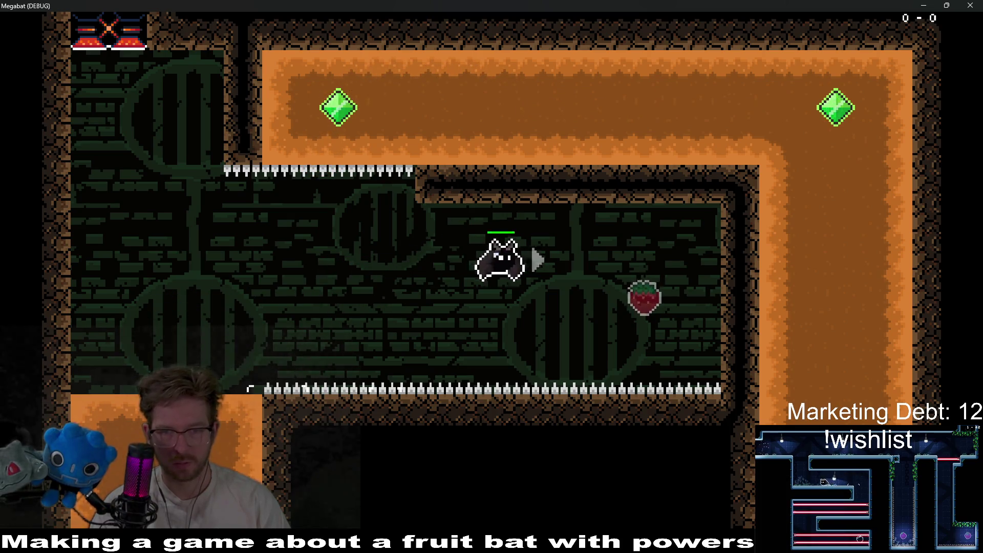
{"action": "key", "text": "a"}
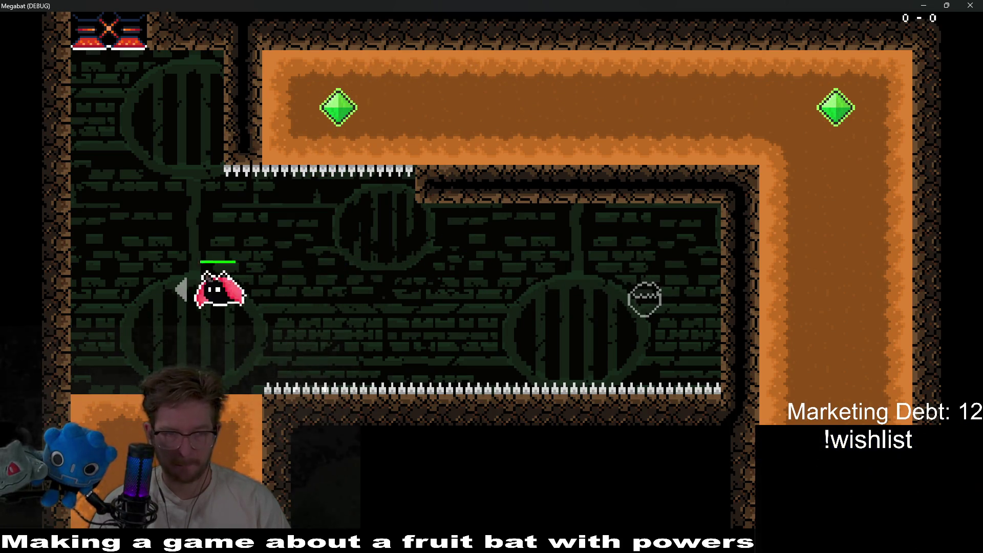
{"action": "key", "text": "d"}
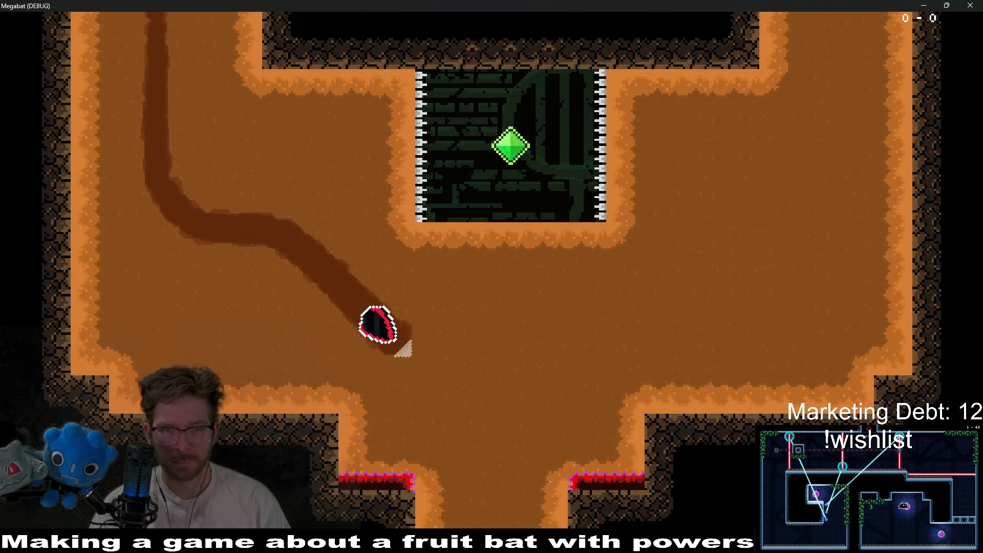
{"action": "key", "text": "d"}
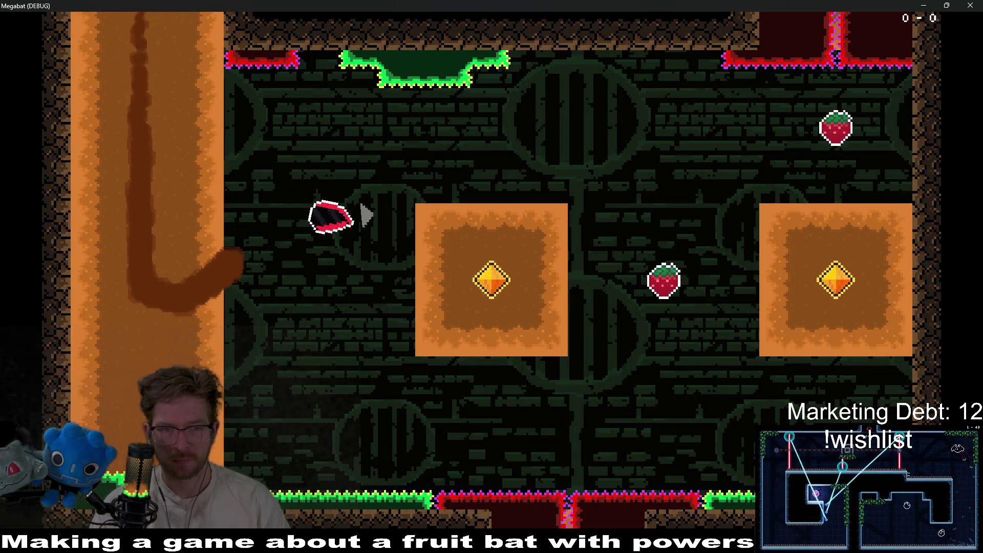
{"action": "key", "text": "d"}
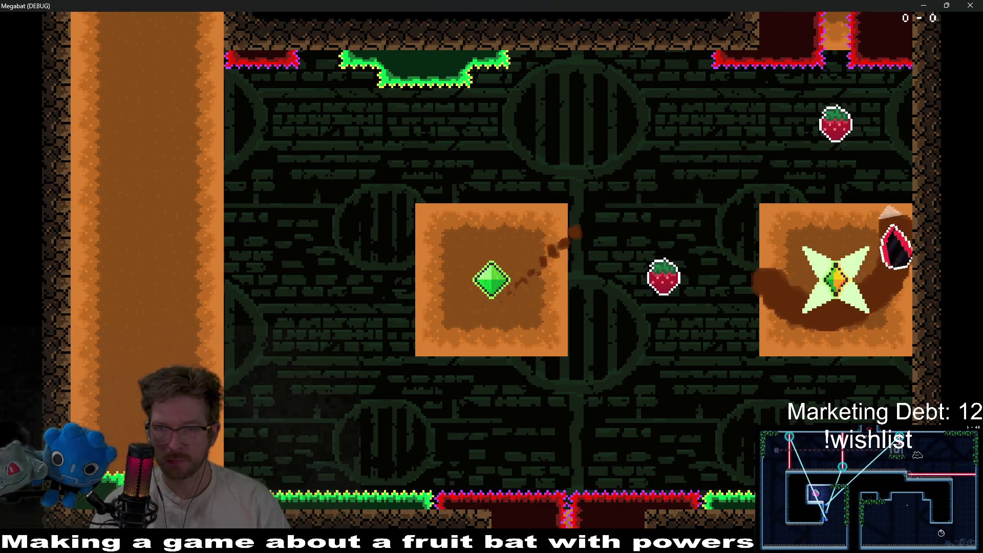
{"action": "key", "text": "d"}
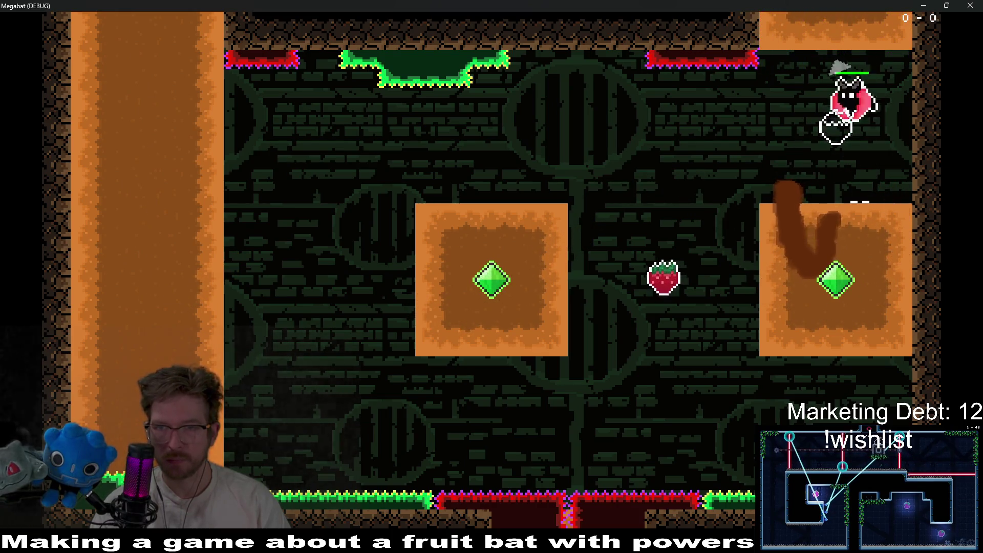
{"action": "key", "text": "d"}
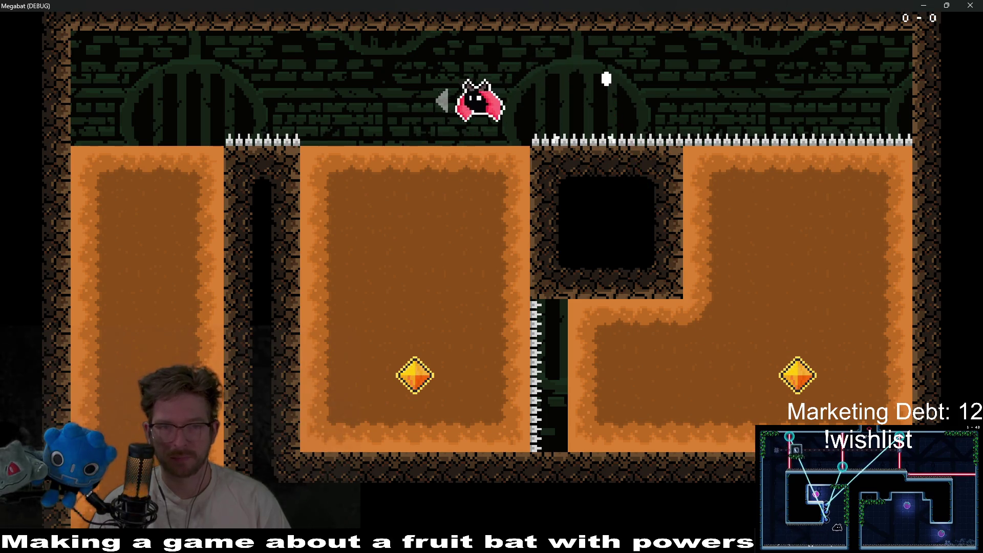
Step: Dig through the left dirt block to the gem, exit the top and collect the corridor gem
{"action": "key", "text": "s"}
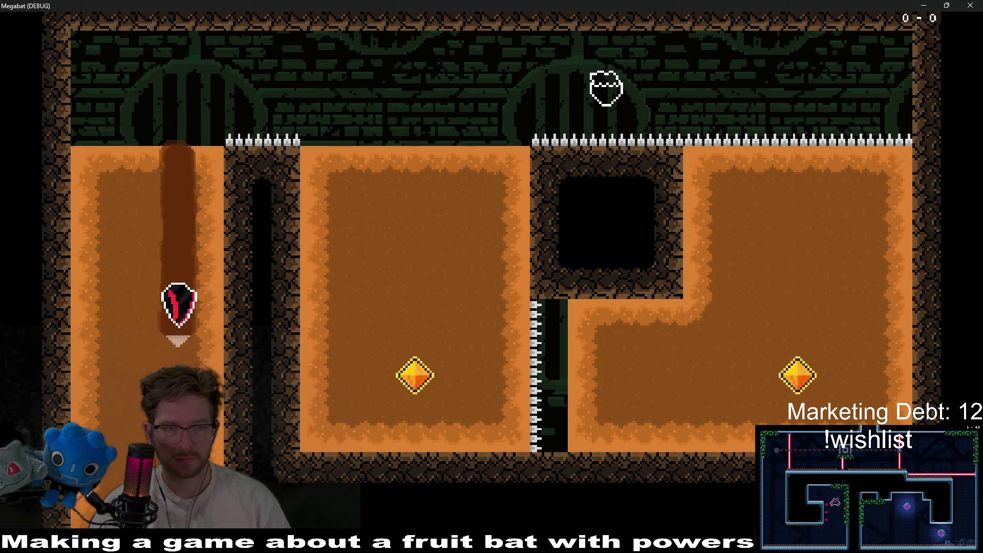
{"action": "key", "text": "w"}
{"action": "key", "text": "d"}
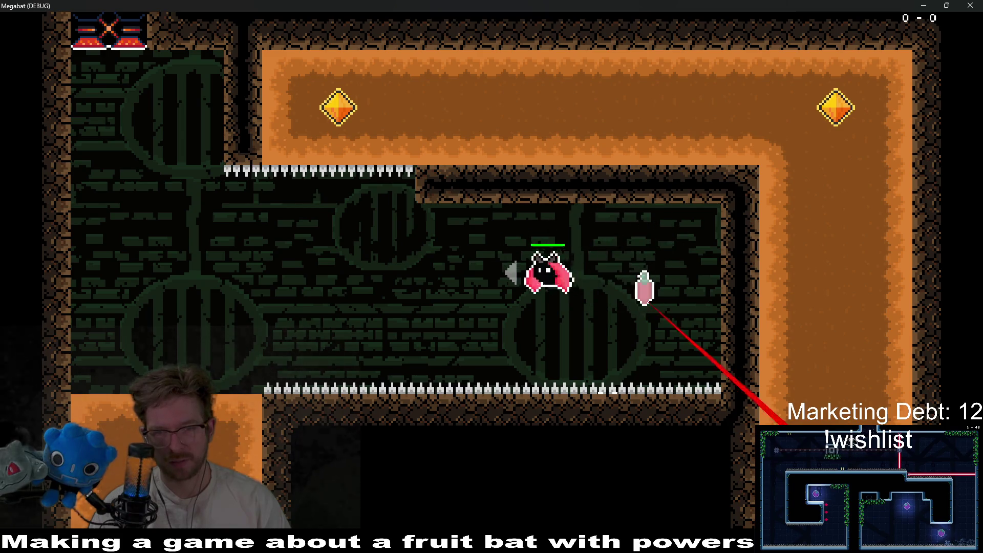
{"action": "key", "text": "s"}
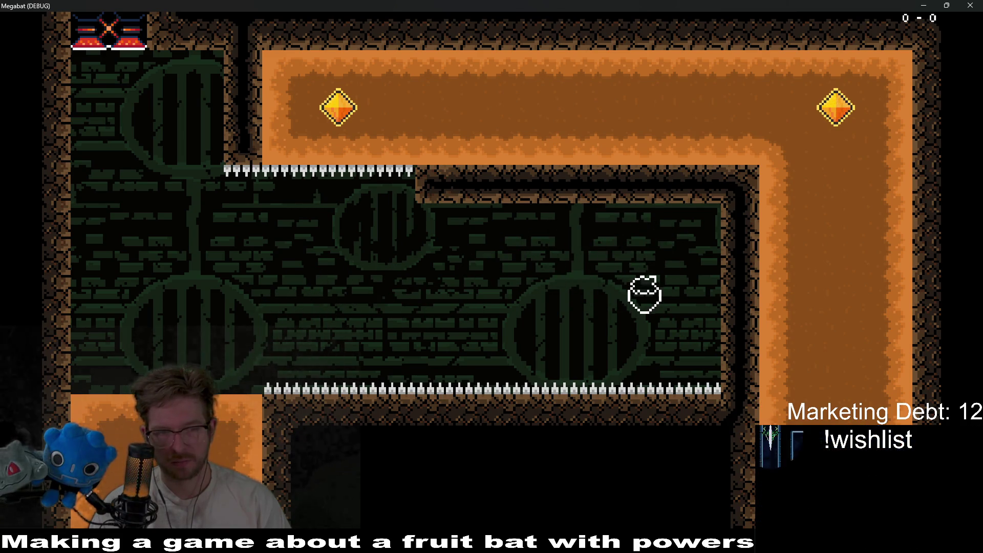
{"action": "key", "text": "d"}
{"action": "key", "text": "w"}
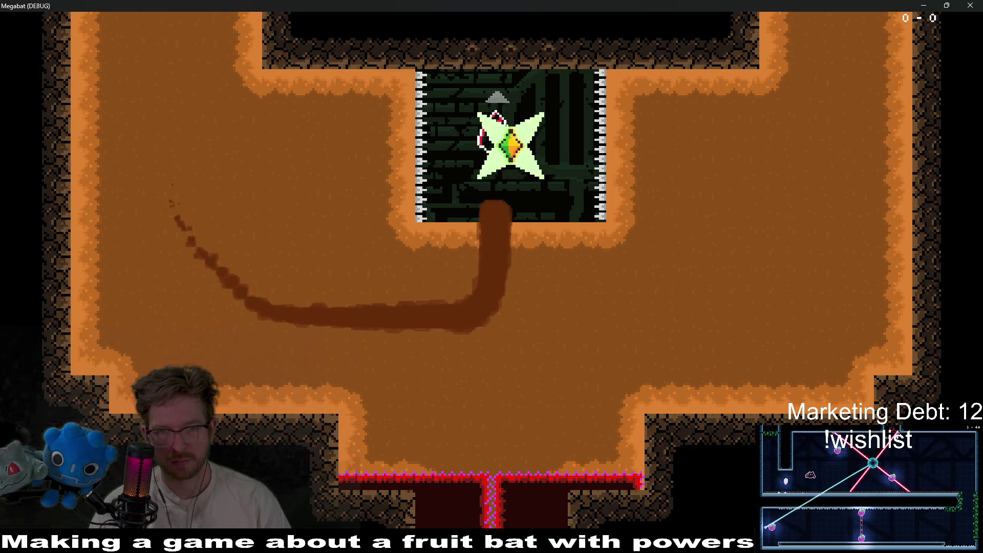
{"action": "key", "text": "s"}
{"action": "key", "text": "d"}
{"action": "key", "text": "w"}
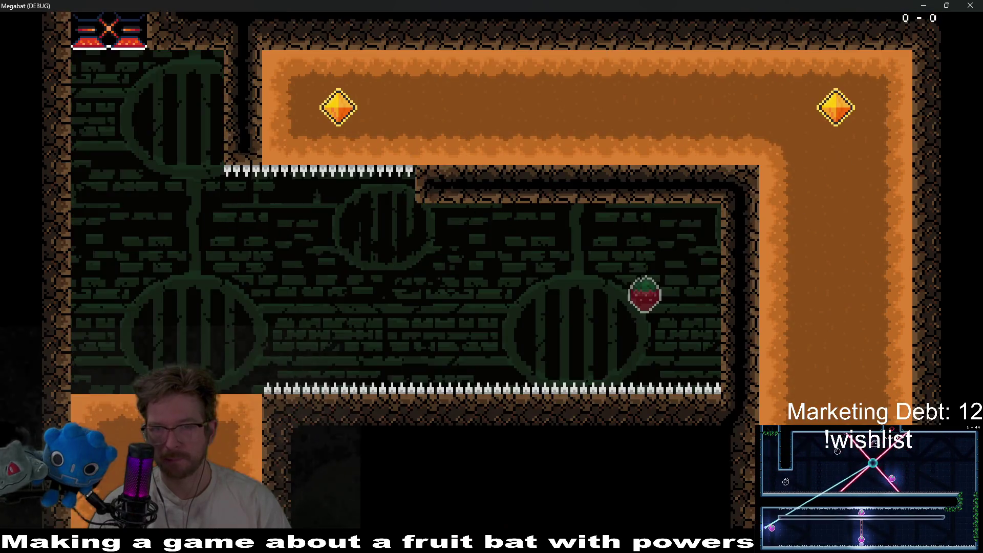
{"action": "key", "text": "a"}
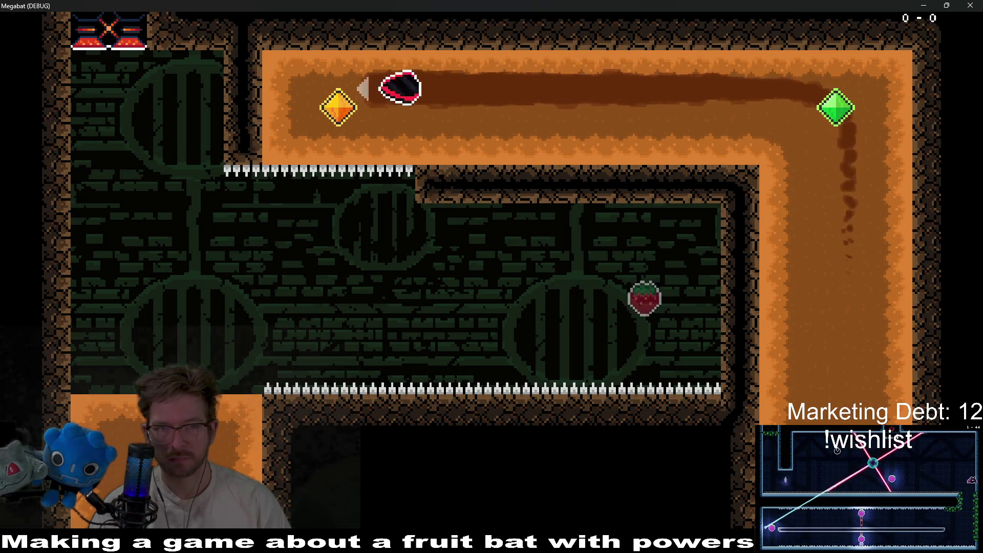
{"action": "key", "text": "s"}
{"action": "key", "text": "d"}
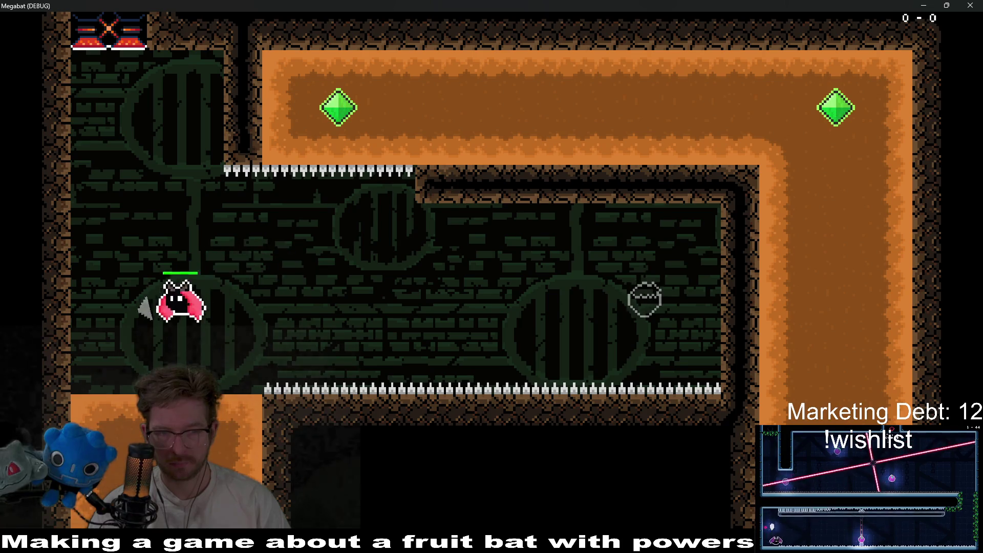
Step: Cross the room to the bottom exit and fly through the right gem to the top strawberry
{"action": "key", "text": "d"}
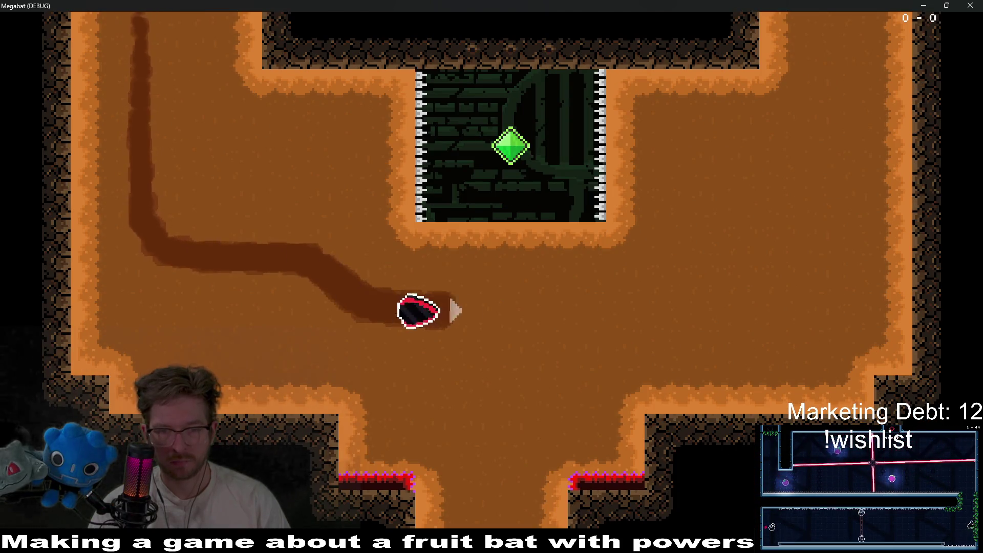
{"action": "key", "text": "s"}
{"action": "key", "text": "d"}
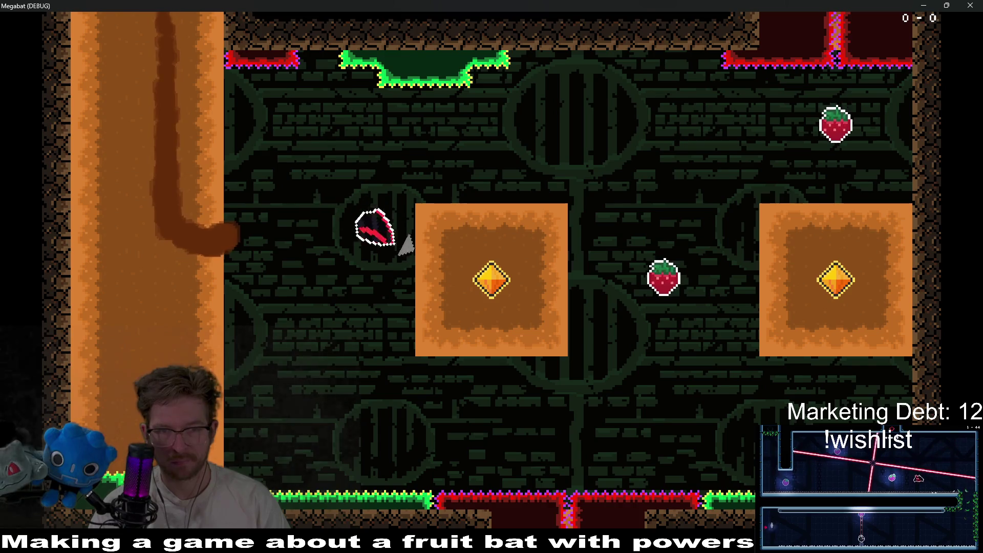
{"action": "key", "text": "w"}
{"action": "key", "text": "s"}
{"action": "key", "text": "w"}
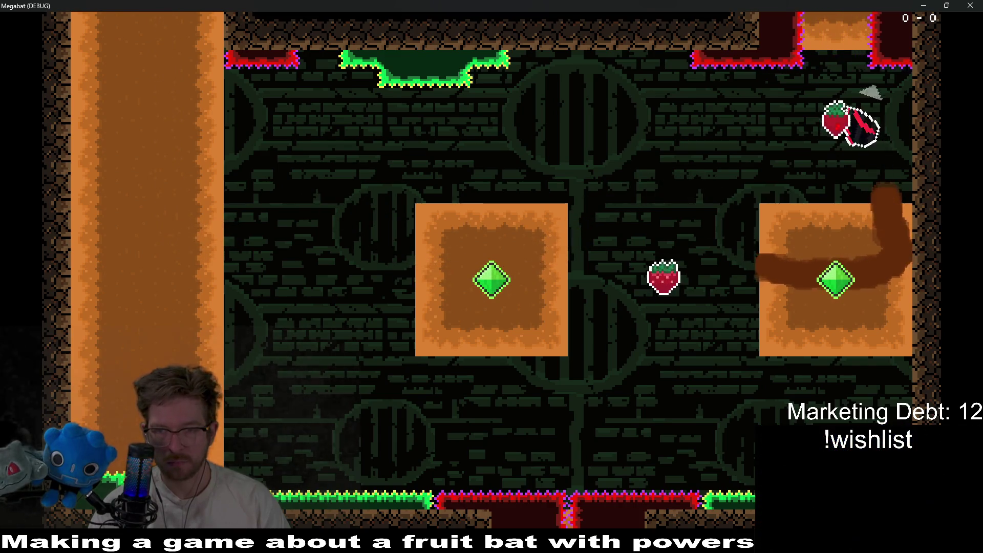
{"action": "key", "text": "s"}
{"action": "key", "text": "w"}
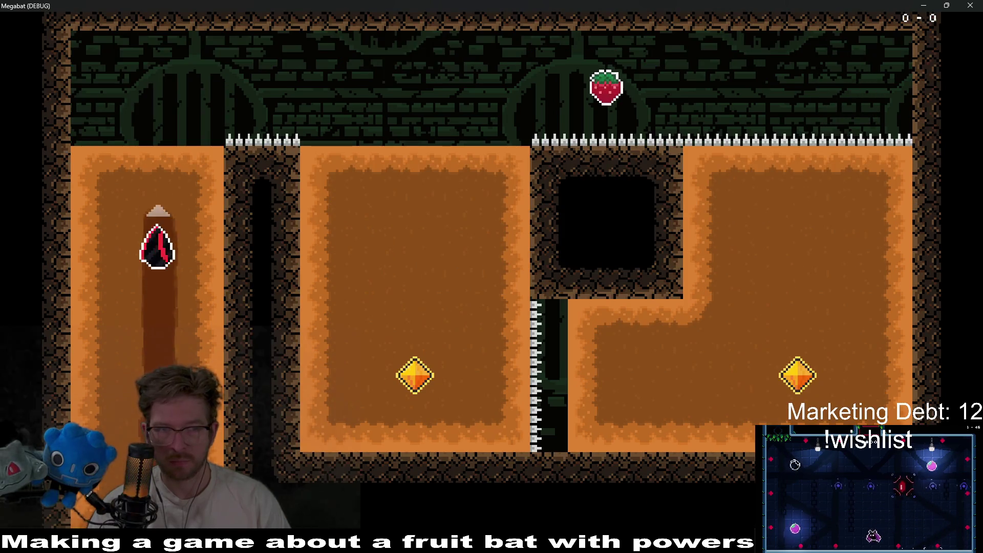
Step: Dive down the left column to the gem, loop through the right block and reach the strawberry
{"action": "key", "text": "d"}
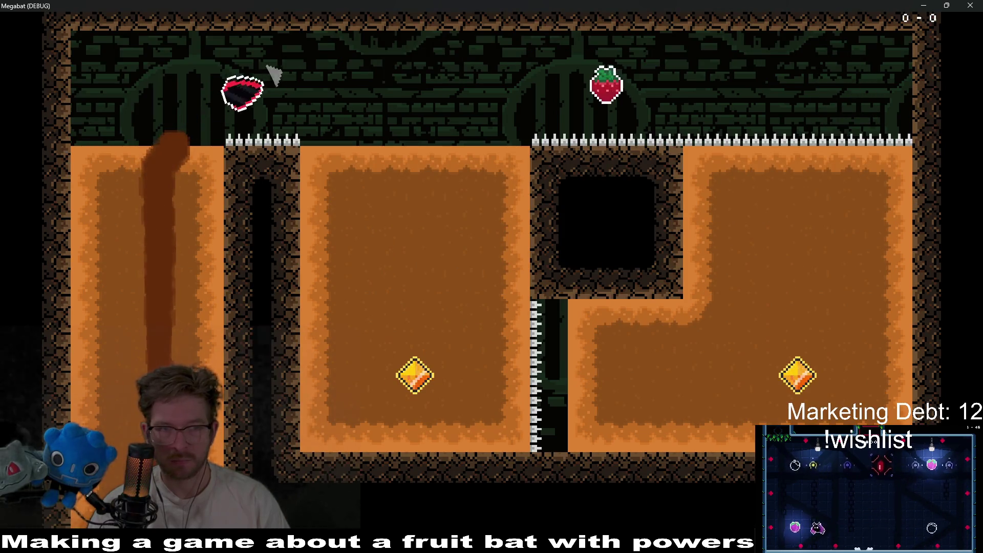
{"action": "key", "text": "s"}
{"action": "key", "text": "d"}
{"action": "key", "text": "w"}
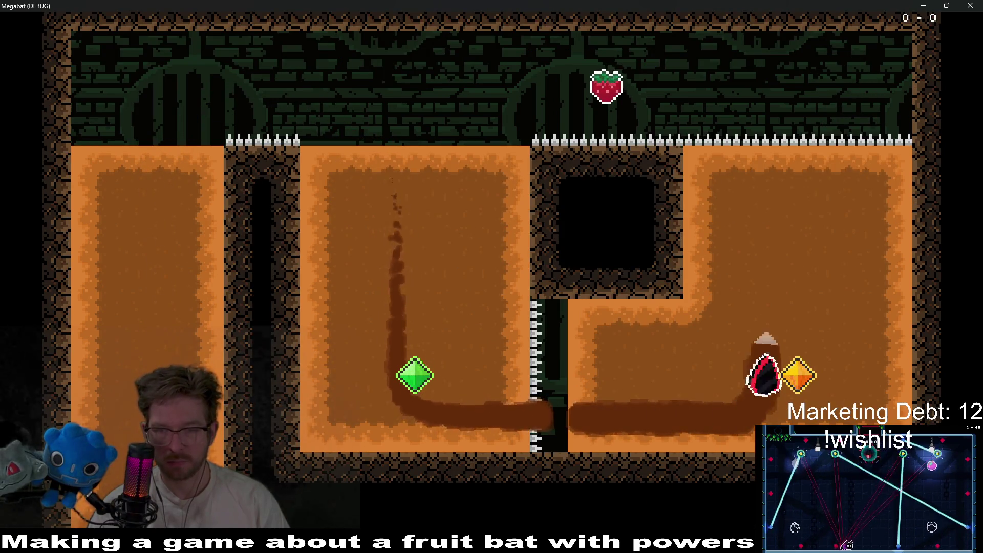
{"action": "key", "text": "d"}
{"action": "key", "text": "s"}
{"action": "key", "text": "w"}
{"action": "key", "text": "a"}
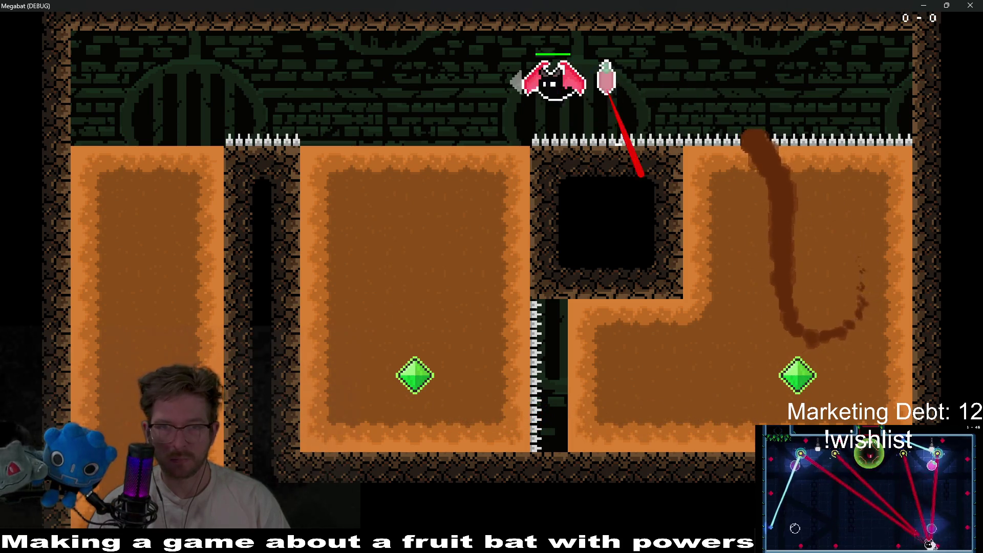
Step: Using the arrow keys, dig into the gem alcoves and the top-right gem, then leave the room upward
{"action": "key", "text": "Down"}
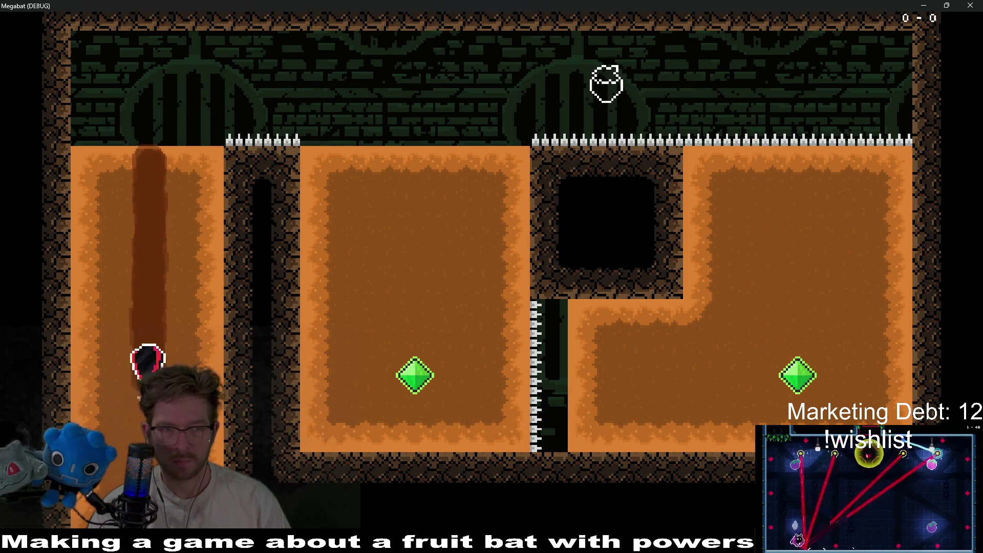
{"action": "key", "text": "Down"}
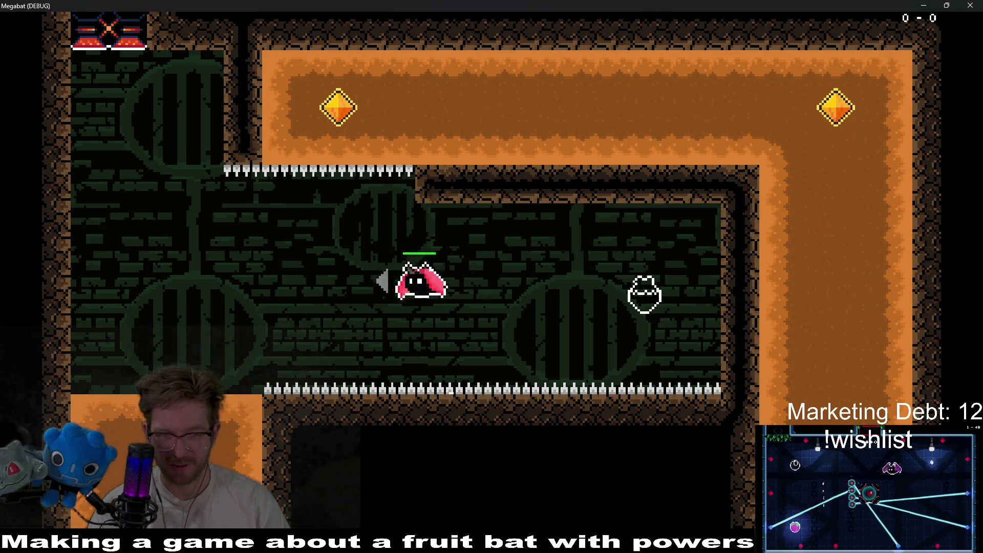
{"action": "key", "text": "Down"}
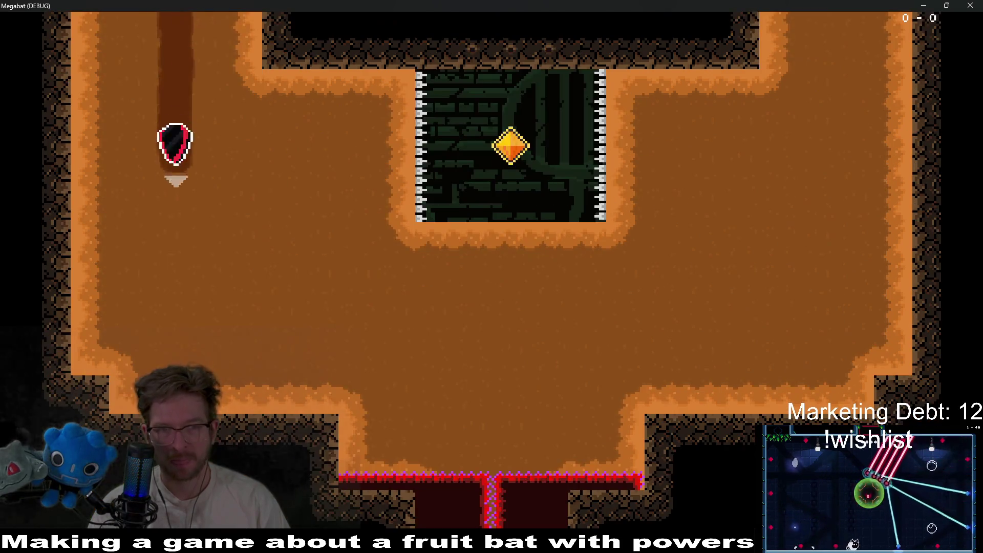
{"action": "key", "text": "Up"}
{"action": "key", "text": "Down"}
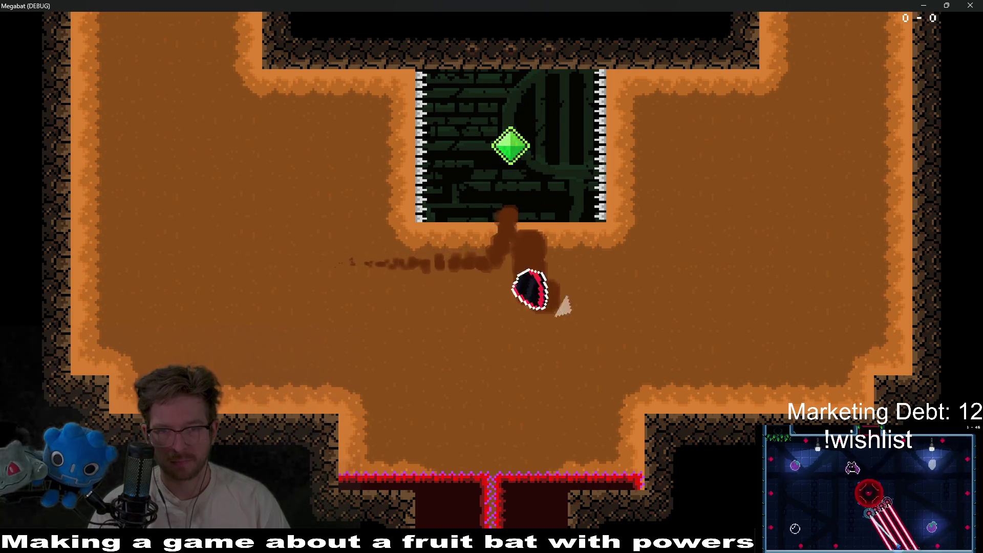
{"action": "key", "text": "Right"}
{"action": "key", "text": "Up"}
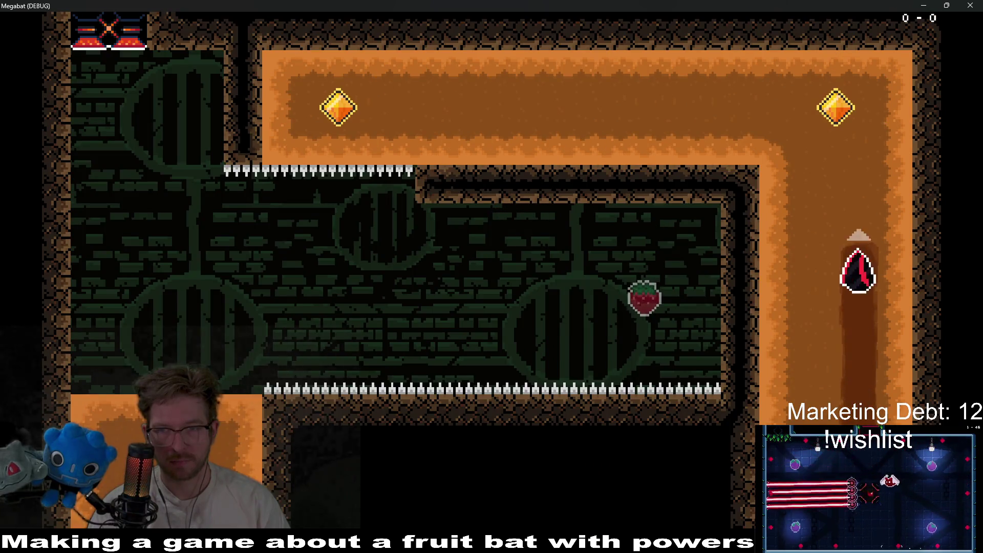
{"action": "key", "text": "Left"}
{"action": "key", "text": "Down"}
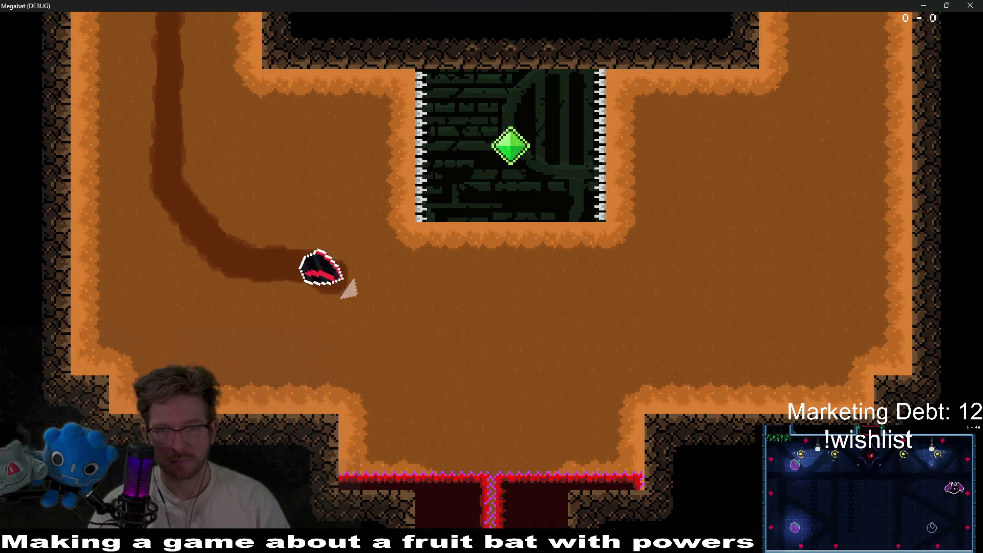
{"action": "key", "text": "Up"}
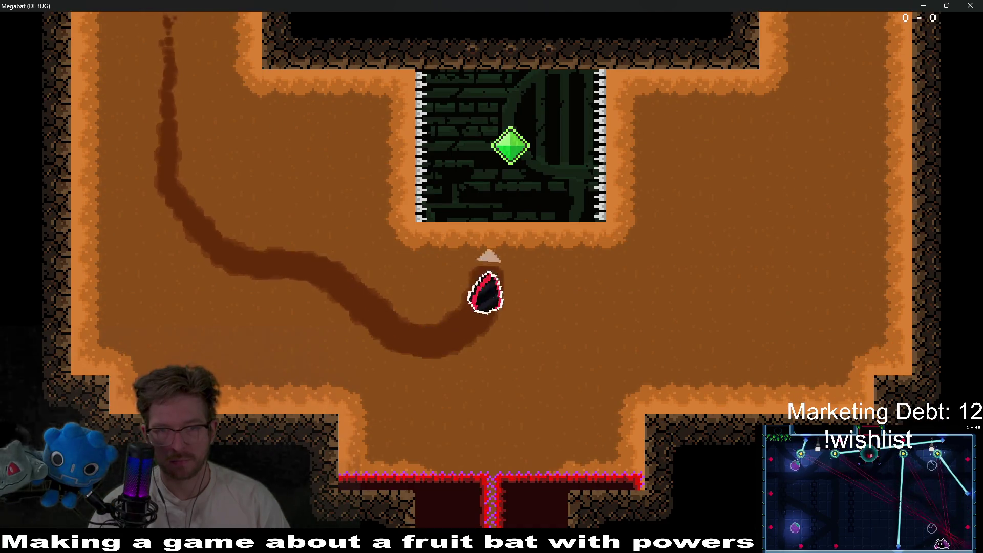
{"action": "key", "text": "Right"}
{"action": "key", "text": "Up"}
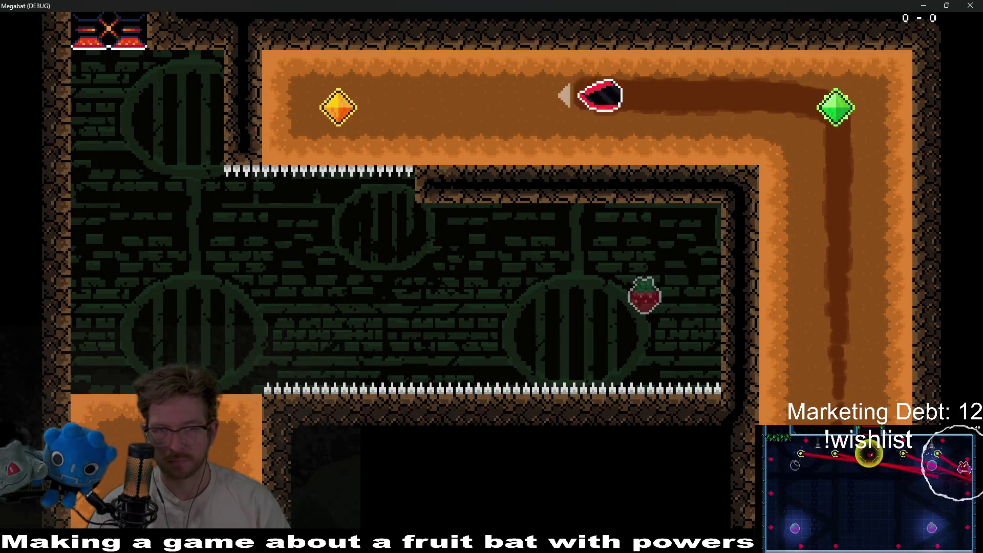
Step: Pass the spike gap, take the right and middle block gems and centre strawberry, then dive into the next room
{"action": "key", "text": "Down"}
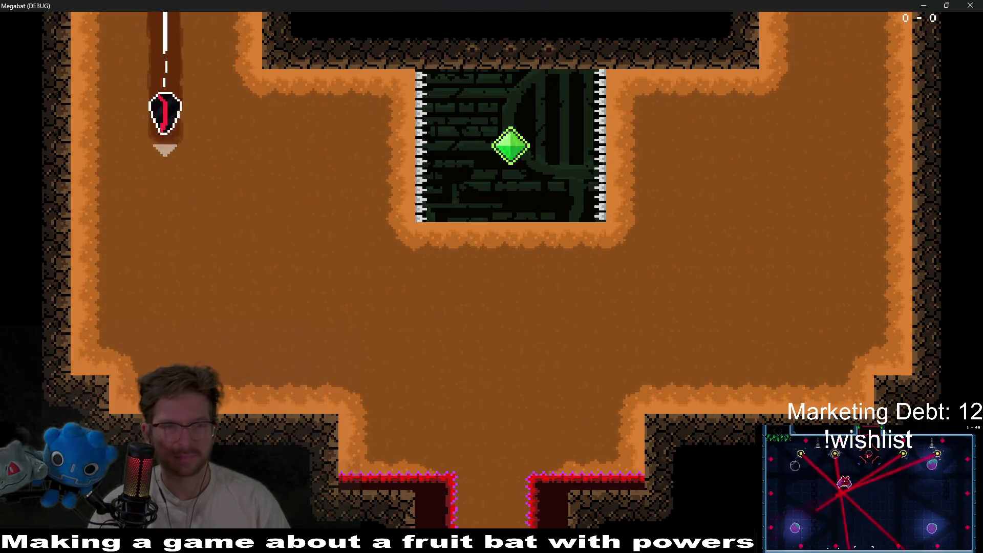
{"action": "key", "text": "Right"}
{"action": "key", "text": "Down"}
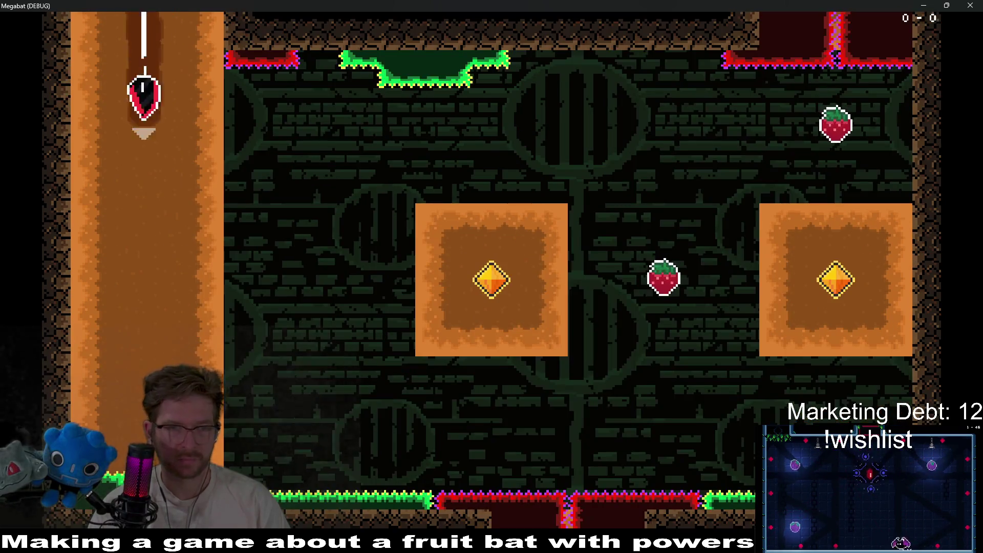
{"action": "key", "text": "Right"}
{"action": "key", "text": "Right"}
{"action": "key", "text": "Left"}
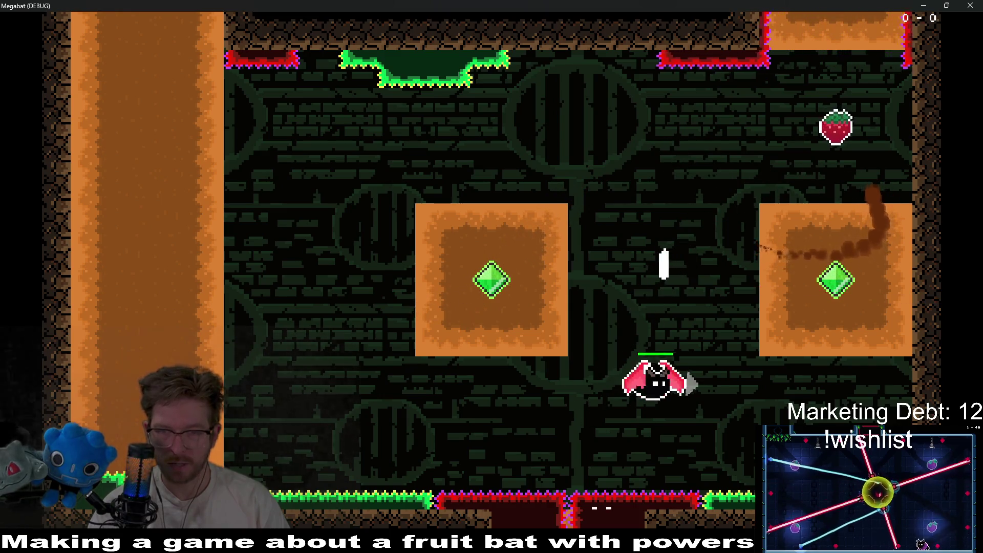
{"action": "key", "text": "Right"}
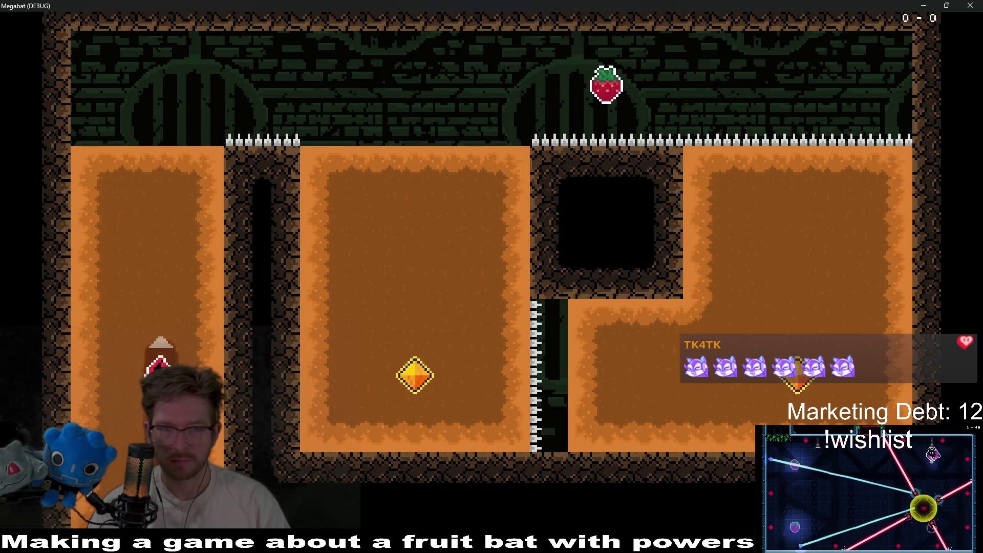
{"action": "key", "text": "Right"}
{"action": "key", "text": "Right"}
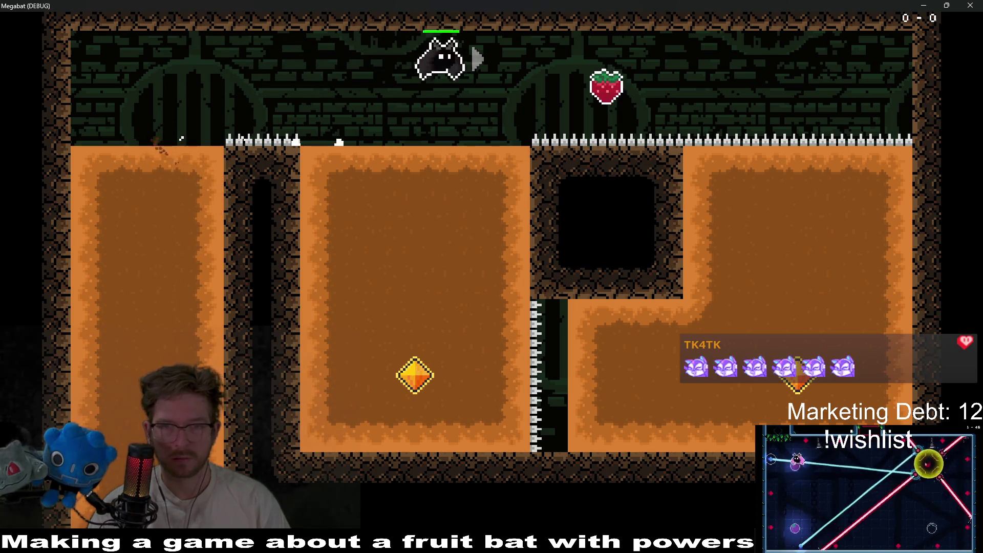
{"action": "key", "text": "Down"}
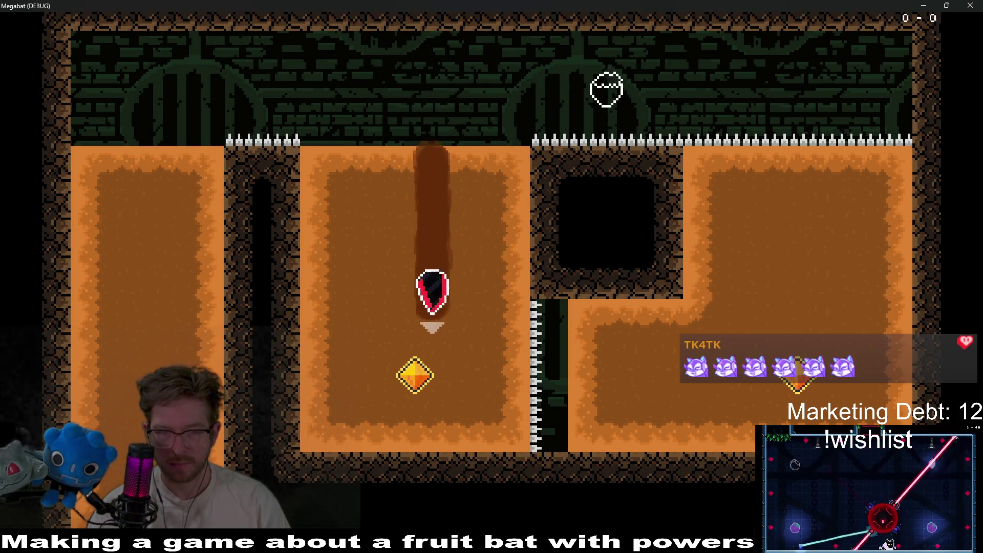
{"action": "key", "text": "Up"}
{"action": "key", "text": "Right"}
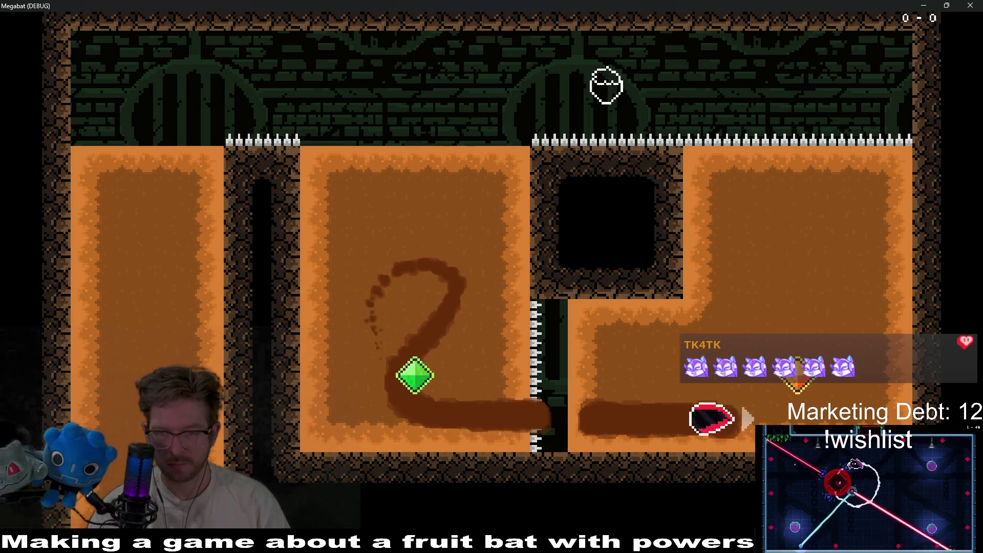
{"action": "key", "text": "Up"}
{"action": "key", "text": "Left"}
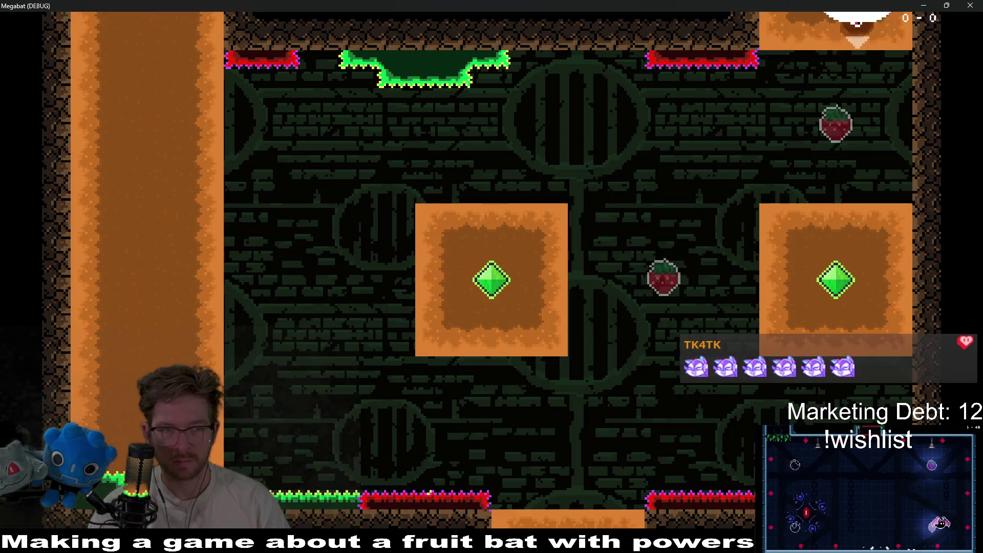
{"action": "key", "text": "Left"}
{"action": "key", "text": "Down"}
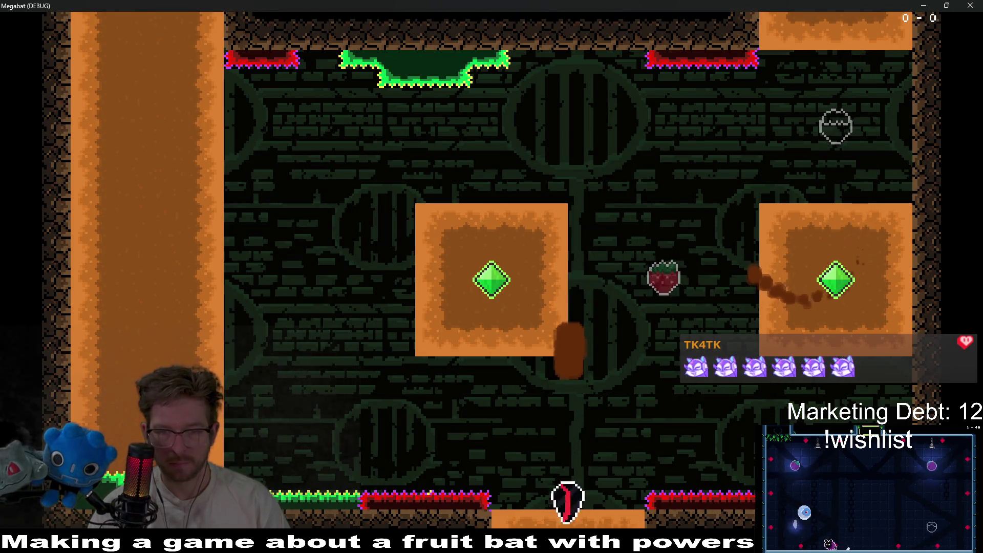
Step: Loop around the left room collecting the upper and lower gems, pass the gate, then close the game
{"action": "key", "text": "Right"}
{"action": "key", "text": "Down"}
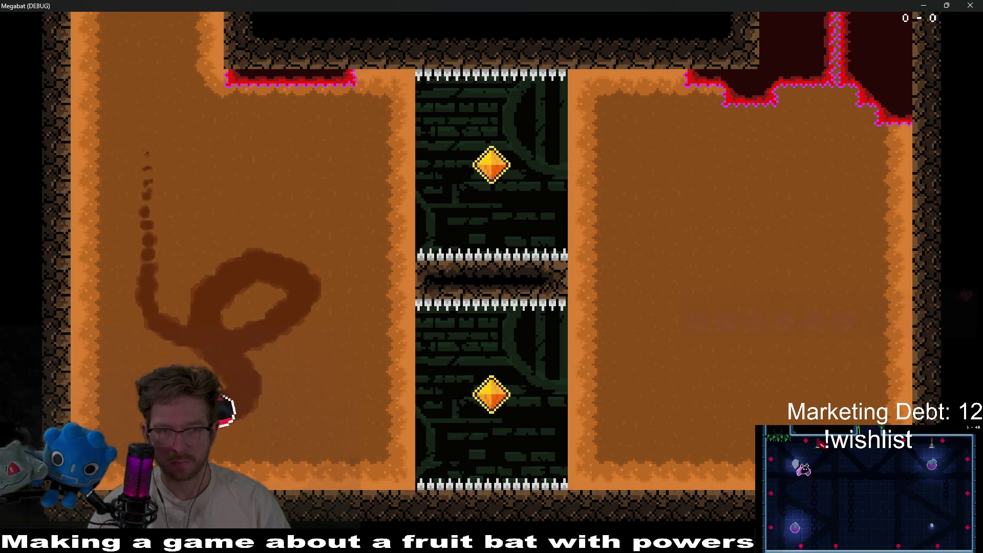
{"action": "key", "text": "Up"}
{"action": "key", "text": "Right"}
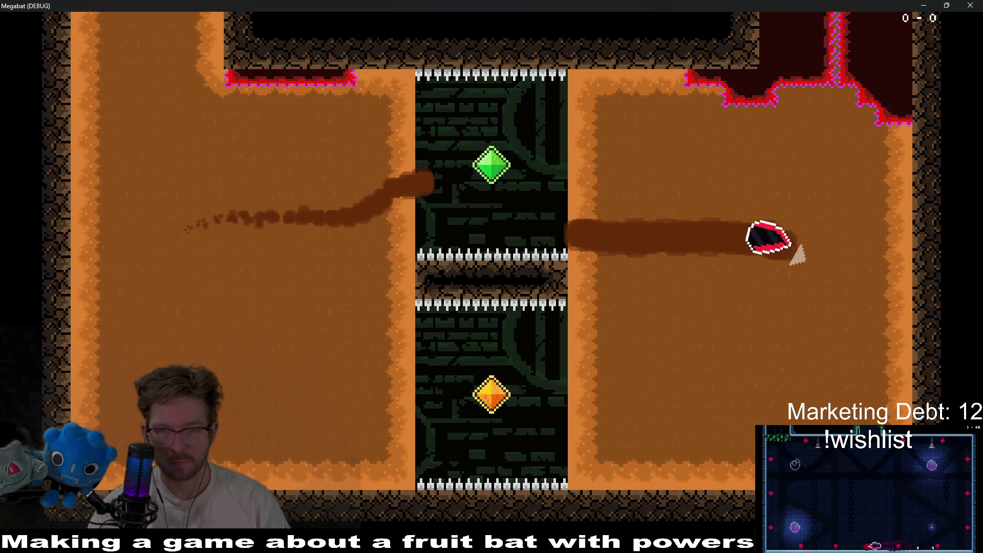
{"action": "key", "text": "Down"}
{"action": "key", "text": "Left"}
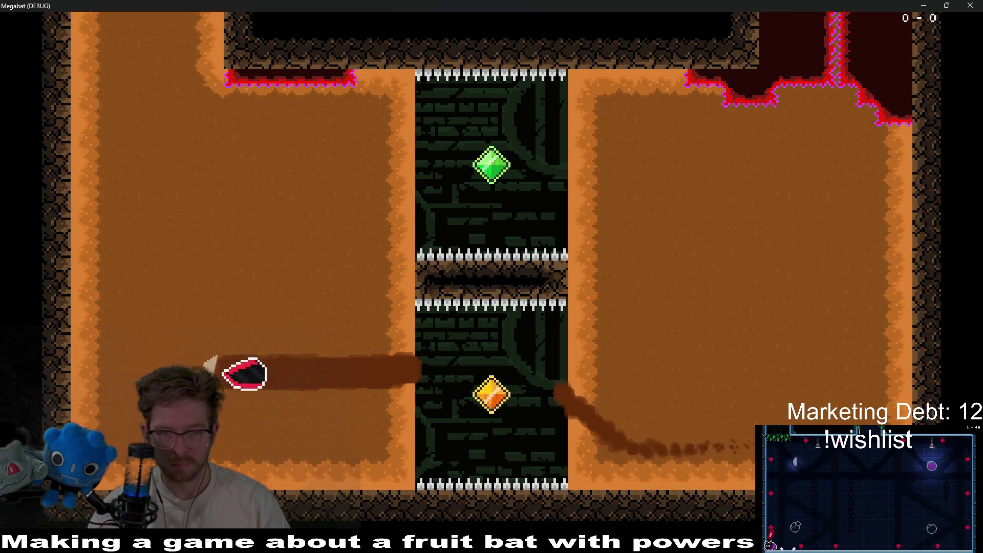
{"action": "key", "text": "Up"}
{"action": "key", "text": "Right"}
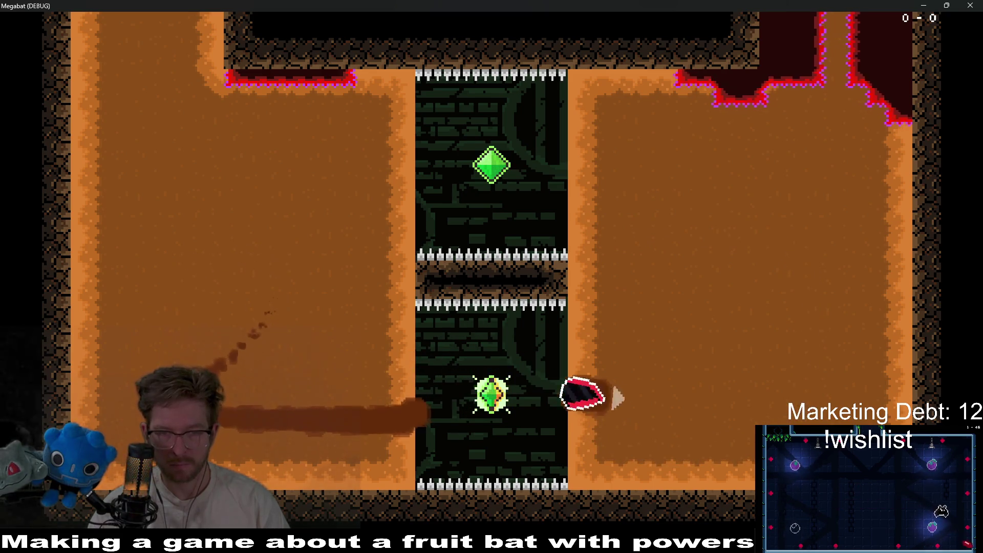
{"action": "key", "text": "Up"}
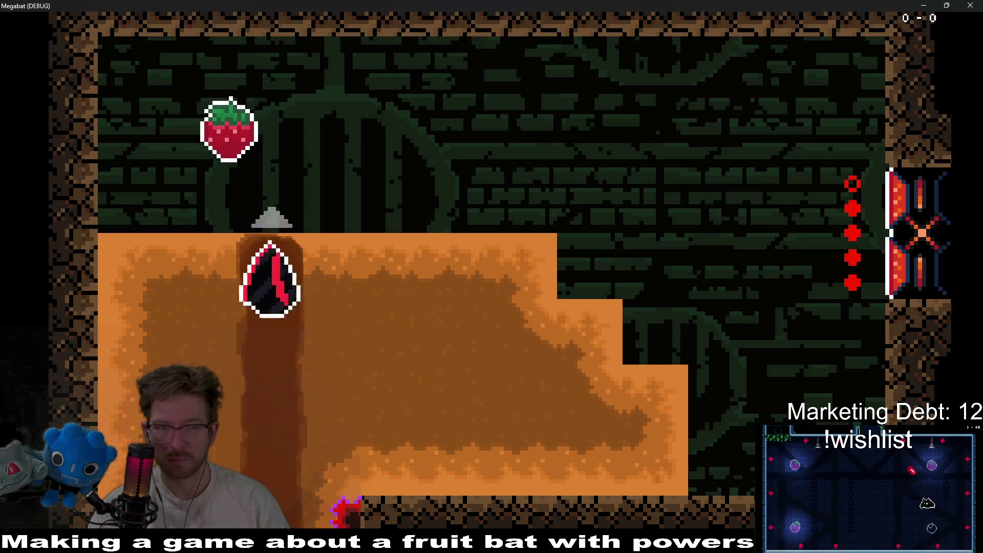
{"action": "key", "text": "Right"}
{"action": "key", "text": "Down"}
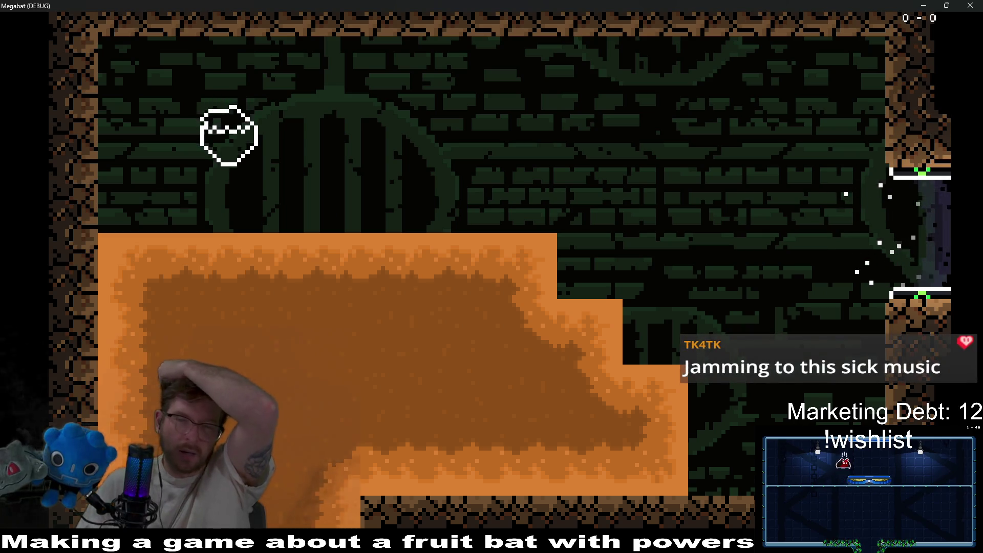
{"action": "left_click", "coordinate": [972, 5]}
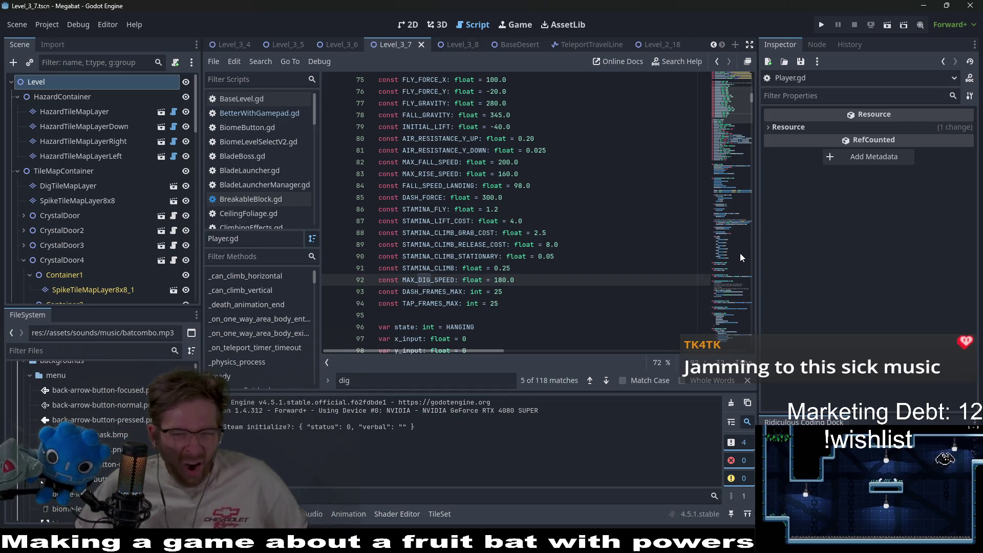
Step: Change MAX_DIG_SPEED on line 92 of Player.gd to 200.0 and run the level again
{"action": "key", "text": "BackSpace"}
{"action": "key", "text": "BackSpace"}
{"action": "type", "text": "20"}
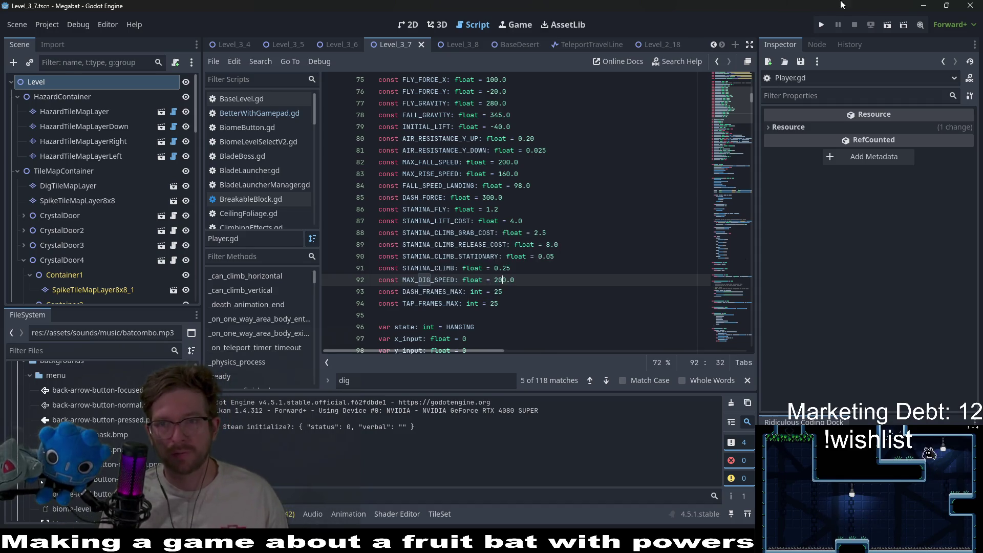
{"action": "left_click", "coordinate": [886, 25]}
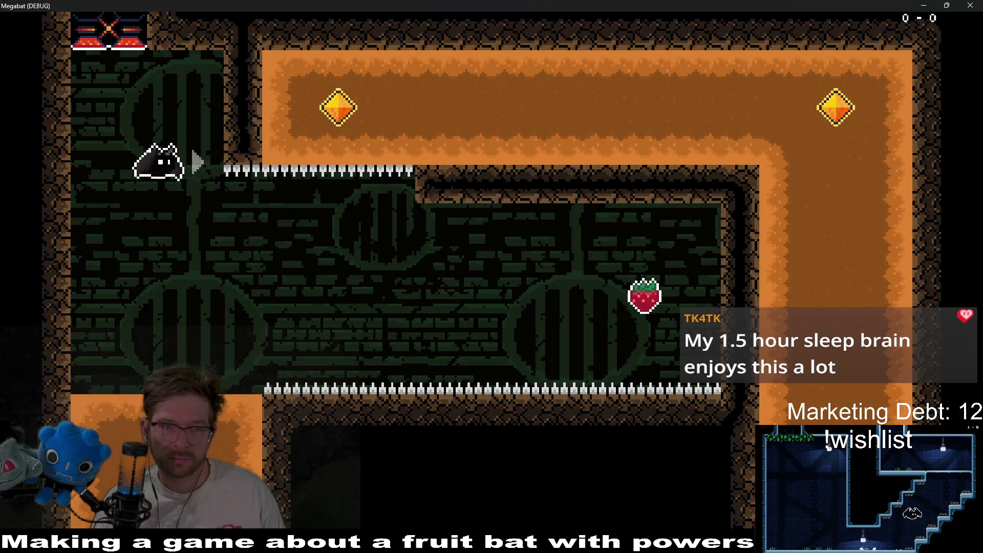
Step: Eat the strawberry and dig through the gem chamber toward the next room at dig speed 200
{"action": "key", "text": "Right"}
{"action": "key", "text": "Left"}
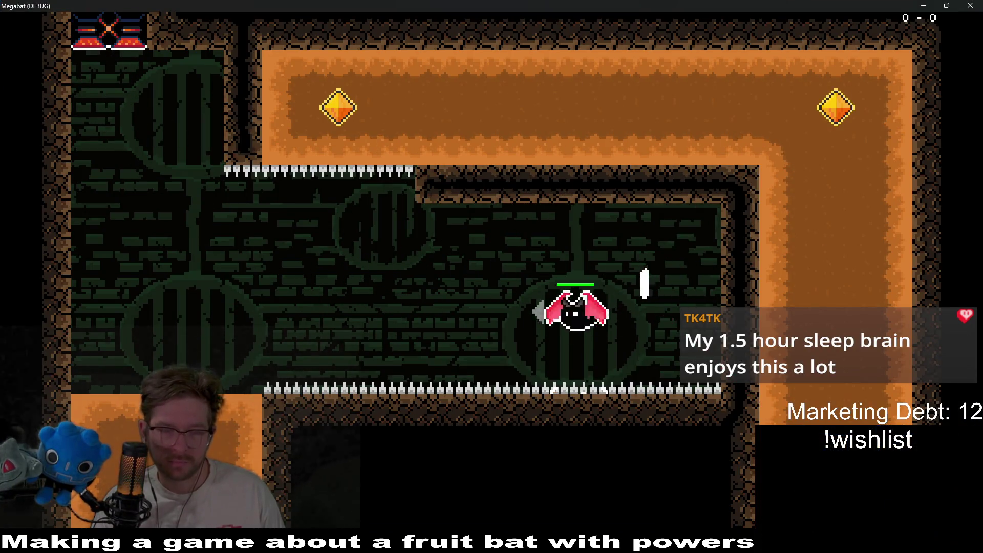
{"action": "key", "text": "Left"}
{"action": "key", "text": "Down"}
{"action": "key", "text": "Right"}
{"action": "key", "text": "Up"}
{"action": "key", "text": "Down"}
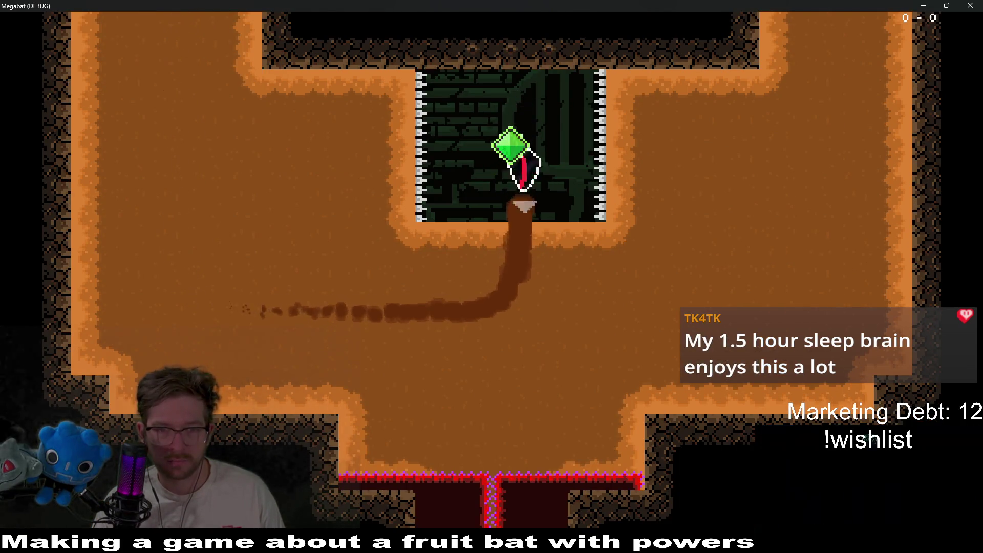
{"action": "key", "text": "Right"}
{"action": "key", "text": "Up"}
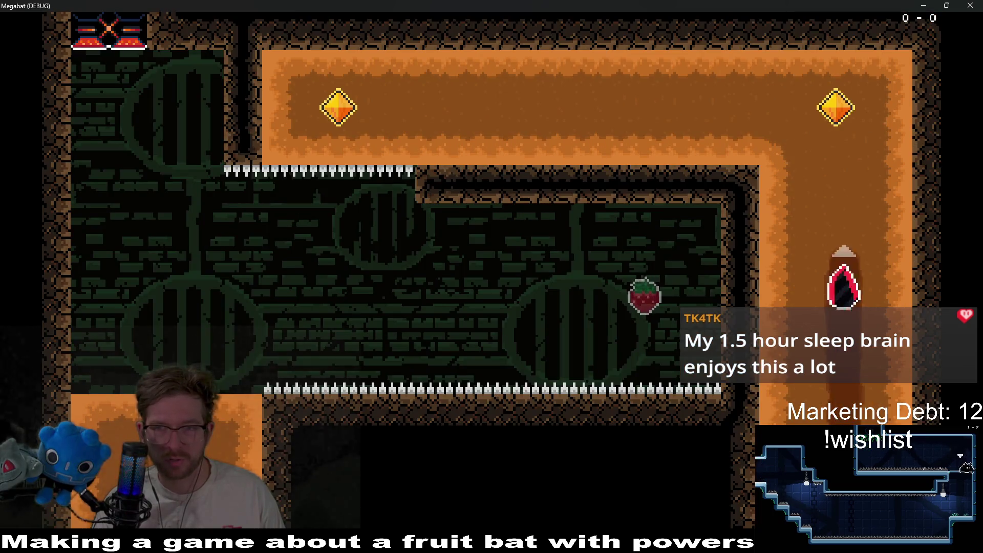
Step: Collect the gem, tunnel through the new dirt room toward the spiked room, then close the game
{"action": "key", "text": "Left"}
{"action": "key", "text": "Down"}
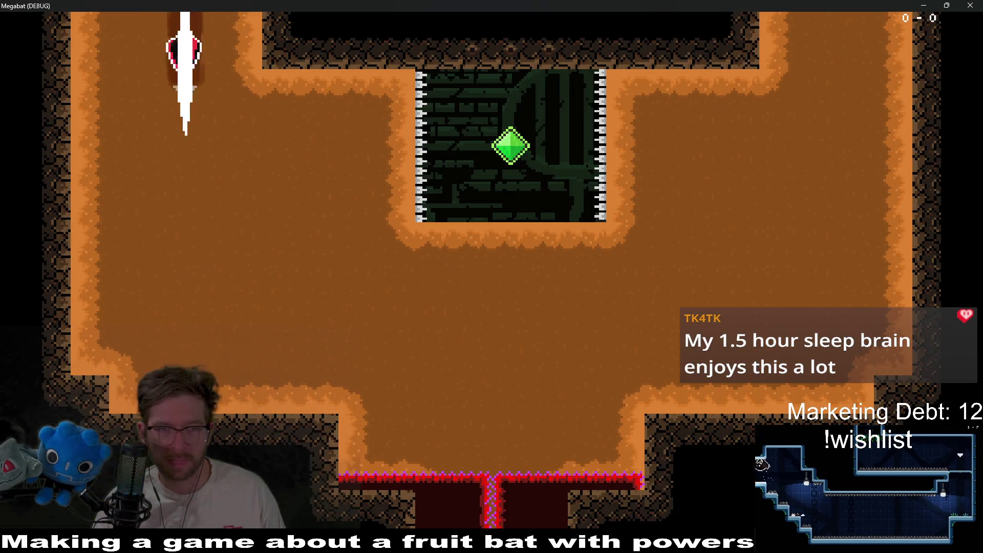
{"action": "key", "text": "Right"}
{"action": "key", "text": "Up"}
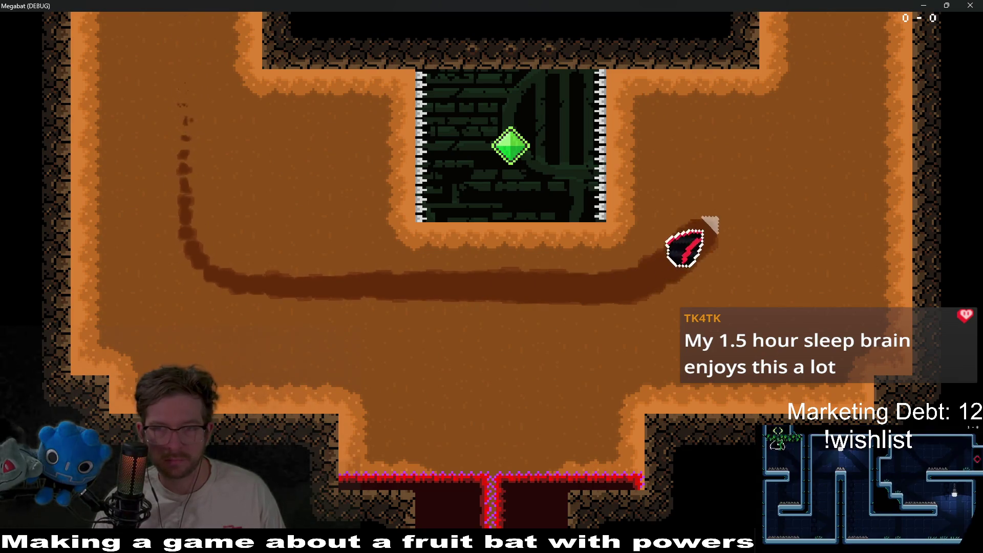
{"action": "key", "text": "Left"}
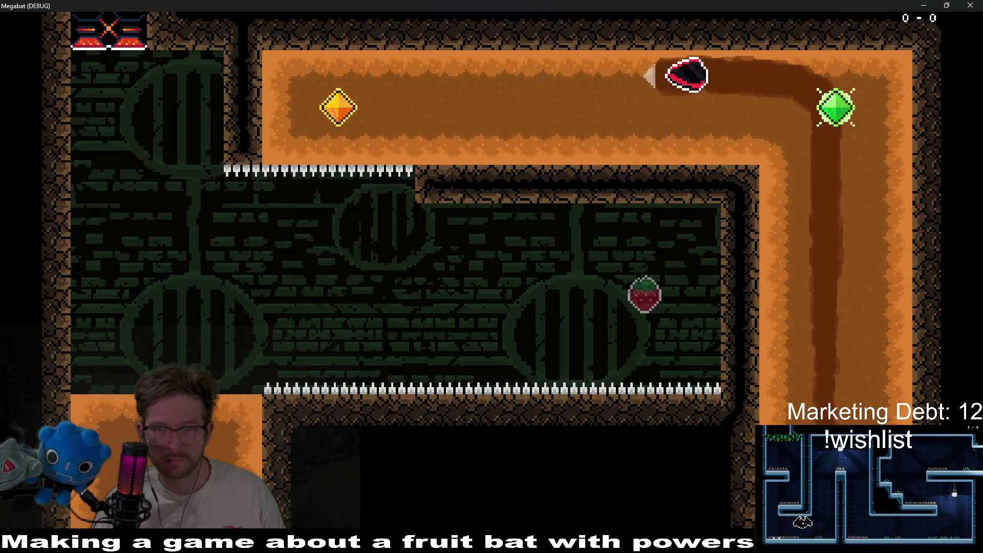
{"action": "key", "text": "Down"}
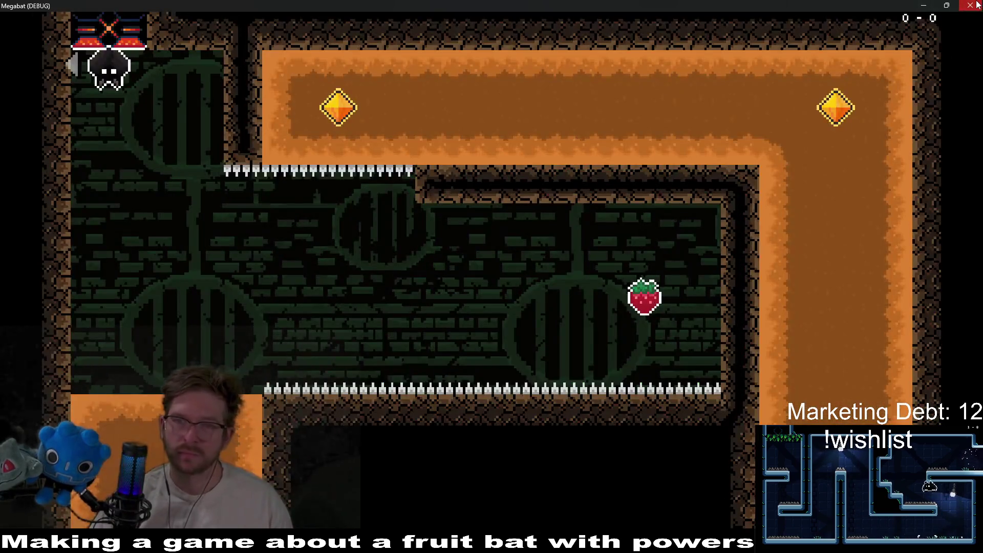
{"action": "left_click", "coordinate": [975, 5]}
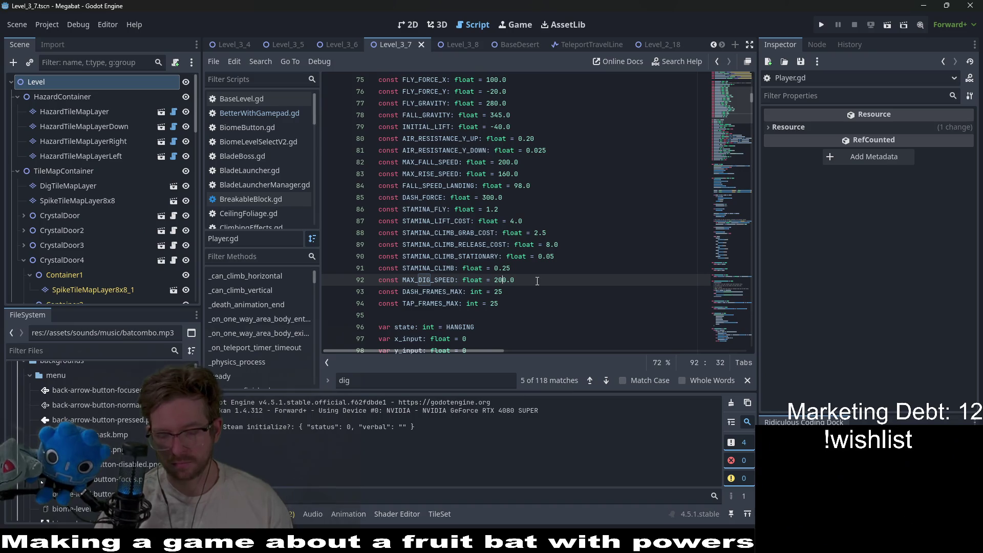
Step: Lower MAX_DIG_SPEED in Player.gd to 190.0 and run the level again
{"action": "key", "text": "BackSpace"}
{"action": "key", "text": "BackSpace"}
{"action": "type", "text": "19"}
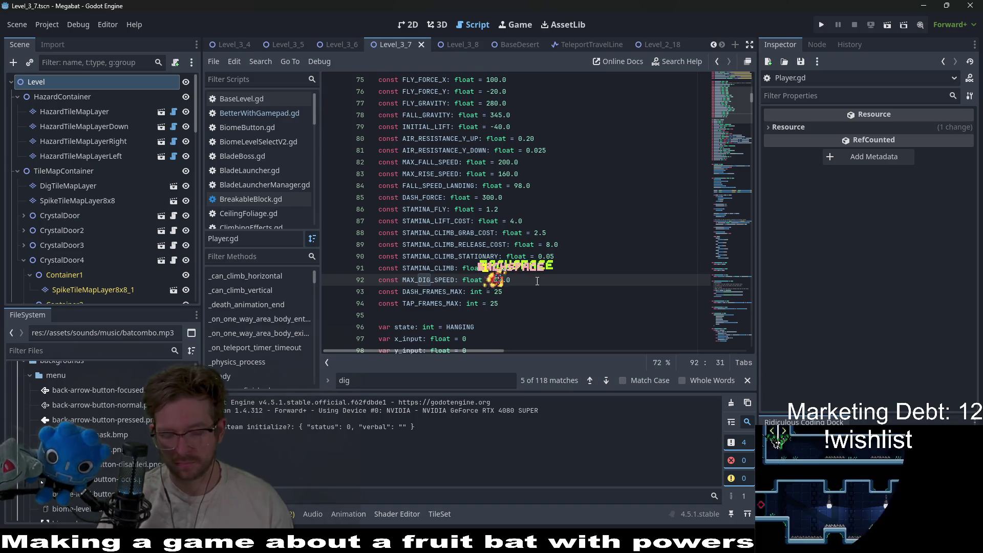
{"action": "left_click", "coordinate": [883, 27]}
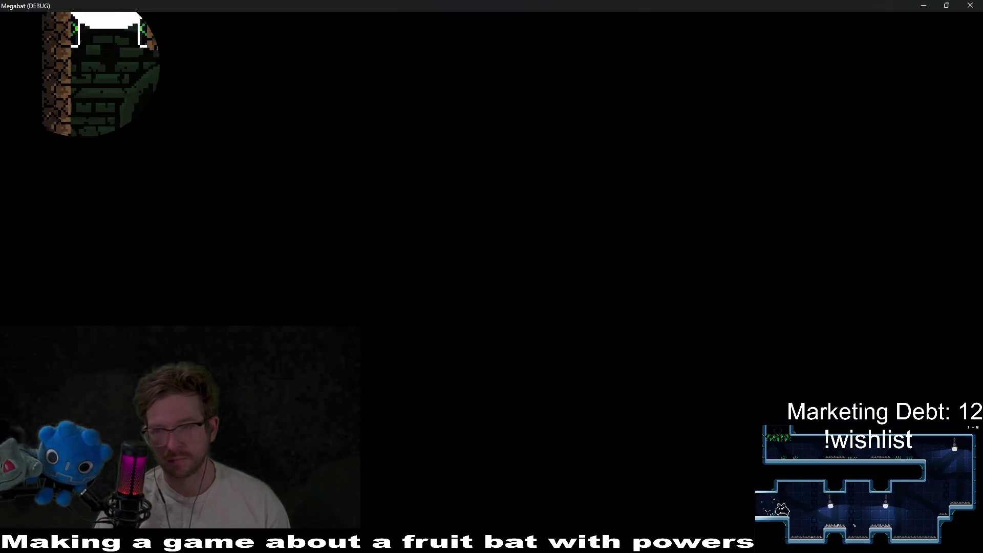
Step: Burrow past the first gem into the next room and collect its right and left gems
{"action": "key", "text": "Right"}
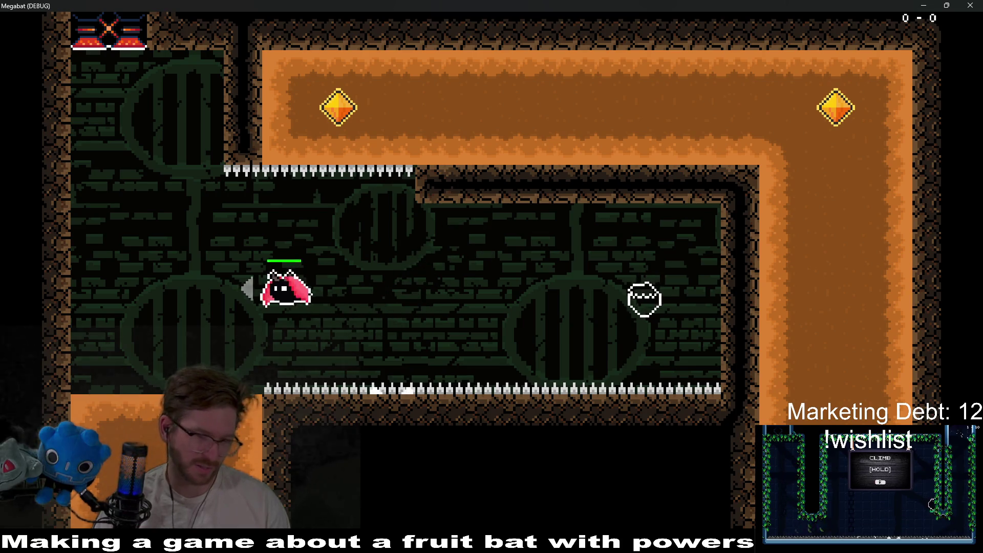
{"action": "key", "text": "Down"}
{"action": "key", "text": "Right"}
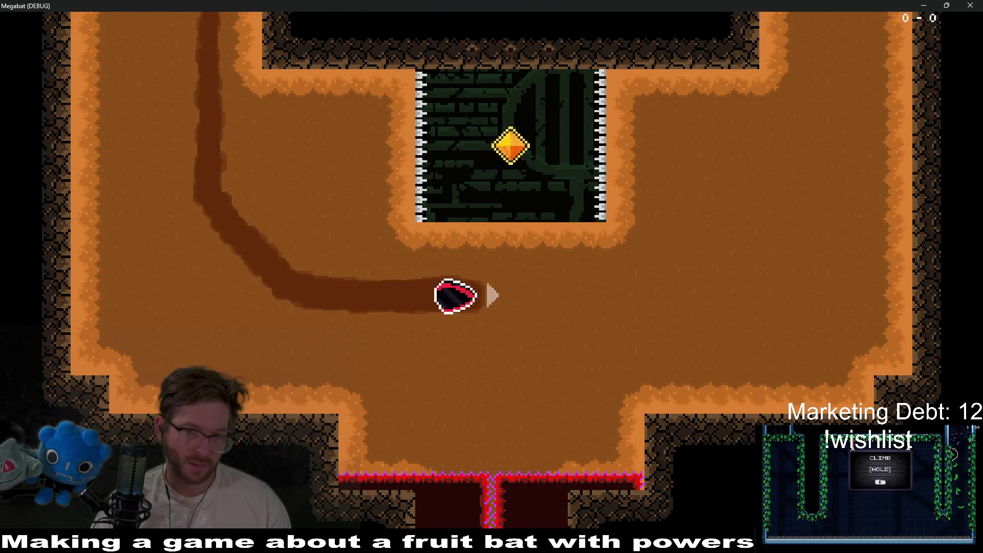
{"action": "key", "text": "Up"}
{"action": "key", "text": "Down"}
{"action": "key", "text": "Right"}
{"action": "key", "text": "Up"}
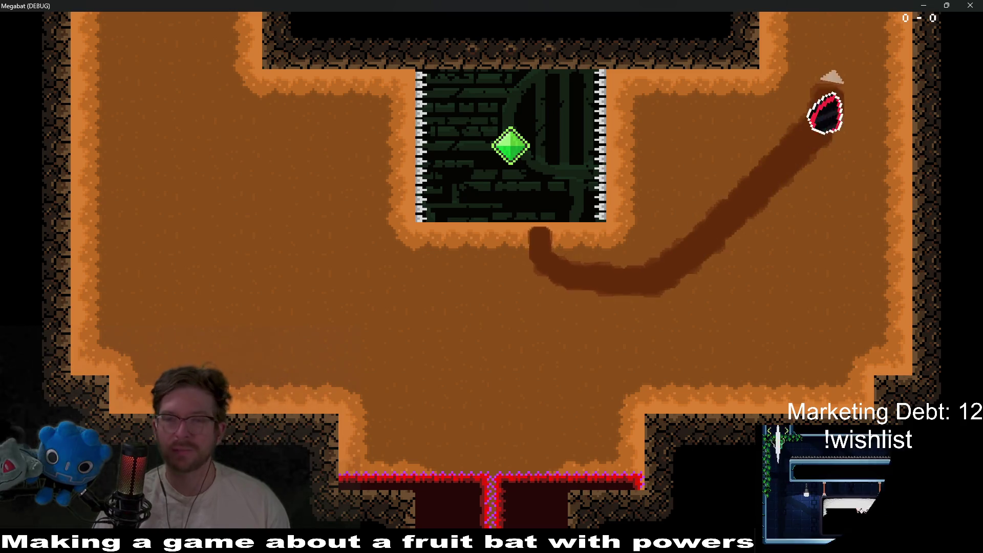
{"action": "key", "text": "Left"}
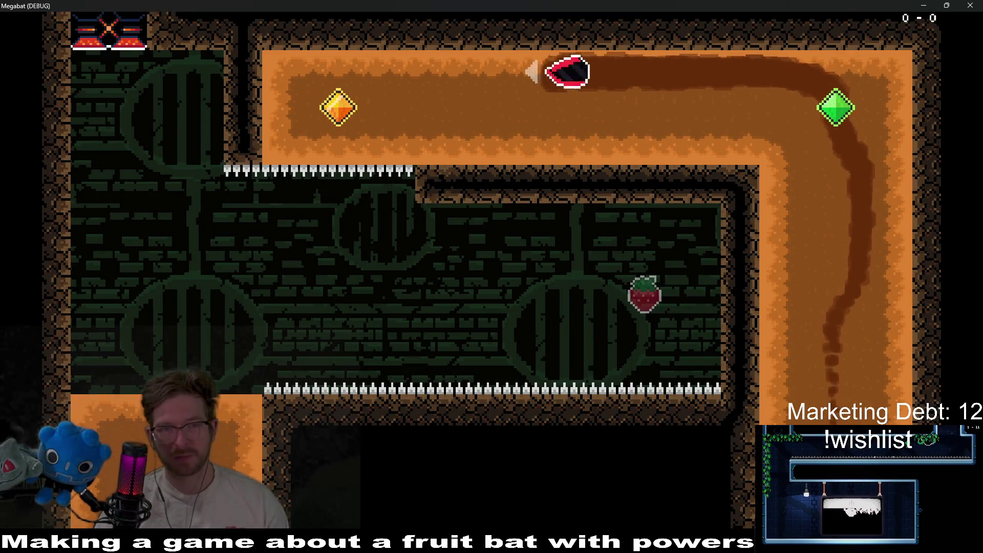
{"action": "key", "text": "Down"}
{"action": "key", "text": "Right"}
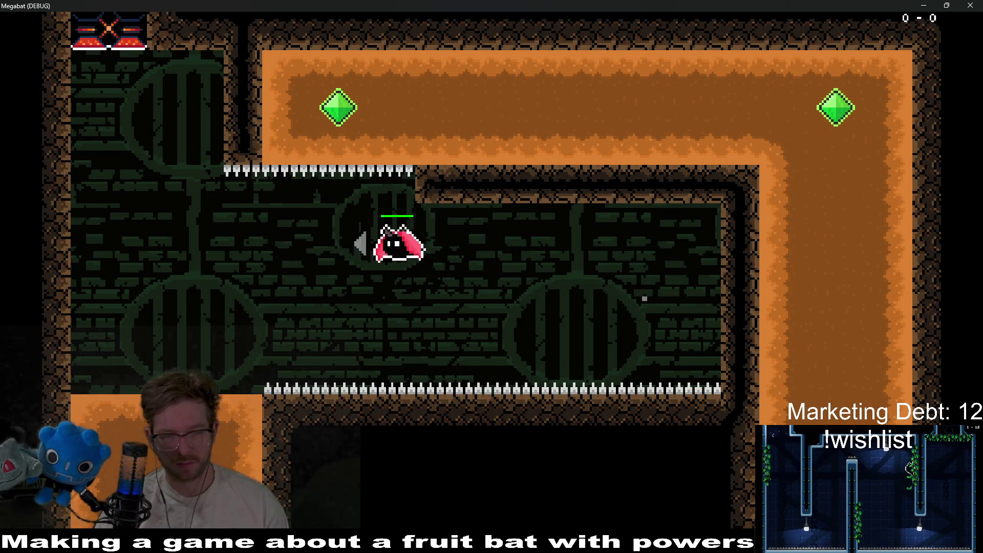
Step: Drop into the dirt room below, visit the gem chamber and burrow through both dirt blocks' gems
{"action": "key", "text": "Down"}
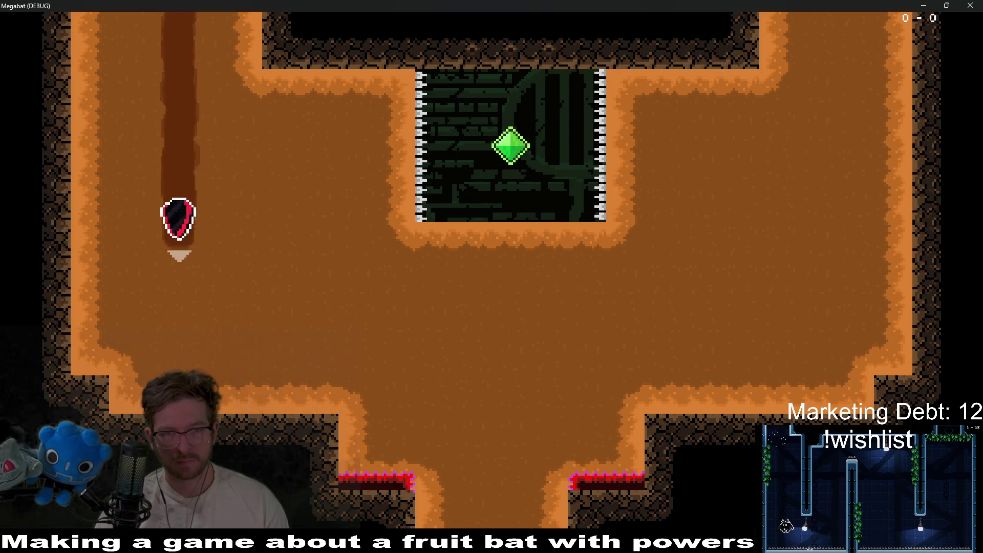
{"action": "key", "text": "Right"}
{"action": "key", "text": "Up"}
{"action": "key", "text": "Down"}
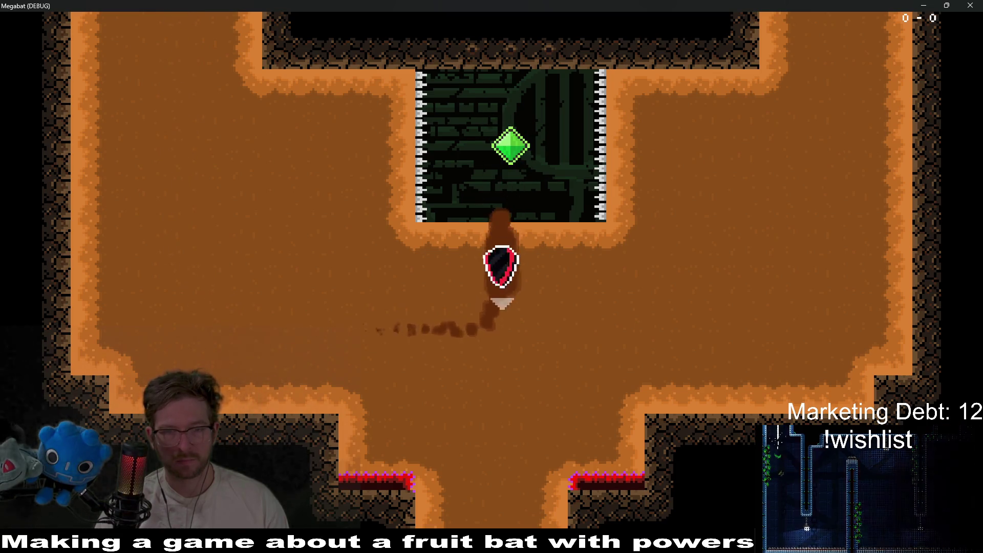
{"action": "key", "text": "Right"}
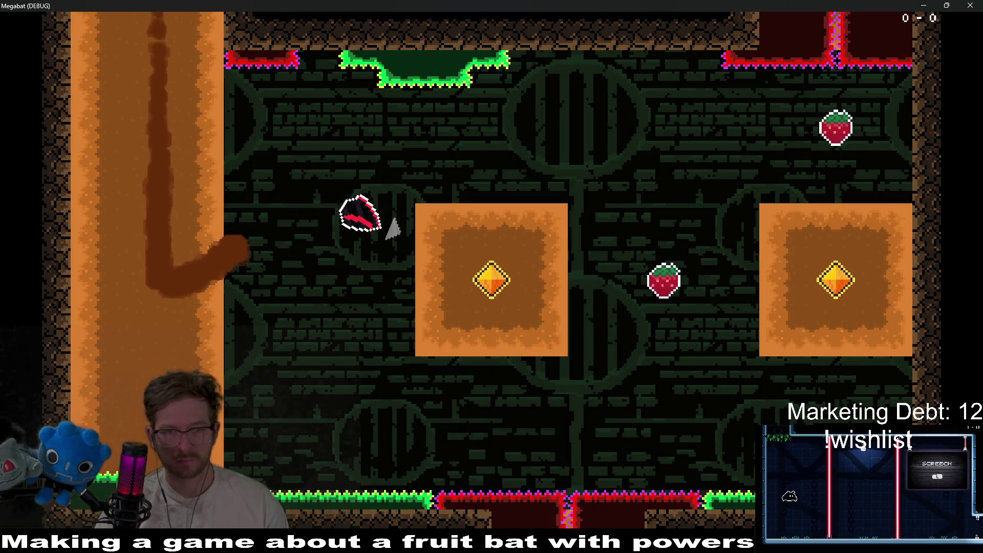
{"action": "key", "text": "Up"}
{"action": "key", "text": "Up"}
{"action": "key", "text": "Left"}
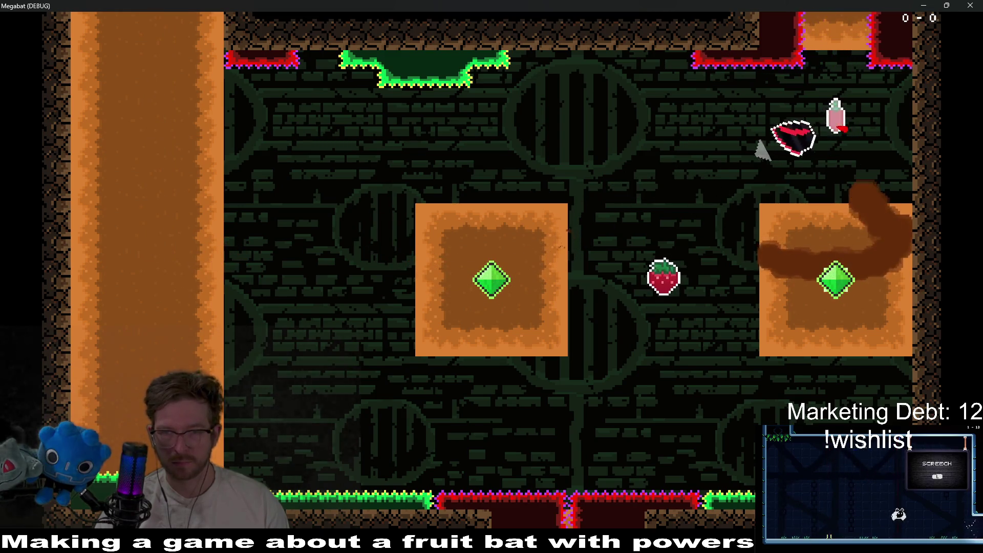
{"action": "key", "text": "Right"}
{"action": "key", "text": "Up"}
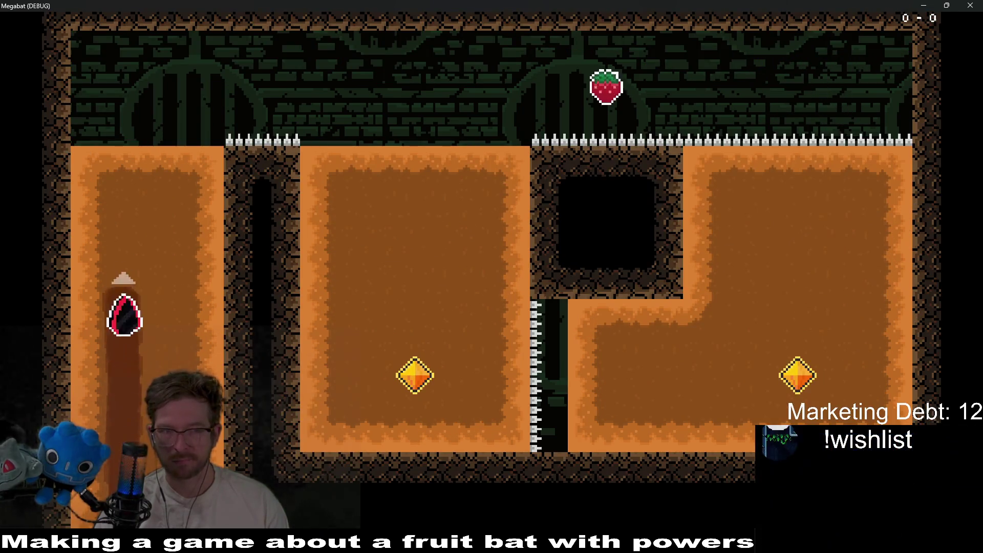
Step: Take the middle and right block gems, dig into the next room's top gem, then stop the game with F8
{"action": "key", "text": "Right"}
{"action": "key", "text": "Down"}
{"action": "key", "text": "Right"}
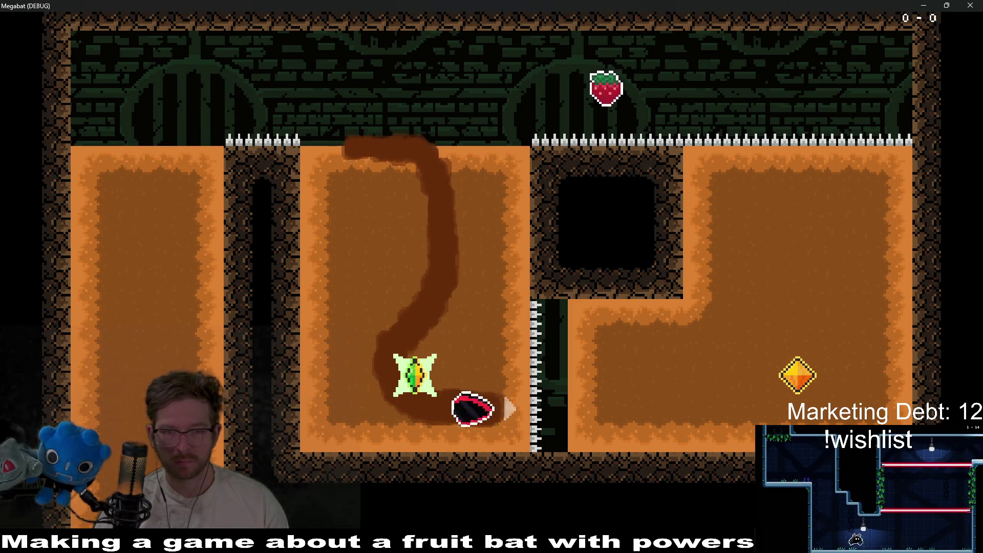
{"action": "key", "text": "Up"}
{"action": "key", "text": "Left"}
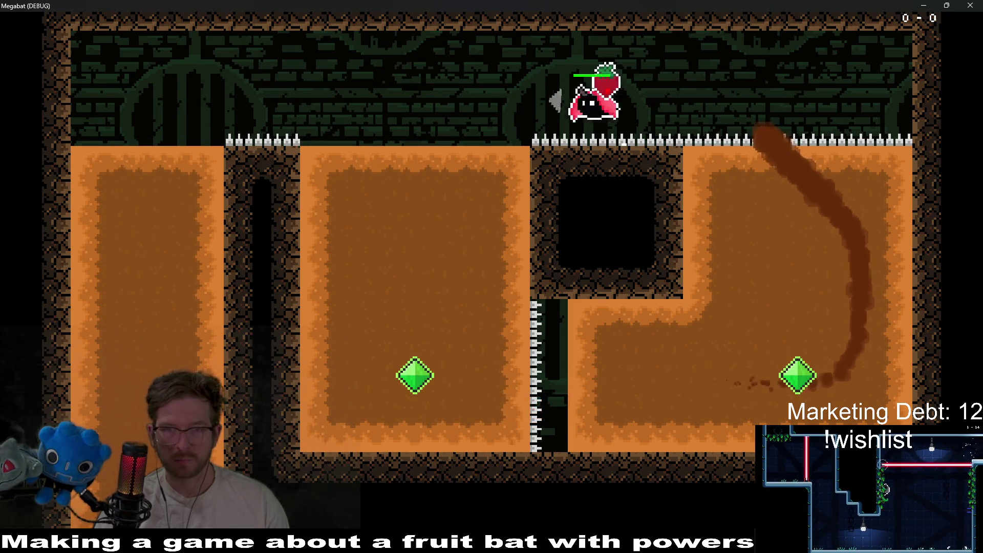
{"action": "key", "text": "Down"}
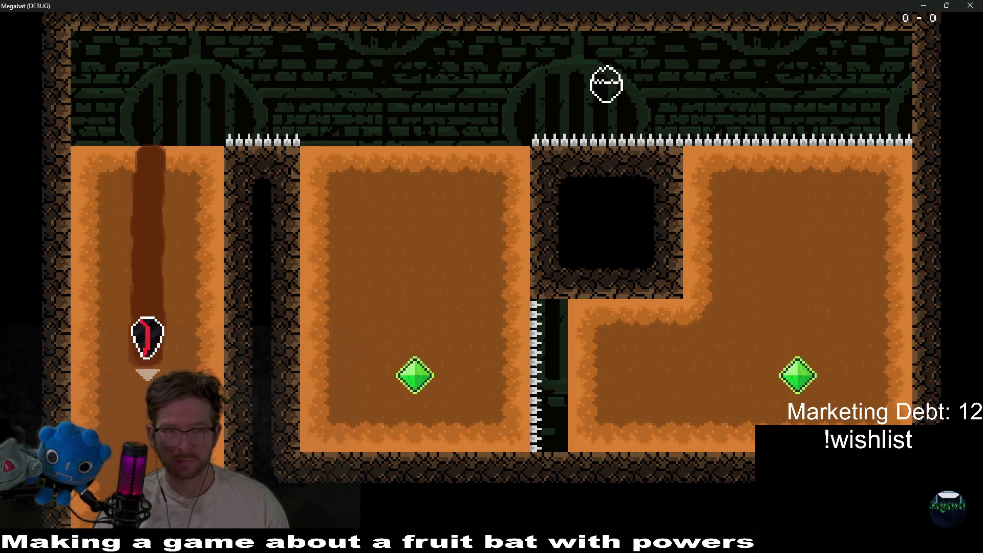
{"action": "key", "text": "Left"}
{"action": "key", "text": "Down"}
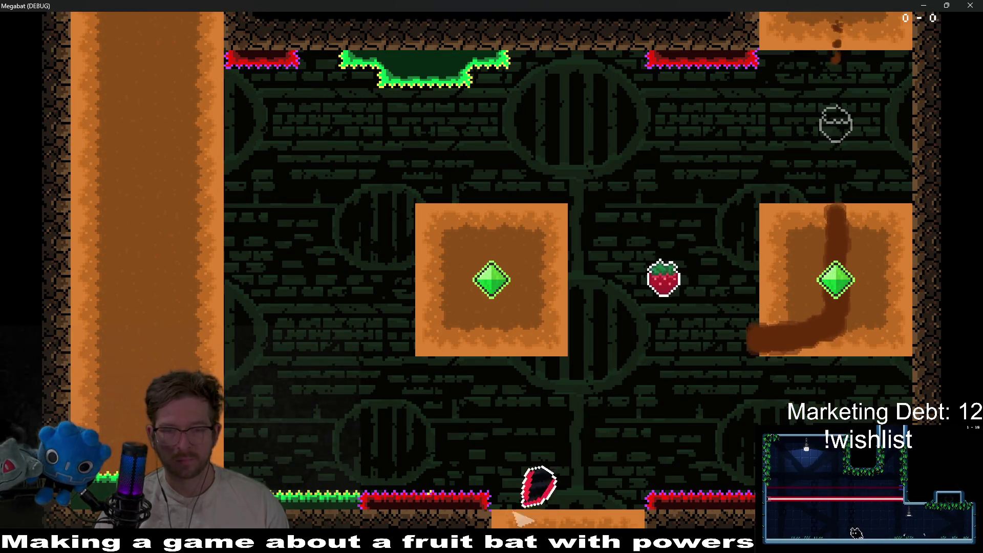
{"action": "key", "text": "Right"}
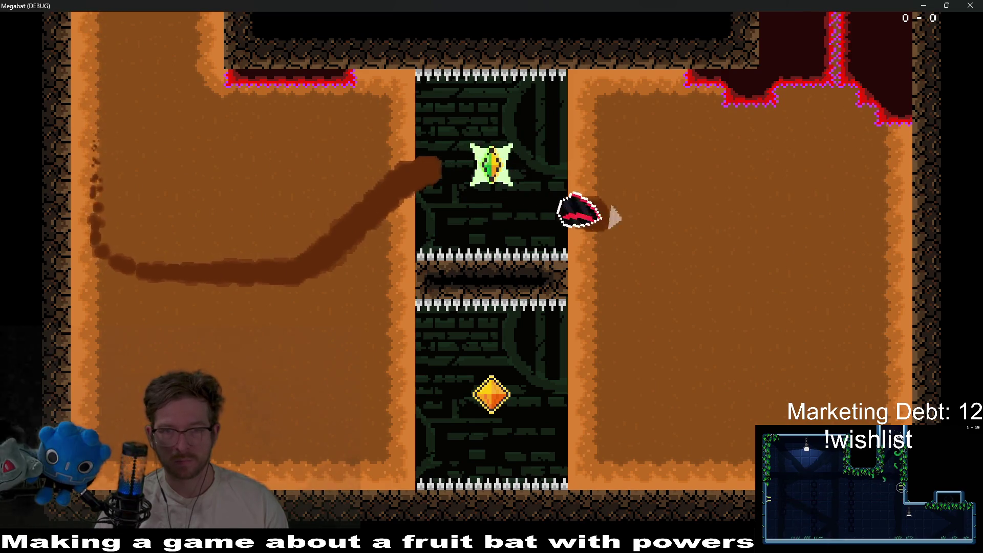
{"action": "key", "text": "Down"}
{"action": "key", "text": "Left"}
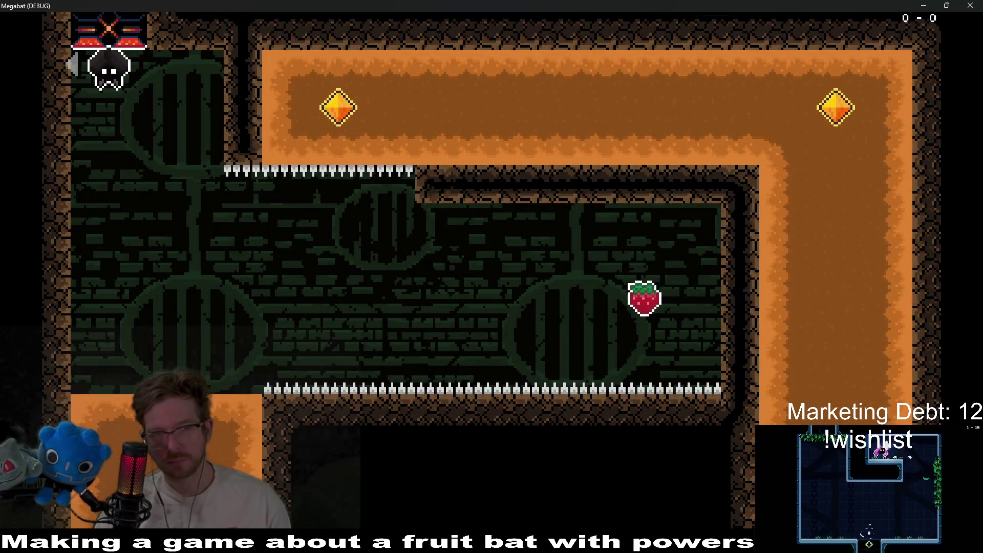
{"action": "key", "text": "F8"}
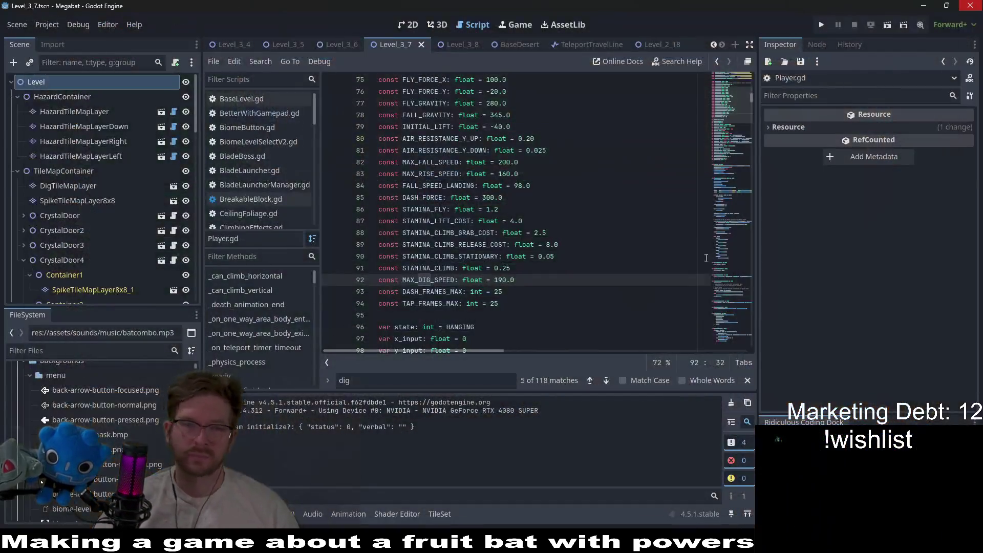
Step: Change MAX_DIG_SPEED on line 92 of Player.gd to 180.0 and save the script
{"action": "key", "text": "ctrl+s"}
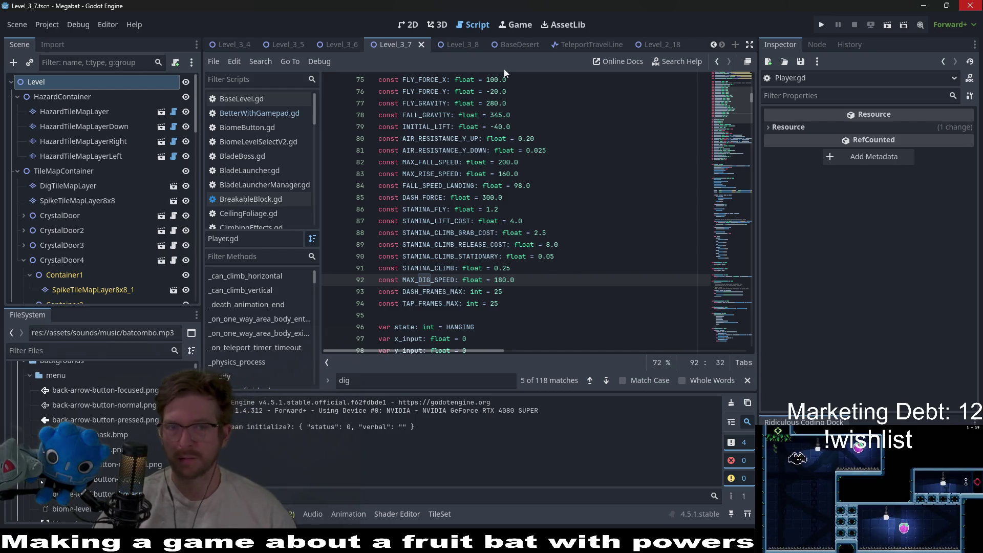
{"action": "key", "text": "ctrl+s"}
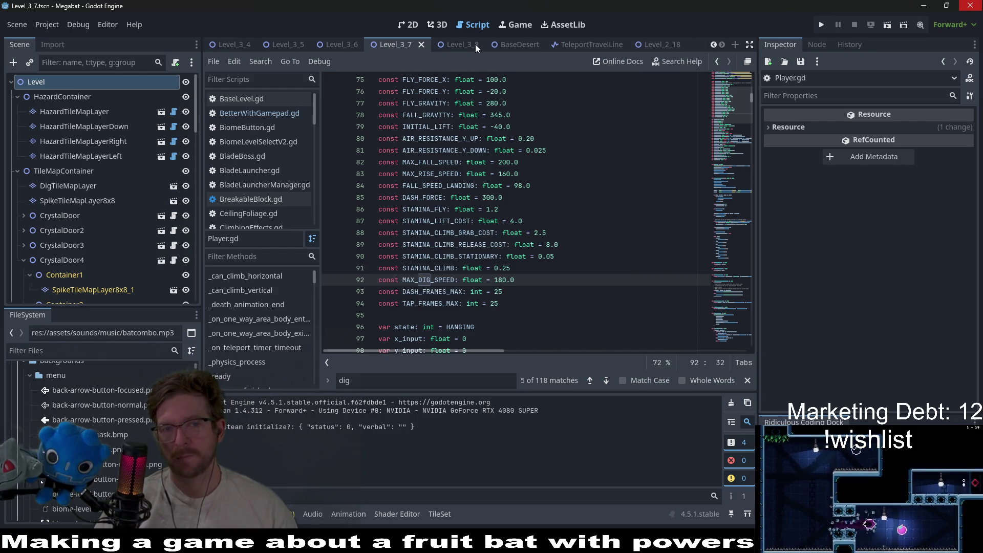
{"action": "left_click", "coordinate": [463, 47]}
Step: Show Level_3_8 in the 2D editor and select its WorldTileMapLayer
{"action": "left_click", "coordinate": [407, 20]}
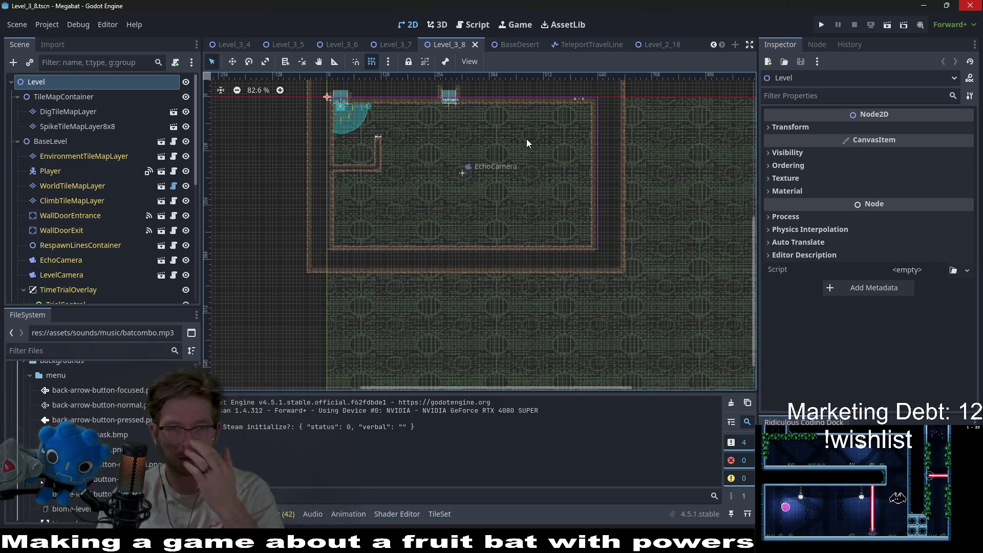
{"action": "scroll", "coordinate": [416, 180], "scroll_direction": "up", "scroll_amount": 3}
{"action": "scroll", "coordinate": [416, 180], "scroll_direction": "up", "scroll_amount": 3}
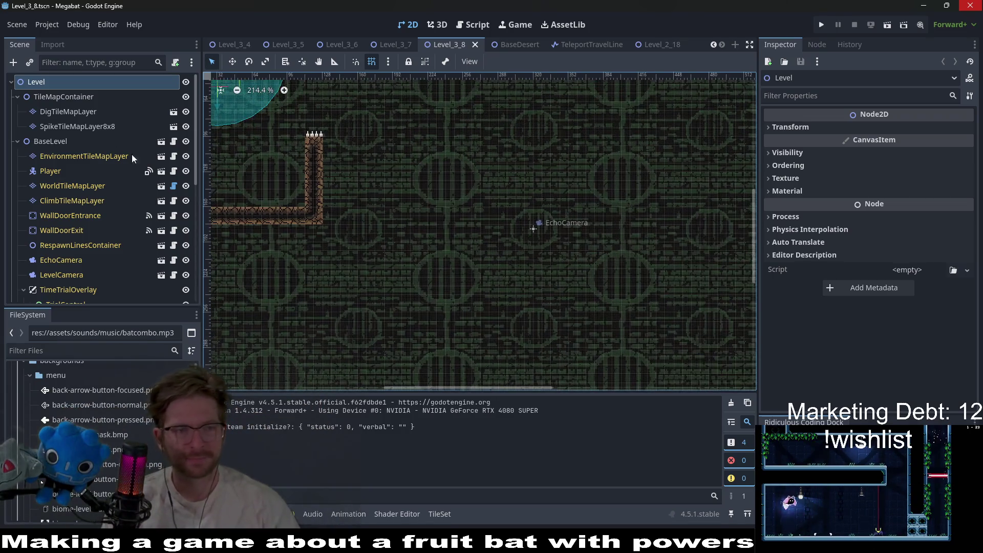
{"action": "left_click", "coordinate": [75, 186]}
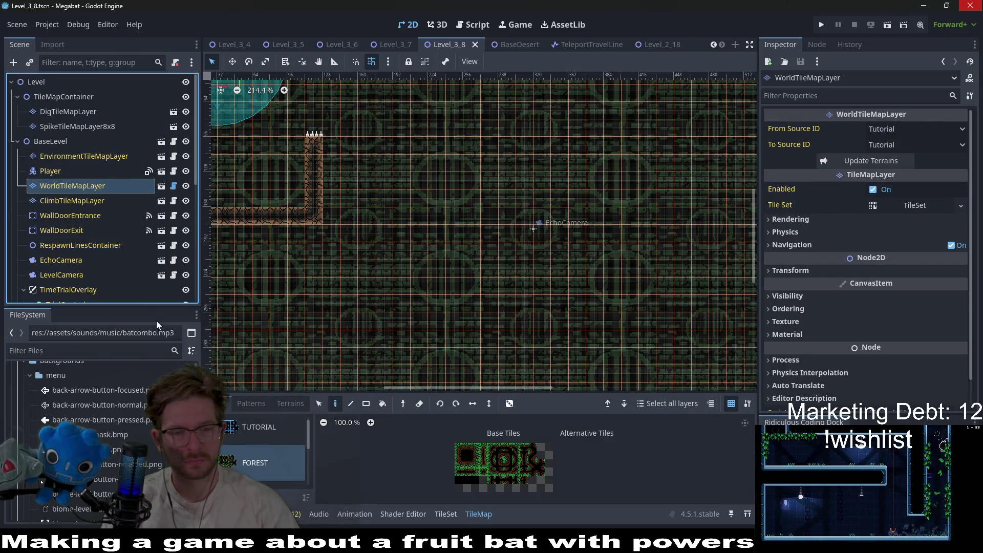
Step: Check the dig layer's Sand tiles, then pick the DESERT terrain set for WorldTileMapLayer
{"action": "left_click", "coordinate": [66, 111]}
{"action": "left_click", "coordinate": [70, 186]}
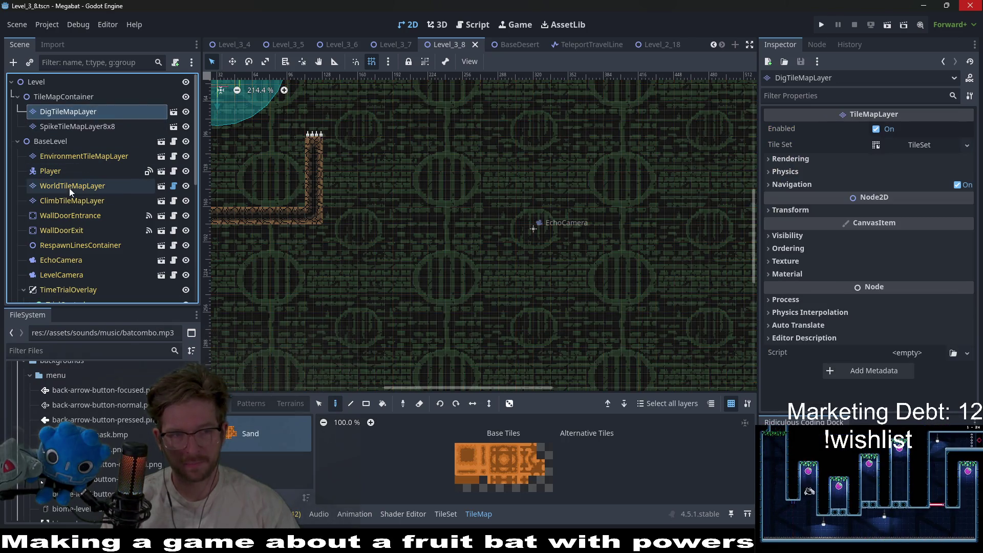
{"action": "left_click", "coordinate": [299, 403]}
{"action": "left_click", "coordinate": [268, 466]}
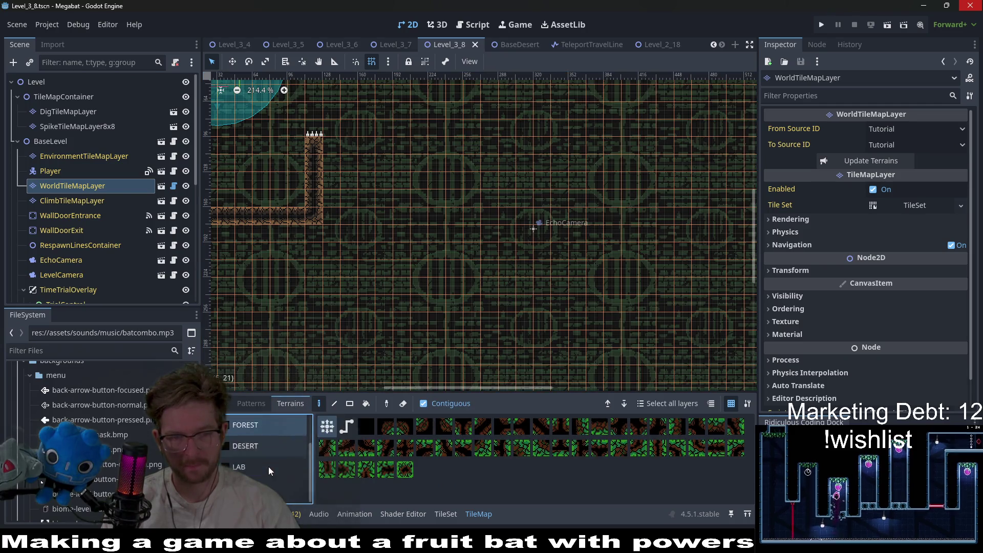
{"action": "scroll", "coordinate": [384, 257], "scroll_direction": "left", "scroll_amount": 3}
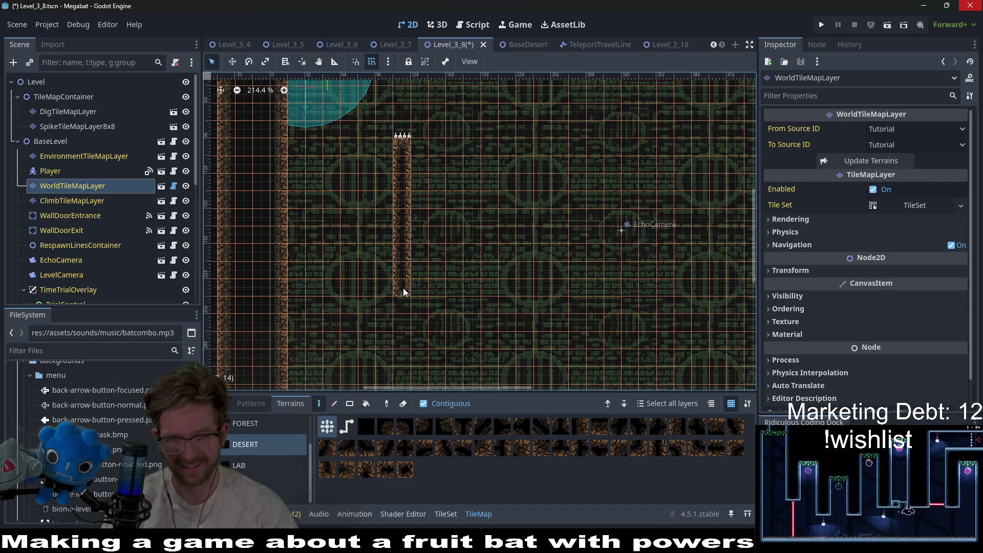
{"action": "scroll", "coordinate": [404, 333], "scroll_direction": "down", "scroll_amount": 3}
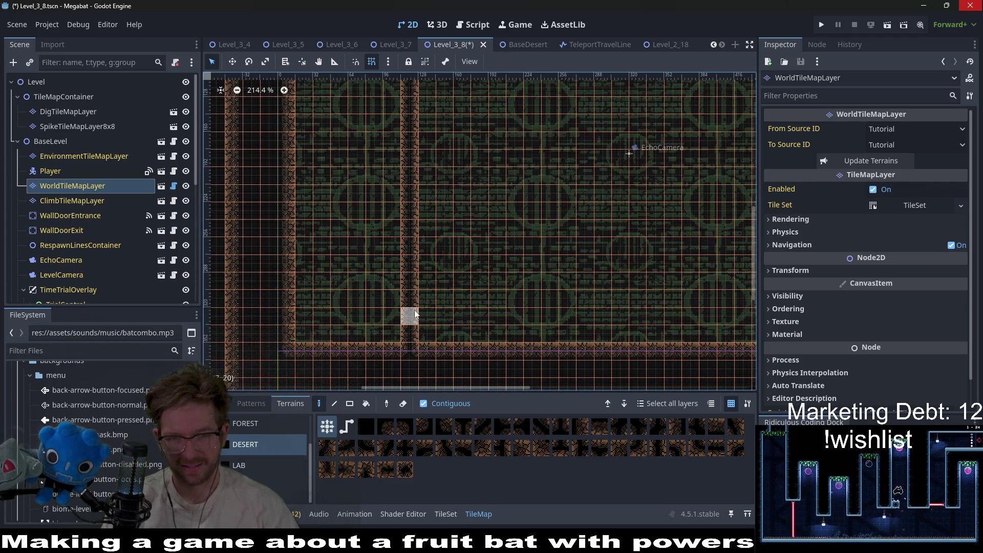
{"action": "scroll", "coordinate": [405, 287], "scroll_direction": "down", "scroll_amount": 2}
{"action": "scroll", "coordinate": [435, 231], "scroll_direction": "left", "scroll_amount": 2}
{"action": "scroll", "coordinate": [417, 249], "scroll_direction": "up", "scroll_amount": 3}
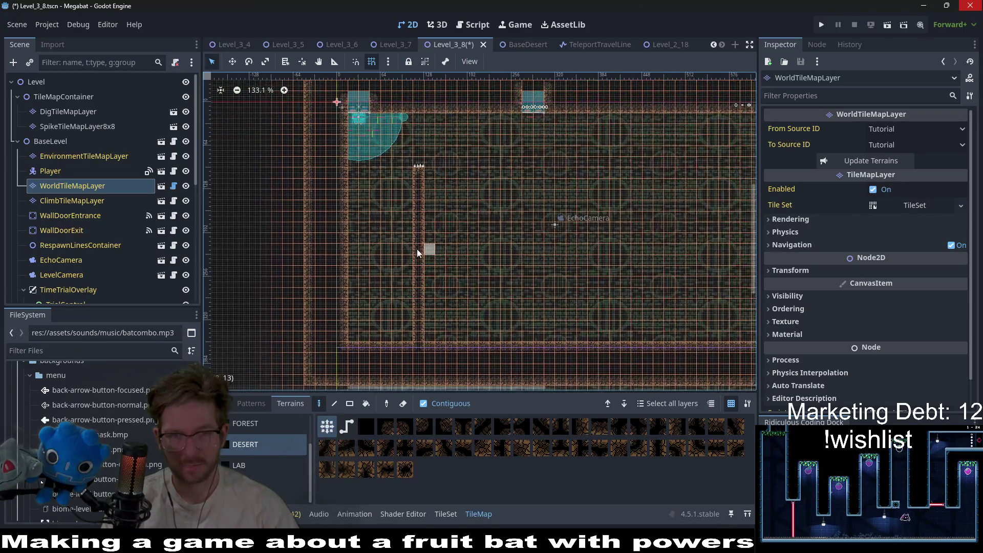
Step: Fill a tall rectangle on the left of DigTileMapLayer with Desert dig terrain
{"action": "left_click", "coordinate": [75, 128]}
{"action": "left_click", "coordinate": [73, 114]}
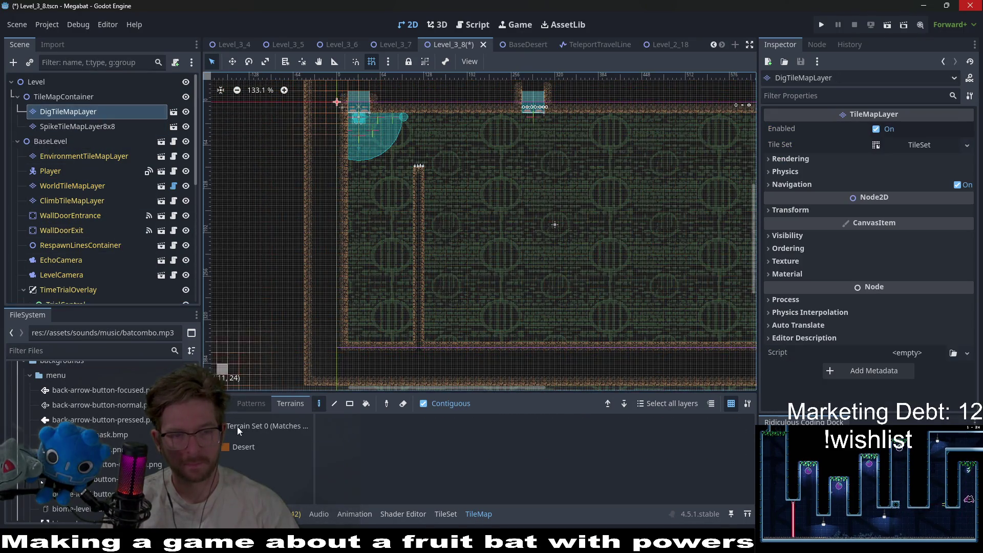
{"action": "left_click", "coordinate": [243, 448]}
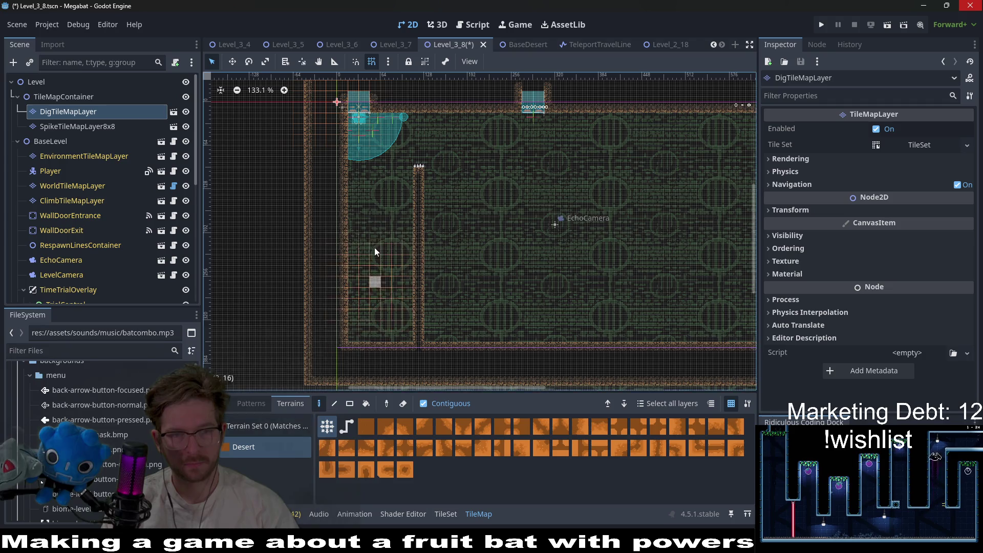
{"action": "left_click", "coordinate": [350, 404]}
{"action": "mouse_move", "coordinate": [362, 220]}
{"action": "left_mouse_down"}
{"action": "mouse_move", "coordinate": [392, 338]}
{"action": "mouse_move", "coordinate": [404, 338]}
{"action": "left_mouse_up"}
{"action": "scroll", "coordinate": [410, 256], "scroll_direction": "right", "scroll_amount": 2}
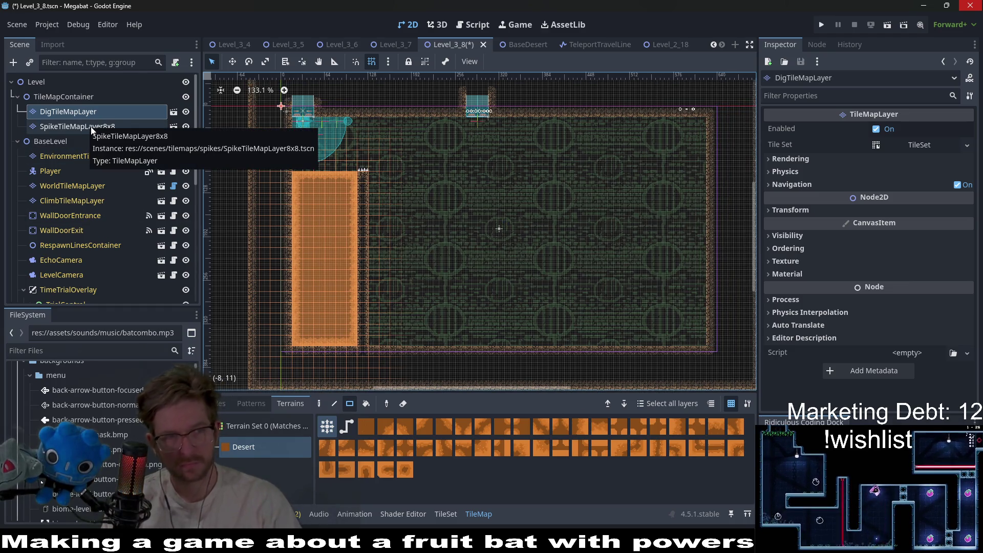
Step: Paint a 6 by 5 block of LAB terrain on the WorldTileMapLayer
{"action": "left_click", "coordinate": [75, 155]}
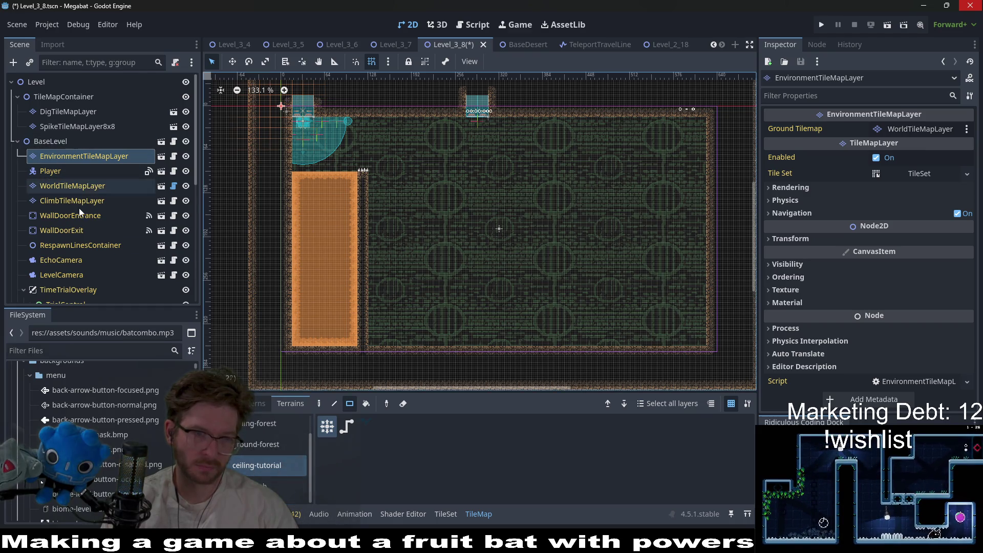
{"action": "left_click", "coordinate": [84, 182]}
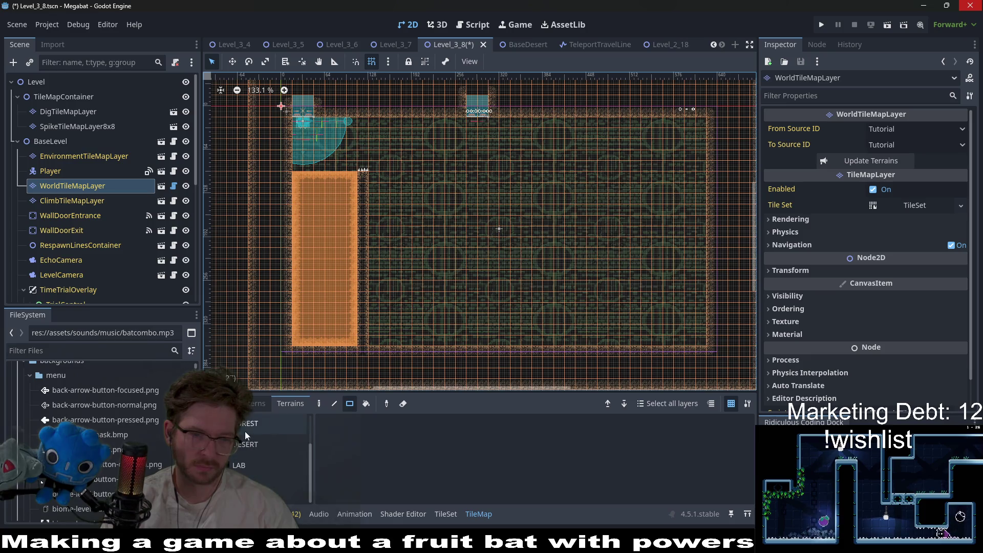
{"action": "left_click", "coordinate": [254, 468]}
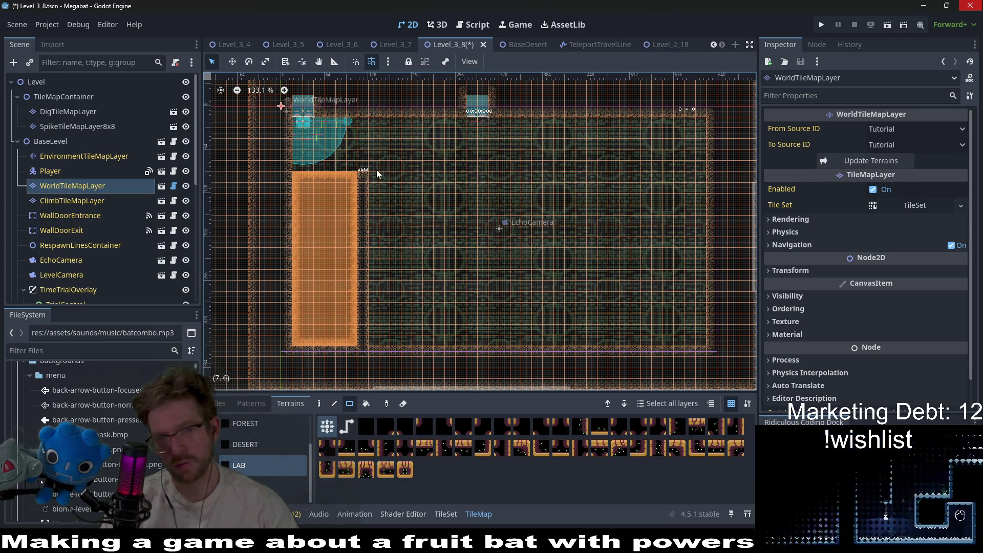
{"action": "scroll", "coordinate": [287, 313], "scroll_direction": "down", "scroll_amount": 3}
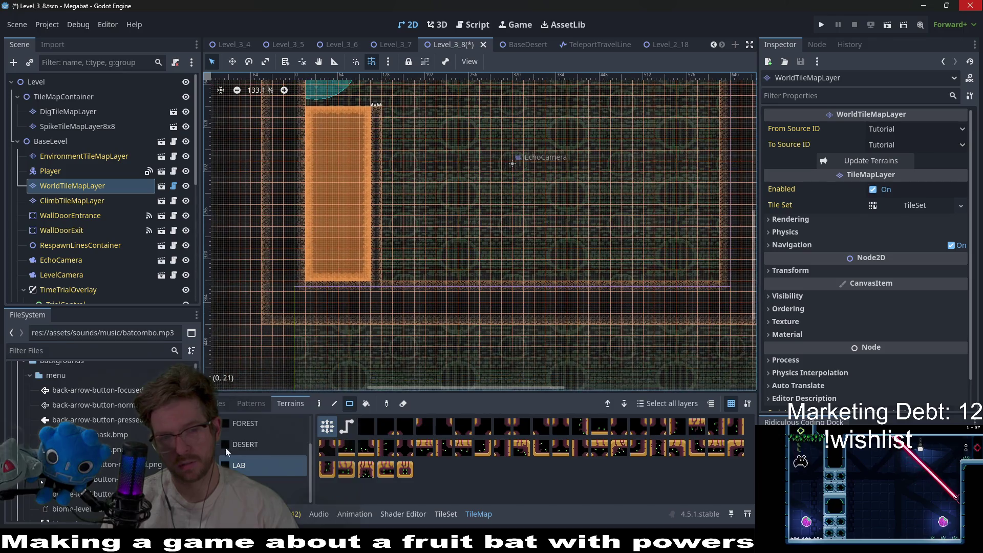
{"action": "mouse_move", "coordinate": [308, 284]}
{"action": "left_mouse_down"}
{"action": "mouse_move", "coordinate": [352, 327]}
{"action": "mouse_move", "coordinate": [361, 324]}
{"action": "left_mouse_up"}
{"action": "scroll", "coordinate": [71, 260], "scroll_direction": "down", "scroll_amount": 5}
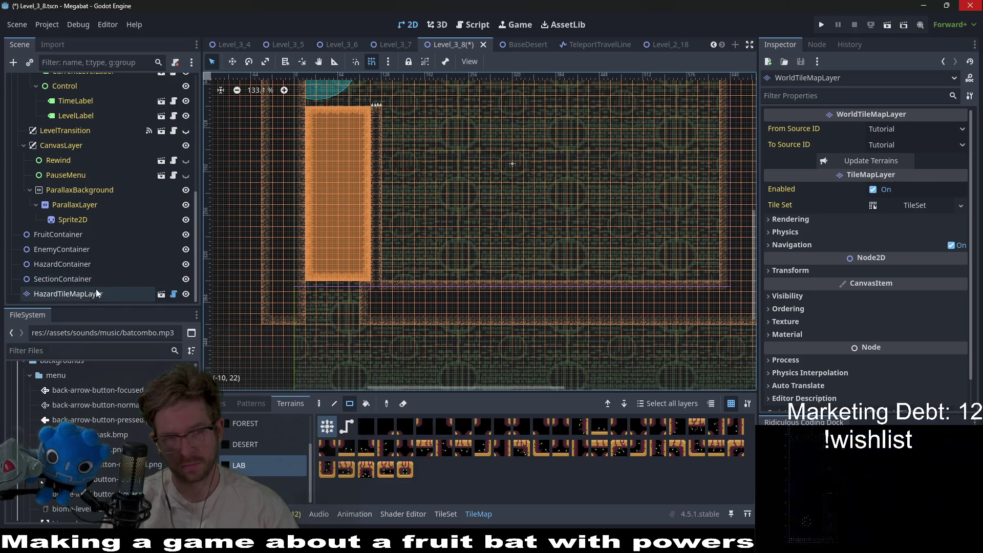
{"action": "left_click", "coordinate": [78, 281]}
Step: Instantiate SectionDetector.tscn under SectionContainer, found by searching 'section'
{"action": "left_click", "coordinate": [67, 266]}
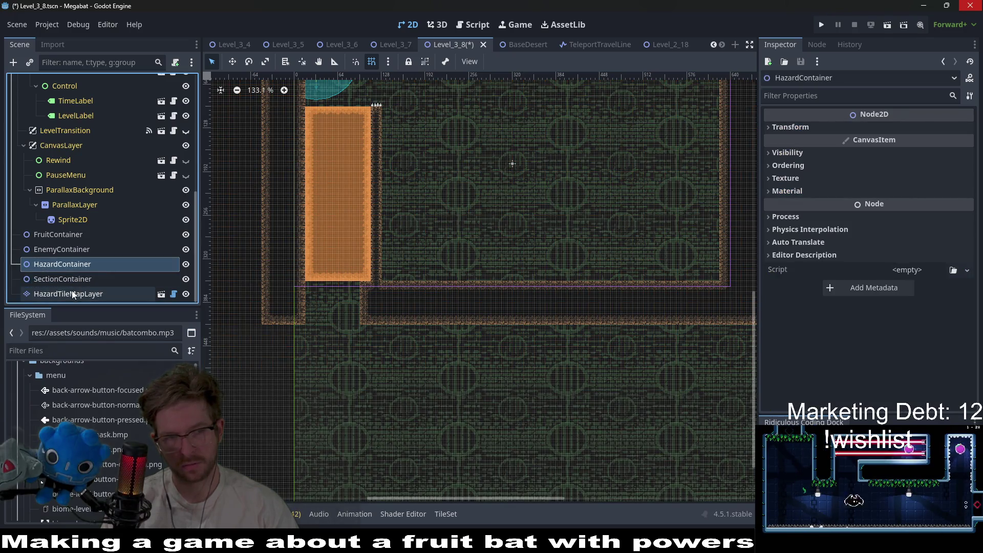
{"action": "right_click", "coordinate": [83, 279]}
{"action": "scroll", "coordinate": [500, 204], "scroll_direction": "down", "scroll_amount": 3}
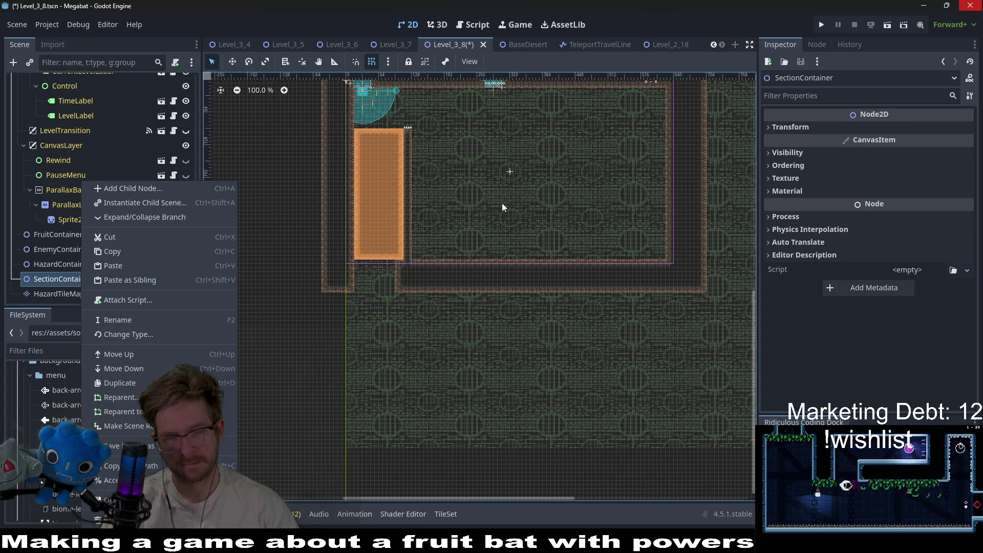
{"action": "left_click", "coordinate": [140, 204]}
{"action": "type", "text": "se"}
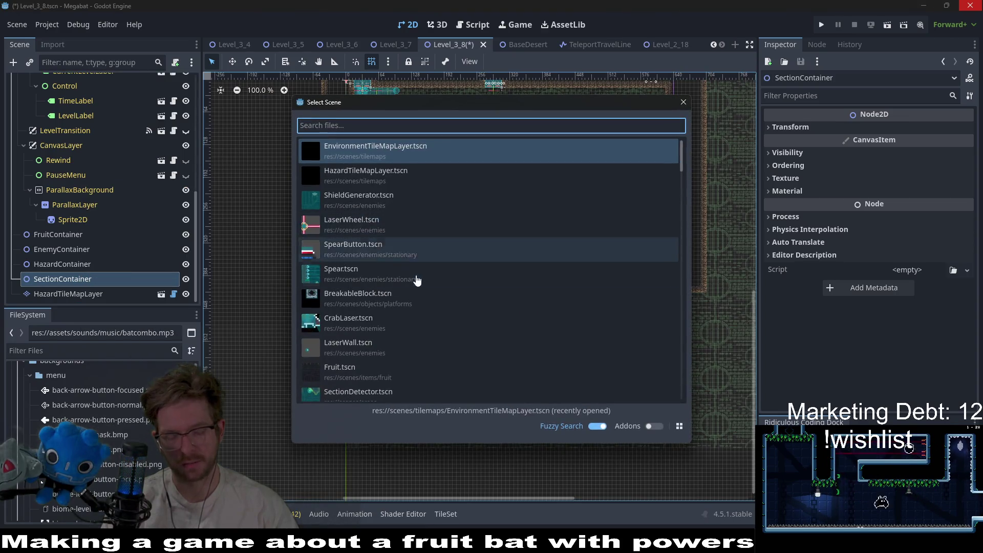
{"action": "type", "text": "ctionde"}
{"action": "key", "text": "Return"}
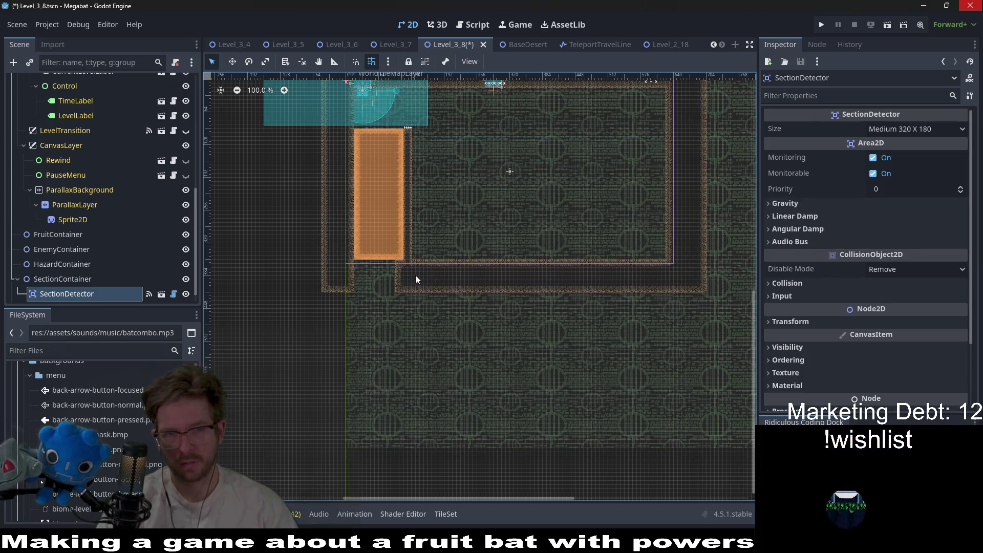
{"action": "scroll", "coordinate": [465, 252], "scroll_direction": "up", "scroll_amount": 1}
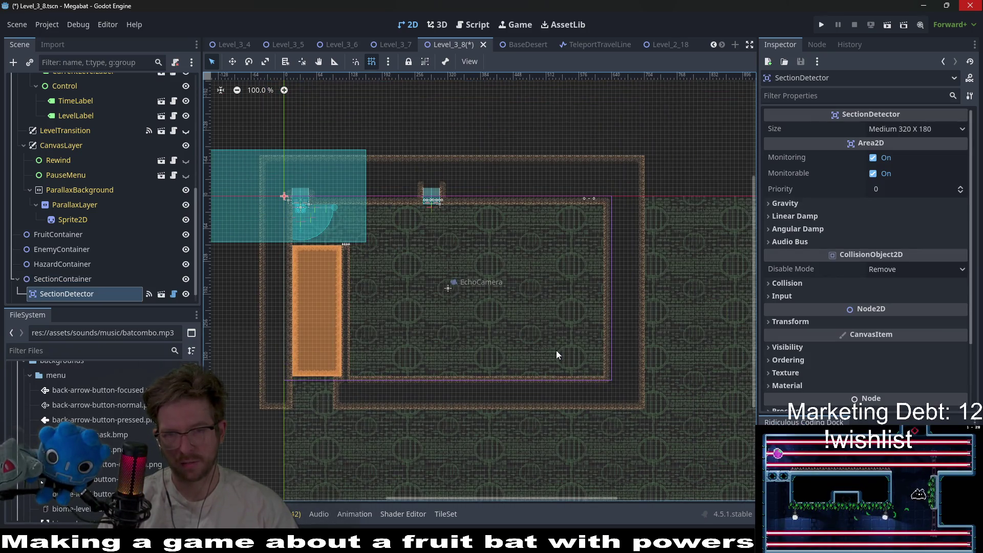
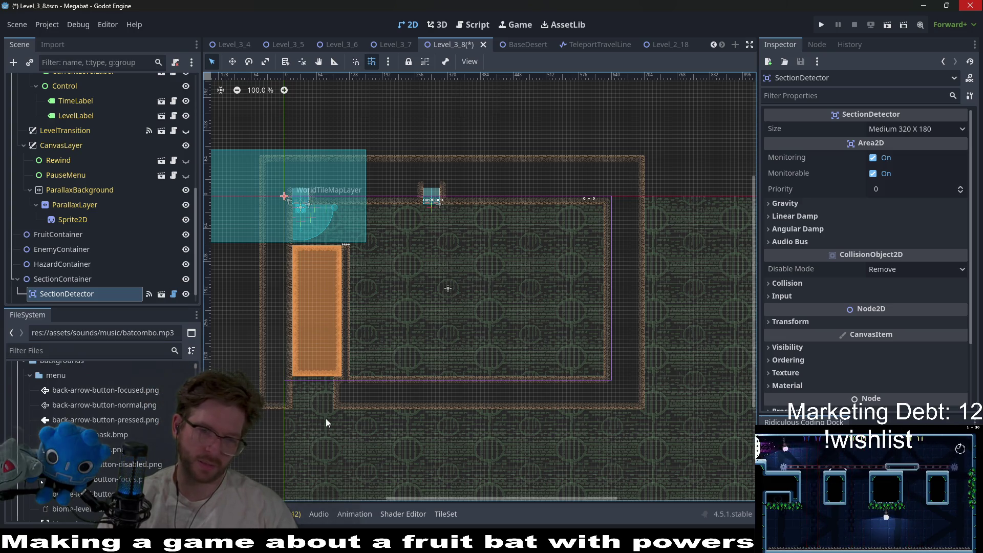
Step: Move the first SectionDetector to the room centre and set its Size to Xxlarge 640 X 360
{"action": "scroll", "coordinate": [185, 266], "scroll_direction": "down", "scroll_amount": 1}
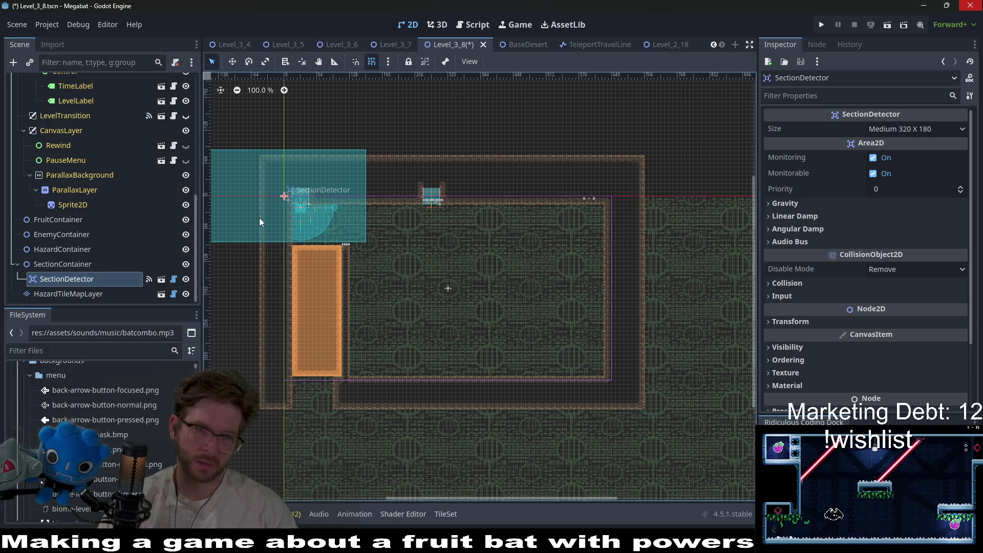
{"action": "key", "text": "w"}
{"action": "left_click_drag", "start_coordinate": [318, 217], "coordinate": [530, 259]}
{"action": "left_click", "coordinate": [887, 128]}
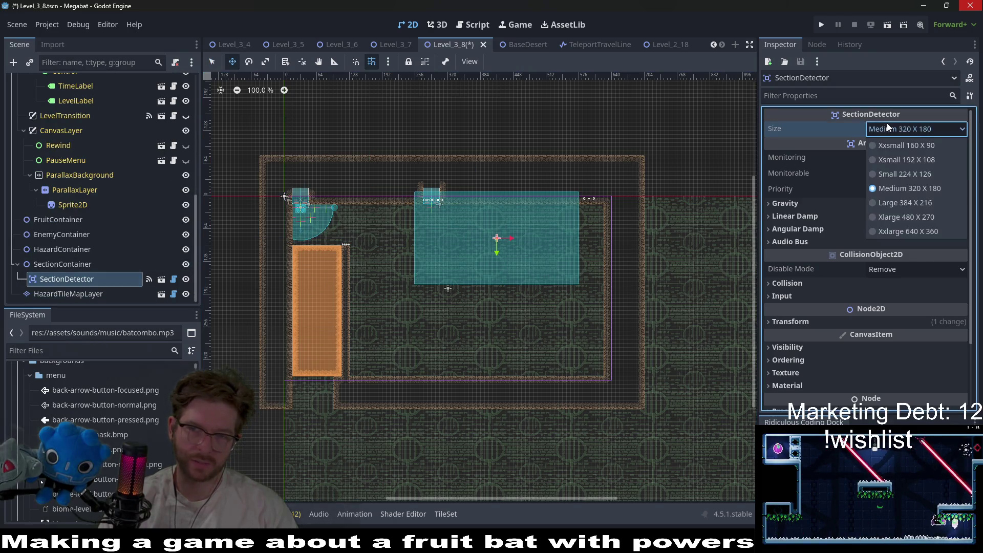
{"action": "left_click", "coordinate": [904, 231]}
{"action": "scroll", "coordinate": [481, 301], "scroll_direction": "up", "scroll_amount": 3}
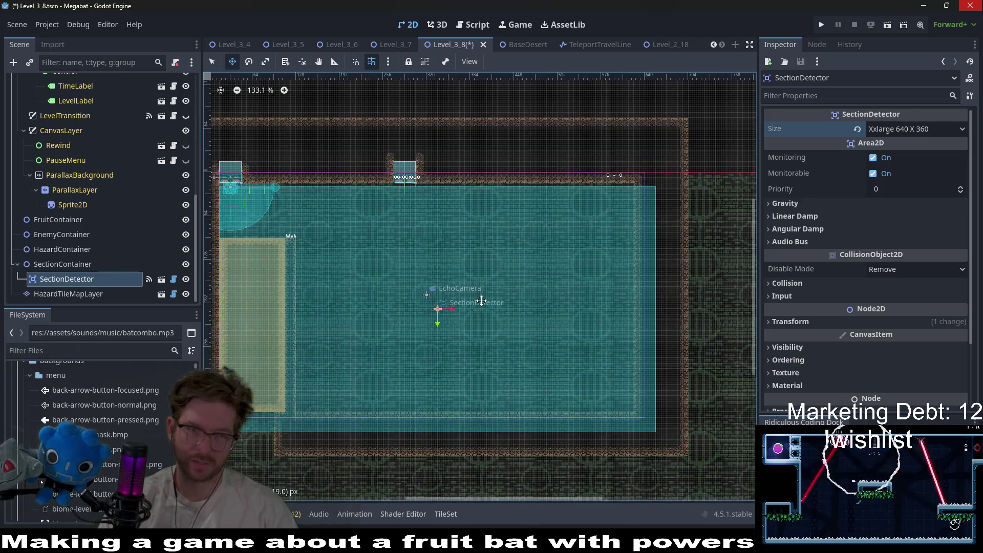
{"action": "scroll", "coordinate": [358, 191], "scroll_direction": "up", "scroll_amount": 5}
{"action": "left_click_drag", "start_coordinate": [395, 169], "coordinate": [399, 163]}
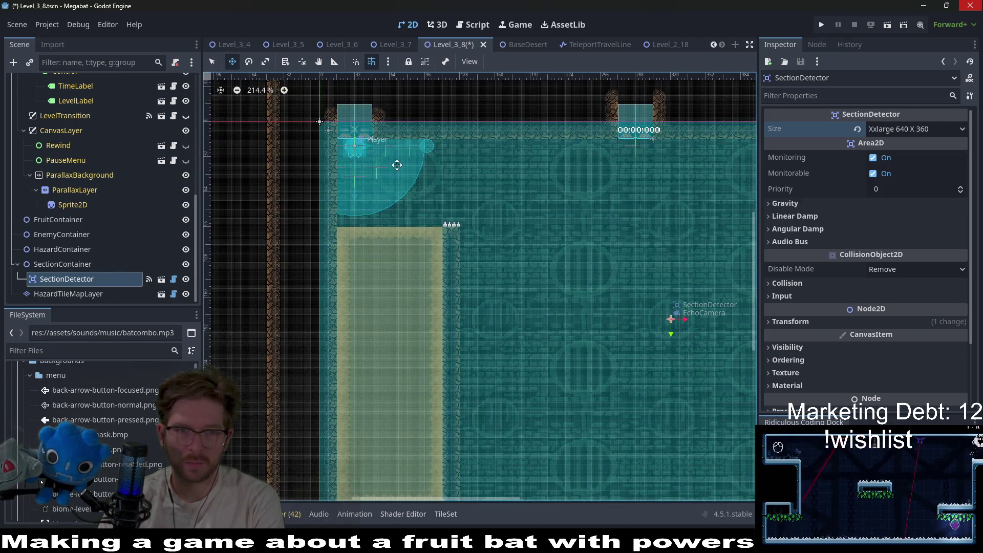
Step: Instance SectionDetector.tscn under SectionContainer and move it below the room
{"action": "left_click", "coordinate": [59, 266]}
{"action": "right_click", "coordinate": [66, 278]}
{"action": "left_click", "coordinate": [47, 263]}
{"action": "right_click", "coordinate": [61, 262]}
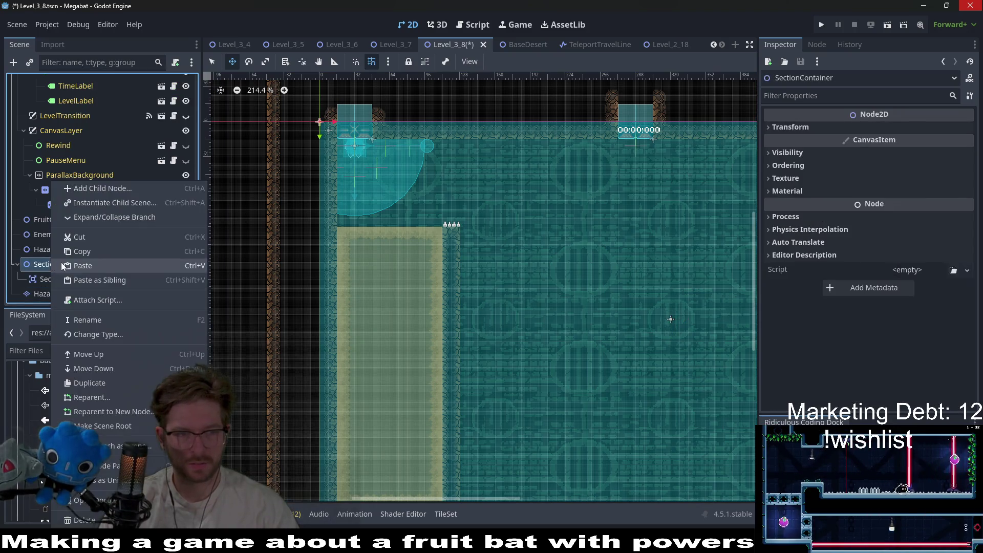
{"action": "left_click", "coordinate": [88, 202]}
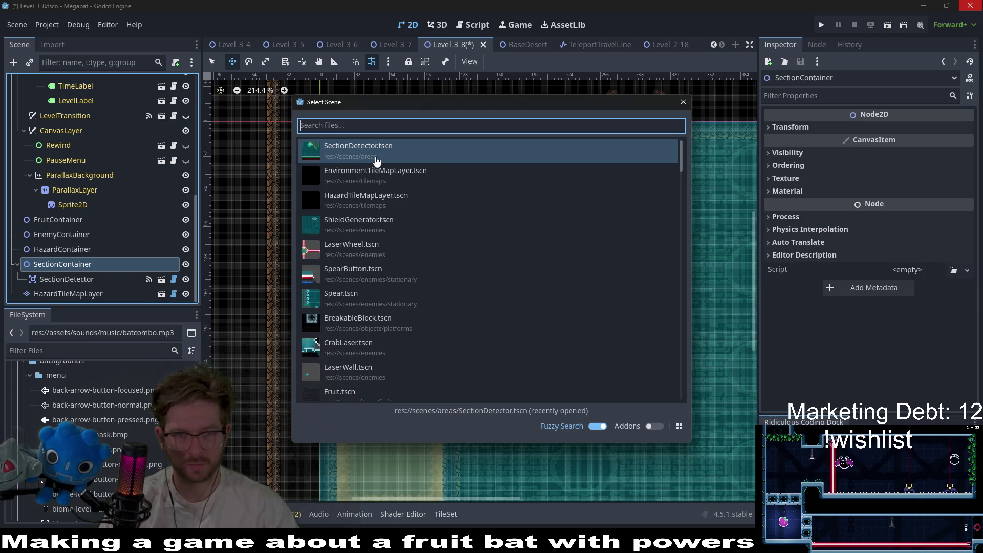
{"action": "double_click", "coordinate": [376, 161]}
{"action": "scroll", "coordinate": [448, 289], "scroll_direction": "down", "scroll_amount": 5}
{"action": "mouse_move", "coordinate": [427, 178]}
{"action": "left_mouse_down"}
{"action": "mouse_move", "coordinate": [446, 381]}
{"action": "mouse_move", "coordinate": [467, 378]}
{"action": "left_mouse_up"}
Step: Set the new detector's Size to Large 384 X 216 and align it with the room's left edge
{"action": "left_click", "coordinate": [916, 129]}
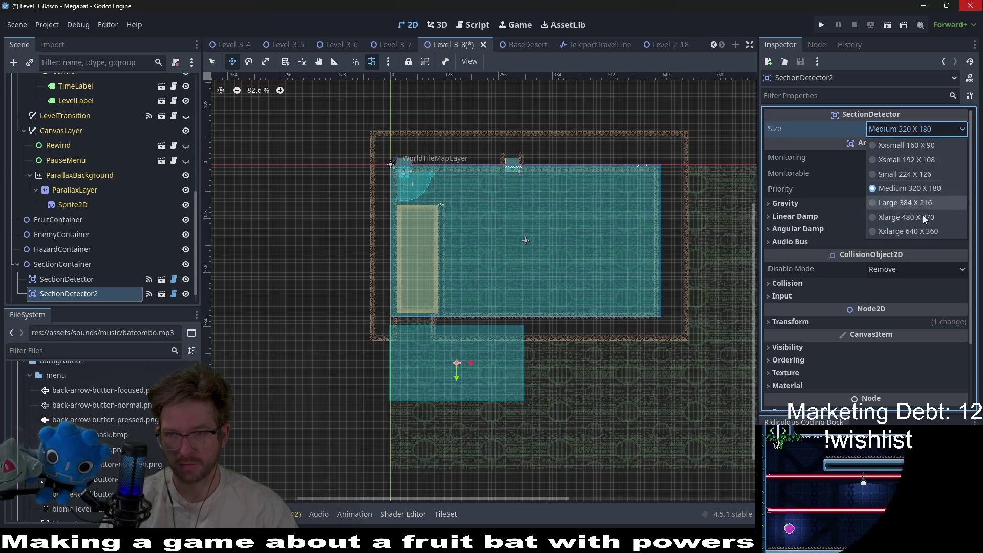
{"action": "left_click", "coordinate": [909, 204]}
{"action": "scroll", "coordinate": [446, 344], "scroll_direction": "up", "scroll_amount": 5}
{"action": "left_click_drag", "start_coordinate": [410, 310], "coordinate": [342, 289]}
{"action": "scroll", "coordinate": [320, 263], "scroll_direction": "up", "scroll_amount": 2}
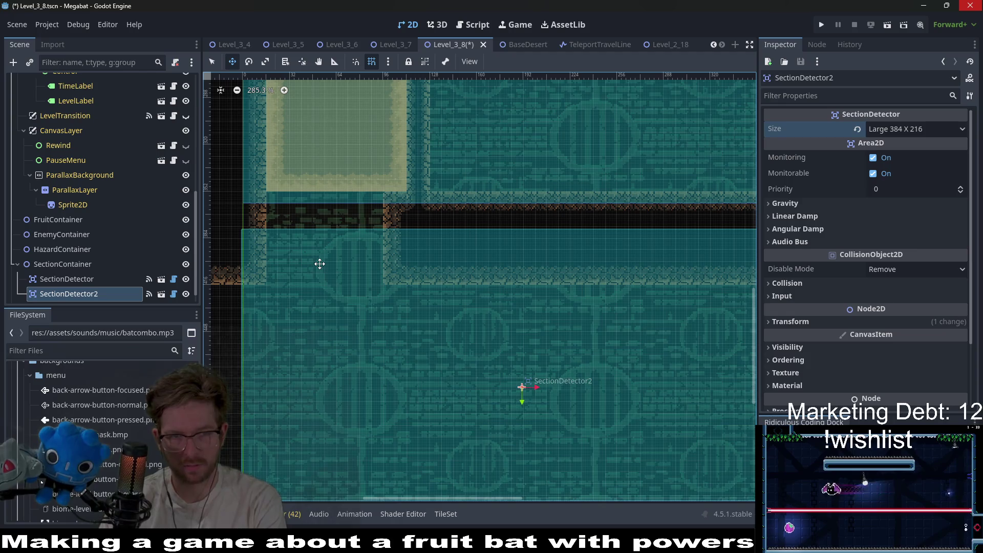
{"action": "scroll", "coordinate": [320, 264], "scroll_direction": "down", "scroll_amount": 7}
{"action": "scroll", "coordinate": [124, 255], "scroll_direction": "up", "scroll_amount": 5}
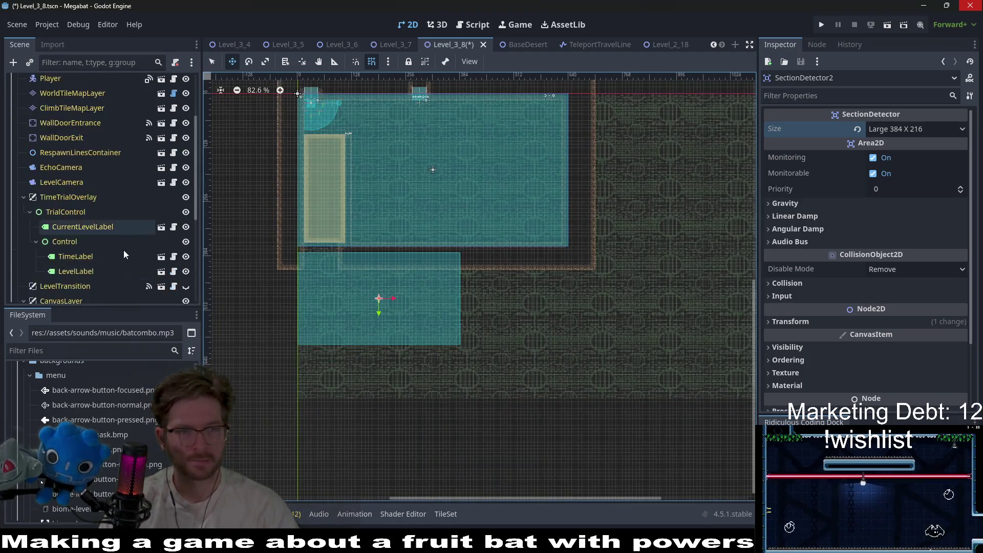
{"action": "scroll", "coordinate": [123, 250], "scroll_direction": "up", "scroll_amount": 3}
{"action": "left_click", "coordinate": [74, 186]}
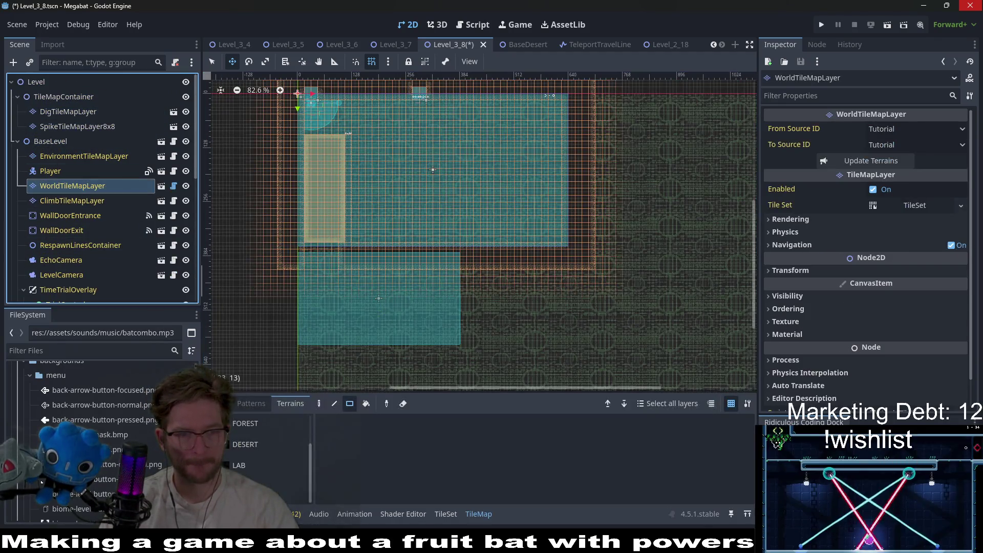
Step: Paint DESERT world tiles for a left wall, bottom floor and tall right wall around the lower section
{"action": "left_click", "coordinate": [245, 444]}
{"action": "scroll", "coordinate": [325, 248], "scroll_direction": "up", "scroll_amount": 3}
{"action": "key", "text": "q"}
{"action": "left_click_drag", "start_coordinate": [268, 165], "coordinate": [303, 334]}
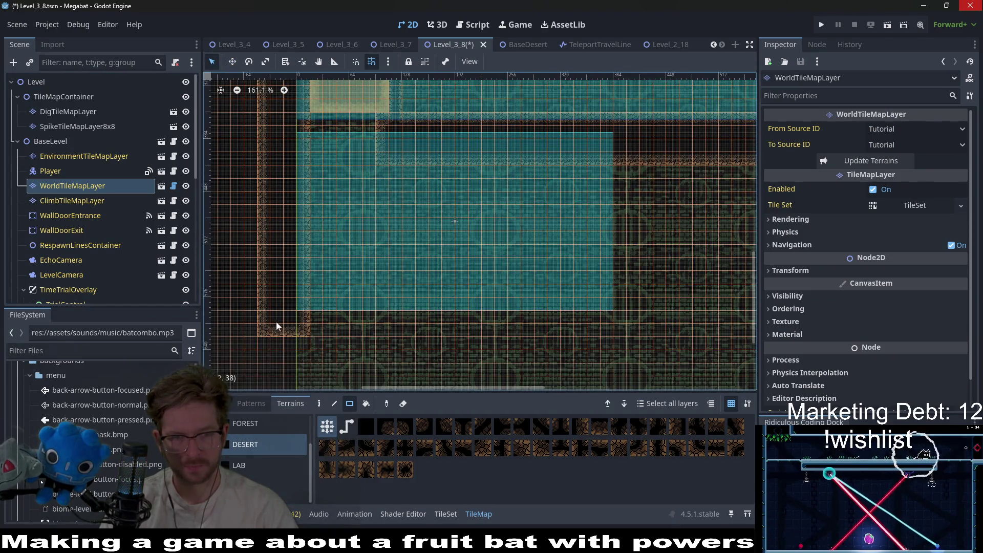
{"action": "mouse_move", "coordinate": [260, 304]}
{"action": "left_mouse_down"}
{"action": "mouse_move", "coordinate": [581, 345]}
{"action": "mouse_move", "coordinate": [620, 361]}
{"action": "left_mouse_up"}
{"action": "left_click_drag", "start_coordinate": [609, 135], "coordinate": [659, 352]}
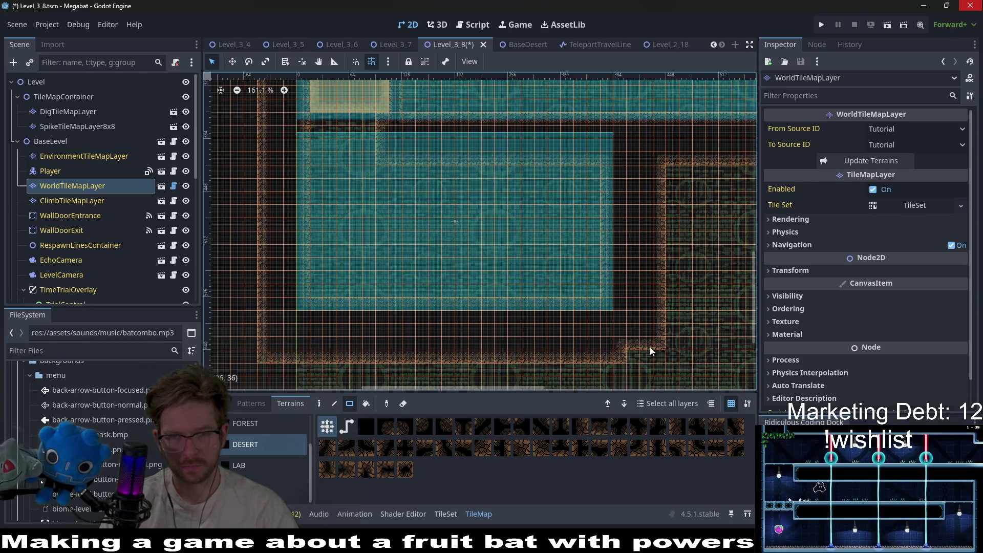
Step: Touch up the desert wall tiles between the upper room and lower section
{"action": "scroll", "coordinate": [602, 232], "scroll_direction": "down", "scroll_amount": 5}
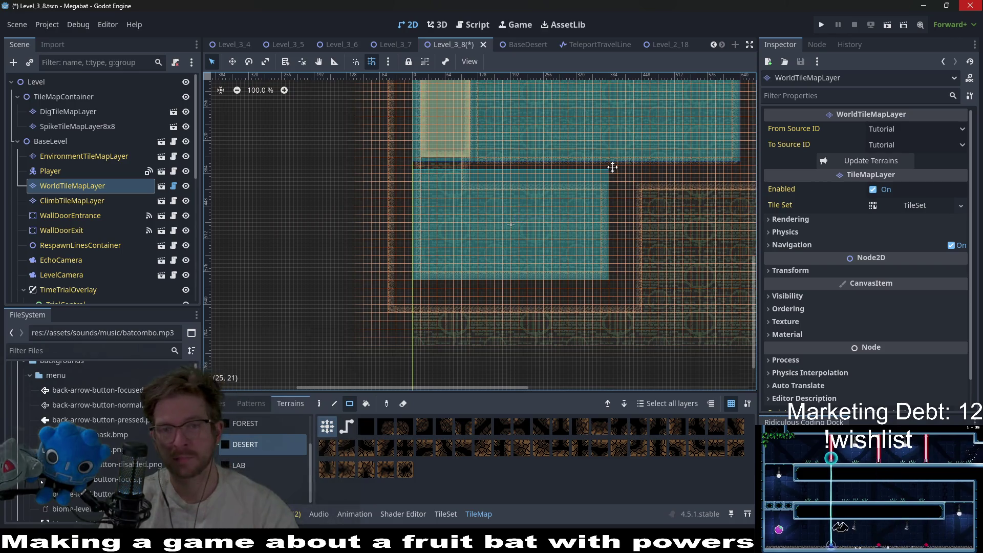
{"action": "scroll", "coordinate": [427, 225], "scroll_direction": "up", "scroll_amount": 4}
{"action": "scroll", "coordinate": [450, 227], "scroll_direction": "left", "scroll_amount": 3}
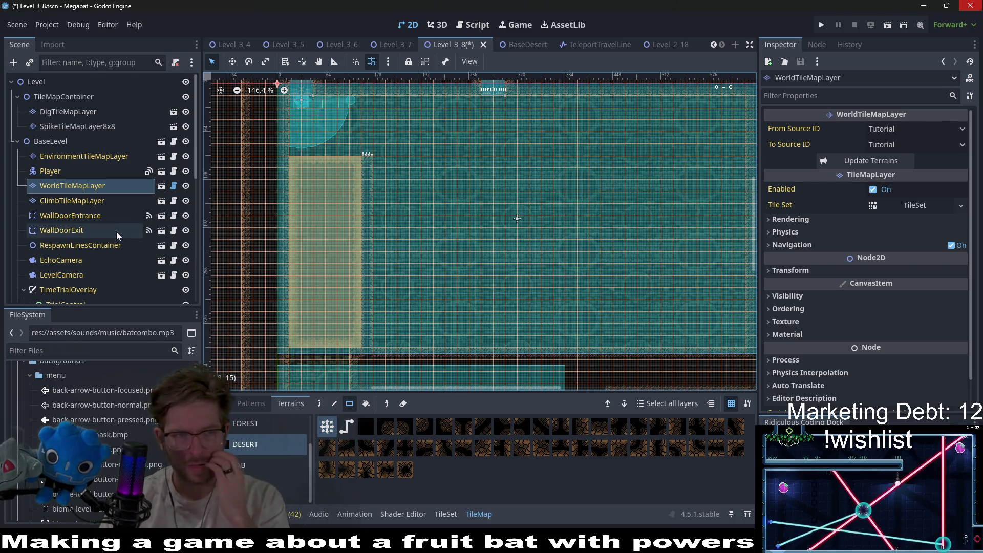
{"action": "scroll", "coordinate": [564, 271], "scroll_direction": "down", "scroll_amount": 3}
{"action": "scroll", "coordinate": [563, 271], "scroll_direction": "right", "scroll_amount": 2}
{"action": "scroll", "coordinate": [526, 232], "scroll_direction": "down", "scroll_amount": 1}
{"action": "scroll", "coordinate": [527, 232], "scroll_direction": "left", "scroll_amount": 1}
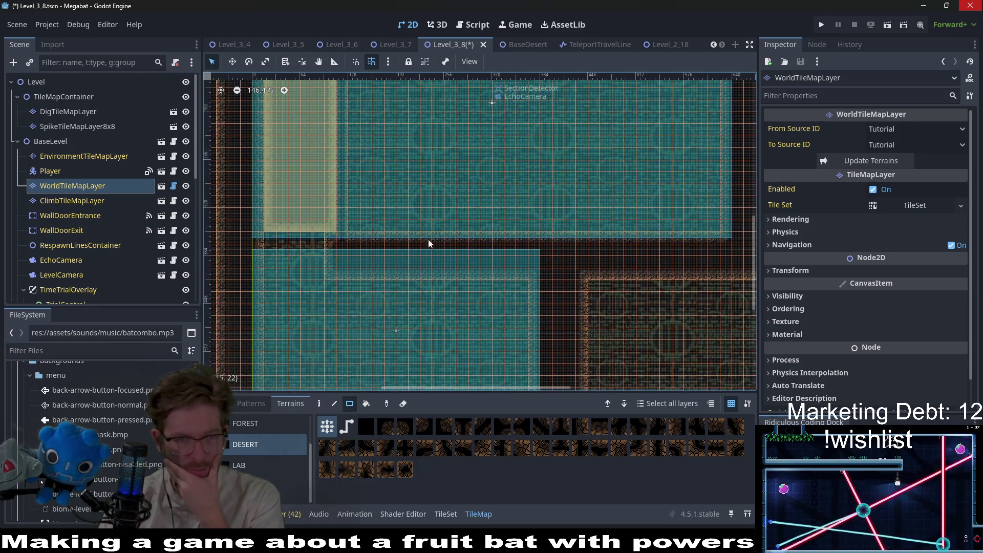
{"action": "left_click_drag", "start_coordinate": [333, 234], "coordinate": [329, 288]}
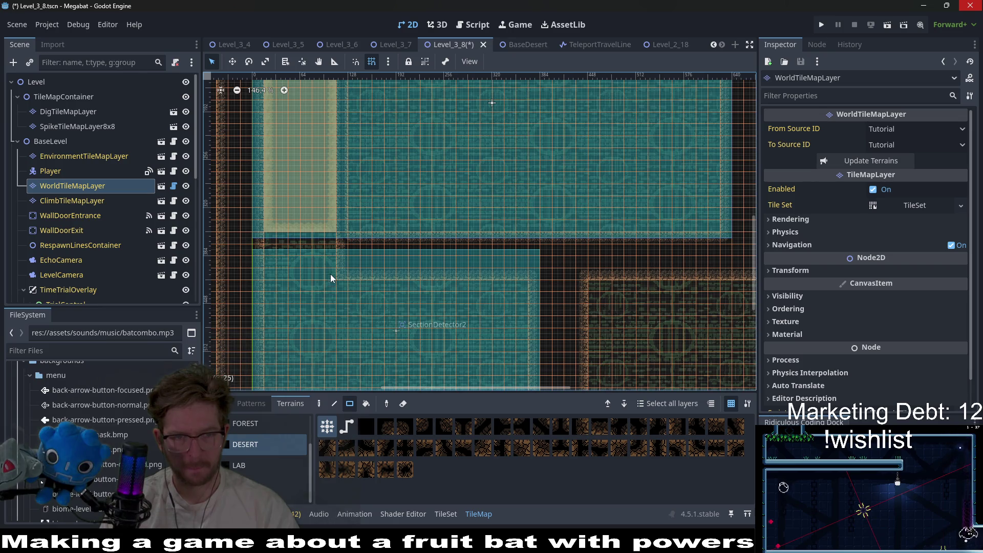
Step: Paint a strip of Desert dig tiles on DigTileMapLayer joining the main room to the lower section
{"action": "left_click", "coordinate": [68, 113]}
{"action": "left_click", "coordinate": [250, 451]}
{"action": "left_click_drag", "start_coordinate": [274, 256], "coordinate": [328, 338]}
{"action": "scroll", "coordinate": [90, 231], "scroll_direction": "down", "scroll_amount": 5}
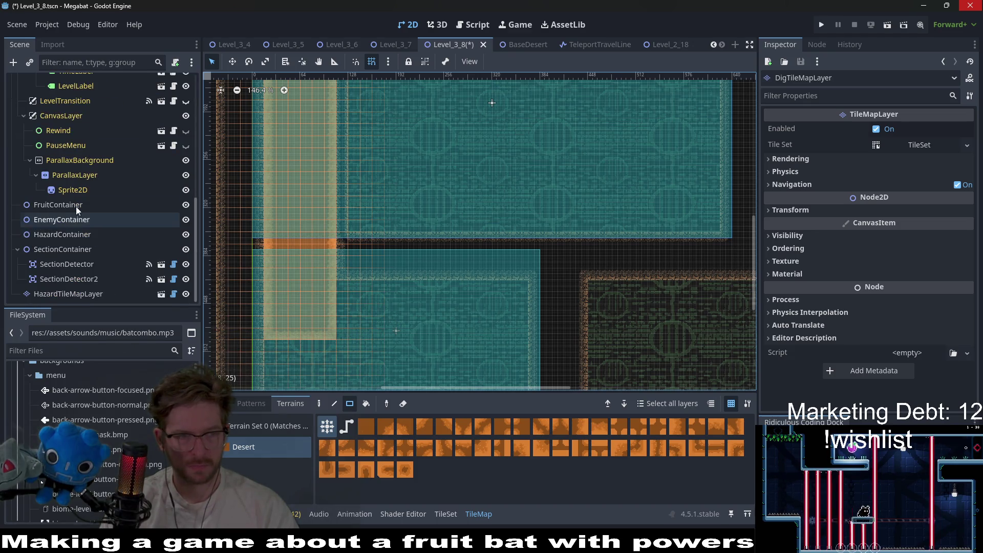
Step: Instance Fruit.tscn under FruitContainer and set its Type to Dig
{"action": "right_click", "coordinate": [75, 207]}
{"action": "left_click", "coordinate": [126, 209]}
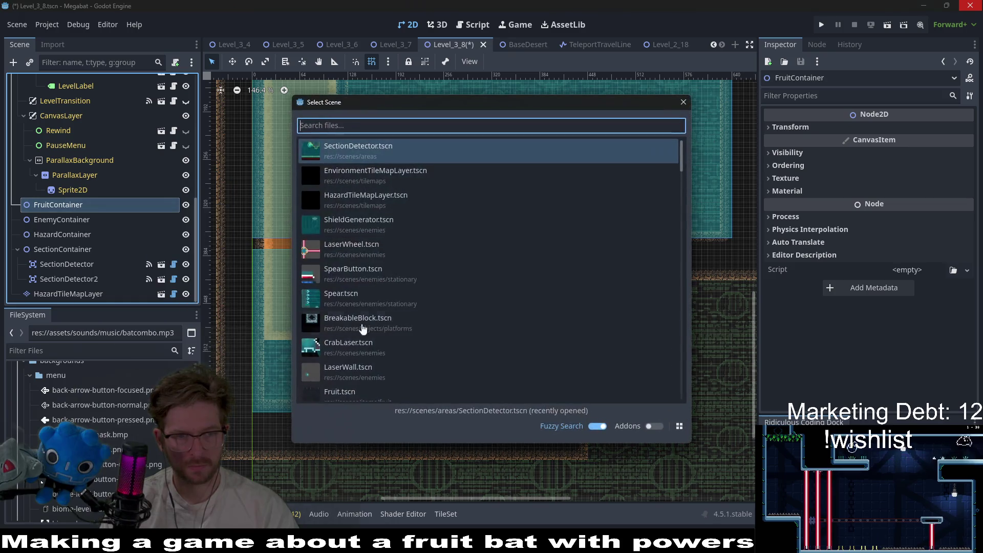
{"action": "type", "text": "fruit"}
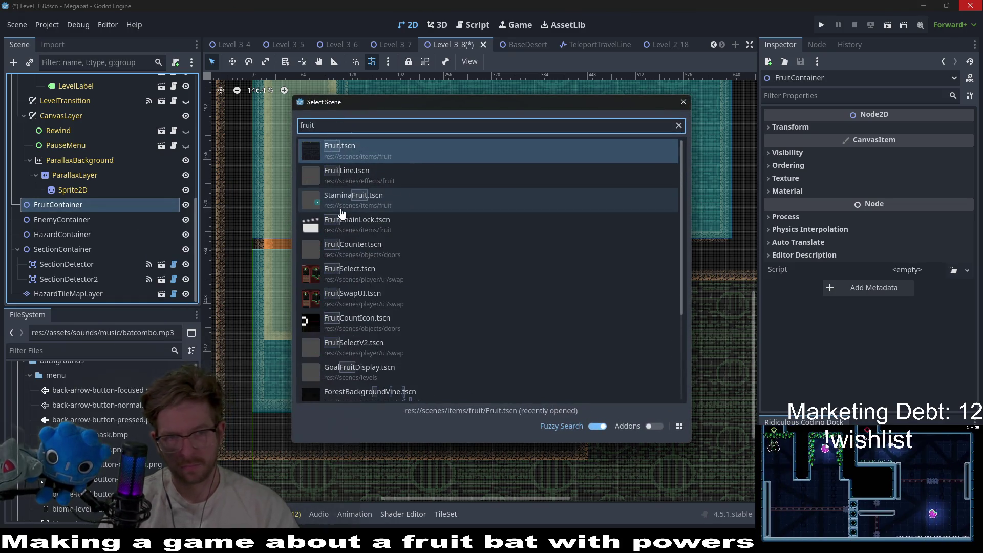
{"action": "key", "text": "Return"}
{"action": "scroll", "coordinate": [351, 181], "scroll_direction": "up", "scroll_amount": 3}
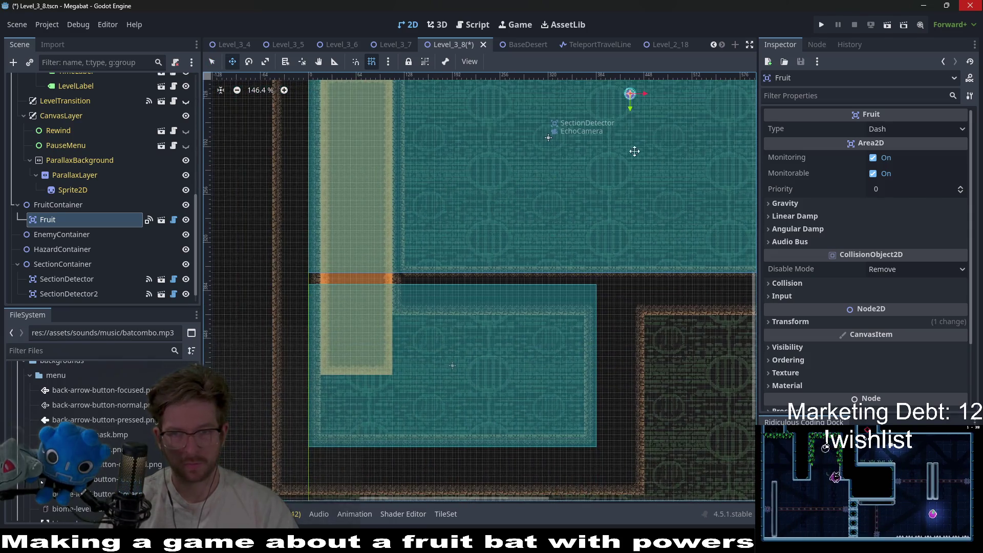
{"action": "left_click", "coordinate": [892, 128]}
{"action": "left_click", "coordinate": [884, 189]}
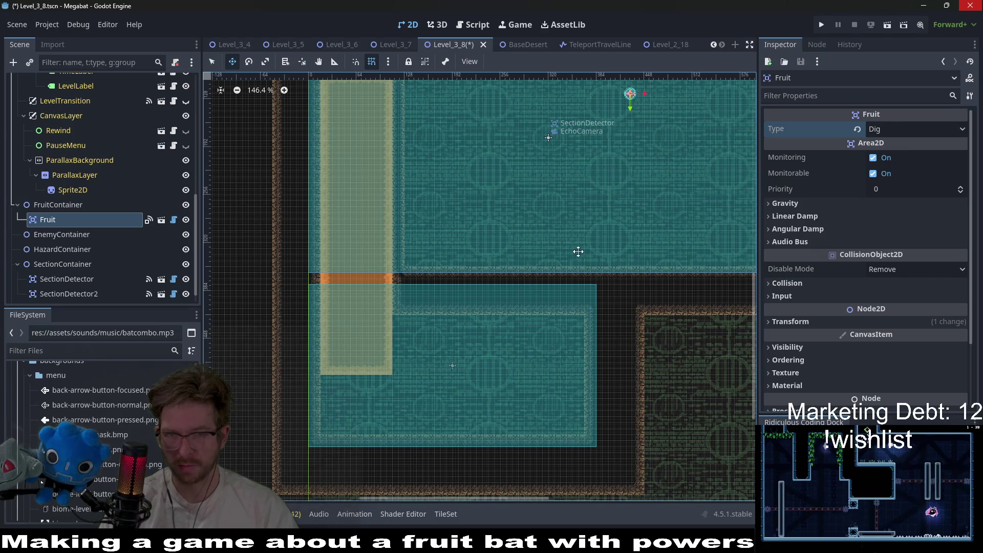
Step: Duplicate the Dig fruit into the lower section and save the level
{"action": "key", "text": "ctrl+d"}
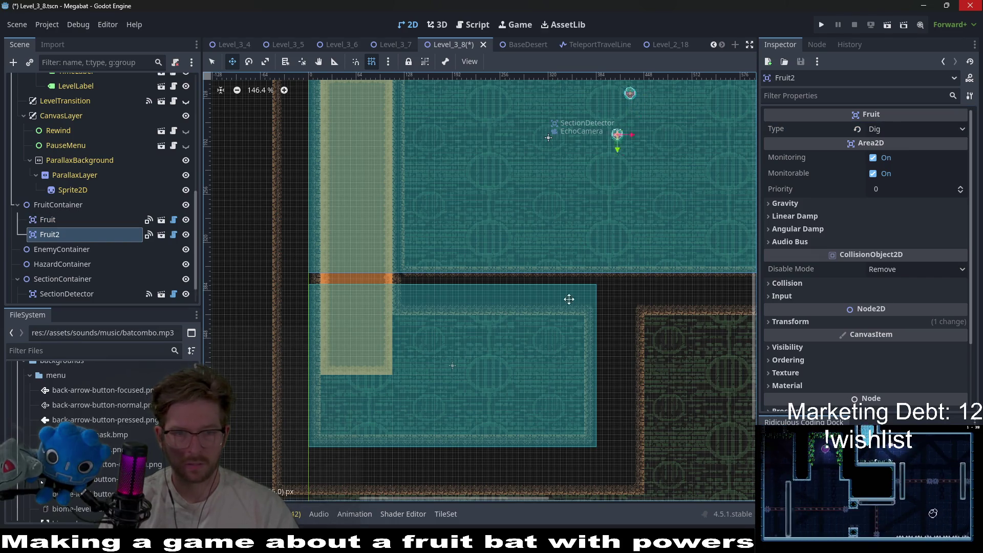
{"action": "left_click_drag", "start_coordinate": [568, 299], "coordinate": [457, 389]}
{"action": "key", "text": "ctrl+s"}
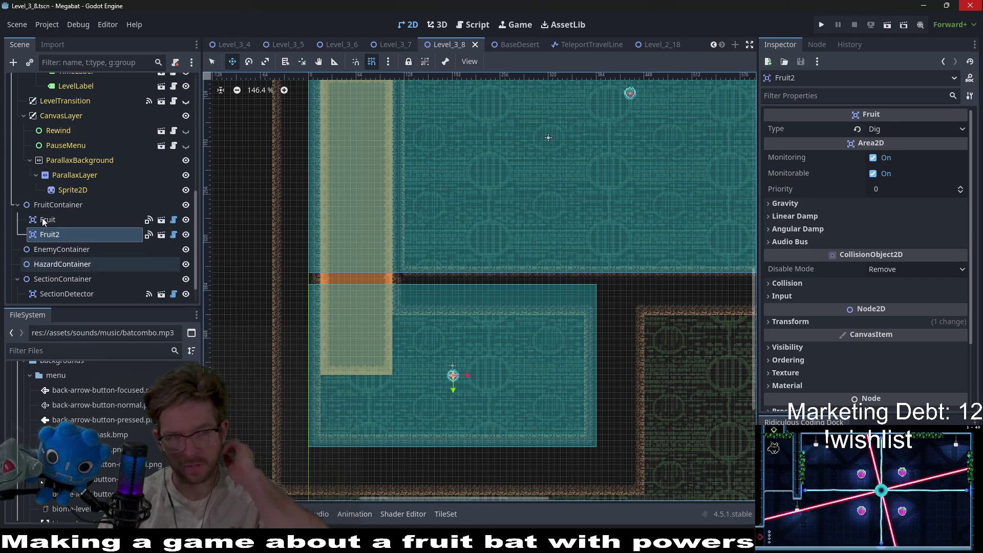
{"action": "double_click", "coordinate": [48, 219]}
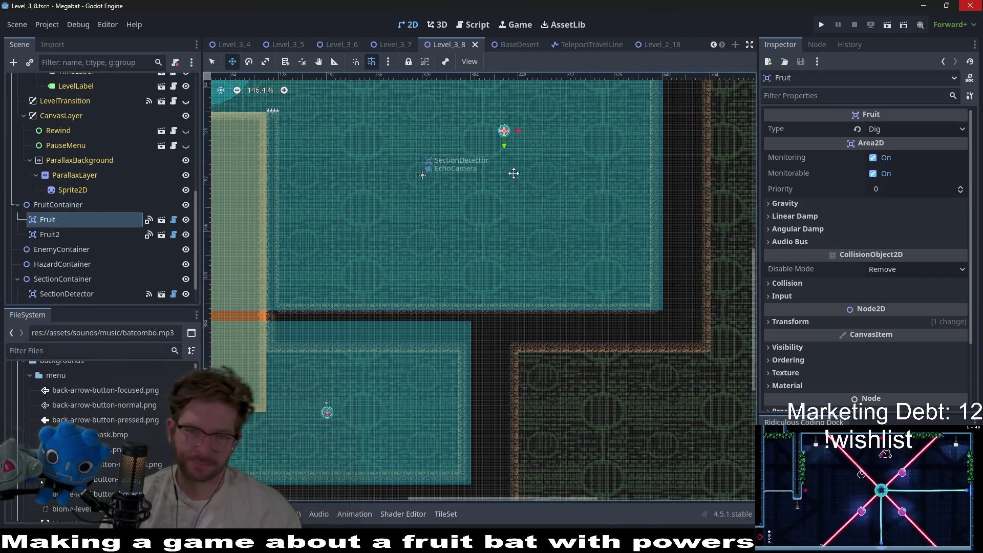
{"action": "scroll", "coordinate": [579, 258], "scroll_direction": "up", "scroll_amount": 3}
{"action": "scroll", "coordinate": [452, 209], "scroll_direction": "up", "scroll_amount": 3}
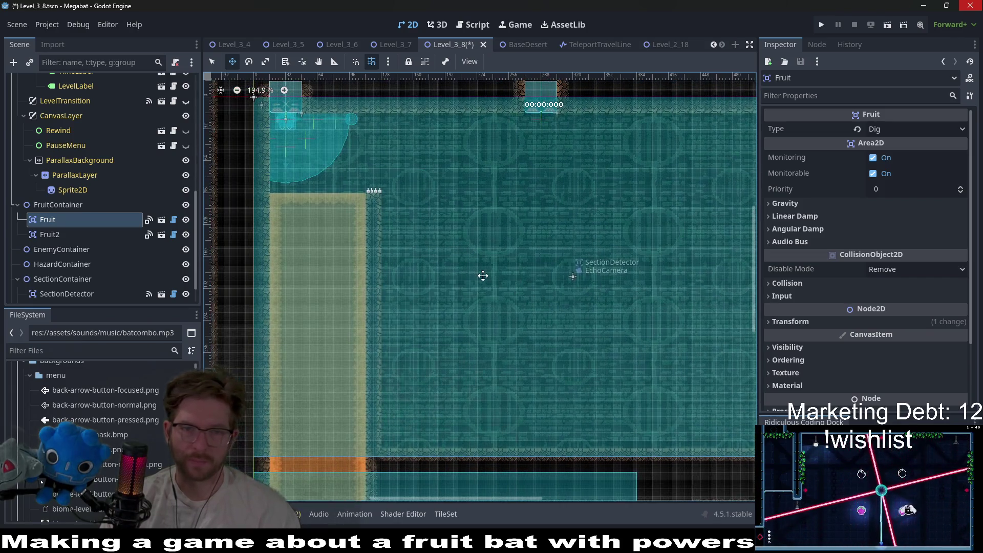
{"action": "scroll", "coordinate": [629, 300], "scroll_direction": "down", "scroll_amount": 4}
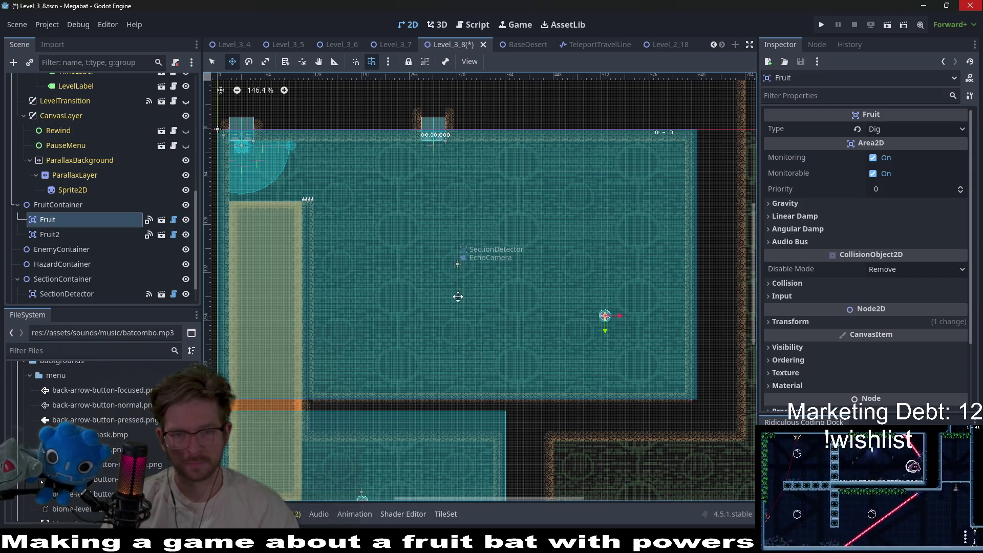
{"action": "scroll", "coordinate": [76, 169], "scroll_direction": "up", "scroll_amount": 10}
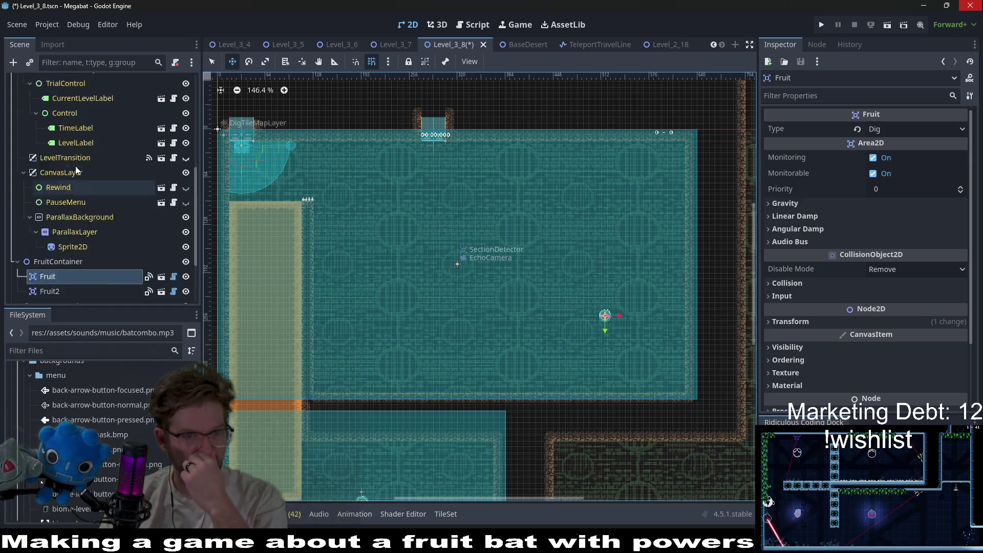
Step: Move the WallDoorExit object up and to the right
{"action": "left_click", "coordinate": [76, 199]}
{"action": "left_click", "coordinate": [76, 187]}
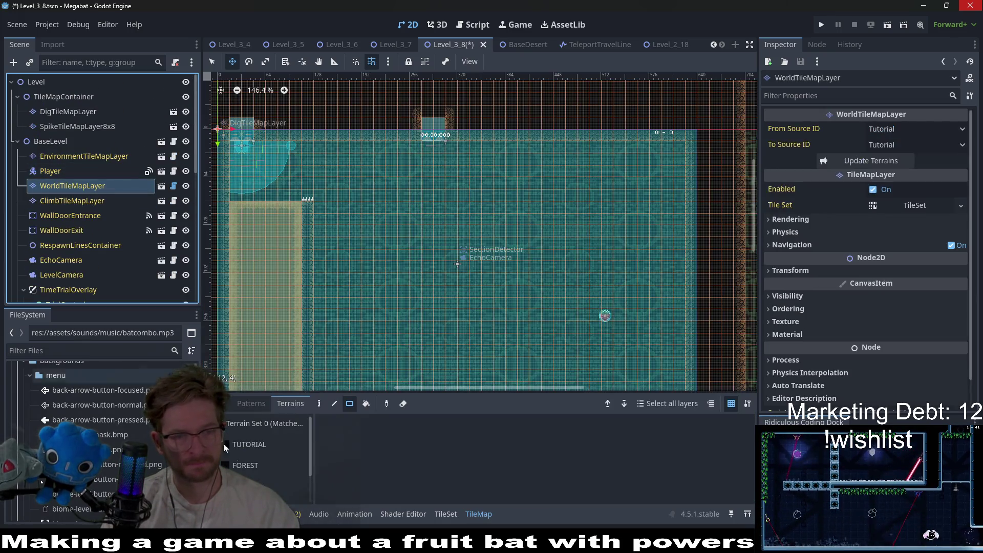
{"action": "scroll", "coordinate": [439, 226], "scroll_direction": "up", "scroll_amount": 3}
{"action": "key", "text": "q"}
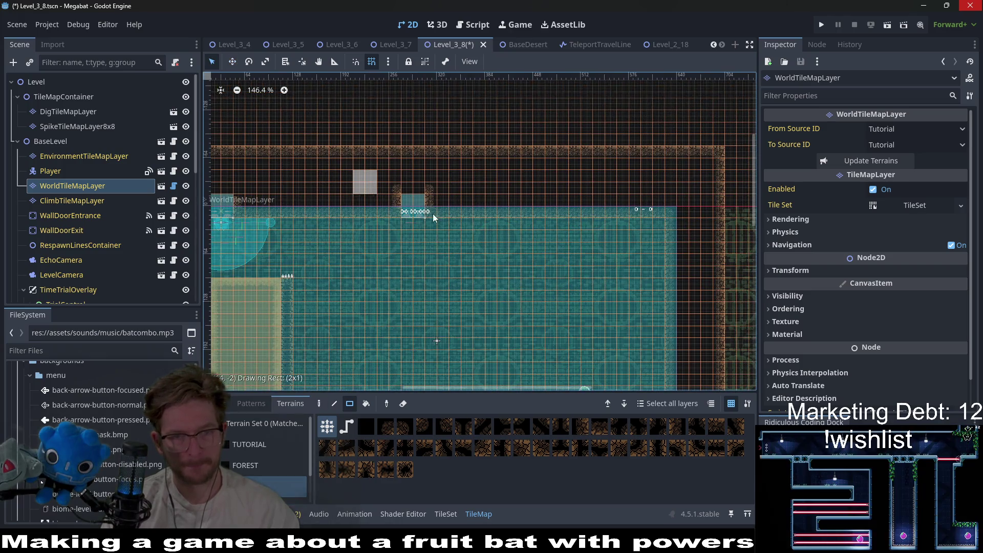
{"action": "left_click", "coordinate": [85, 230]}
{"action": "key", "text": "w"}
{"action": "scroll", "coordinate": [440, 173], "scroll_direction": "up", "scroll_amount": 3}
{"action": "left_click_drag", "start_coordinate": [305, 367], "coordinate": [370, 290]}
{"action": "scroll", "coordinate": [370, 289], "scroll_direction": "down", "scroll_amount": 4}
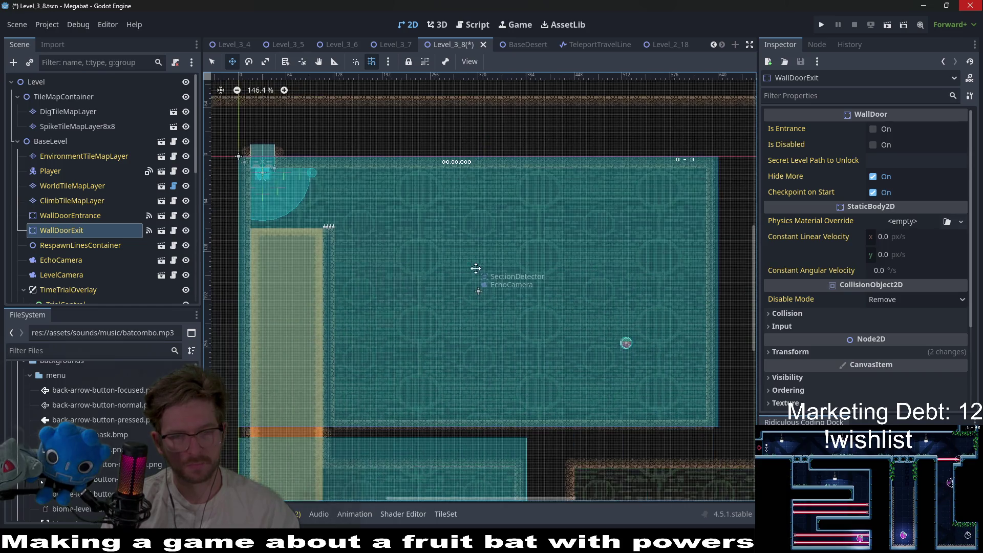
{"action": "scroll", "coordinate": [371, 290], "scroll_direction": "left", "scroll_amount": 2}
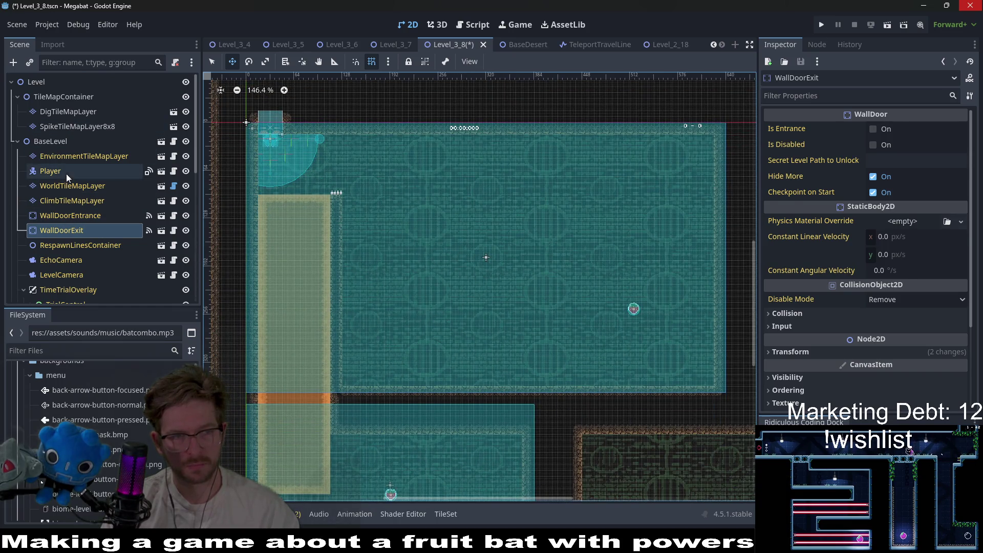
Step: Paint a rectangle and a thin vertical strip of third-terrain tiles on WorldTileMapLayer
{"action": "left_click", "coordinate": [66, 174]}
{"action": "left_click", "coordinate": [60, 186]}
{"action": "left_click", "coordinate": [242, 466]}
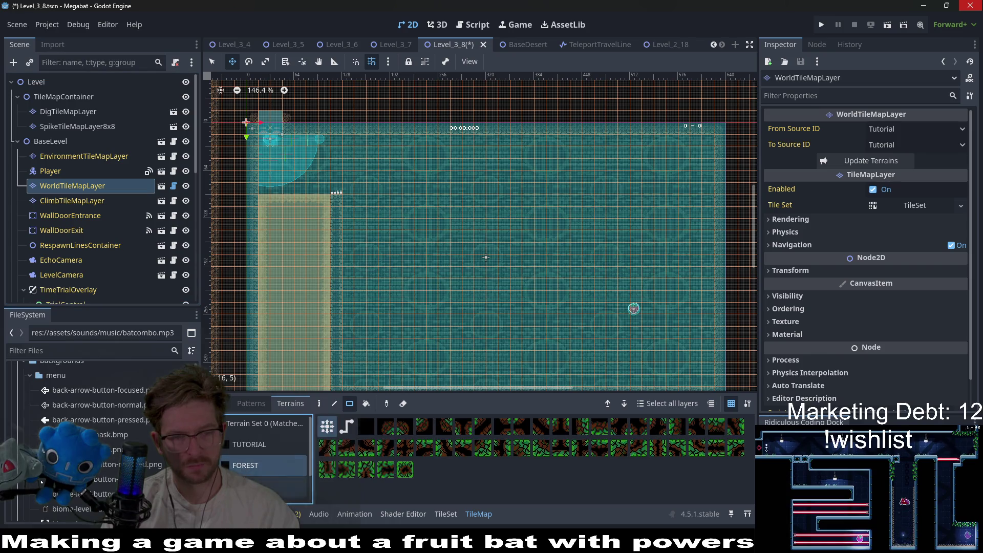
{"action": "left_click", "coordinate": [256, 487]}
{"action": "scroll", "coordinate": [382, 244], "scroll_direction": "down", "scroll_amount": 1}
{"action": "scroll", "coordinate": [382, 243], "scroll_direction": "right", "scroll_amount": 1}
{"action": "left_click_drag", "start_coordinate": [348, 196], "coordinate": [407, 249]}
{"action": "scroll", "coordinate": [409, 230], "scroll_direction": "up", "scroll_amount": 1}
{"action": "left_click_drag", "start_coordinate": [382, 178], "coordinate": [383, 232]}
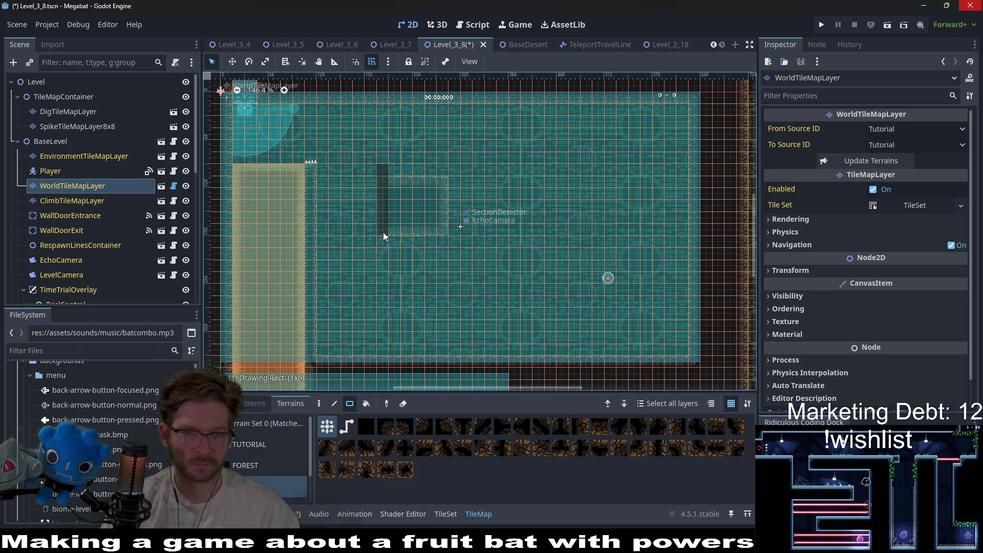
Step: Extend the ledge with an 8-tile wall row, cover the darker patch, and undo the stray 4x4 block
{"action": "scroll", "coordinate": [450, 256], "scroll_direction": "down", "scroll_amount": 1}
{"action": "scroll", "coordinate": [450, 256], "scroll_direction": "right", "scroll_amount": 2}
{"action": "scroll", "coordinate": [426, 255], "scroll_direction": "up", "scroll_amount": 1}
{"action": "scroll", "coordinate": [426, 254], "scroll_direction": "left", "scroll_amount": 1}
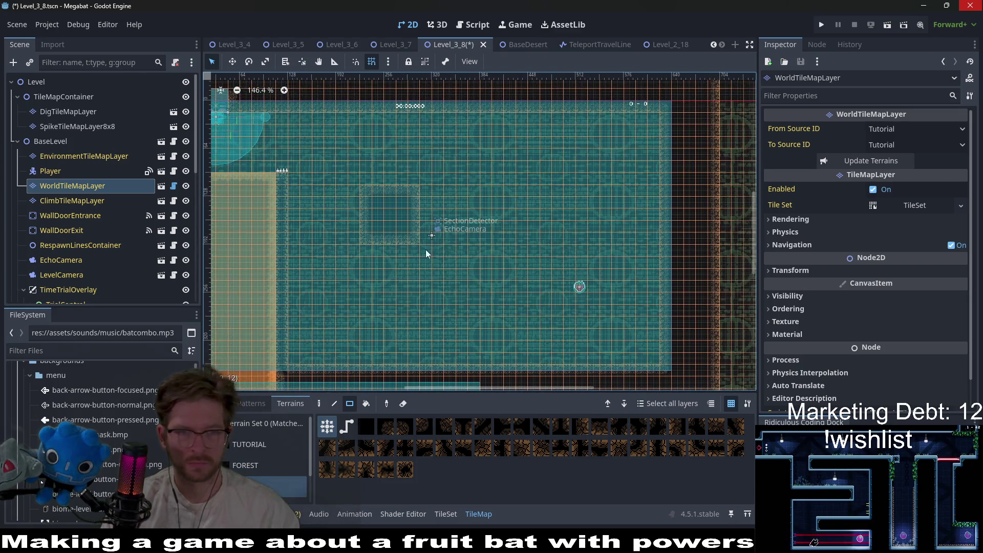
{"action": "left_click_drag", "start_coordinate": [389, 210], "coordinate": [370, 184]}
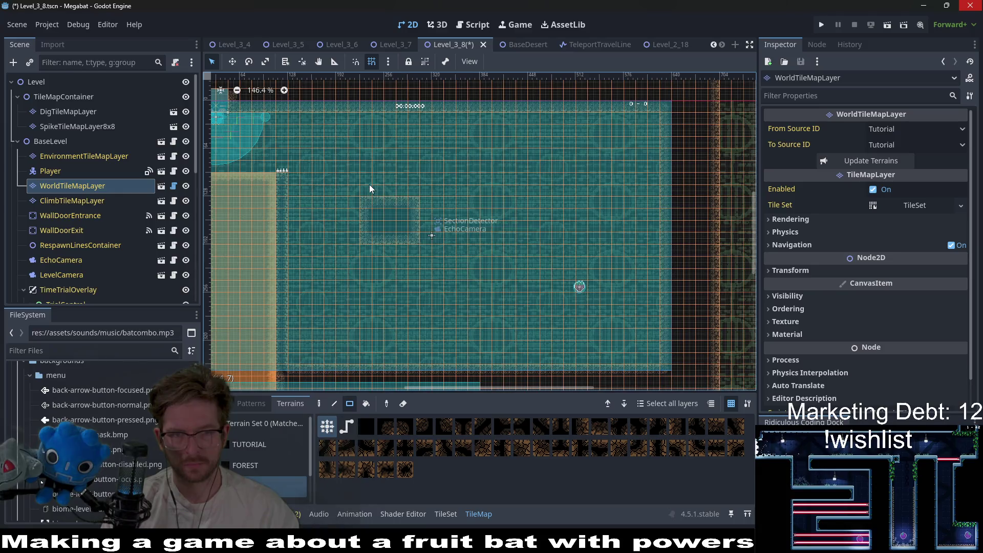
{"action": "left_click_drag", "start_coordinate": [289, 177], "coordinate": [374, 179]}
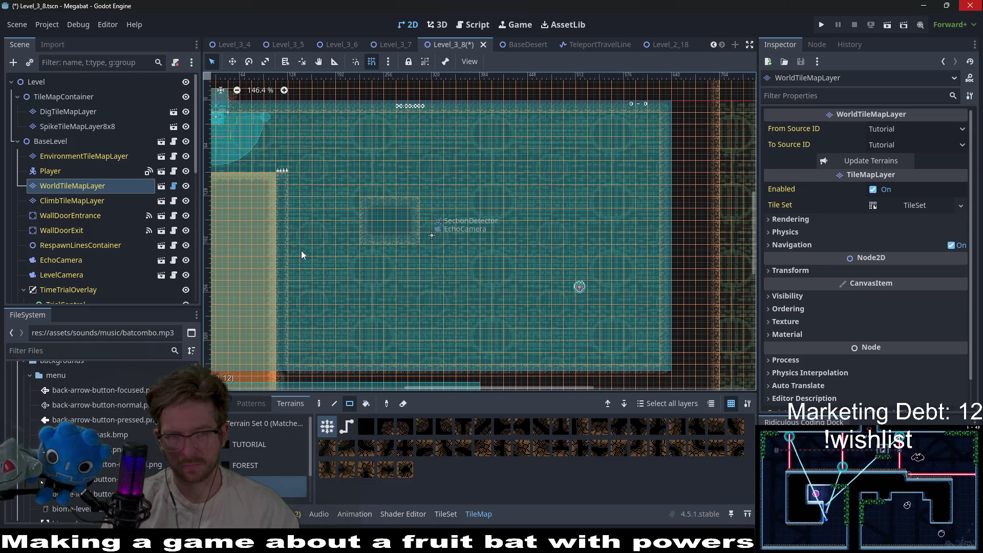
{"action": "mouse_move", "coordinate": [350, 187]}
{"action": "left_mouse_down"}
{"action": "mouse_move", "coordinate": [439, 242]}
{"action": "mouse_move", "coordinate": [416, 244]}
{"action": "left_mouse_up"}
{"action": "scroll", "coordinate": [461, 231], "scroll_direction": "down", "scroll_amount": 1}
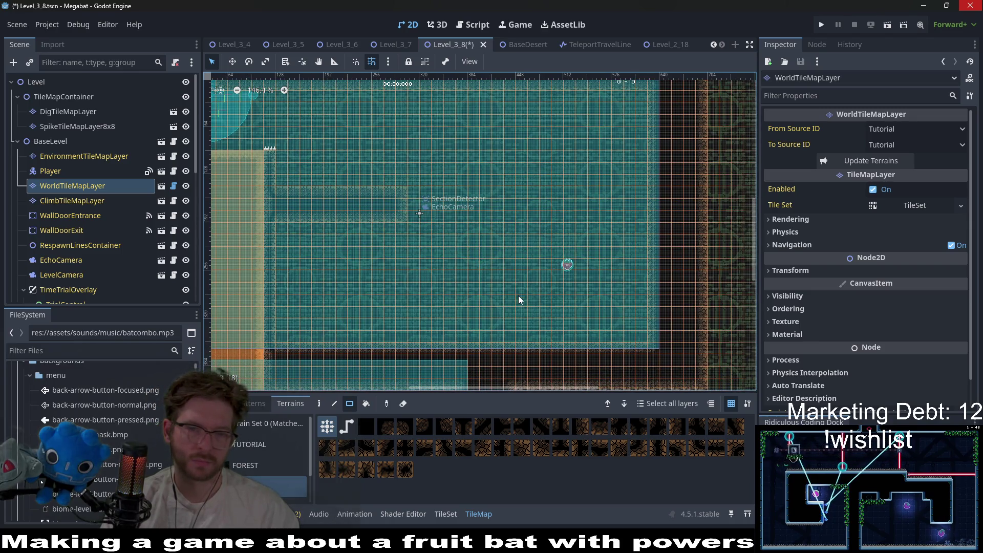
{"action": "left_click_drag", "start_coordinate": [485, 276], "coordinate": [523, 309]}
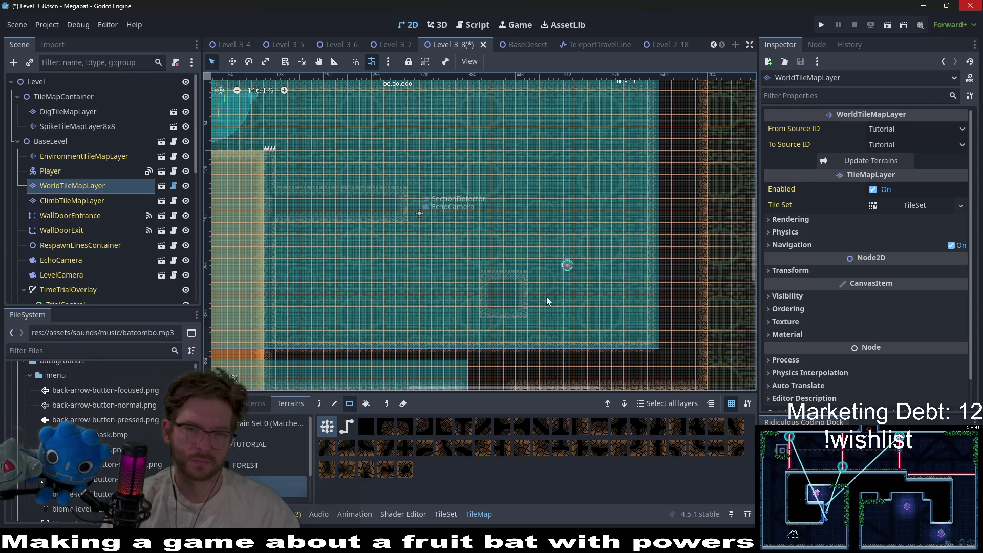
{"action": "key", "text": "ctrl+z"}
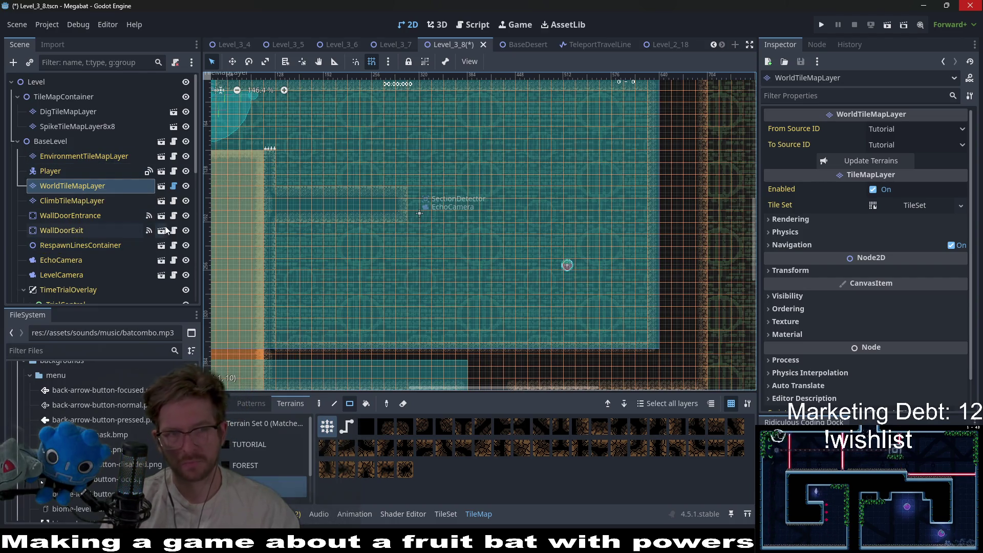
Step: Paint a band of Desert dig tiles on top of the wall ledge
{"action": "left_click", "coordinate": [90, 127]}
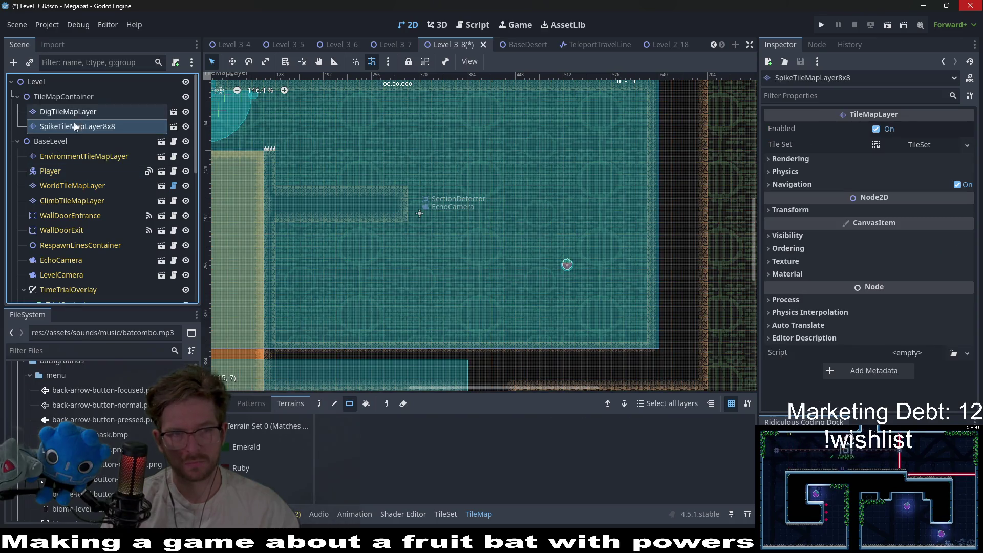
{"action": "left_click", "coordinate": [69, 112]}
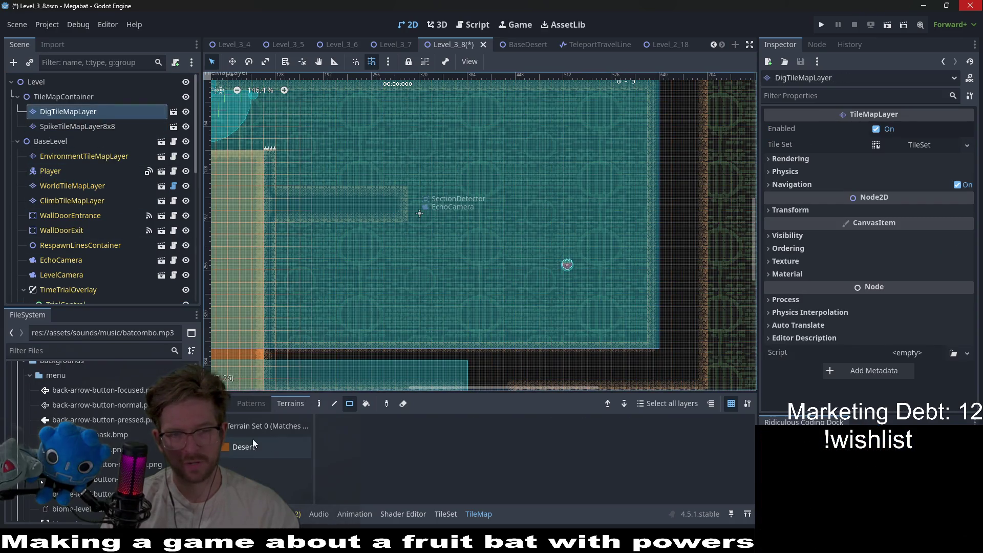
{"action": "left_click", "coordinate": [250, 444]}
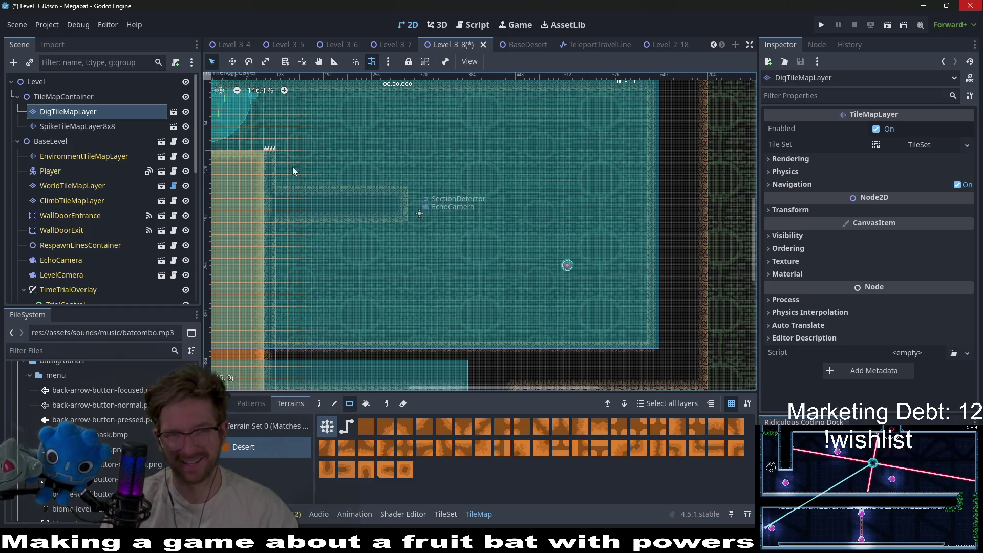
{"action": "left_click_drag", "start_coordinate": [282, 155], "coordinate": [400, 180]}
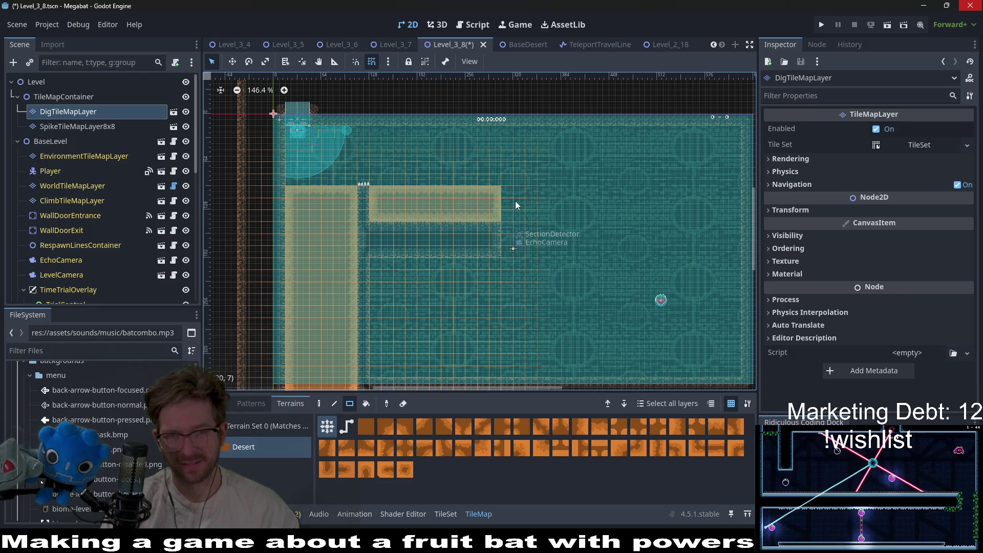
Step: Paint and enlarge a square Desert dig block right of the orb marker
{"action": "scroll", "coordinate": [499, 229], "scroll_direction": "right", "scroll_amount": 3}
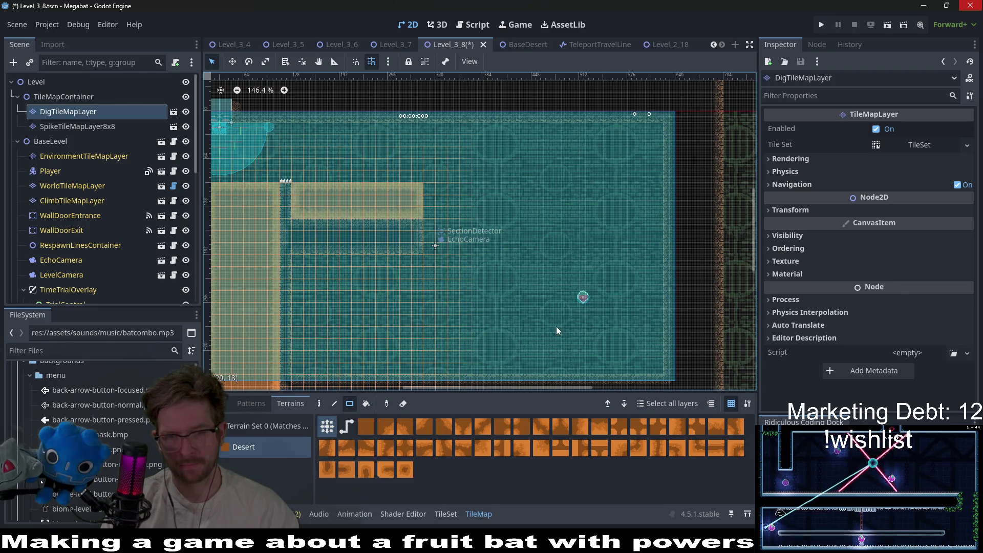
{"action": "left_click_drag", "start_coordinate": [545, 321], "coordinate": [591, 354]}
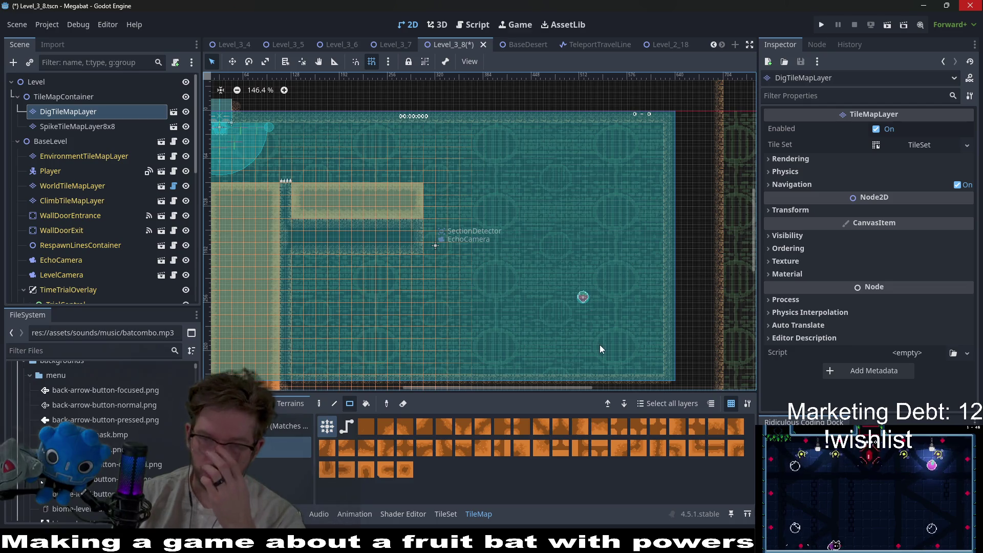
{"action": "scroll", "coordinate": [66, 232], "scroll_direction": "down", "scroll_amount": 4}
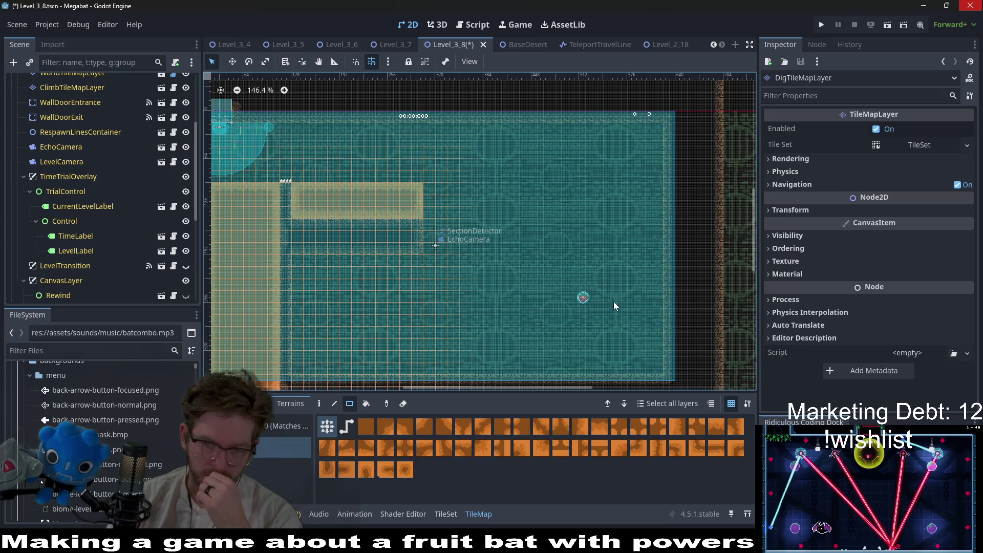
{"action": "left_click_drag", "start_coordinate": [597, 297], "coordinate": [659, 324]}
{"action": "scroll", "coordinate": [603, 328], "scroll_direction": "up", "scroll_amount": 3}
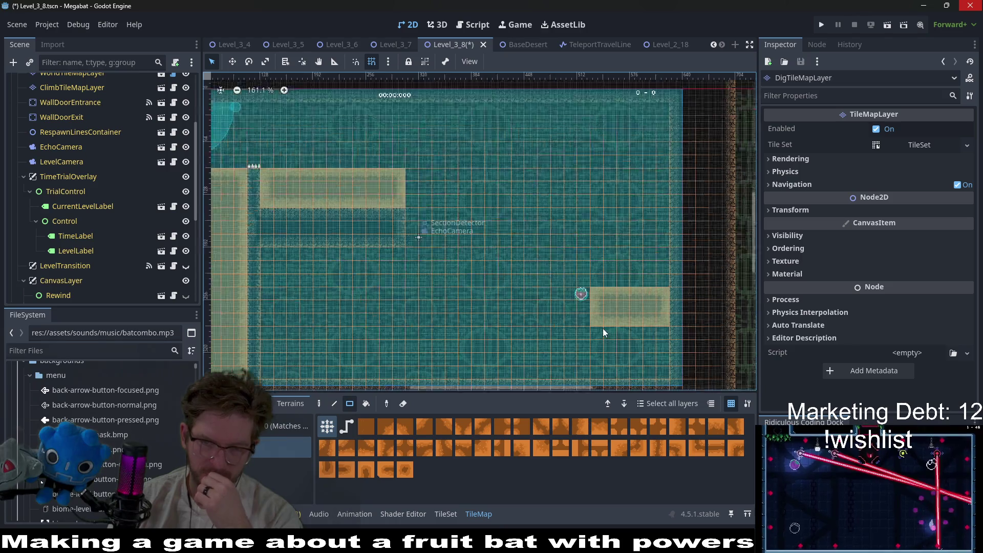
{"action": "scroll", "coordinate": [567, 302], "scroll_direction": "down", "scroll_amount": 3}
{"action": "scroll", "coordinate": [574, 278], "scroll_direction": "down", "scroll_amount": 2}
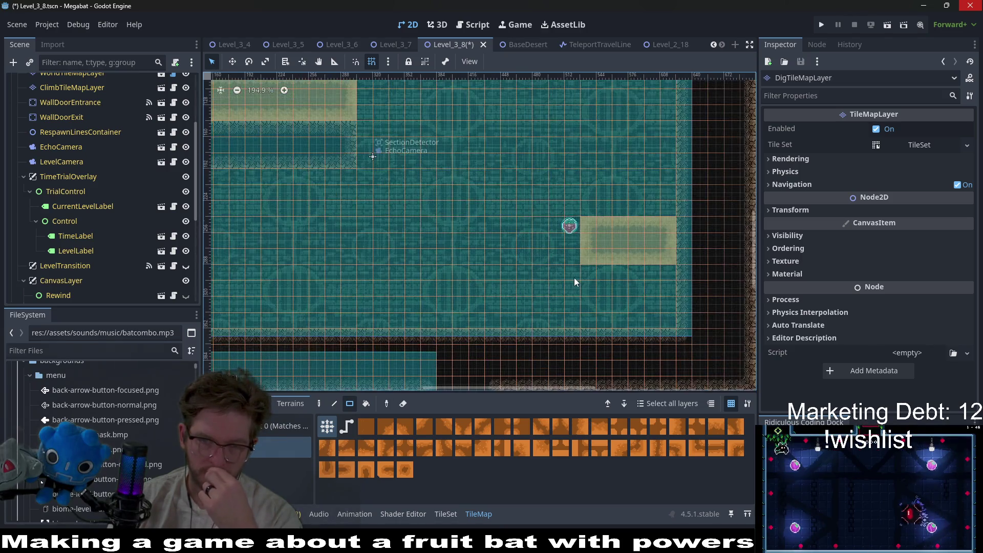
{"action": "scroll", "coordinate": [573, 272], "scroll_direction": "up", "scroll_amount": 2}
{"action": "left_click_drag", "start_coordinate": [647, 258], "coordinate": [662, 256]}
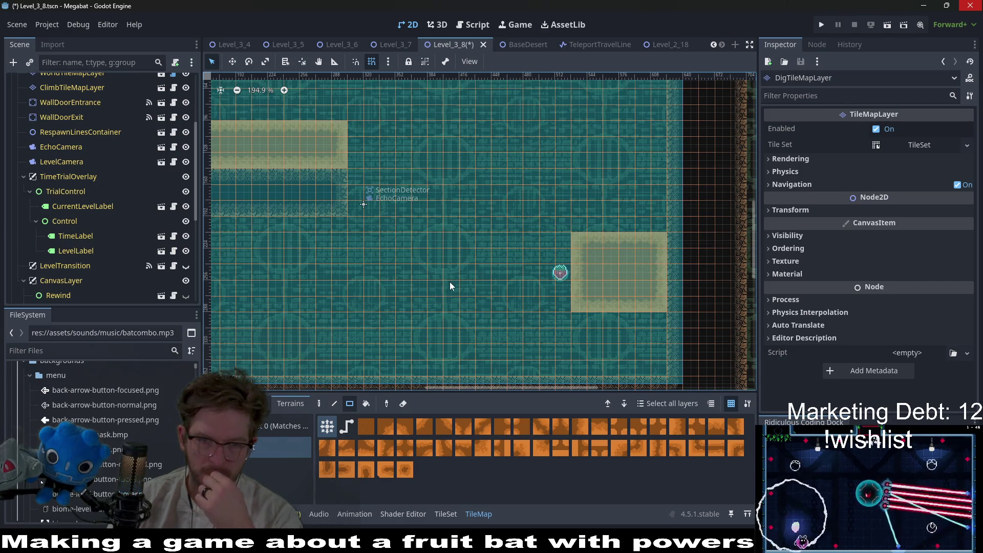
{"action": "scroll", "coordinate": [121, 231], "scroll_direction": "down", "scroll_amount": 5}
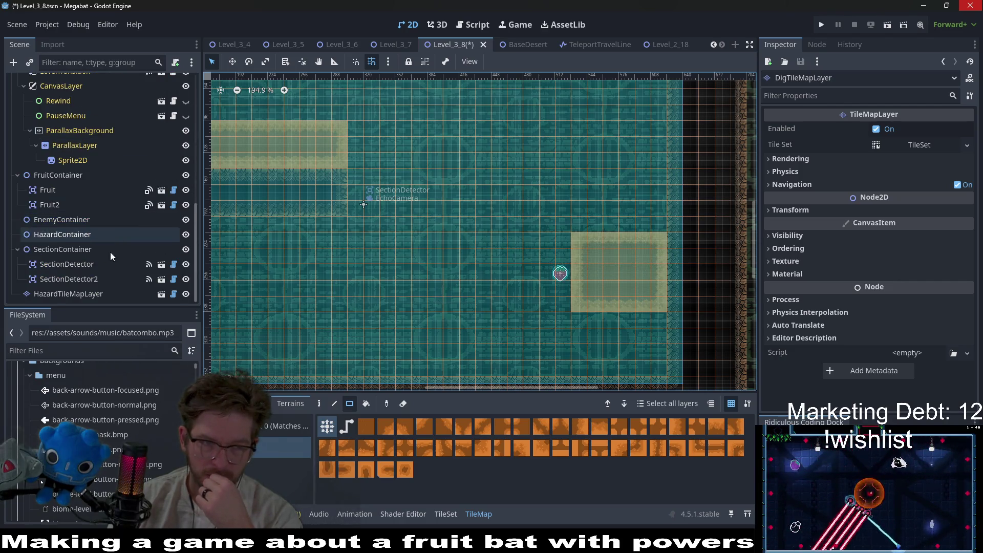
{"action": "right_click", "coordinate": [69, 238]}
Step: Instance HazardTileMapLayer under HazardContainer and set its Section to desert
{"action": "key", "text": "Escape"}
{"action": "key", "text": "ctrl+shift+a"}
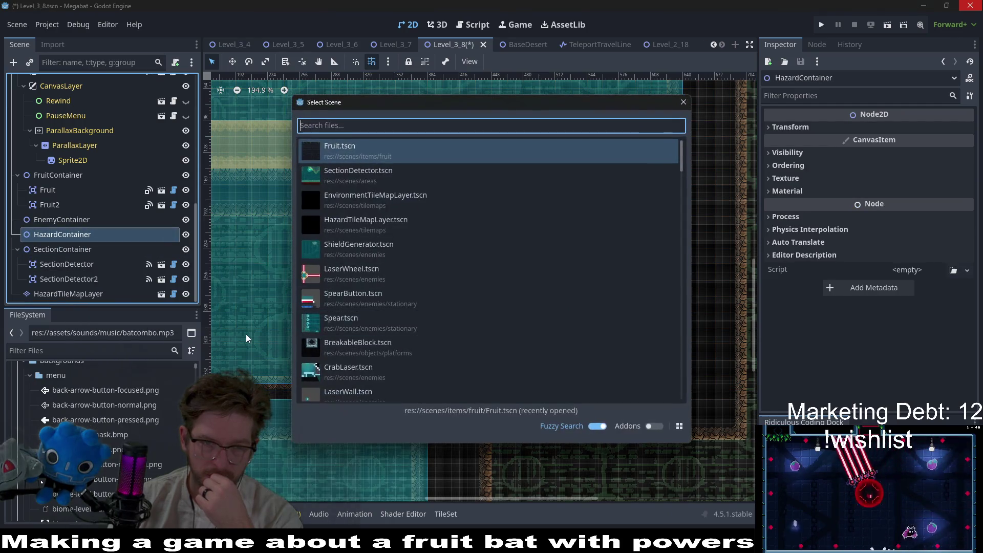
{"action": "type", "text": "hazard"}
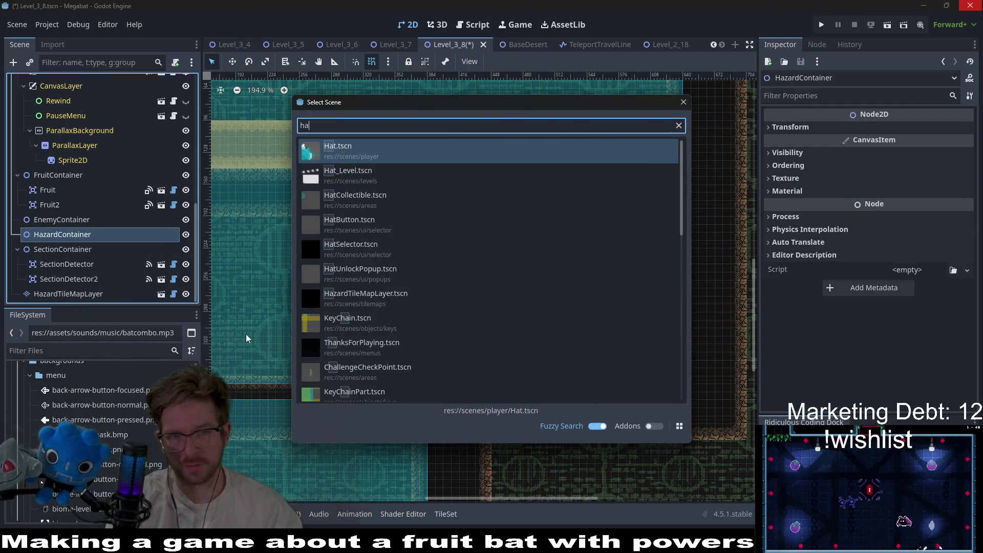
{"action": "key", "text": "Return"}
{"action": "left_click", "coordinate": [250, 448]}
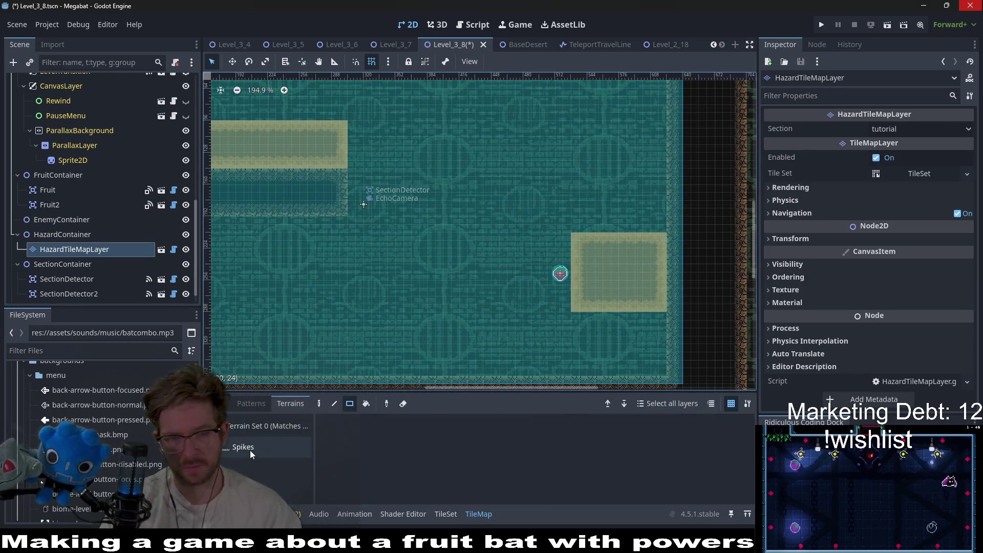
{"action": "left_click", "coordinate": [898, 131]}
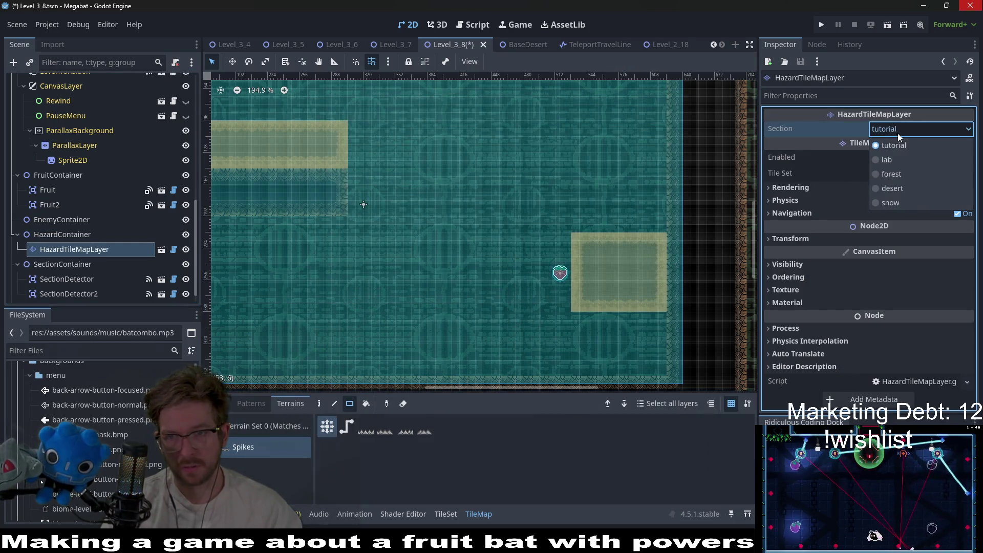
{"action": "left_click", "coordinate": [891, 188]}
{"action": "scroll", "coordinate": [385, 256], "scroll_direction": "down", "scroll_amount": 2}
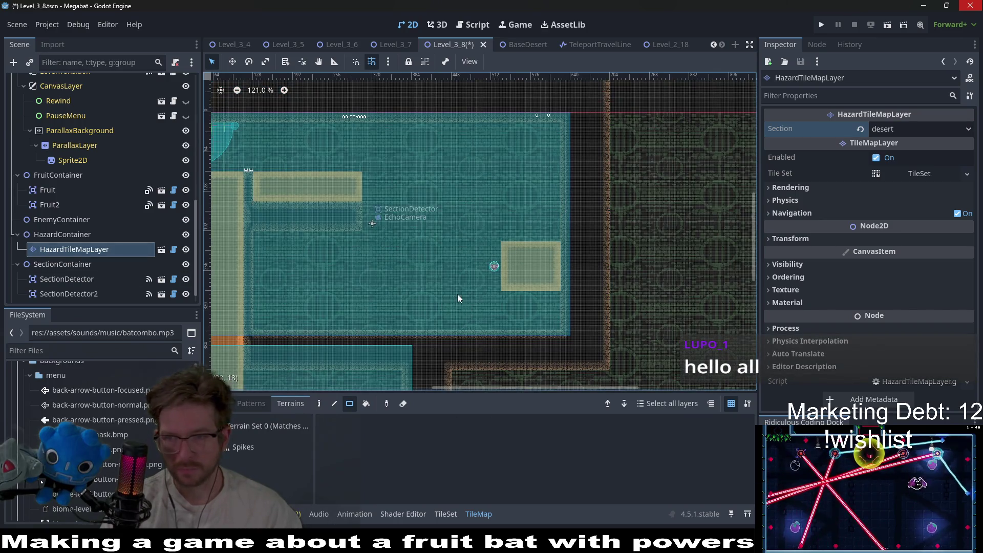
{"action": "scroll", "coordinate": [457, 298], "scroll_direction": "up", "scroll_amount": 3}
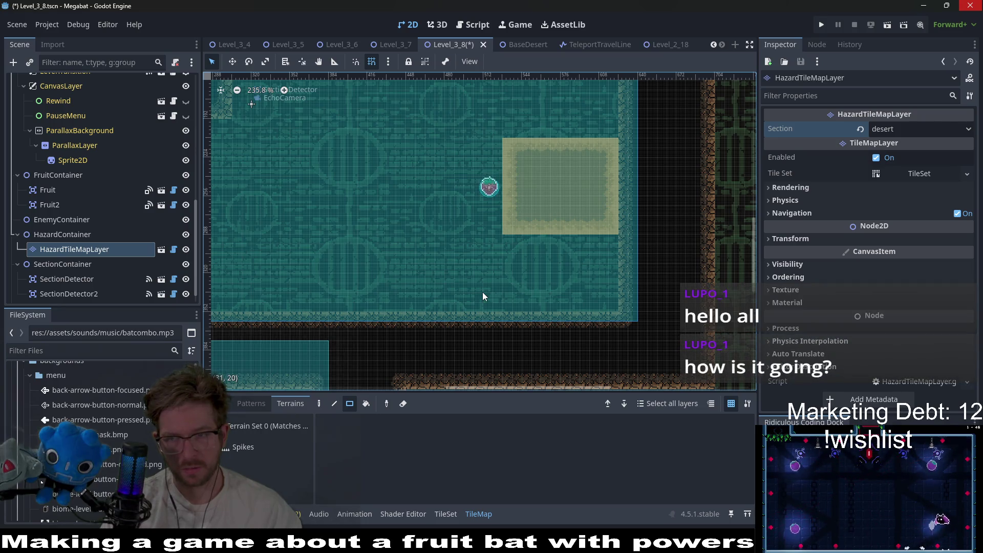
Step: Duplicate the hazard layer and rename the copy HazardTileMapLayerRight
{"action": "left_click", "coordinate": [72, 235]}
{"action": "left_click", "coordinate": [77, 253]}
{"action": "key", "text": "ctrl+d"}
{"action": "key", "text": "ctrl+d"}
{"action": "key", "text": "ctrl+d"}
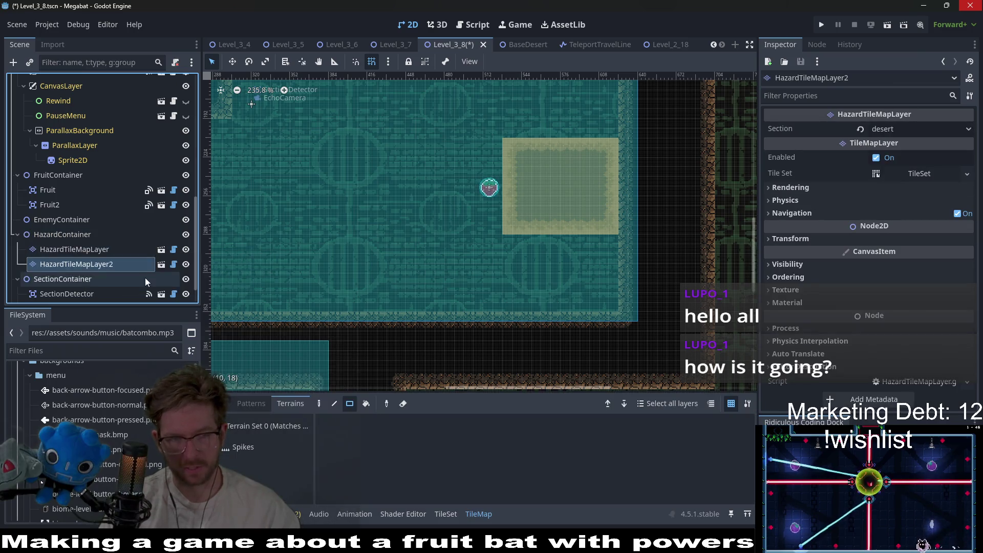
{"action": "double_click", "coordinate": [133, 266]}
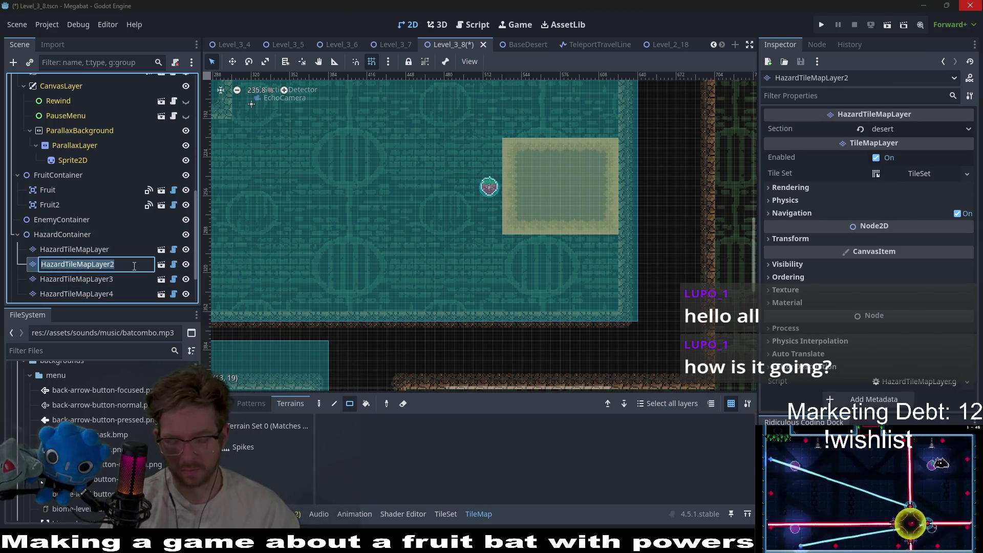
{"action": "key", "text": "BackSpace"}
{"action": "type", "text": "t"}
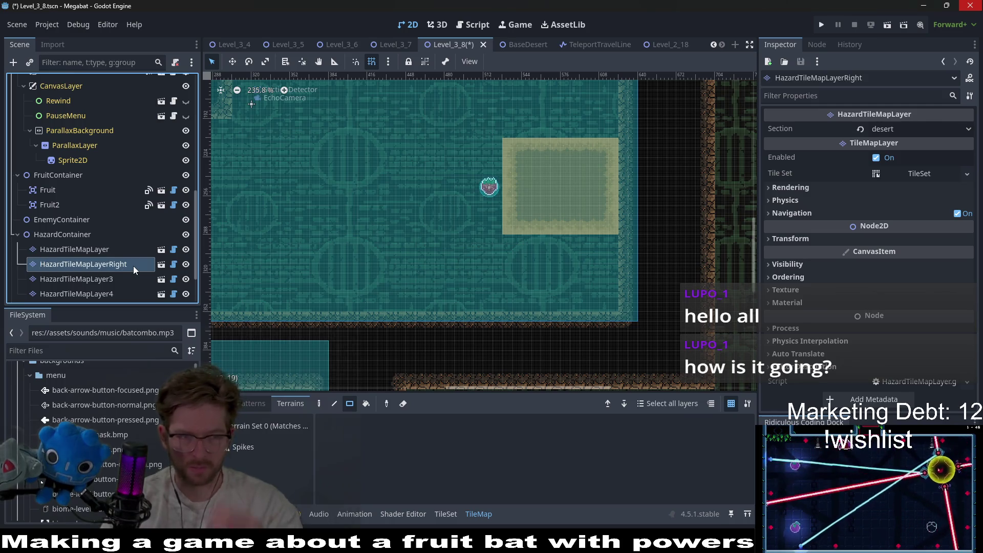
{"action": "left_click", "coordinate": [126, 279]}
Step: Rename the other two copies HazardTileMapLayerLeft and HazardTileMapLayerDown
{"action": "left_click", "coordinate": [126, 279]}
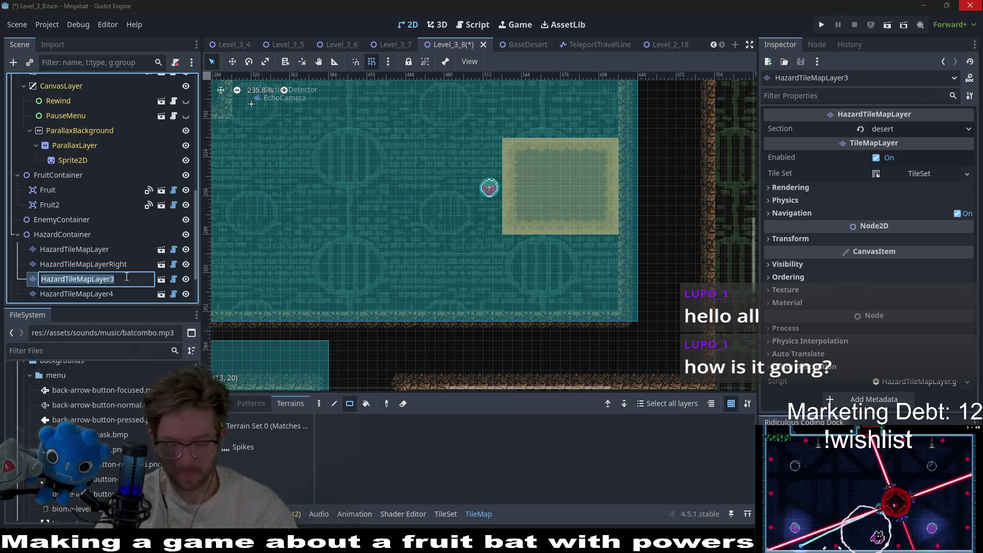
{"action": "key", "text": "BackSpace"}
{"action": "type", "text": "Left"}
{"action": "key", "text": "Return"}
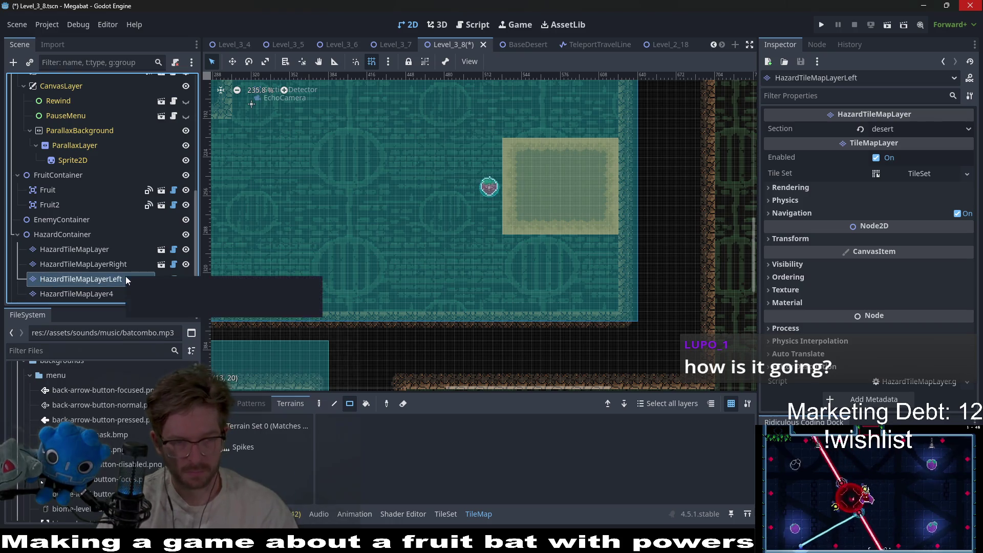
{"action": "left_click", "coordinate": [118, 293]}
{"action": "left_click", "coordinate": [131, 291]}
{"action": "key", "text": "BackSpace"}
{"action": "type", "text": "Down"}
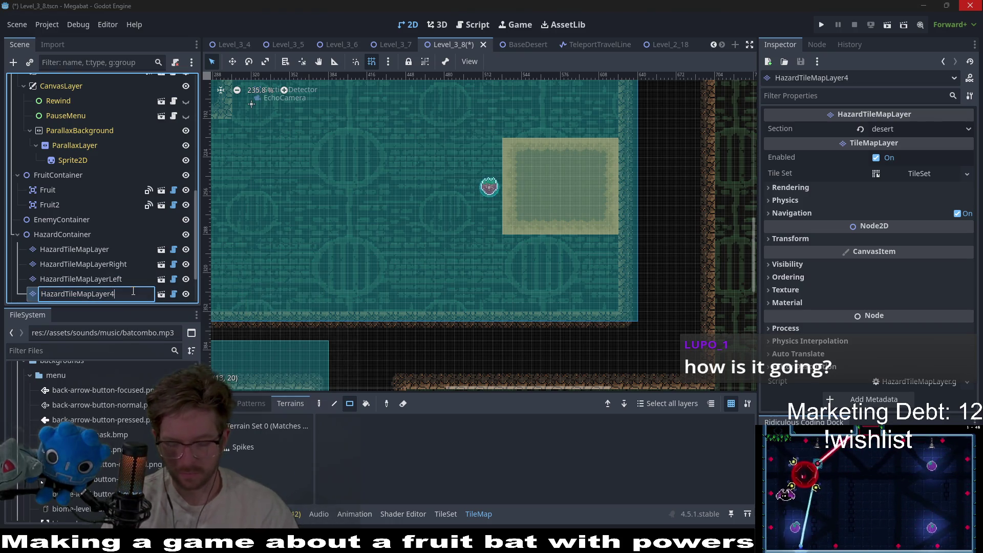
{"action": "key", "text": "Return"}
Step: Begin editing HazardTileMapLayerRight's rotation in its transform settings
{"action": "left_click", "coordinate": [128, 264]}
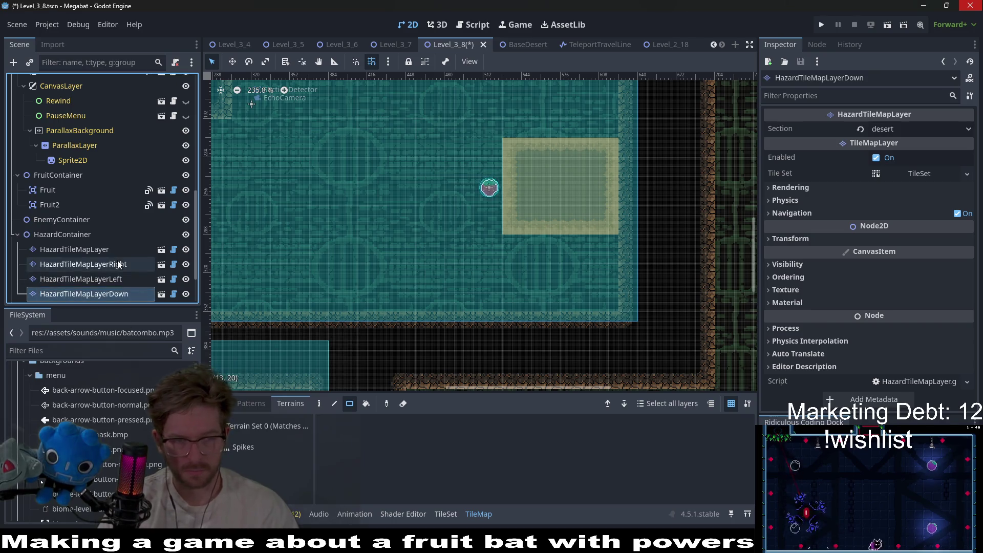
{"action": "left_click", "coordinate": [768, 238]}
{"action": "left_click", "coordinate": [897, 289]}
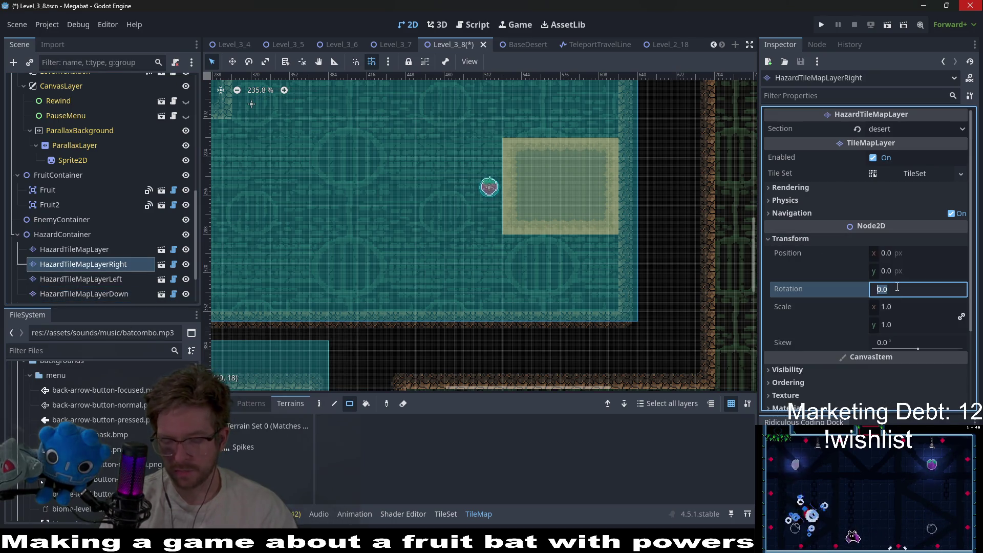
{"action": "type", "text": "90"}
Step: Set HazardTileMapLayerLeft's rotation to 270 degrees
{"action": "left_click", "coordinate": [81, 279]}
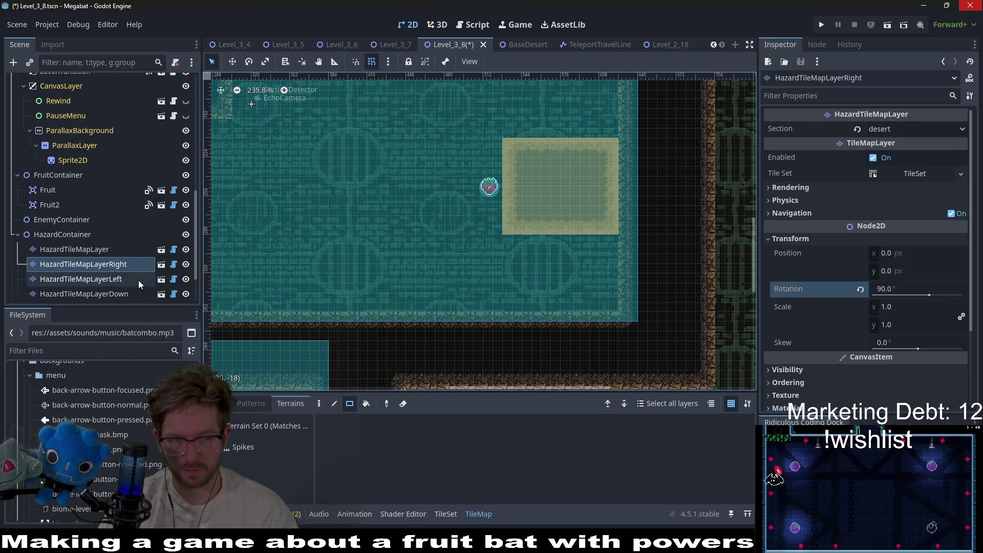
{"action": "left_click", "coordinate": [840, 241]}
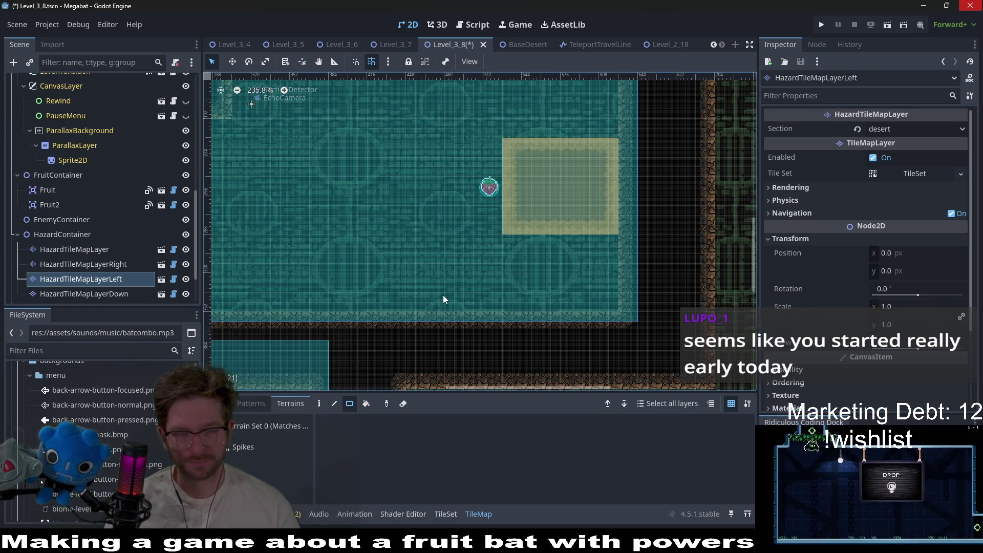
{"action": "left_click", "coordinate": [120, 293]}
{"action": "key", "text": "Up"}
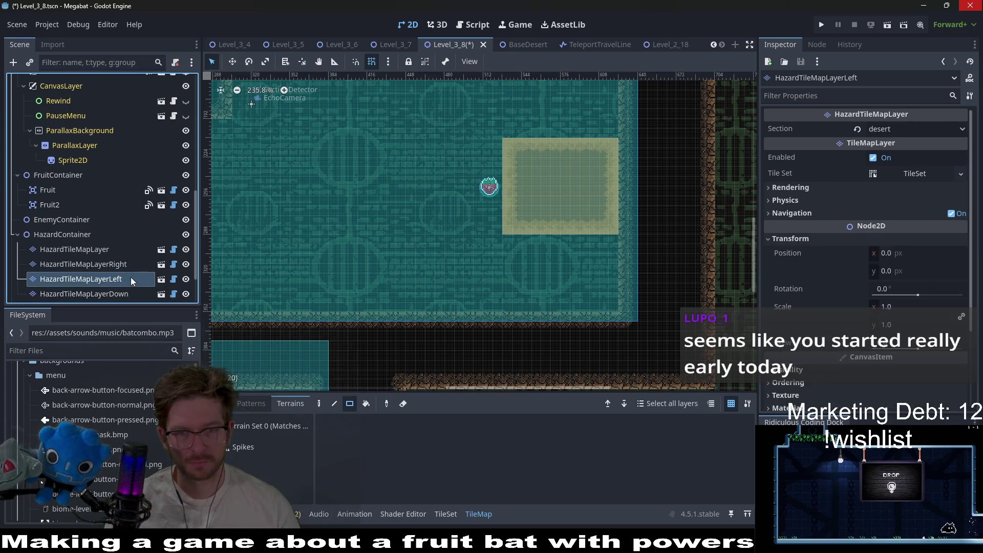
{"action": "left_click", "coordinate": [889, 291]}
{"action": "type", "text": "27"}
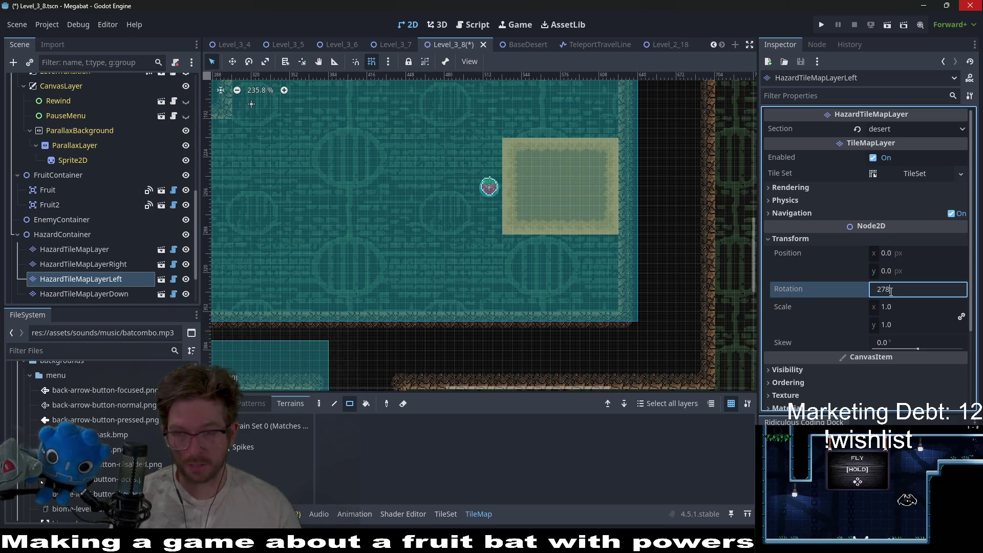
{"action": "type", "text": "0"}
{"action": "key", "text": "Return"}
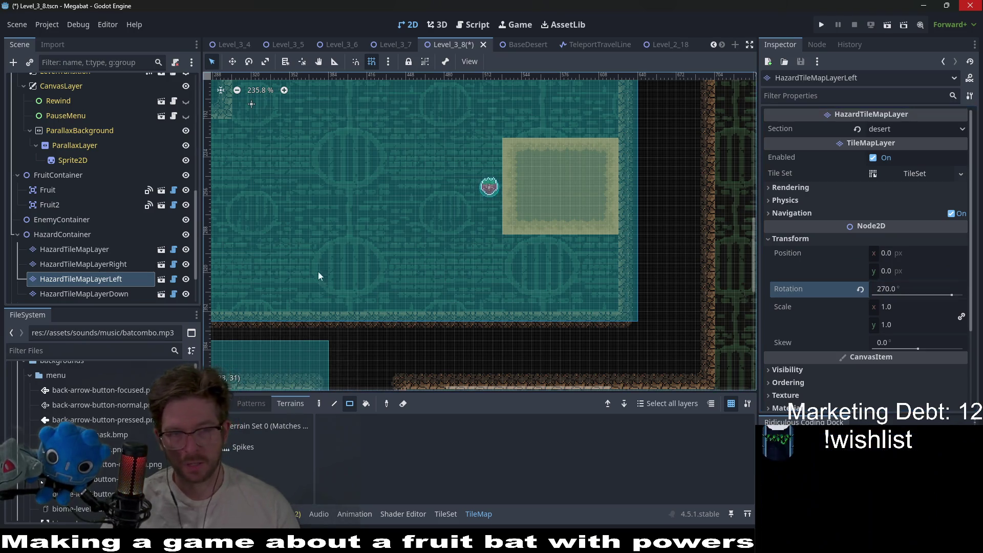
Step: Set HazardTileMapLayerDown's rotation to 180 degrees
{"action": "left_click", "coordinate": [110, 295]}
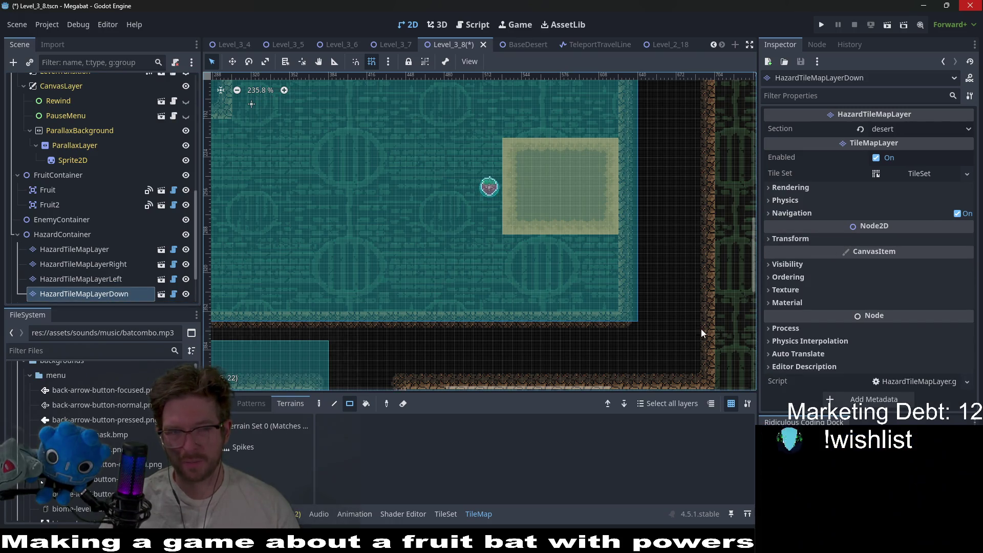
{"action": "left_click", "coordinate": [811, 242]}
{"action": "left_click", "coordinate": [916, 295]}
{"action": "type", "text": "180"}
{"action": "key", "text": "Return"}
Step: Move HazardTileMapLayerDown above the Left layer, re-enter its 180 rotation, and save
{"action": "left_click_drag", "start_coordinate": [131, 296], "coordinate": [116, 271]}
{"action": "left_click", "coordinate": [118, 293]}
{"action": "left_click", "coordinate": [121, 279]}
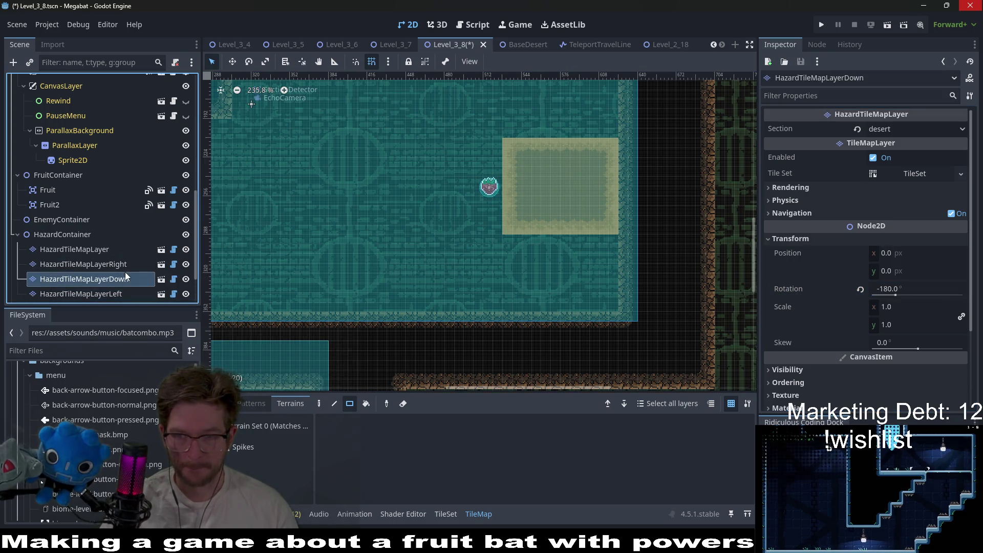
{"action": "left_click", "coordinate": [938, 290]}
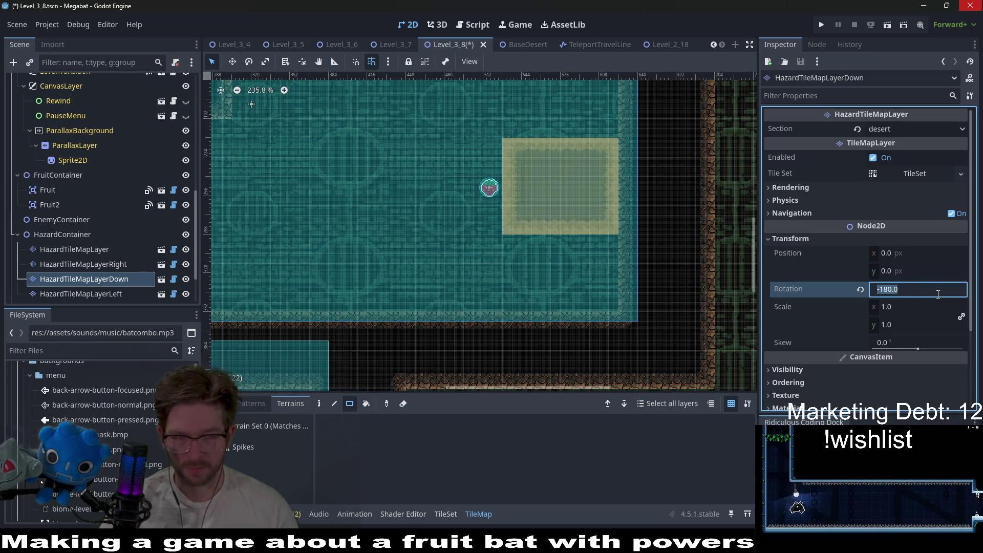
{"action": "type", "text": "180"}
{"action": "key", "text": "Return"}
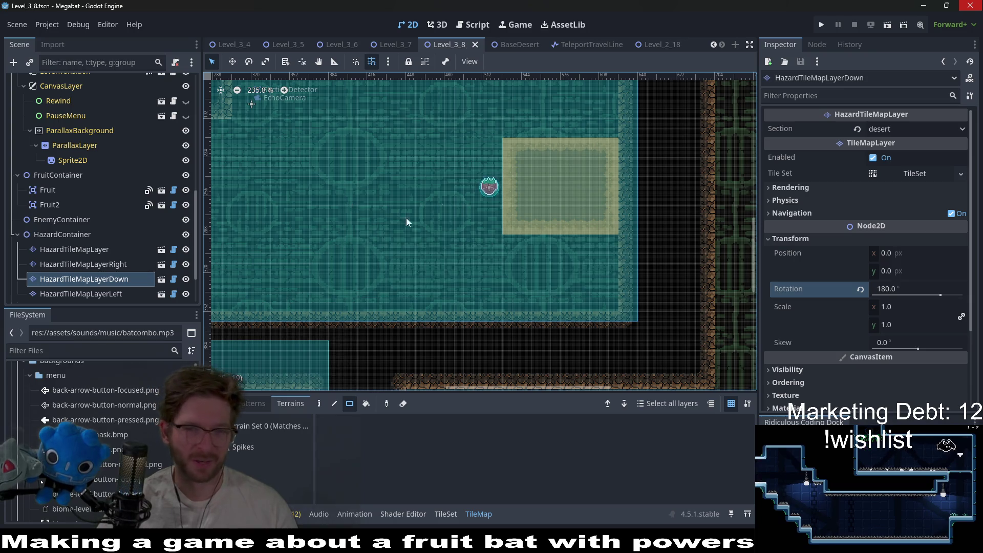
{"action": "key", "text": "ctrl+s"}
{"action": "scroll", "coordinate": [381, 229], "scroll_direction": "up", "scroll_amount": 2}
{"action": "scroll", "coordinate": [381, 226], "scroll_direction": "down", "scroll_amount": 6}
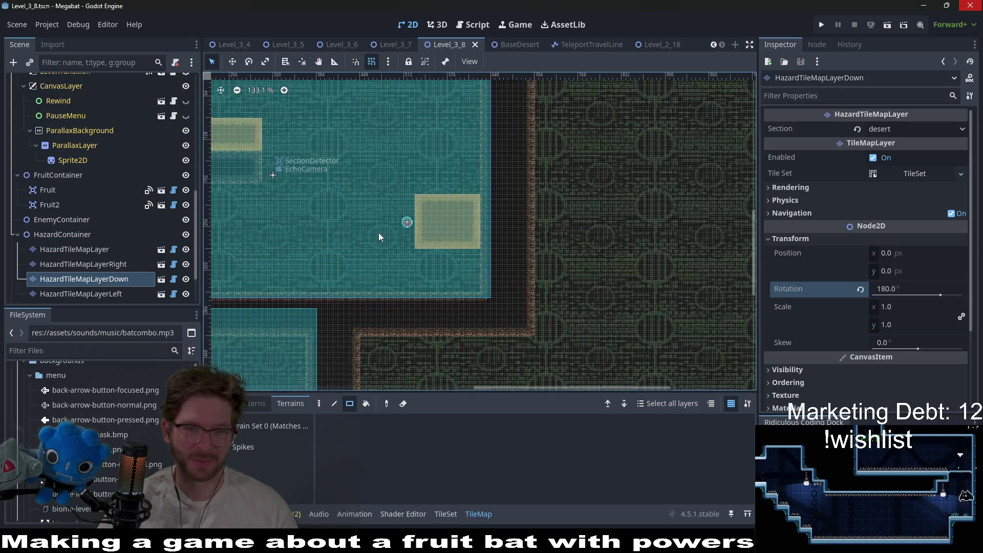
Step: Paint a vertical column of spikes beside the tan block on HazardTileMapLayerRight
{"action": "left_click", "coordinate": [102, 264]}
{"action": "scroll", "coordinate": [403, 272], "scroll_direction": "up", "scroll_amount": 6}
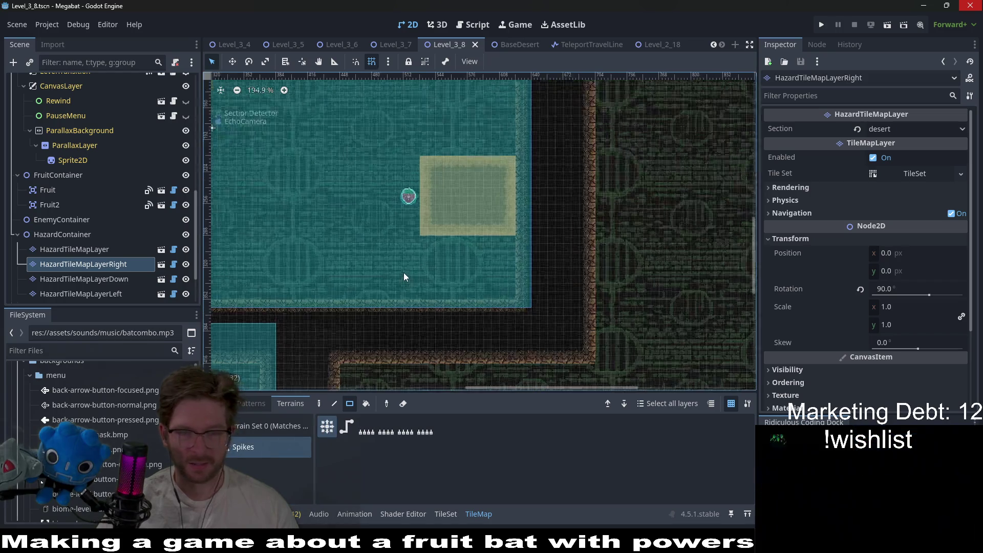
{"action": "left_click_drag", "start_coordinate": [428, 233], "coordinate": [428, 296]}
{"action": "scroll", "coordinate": [422, 278], "scroll_direction": "down", "scroll_amount": 6}
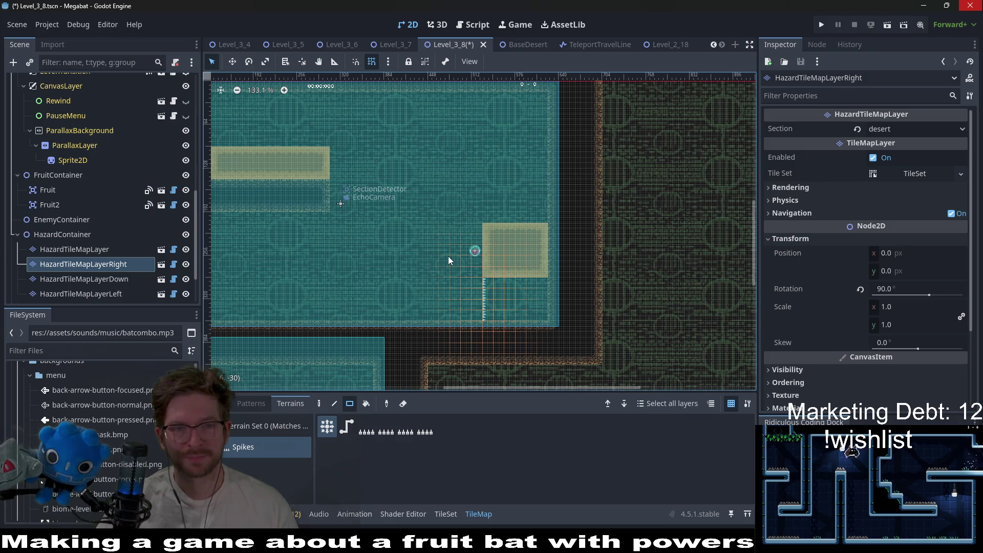
{"action": "left_click_drag", "start_coordinate": [382, 280], "coordinate": [485, 244]}
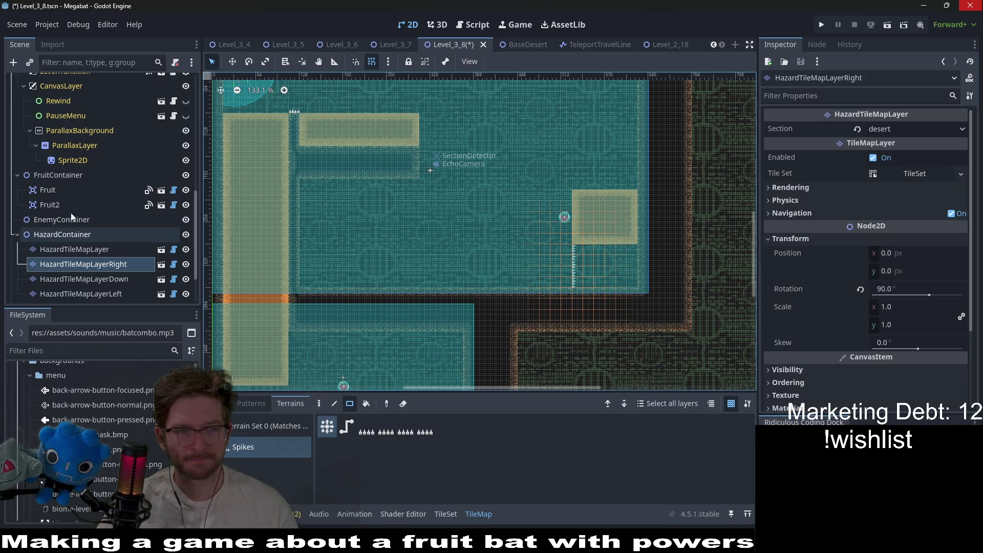
Step: Check the Fruit node with the move tool, then pick DigTileMapLayer with Desert terrain
{"action": "left_click", "coordinate": [48, 189]}
{"action": "key", "text": "w"}
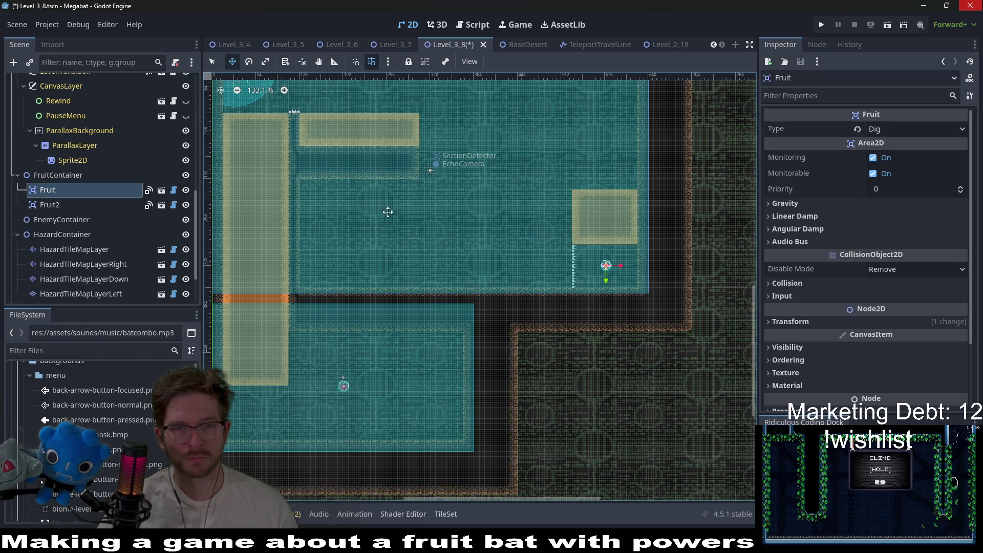
{"action": "scroll", "coordinate": [134, 187], "scroll_direction": "up", "scroll_amount": 10}
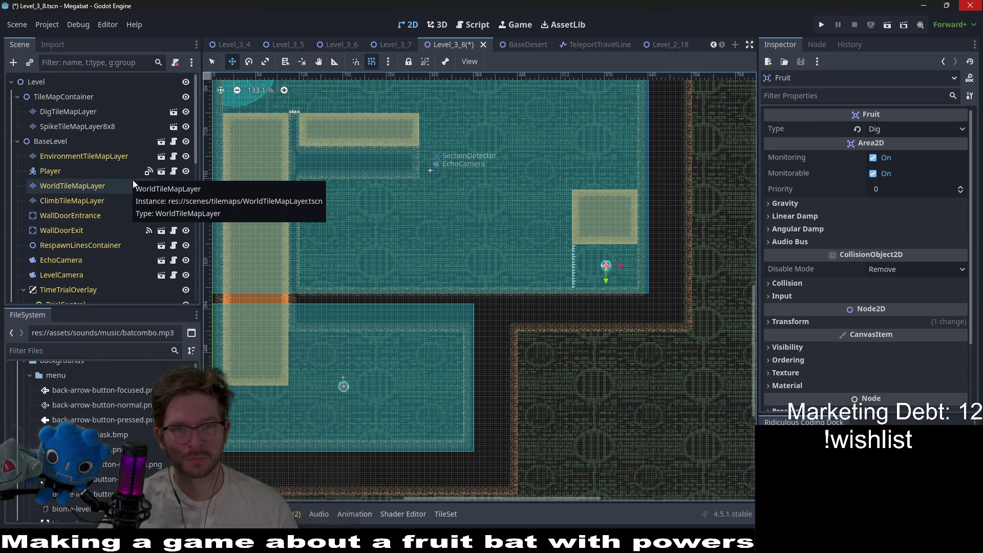
{"action": "left_click", "coordinate": [82, 186]}
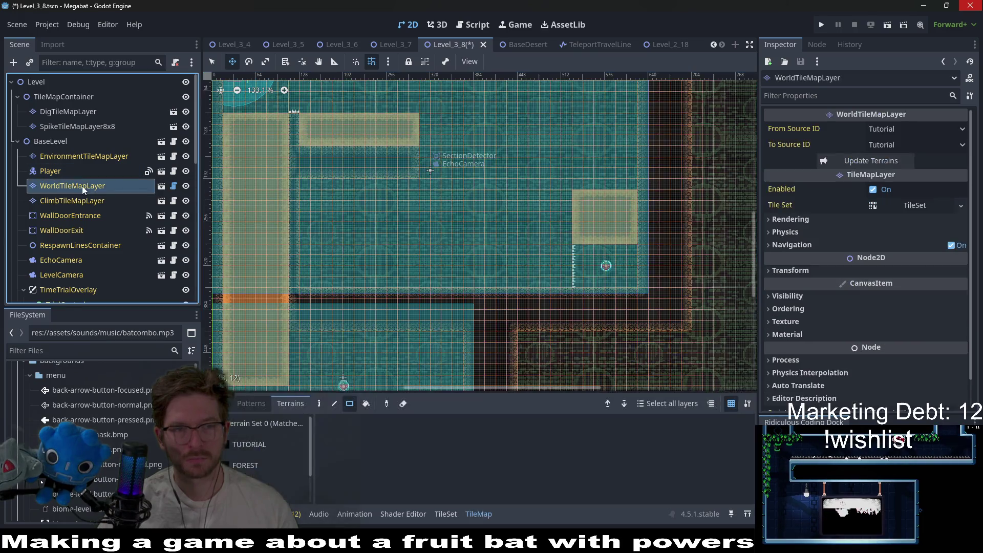
{"action": "left_click", "coordinate": [67, 127]}
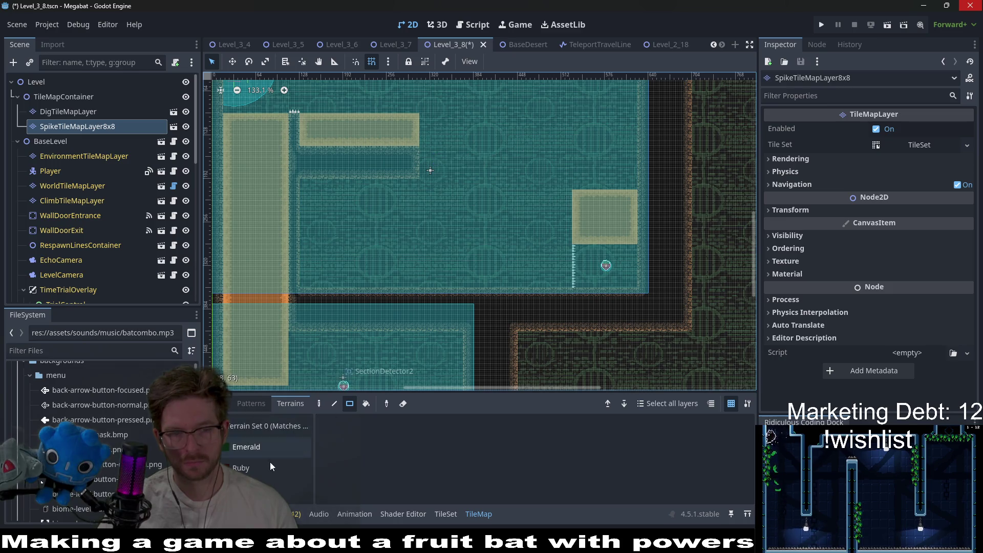
{"action": "left_click", "coordinate": [81, 112]}
{"action": "left_click", "coordinate": [251, 447]}
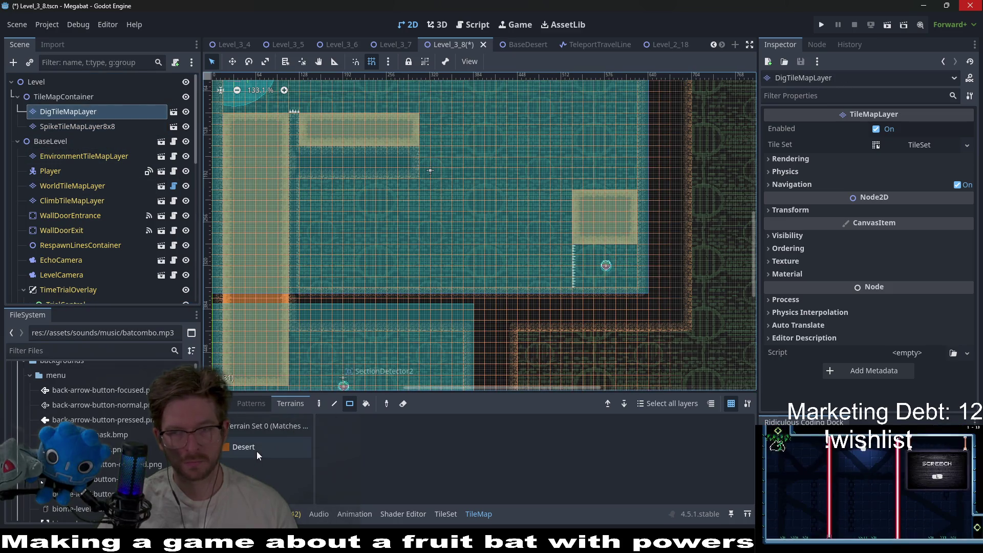
Step: Extend the tan Desert dig area to the left
{"action": "scroll", "coordinate": [600, 232], "scroll_direction": "up", "scroll_amount": 4}
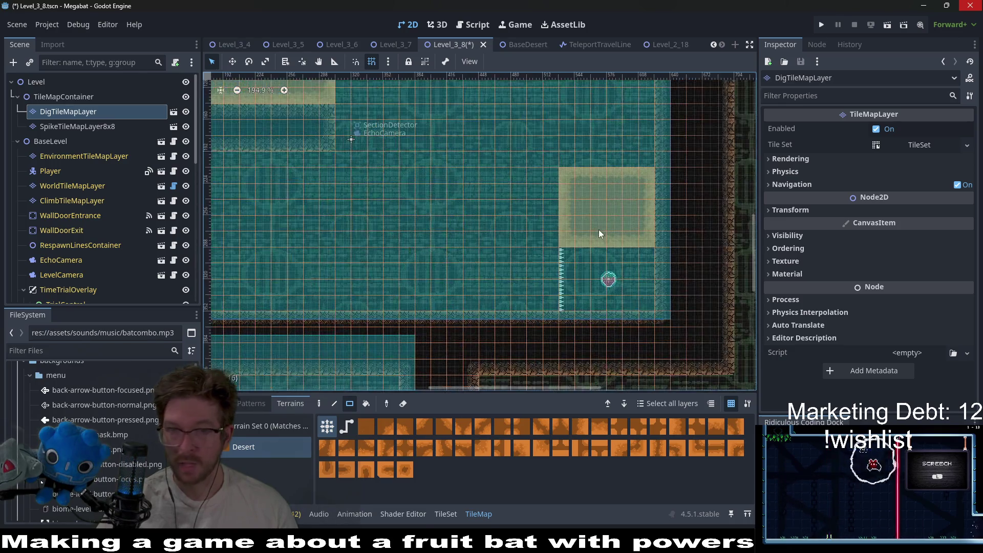
{"action": "left_click_drag", "start_coordinate": [564, 239], "coordinate": [499, 169]}
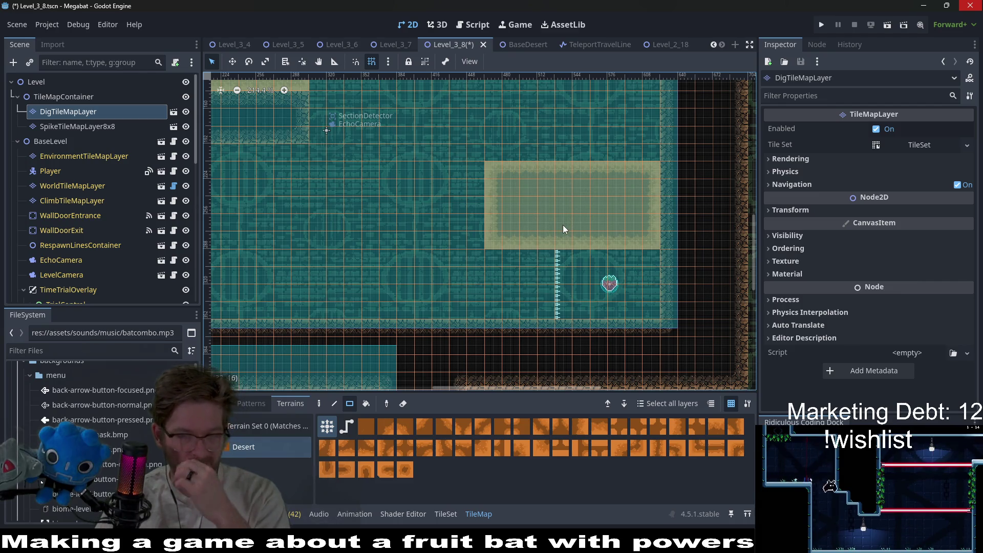
{"action": "left_click_drag", "start_coordinate": [554, 156], "coordinate": [539, 232]}
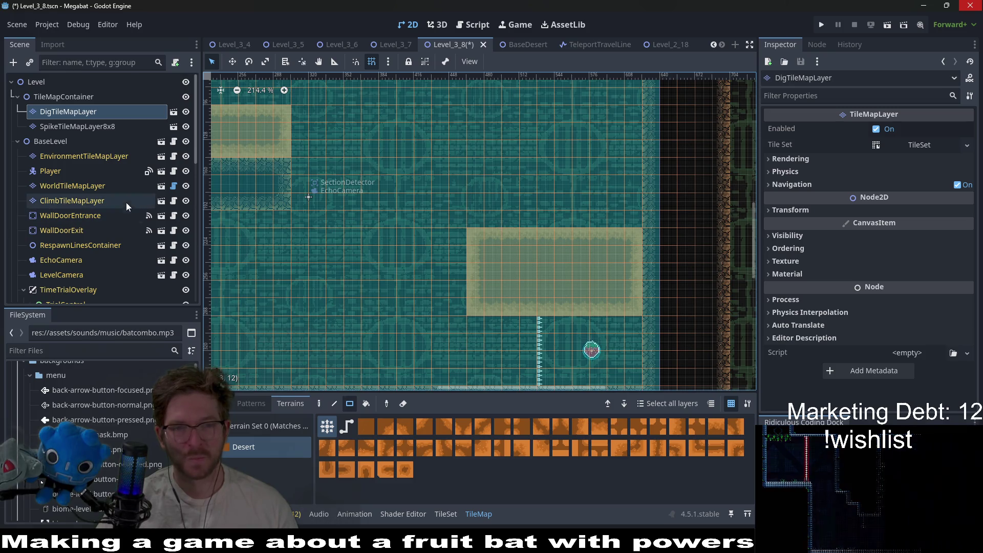
{"action": "scroll", "coordinate": [462, 231], "scroll_direction": "left", "scroll_amount": 5}
{"action": "scroll", "coordinate": [462, 231], "scroll_direction": "down", "scroll_amount": 3}
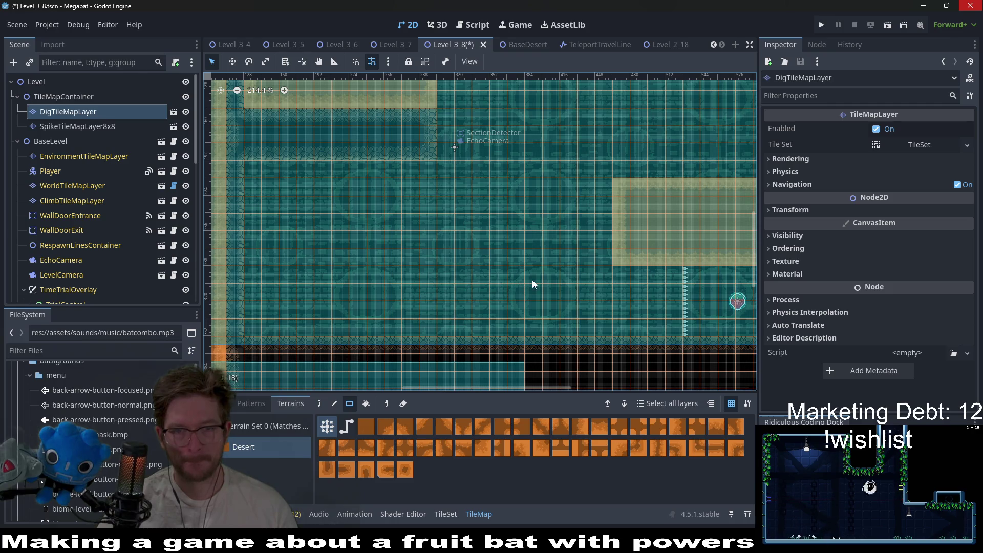
Step: Draw two square dig blocks near the floor and an L-shaped dig strip above them
{"action": "left_click_drag", "start_coordinate": [482, 274], "coordinate": [533, 322]}
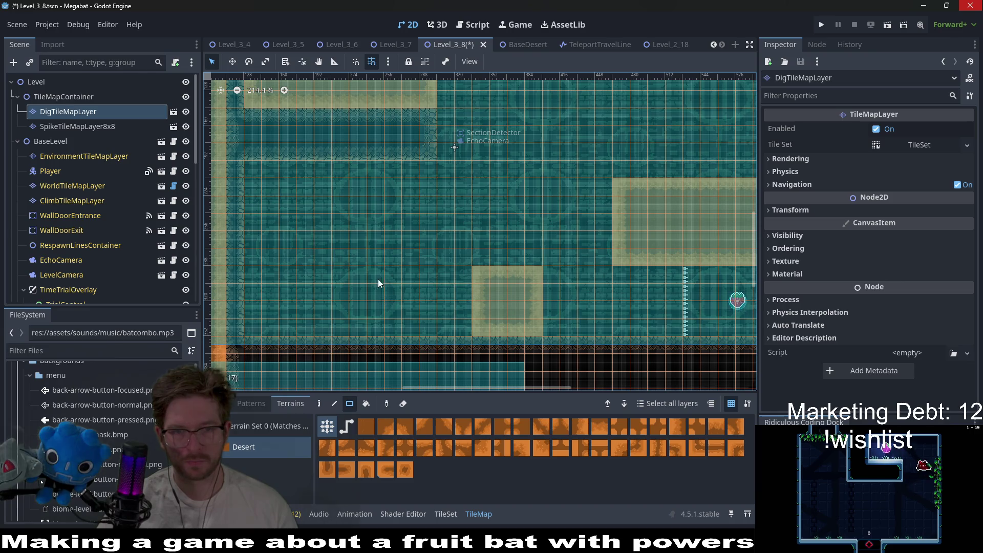
{"action": "mouse_move", "coordinate": [347, 281]}
{"action": "left_mouse_down"}
{"action": "mouse_move", "coordinate": [399, 336]}
{"action": "mouse_move", "coordinate": [391, 330]}
{"action": "left_mouse_up"}
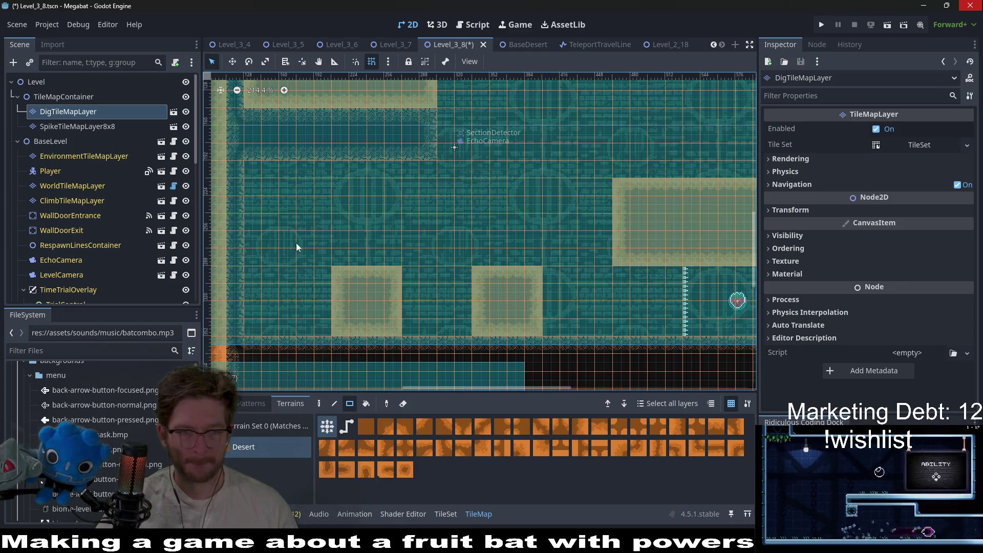
{"action": "mouse_move", "coordinate": [254, 170]}
{"action": "left_mouse_down"}
{"action": "mouse_move", "coordinate": [303, 246]}
{"action": "mouse_move", "coordinate": [306, 229]}
{"action": "mouse_move", "coordinate": [305, 261]}
{"action": "mouse_move", "coordinate": [309, 219]}
{"action": "mouse_move", "coordinate": [300, 257]}
{"action": "left_mouse_up"}
{"action": "mouse_move", "coordinate": [302, 223]}
{"action": "left_mouse_down"}
{"action": "mouse_move", "coordinate": [300, 198]}
{"action": "mouse_move", "coordinate": [420, 181]}
{"action": "left_mouse_up"}
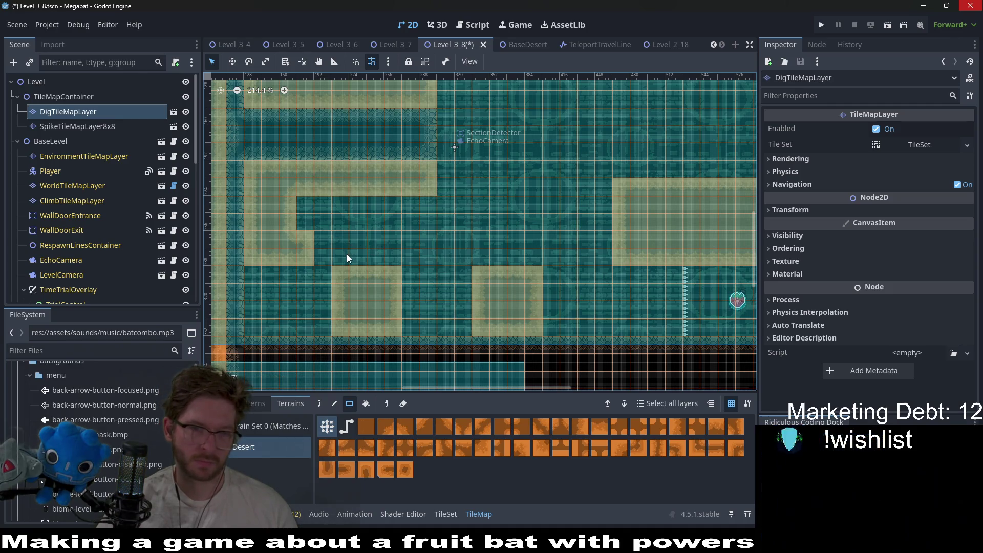
{"action": "scroll", "coordinate": [476, 243], "scroll_direction": "right", "scroll_amount": 2}
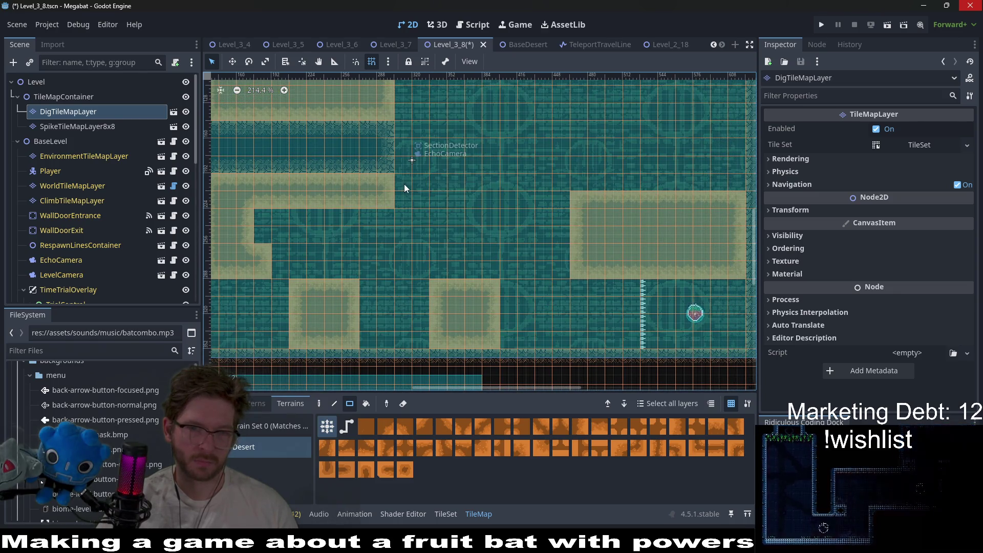
{"action": "left_click", "coordinate": [80, 187]}
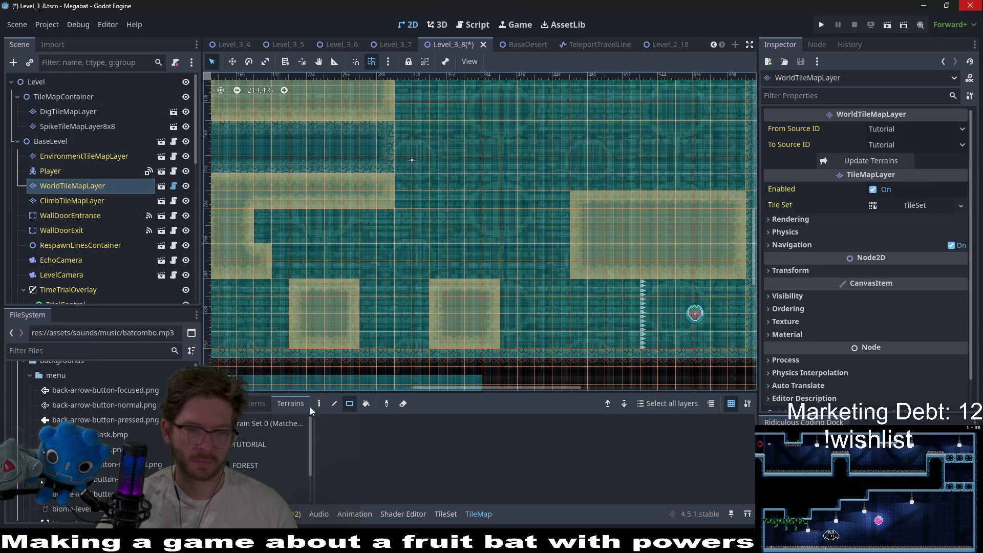
Step: Paint a small DESERT wall patch in the upper strip on WorldTileMapLayer
{"action": "scroll", "coordinate": [256, 465], "scroll_direction": "down", "scroll_amount": 2}
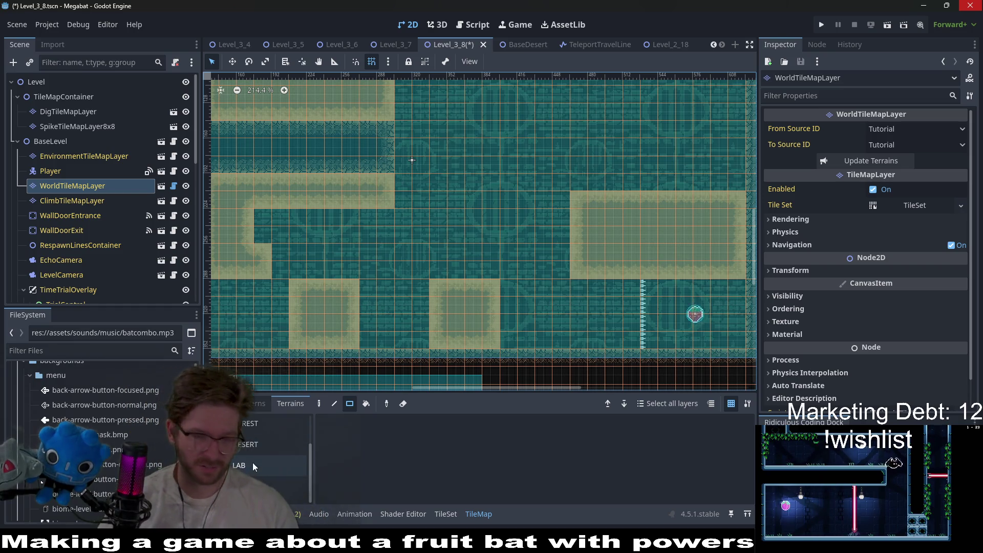
{"action": "left_click", "coordinate": [259, 446]}
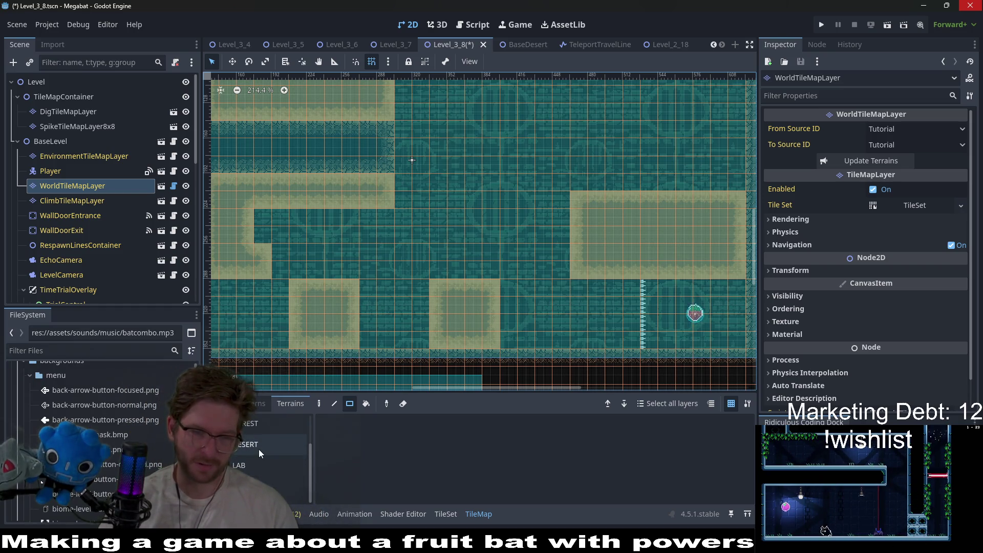
{"action": "left_click_drag", "start_coordinate": [402, 124], "coordinate": [531, 156]}
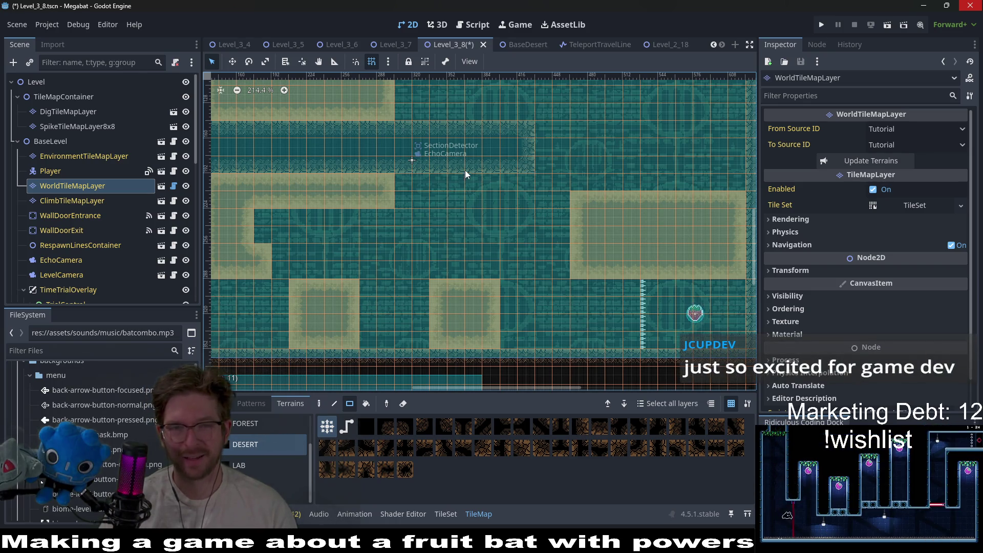
{"action": "mouse_move", "coordinate": [456, 125]}
{"action": "left_mouse_down"}
{"action": "mouse_move", "coordinate": [575, 177]}
{"action": "mouse_move", "coordinate": [552, 167]}
{"action": "left_mouse_up"}
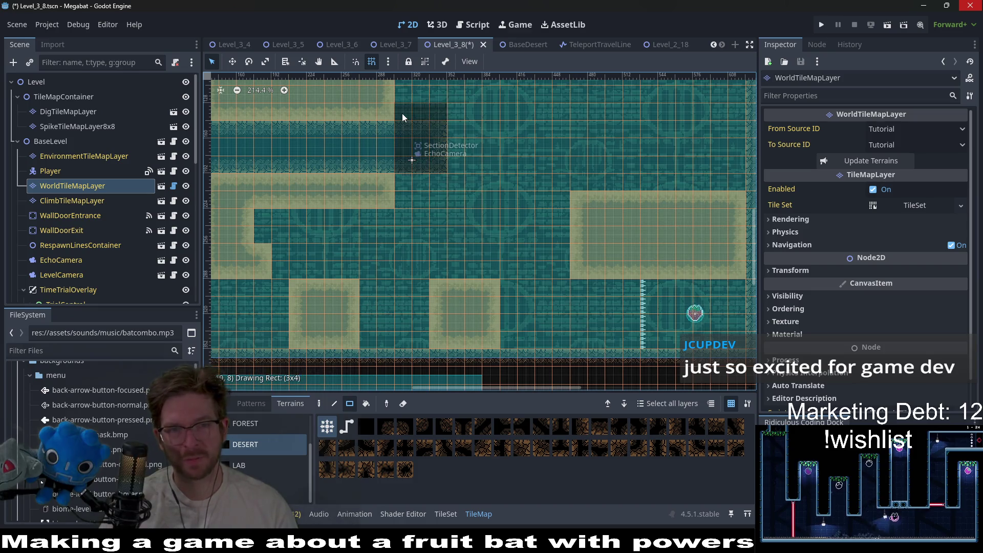
Step: Clear the right end of the dark corridor back to empty background
{"action": "mouse_move", "coordinate": [481, 158]}
{"action": "left_mouse_down"}
{"action": "mouse_move", "coordinate": [602, 220]}
{"action": "mouse_move", "coordinate": [582, 221]}
{"action": "left_mouse_up"}
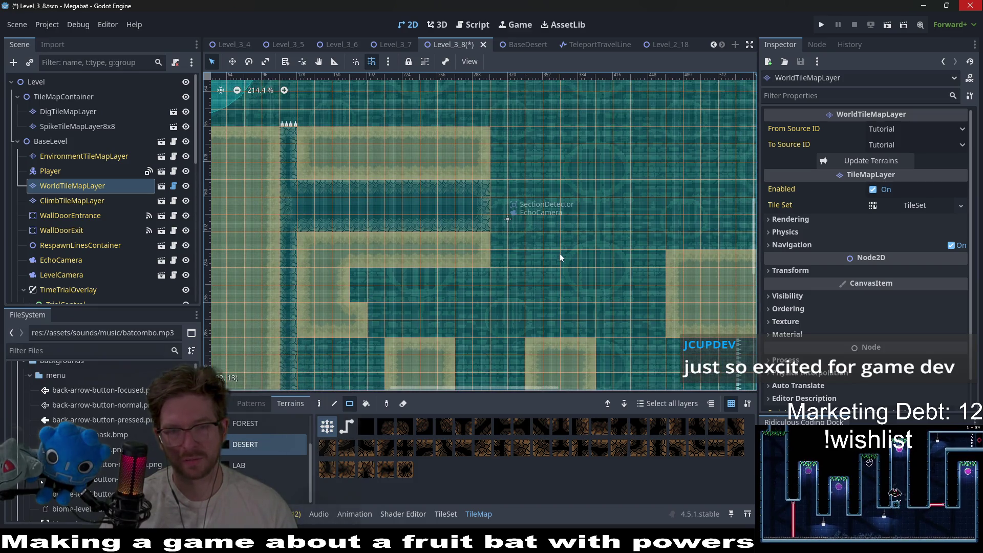
{"action": "scroll", "coordinate": [559, 252], "scroll_direction": "right", "scroll_amount": 3}
{"action": "scroll", "coordinate": [525, 261], "scroll_direction": "right", "scroll_amount": 2}
{"action": "scroll", "coordinate": [530, 278], "scroll_direction": "right", "scroll_amount": 1}
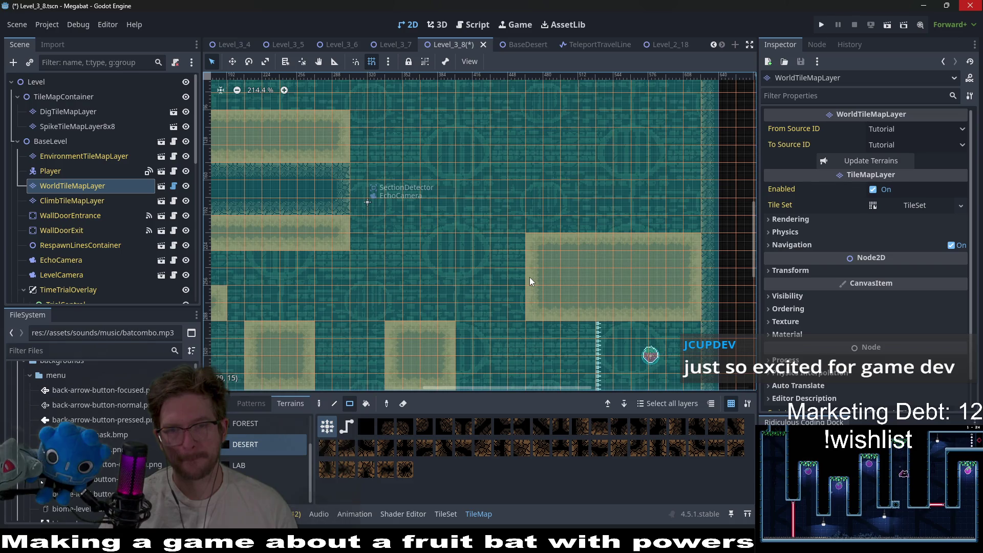
{"action": "scroll", "coordinate": [524, 266], "scroll_direction": "left", "scroll_amount": 4}
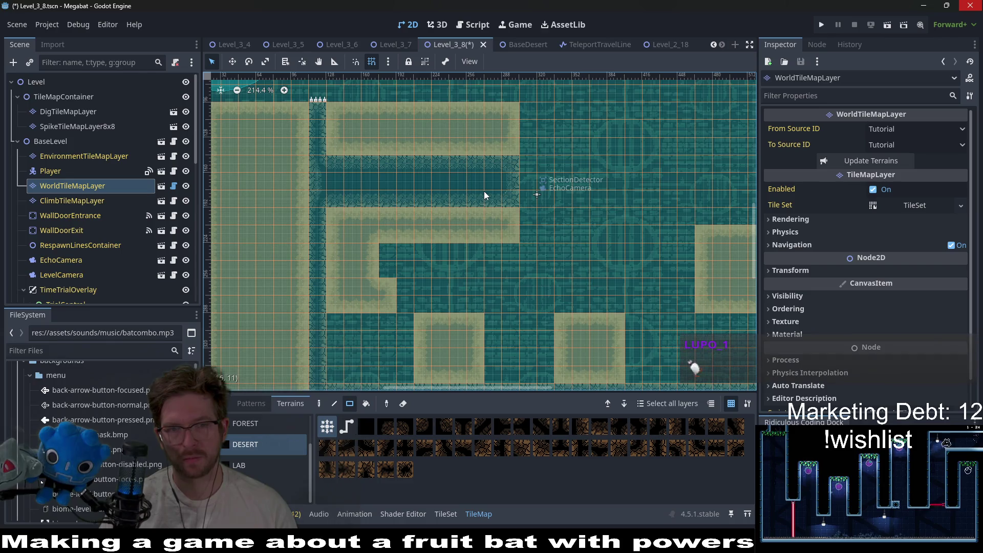
{"action": "scroll", "coordinate": [490, 226], "scroll_direction": "up", "scroll_amount": 2}
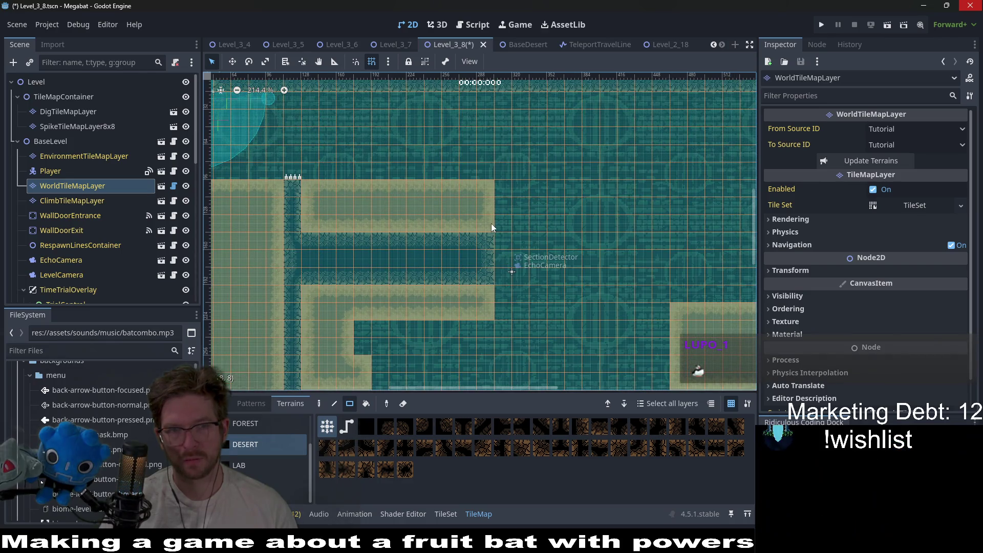
{"action": "left_click_drag", "start_coordinate": [453, 237], "coordinate": [503, 282]}
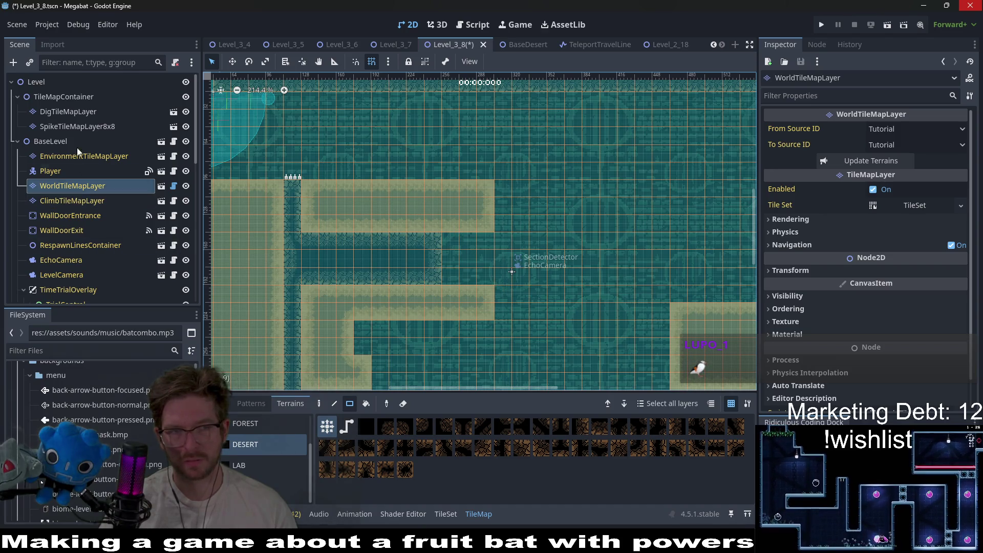
Step: Repaint the upper sand strip with DESERT terrain, then switch to DigTileMapLayer
{"action": "left_click", "coordinate": [102, 158]}
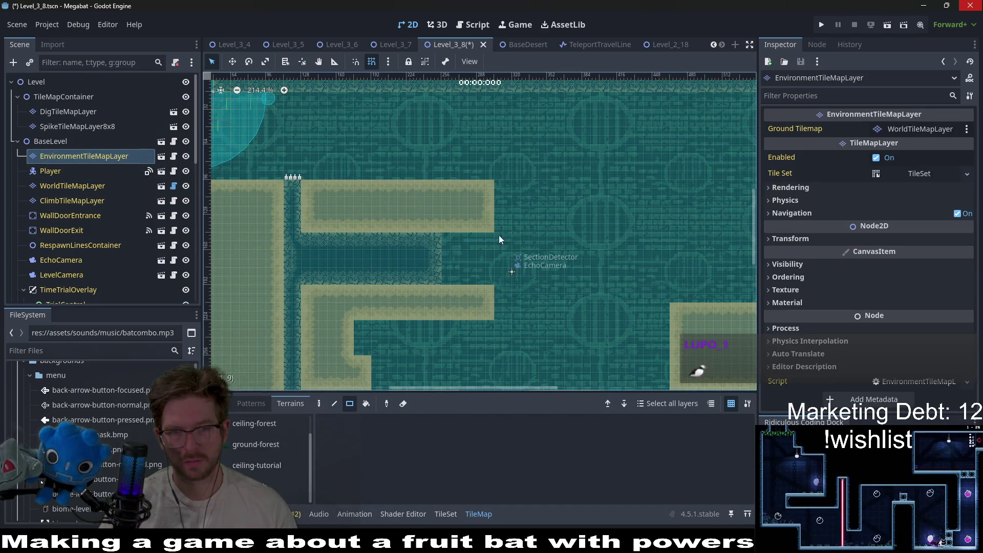
{"action": "left_click", "coordinate": [90, 188]}
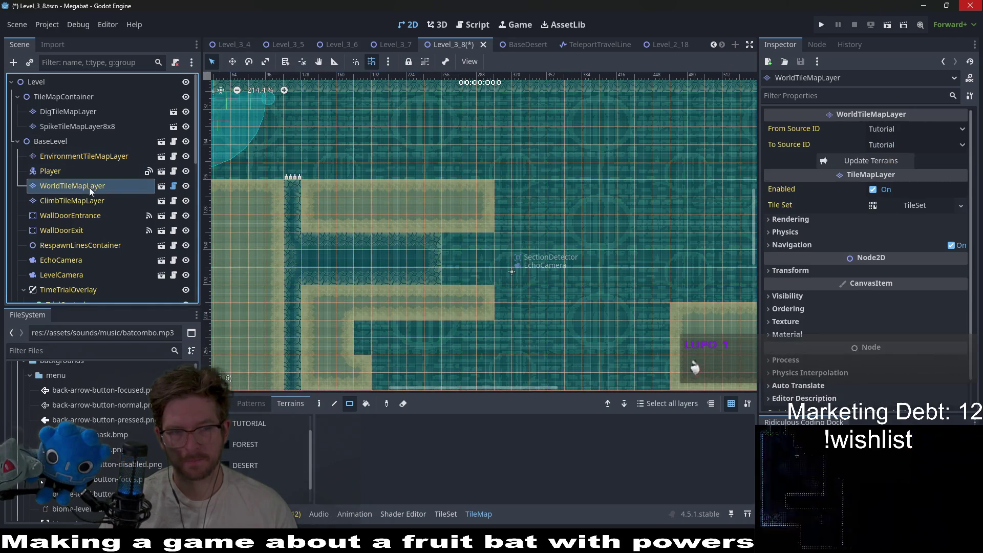
{"action": "left_click", "coordinate": [253, 461]}
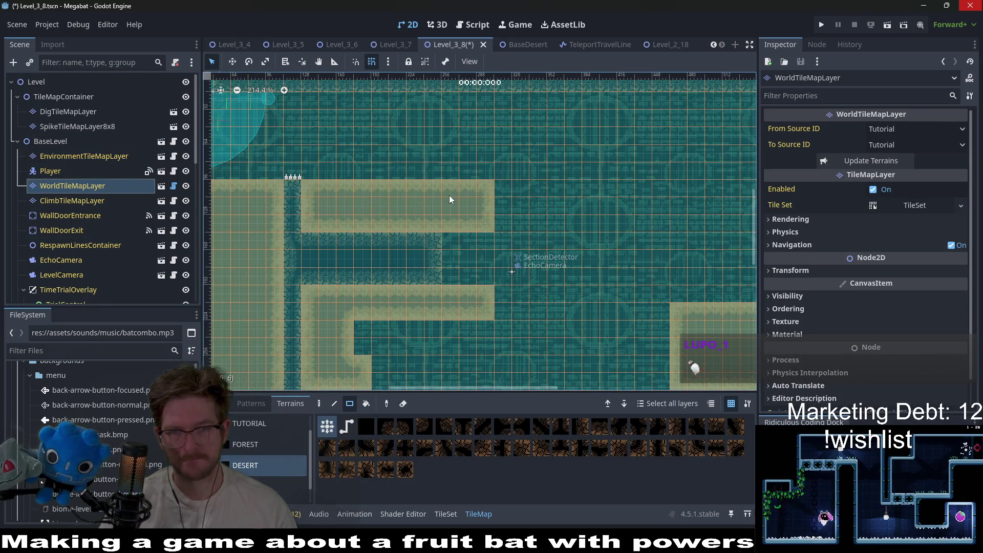
{"action": "left_click_drag", "start_coordinate": [414, 187], "coordinate": [497, 220]}
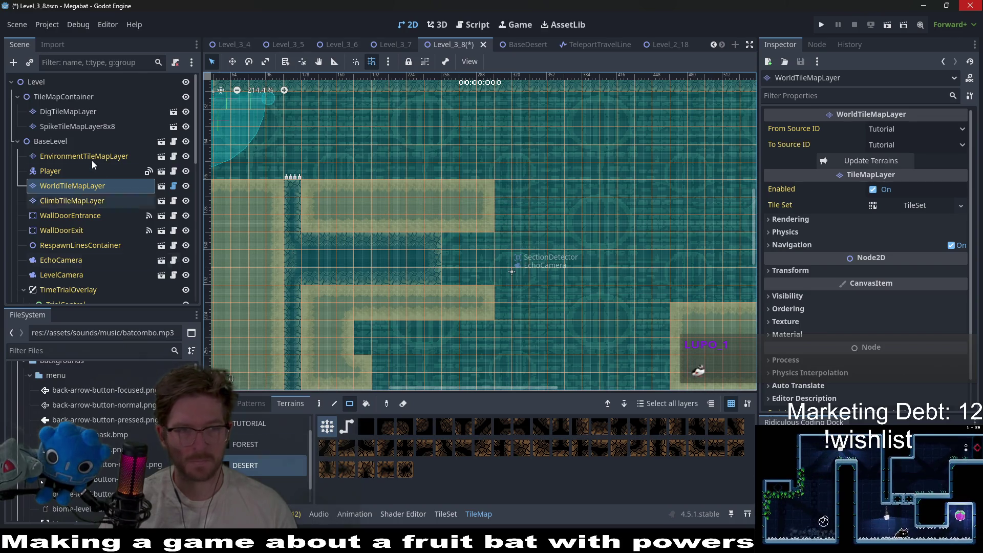
{"action": "left_click", "coordinate": [69, 111]}
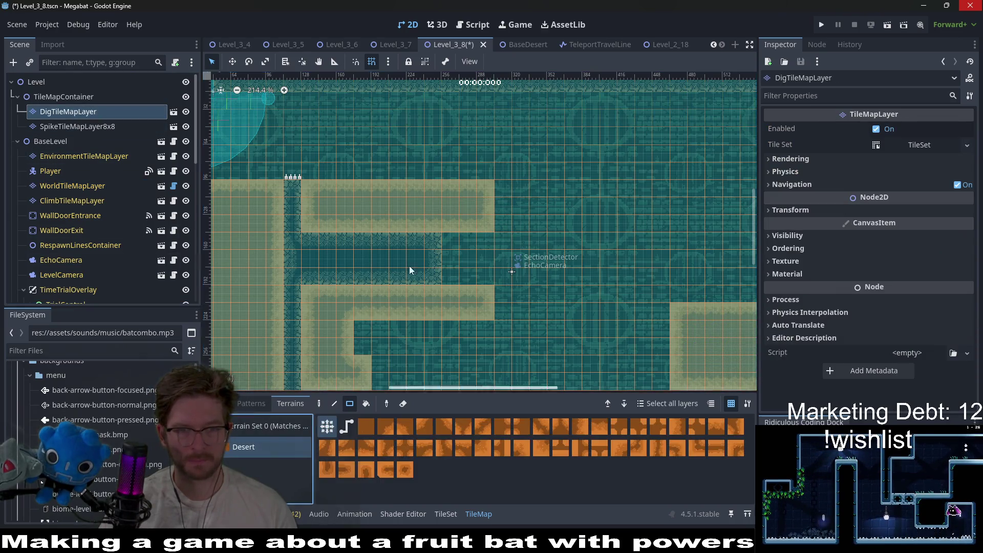
Step: Turn the upper sand strip into dig tiles and restore two sand blocks within it
{"action": "left_click_drag", "start_coordinate": [385, 189], "coordinate": [497, 223]}
{"action": "left_click_drag", "start_coordinate": [391, 184], "coordinate": [459, 221]}
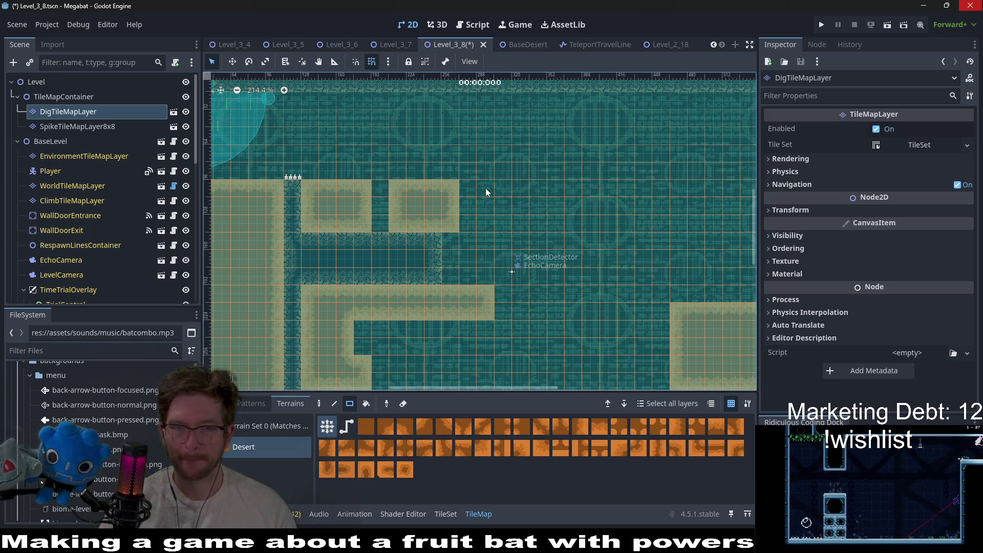
{"action": "left_click_drag", "start_coordinate": [479, 183], "coordinate": [546, 225]}
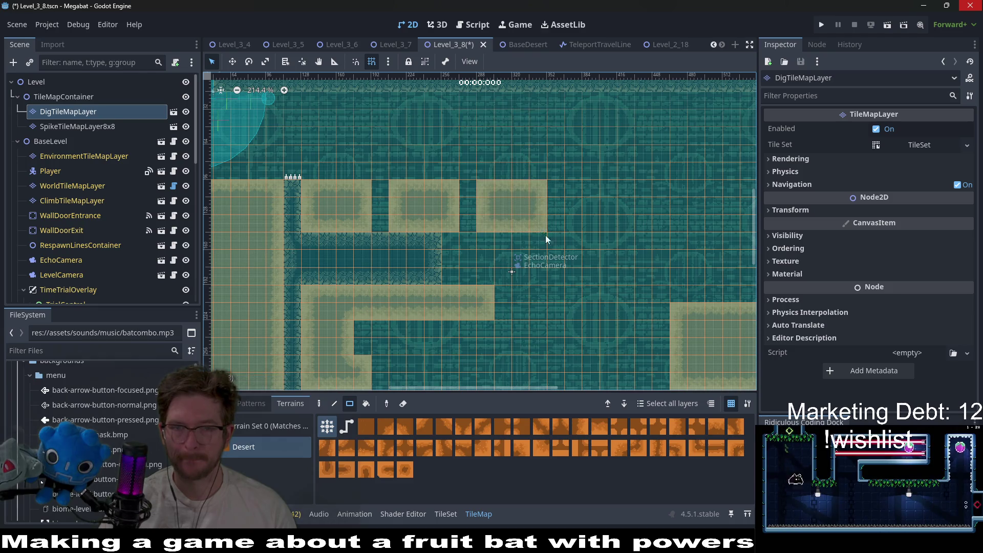
Step: Inspect the SpikeTileMapLayer8x8 and EnvironmentTileMapLayer settings, then select WorldTileMapLayer
{"action": "left_click", "coordinate": [99, 125]}
{"action": "left_click", "coordinate": [82, 113]}
{"action": "left_click", "coordinate": [92, 157]}
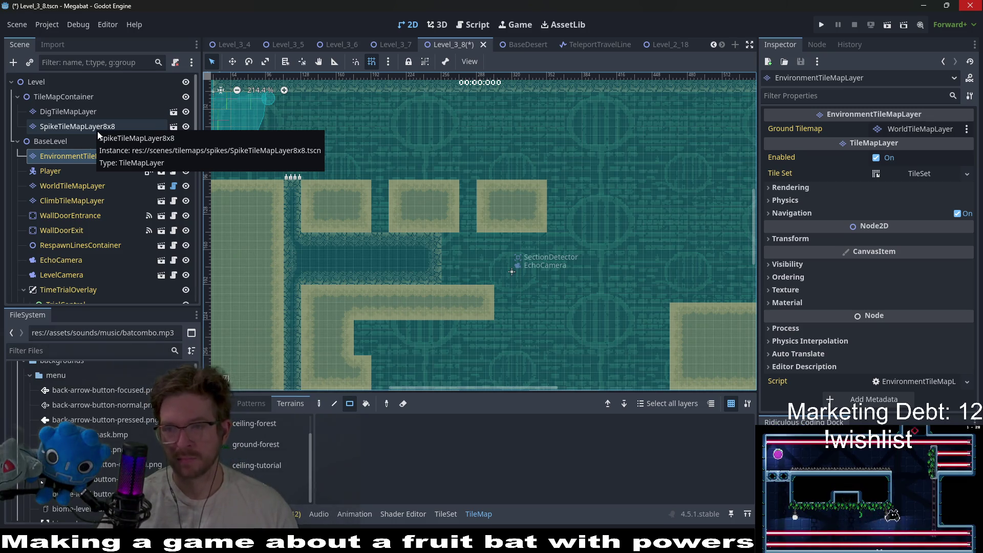
{"action": "left_click", "coordinate": [47, 112]}
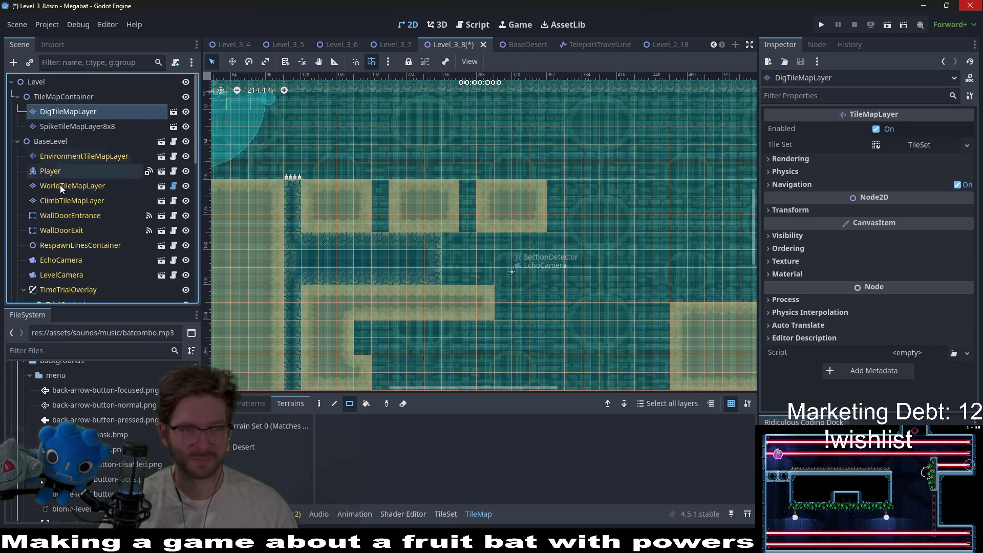
{"action": "left_click", "coordinate": [60, 185]}
Step: Lay an 11-tile DESERT wall row and two one-row wall strips below it
{"action": "left_click", "coordinate": [258, 460]}
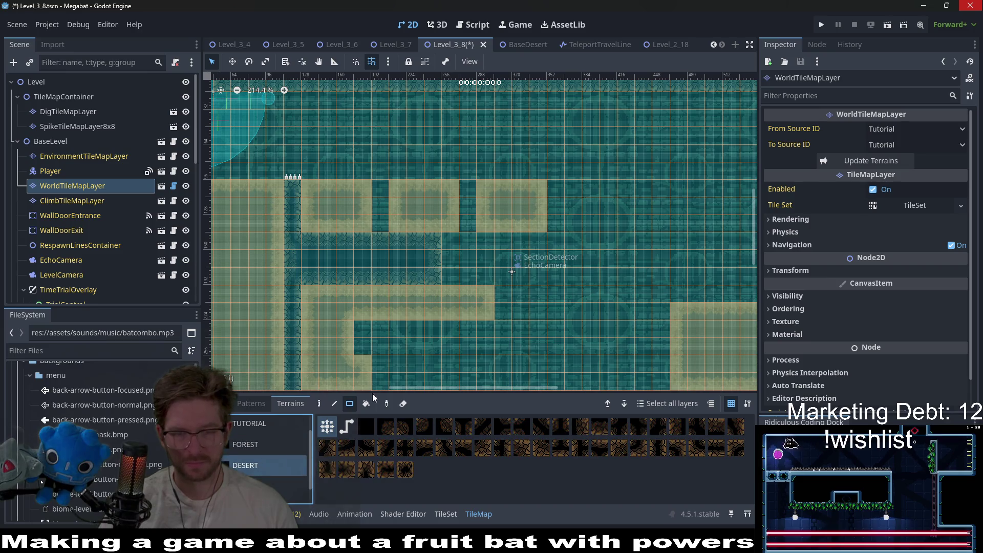
{"action": "scroll", "coordinate": [512, 236], "scroll_direction": "down", "scroll_amount": 3}
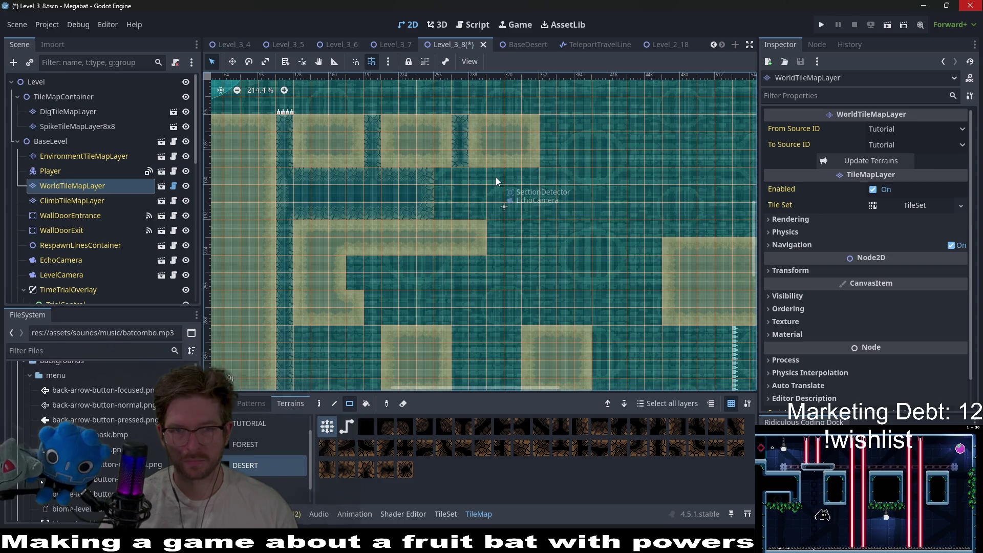
{"action": "scroll", "coordinate": [464, 214], "scroll_direction": "down", "scroll_amount": 1}
{"action": "left_click_drag", "start_coordinate": [450, 163], "coordinate": [543, 157]}
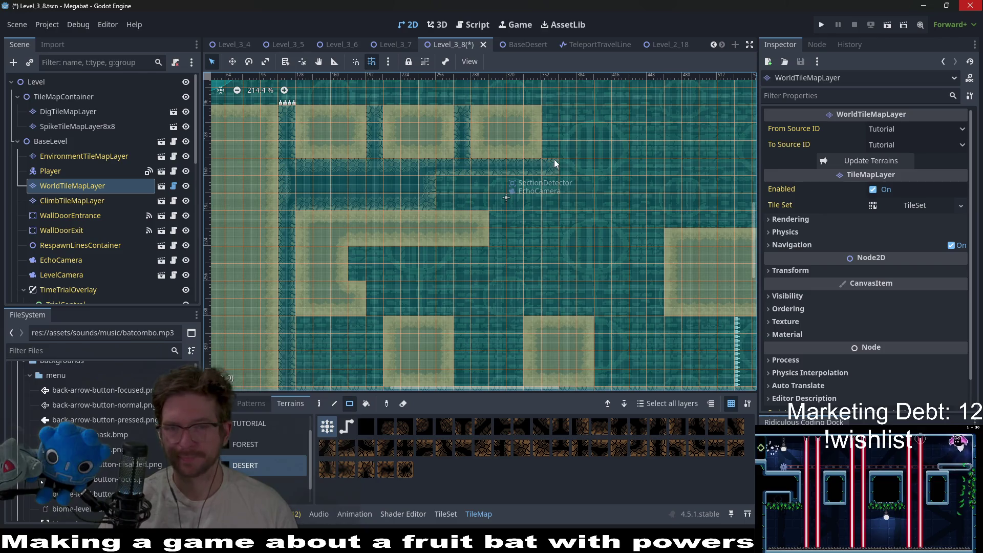
{"action": "left_click_drag", "start_coordinate": [638, 175], "coordinate": [461, 172]}
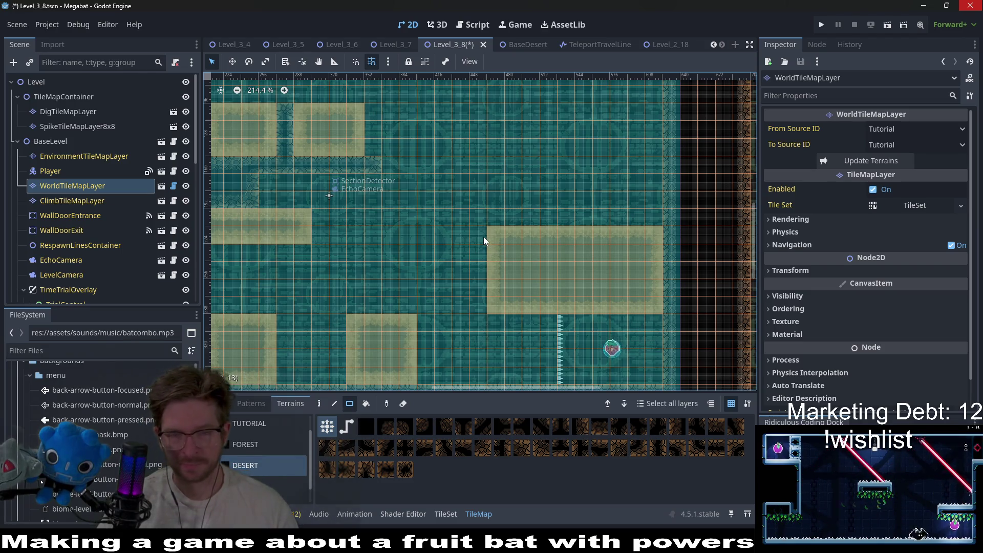
{"action": "mouse_move", "coordinate": [490, 219]}
{"action": "left_mouse_down"}
{"action": "mouse_move", "coordinate": [659, 213]}
{"action": "mouse_move", "coordinate": [416, 219]}
{"action": "left_mouse_up"}
{"action": "left_click_drag", "start_coordinate": [327, 214], "coordinate": [515, 207]}
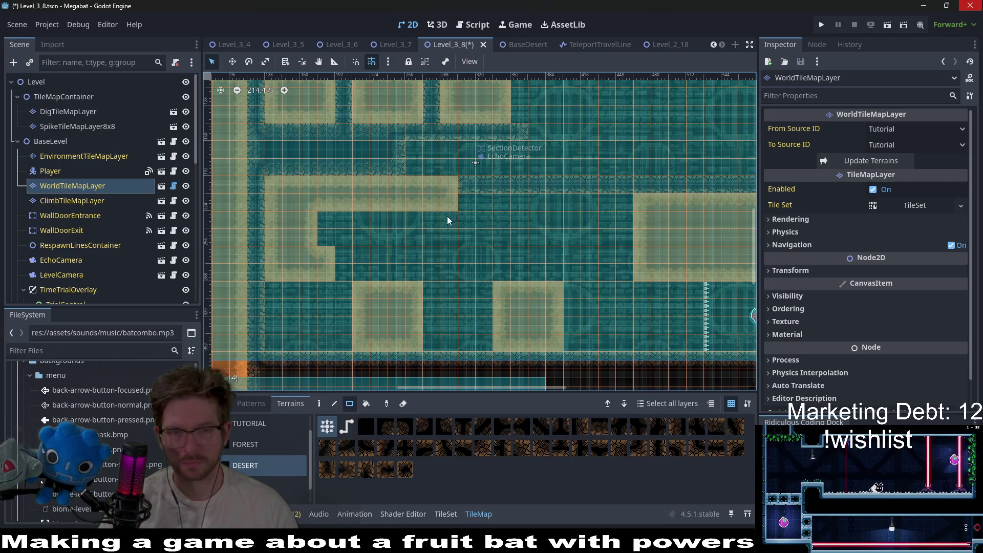
{"action": "left_click_drag", "start_coordinate": [444, 240], "coordinate": [334, 235]}
{"action": "mouse_move", "coordinate": [532, 220]}
{"action": "left_mouse_down"}
{"action": "mouse_move", "coordinate": [404, 226]}
{"action": "mouse_move", "coordinate": [434, 217]}
{"action": "left_mouse_up"}
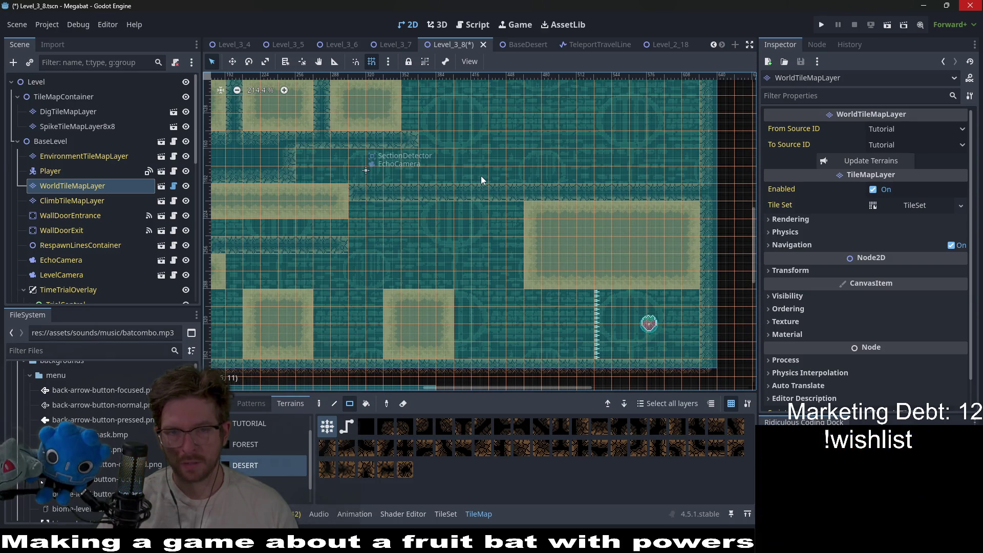
Step: Fill a 2x4 desert wall block, undo the extra stroke, and run the level
{"action": "left_click_drag", "start_coordinate": [474, 160], "coordinate": [511, 208]}
{"action": "left_click_drag", "start_coordinate": [634, 168], "coordinate": [621, 236]}
{"action": "key", "text": "ctrl+z"}
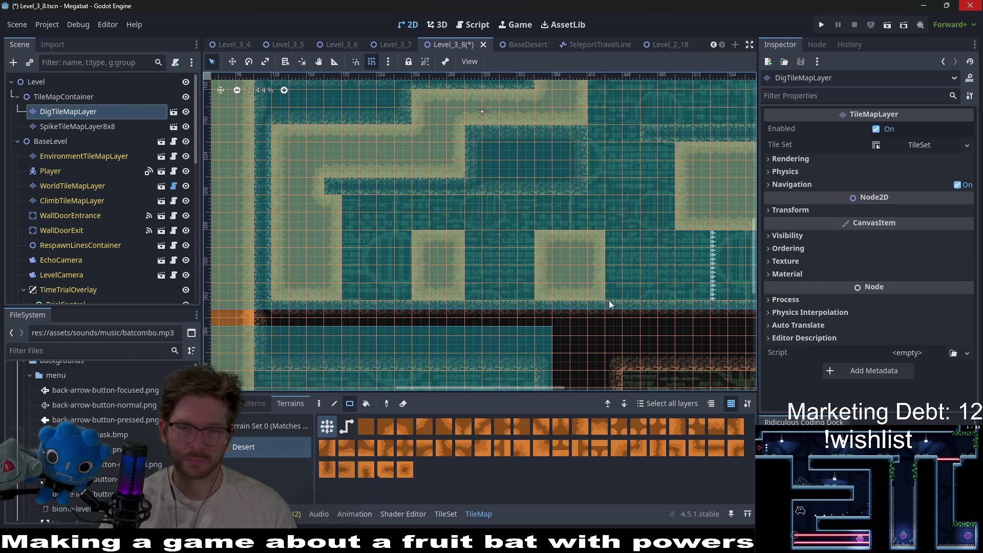
{"action": "left_click_drag", "start_coordinate": [565, 255], "coordinate": [457, 258]}
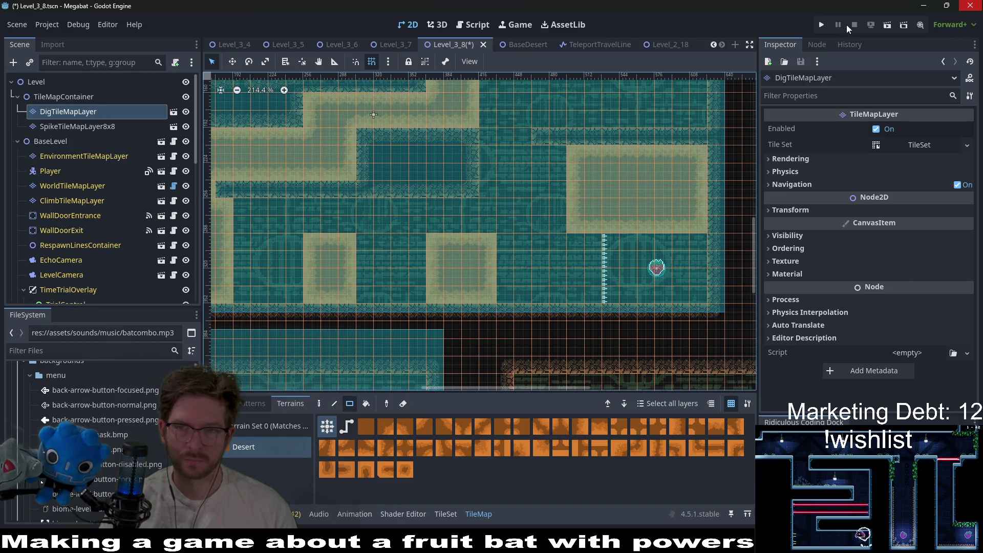
{"action": "left_click", "coordinate": [887, 24]}
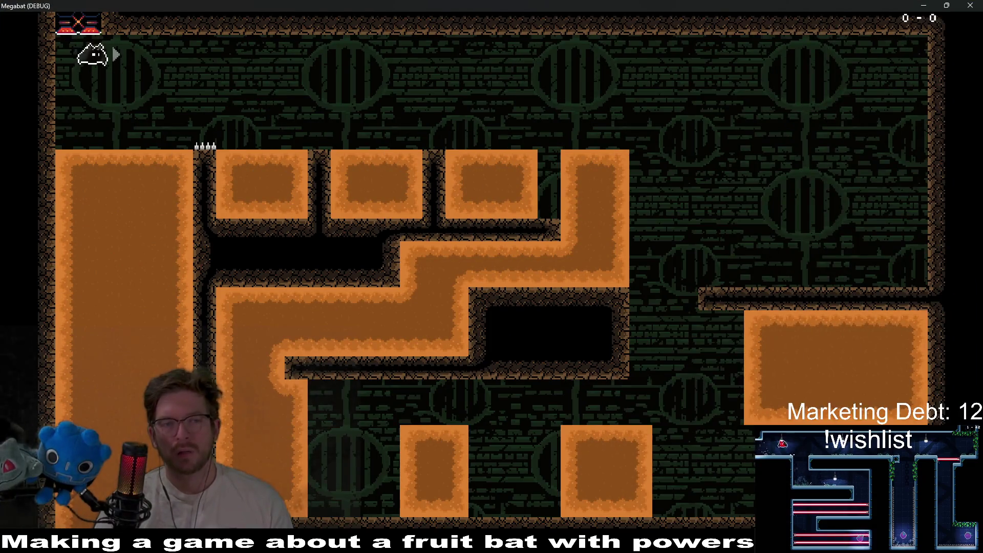
Step: Fly the bat across the top, drop to the lower right, and dash through the lower corridor
{"action": "key", "text": "Right"}
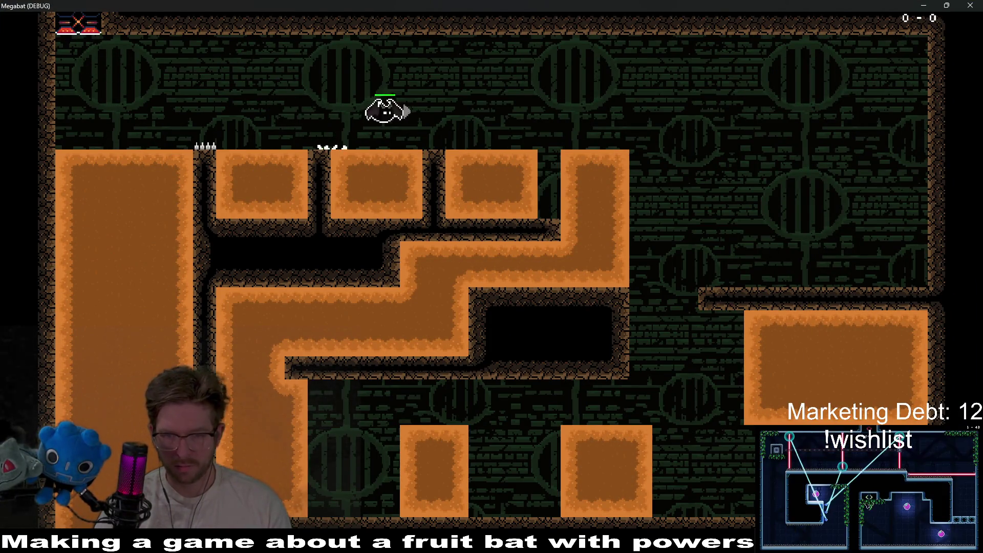
{"action": "key", "text": "Down"}
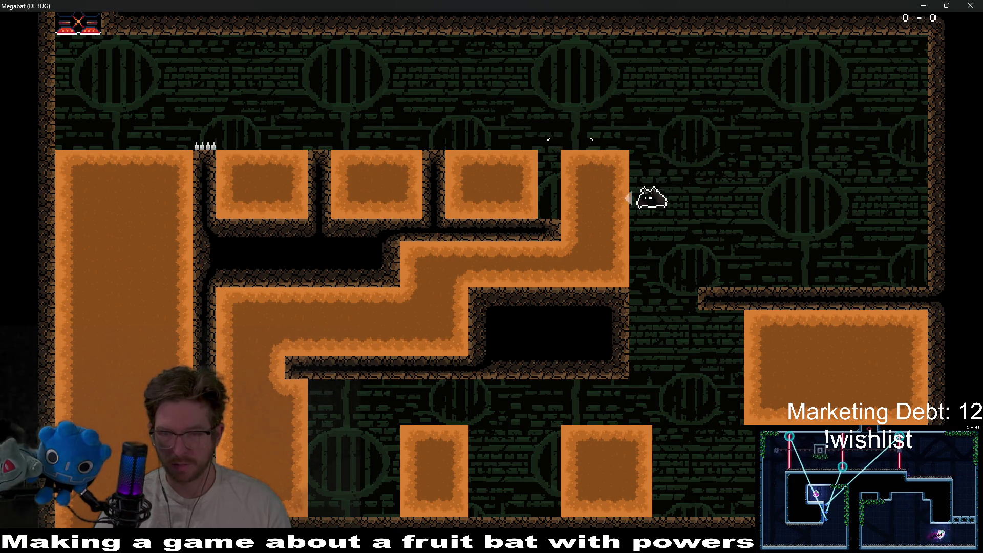
{"action": "key", "text": "Left"}
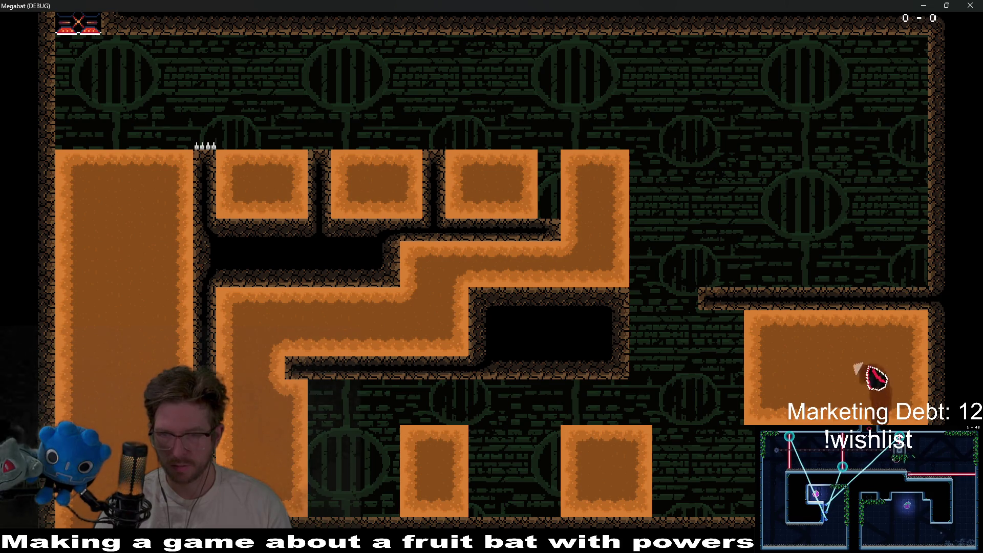
{"action": "key", "text": "Left"}
{"action": "key", "text": "Down"}
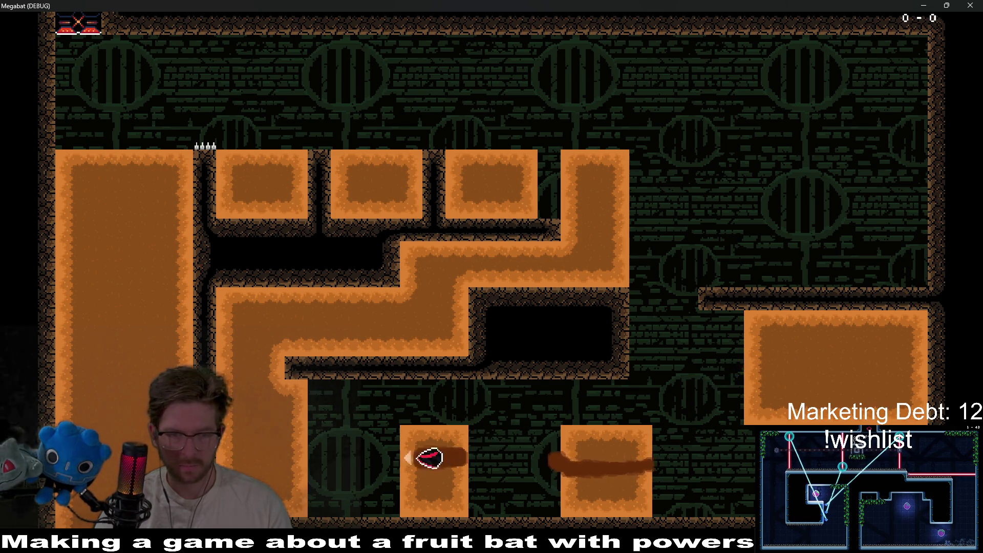
{"action": "key", "text": "Up"}
{"action": "key", "text": "Right"}
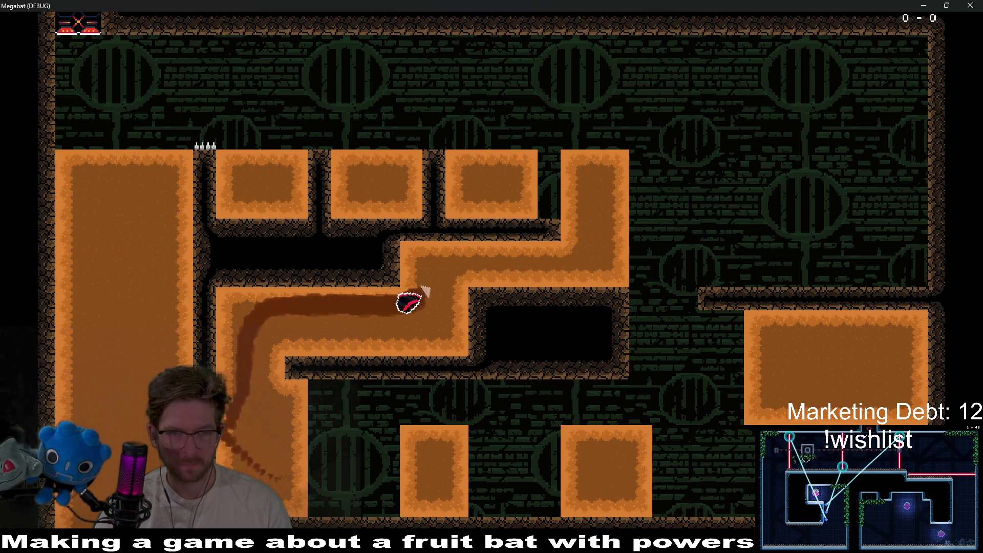
Step: Exit the right shaft, dig into the left sand pillar, land on a block, and close the game
{"action": "key", "text": "Up"}
{"action": "key", "text": "Left"}
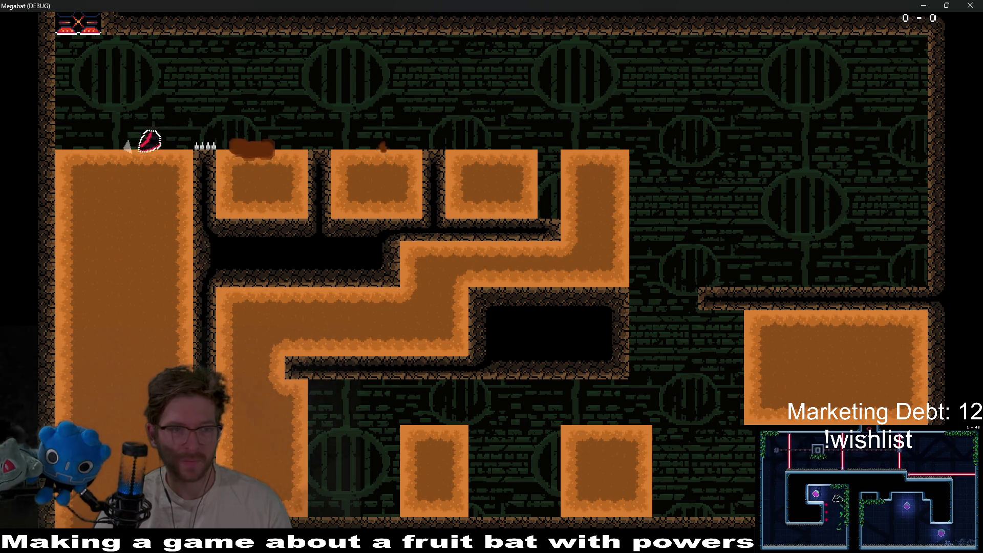
{"action": "key", "text": "Down"}
{"action": "key", "text": "Left"}
{"action": "key", "text": "Up"}
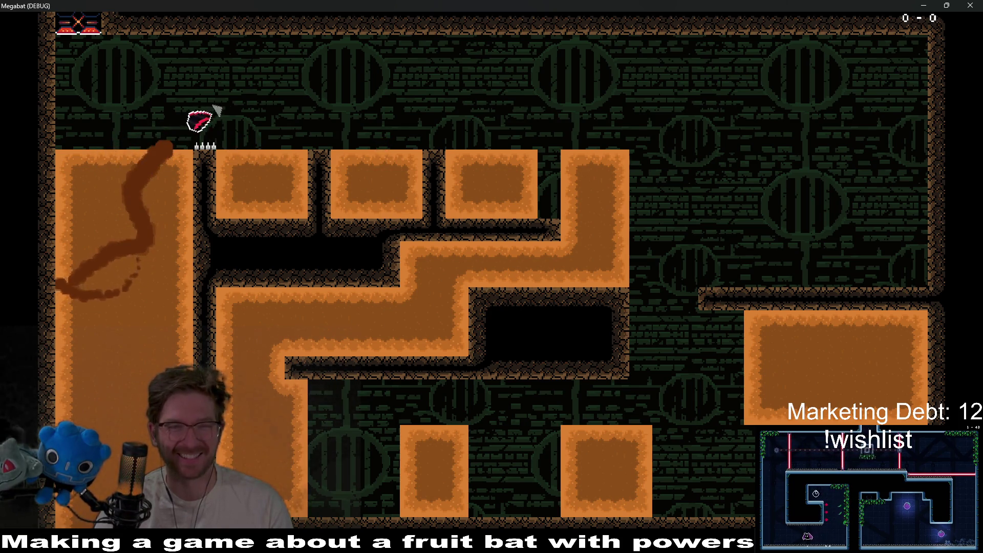
{"action": "key", "text": "Right"}
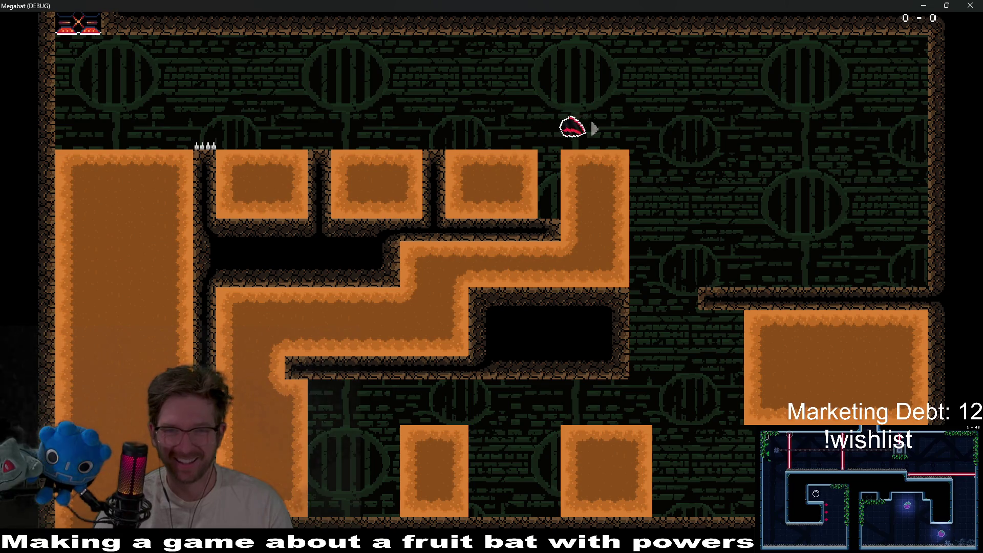
{"action": "key", "text": "Left"}
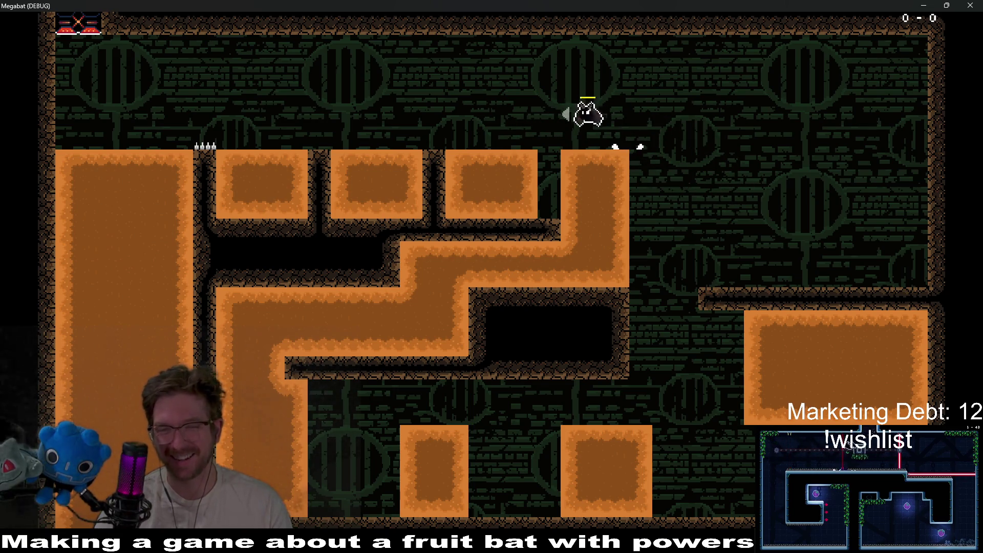
{"action": "left_click", "coordinate": [978, 5]}
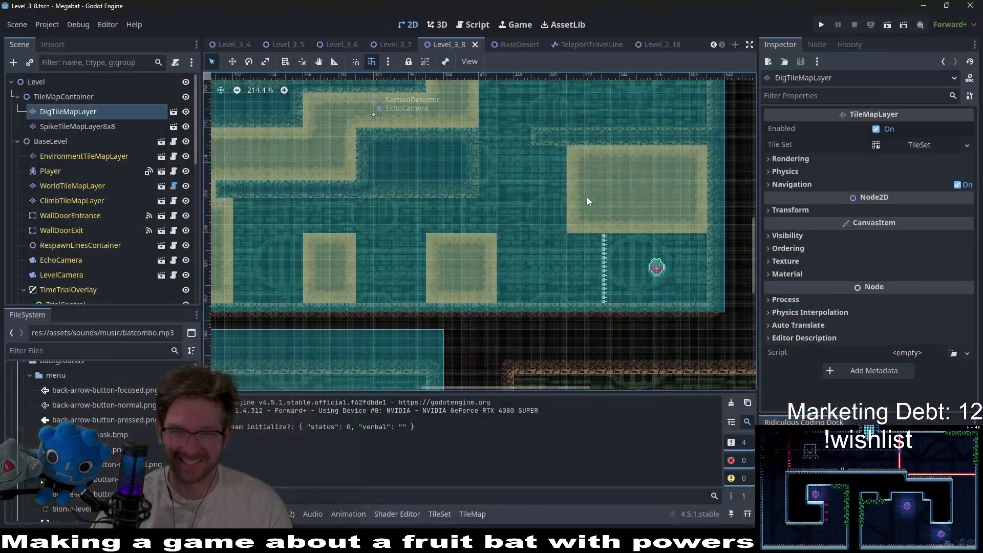
Step: Paint a short vertical column of DESERT wall tiles on WorldTileMapLayer
{"action": "left_click", "coordinate": [71, 159]}
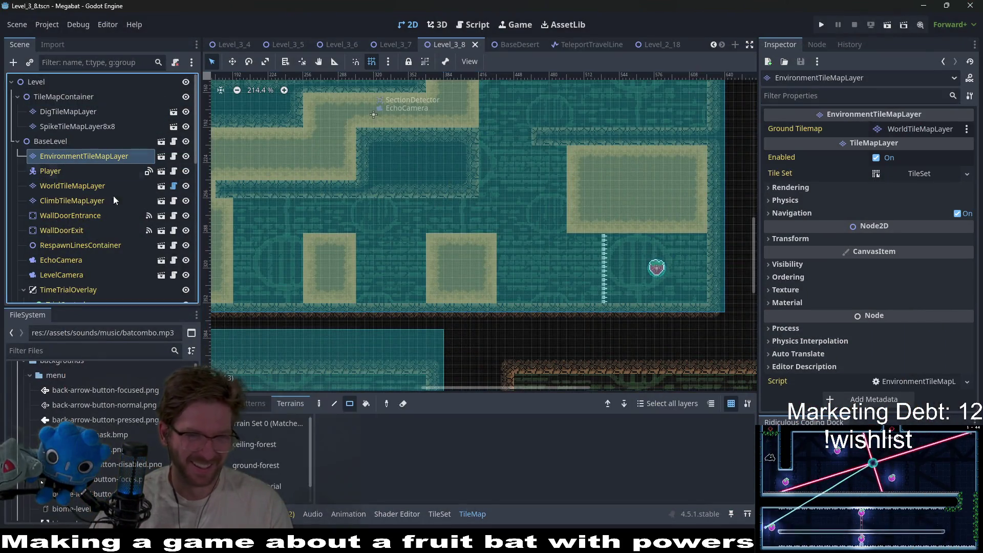
{"action": "left_click", "coordinate": [61, 187]}
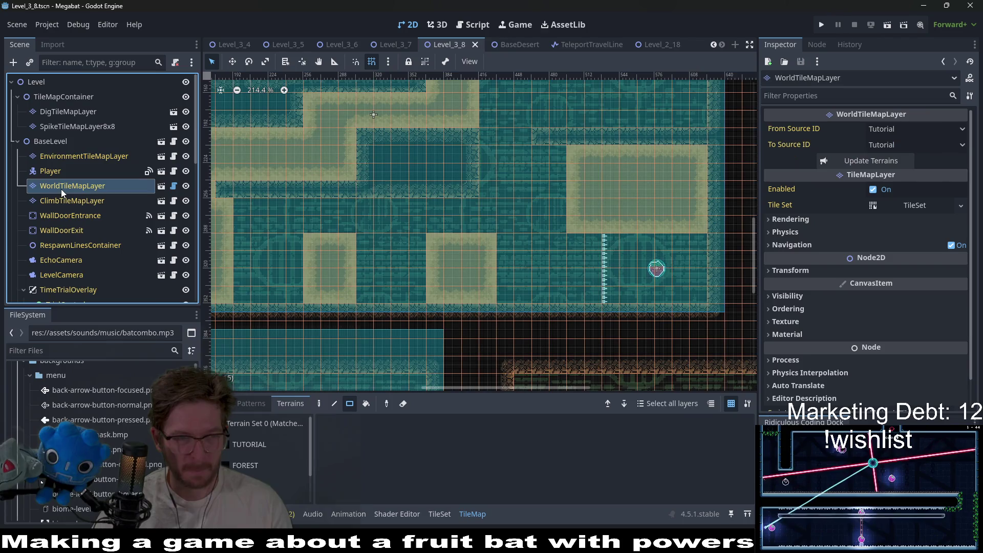
{"action": "scroll", "coordinate": [266, 482], "scroll_direction": "down", "scroll_amount": 2}
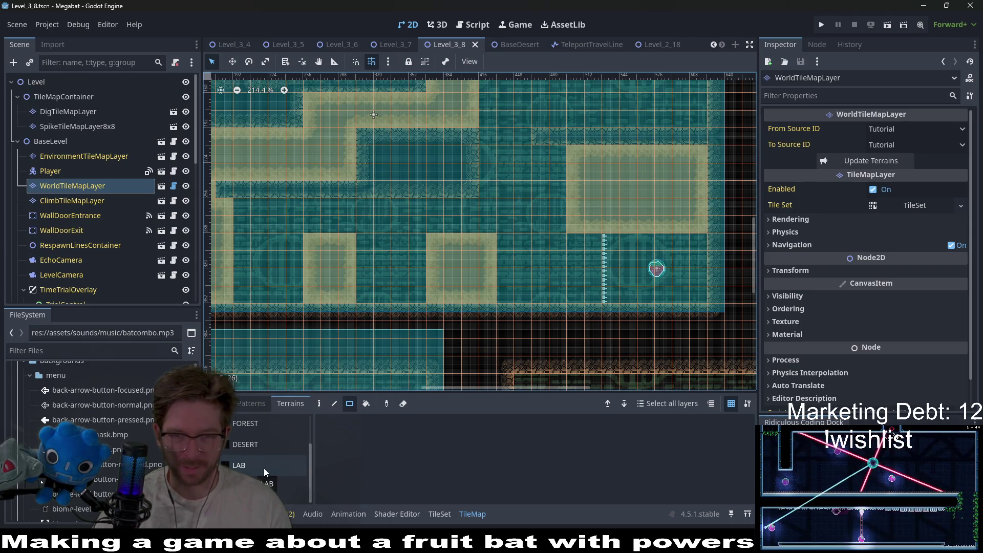
{"action": "left_click", "coordinate": [265, 464]}
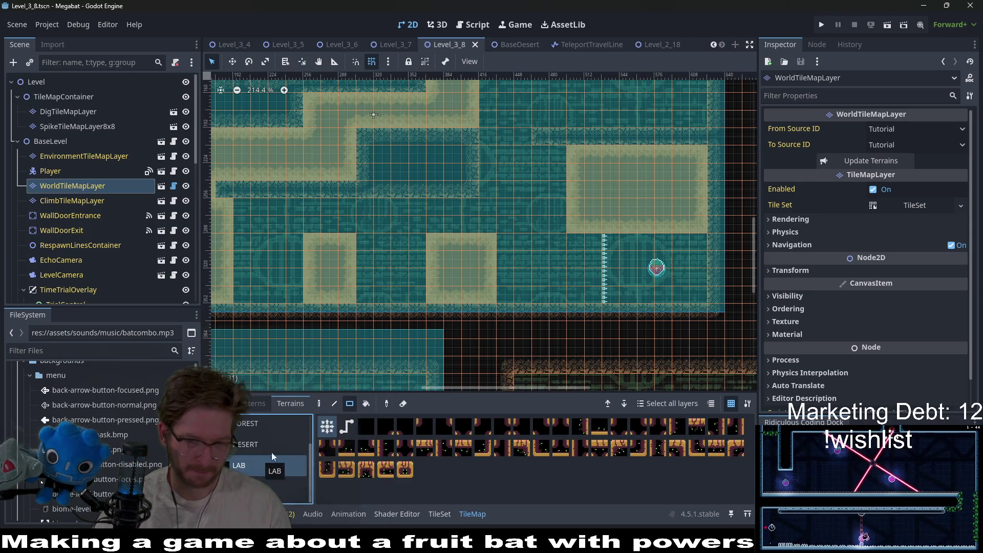
{"action": "scroll", "coordinate": [246, 457], "scroll_direction": "up", "scroll_amount": 2}
{"action": "left_click", "coordinate": [256, 489]}
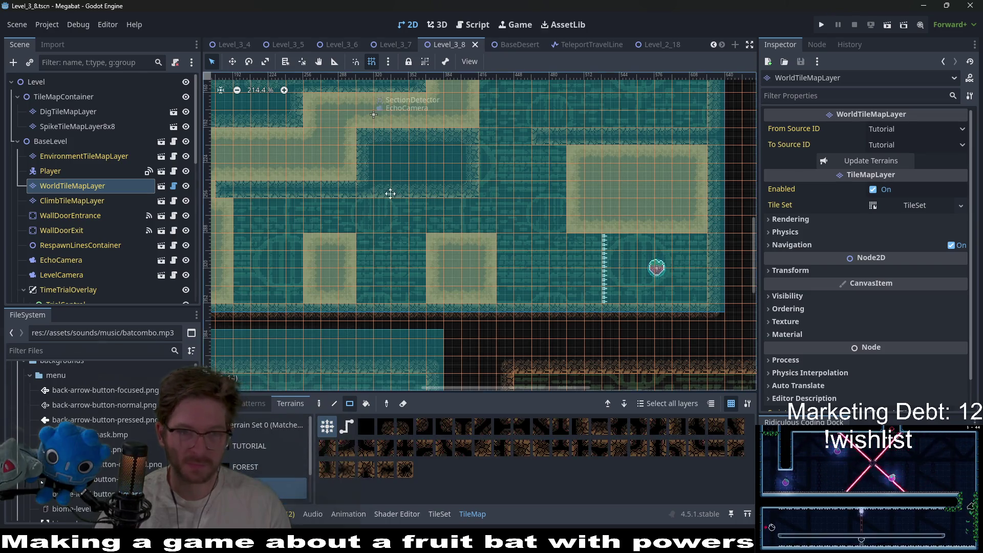
{"action": "scroll", "coordinate": [410, 200], "scroll_direction": "up", "scroll_amount": 3}
{"action": "left_click_drag", "start_coordinate": [410, 184], "coordinate": [407, 159]}
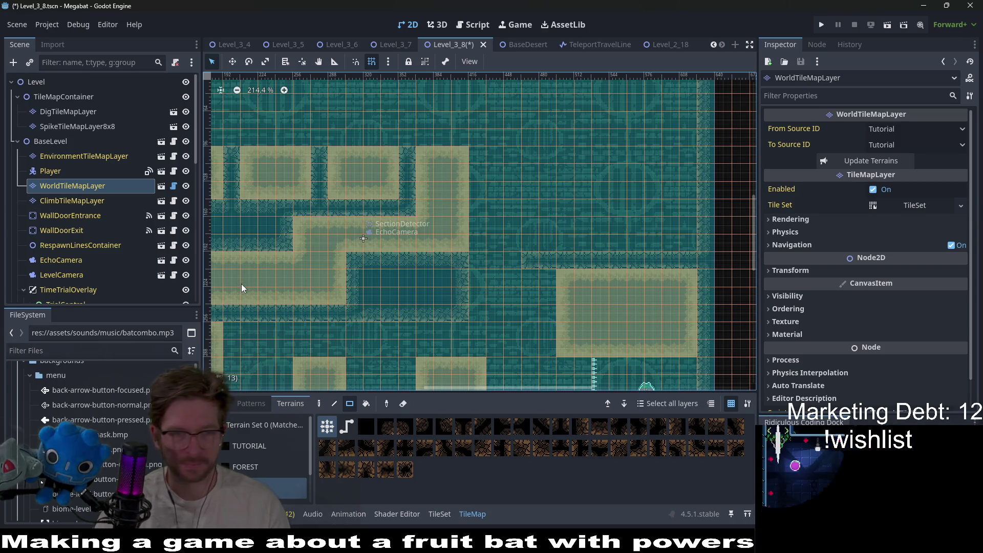
{"action": "left_click", "coordinate": [72, 112]}
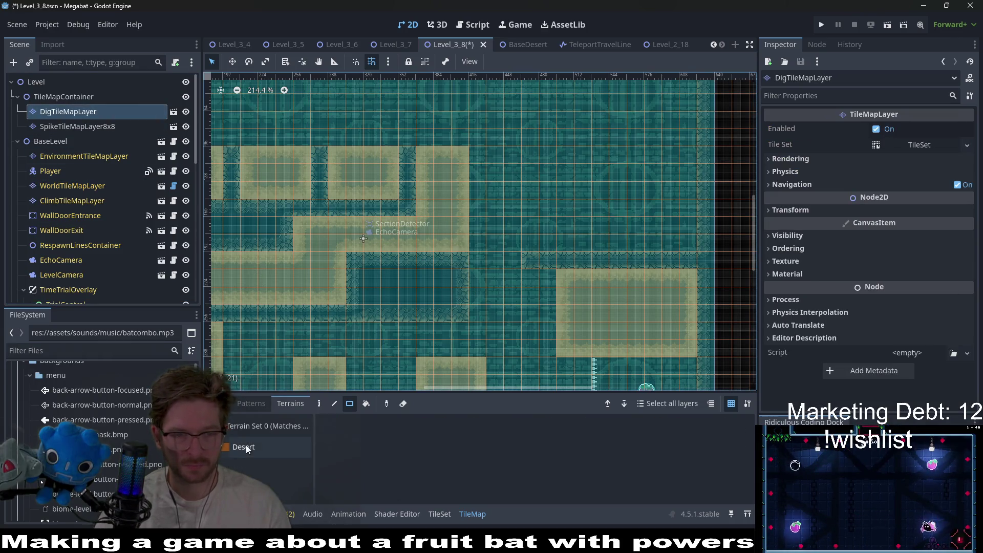
Step: Paint a one-tile Desert dig column, select the hazard layer's Spikes terrain, and save
{"action": "left_click", "coordinate": [244, 447]}
{"action": "left_click_drag", "start_coordinate": [479, 229], "coordinate": [474, 146]}
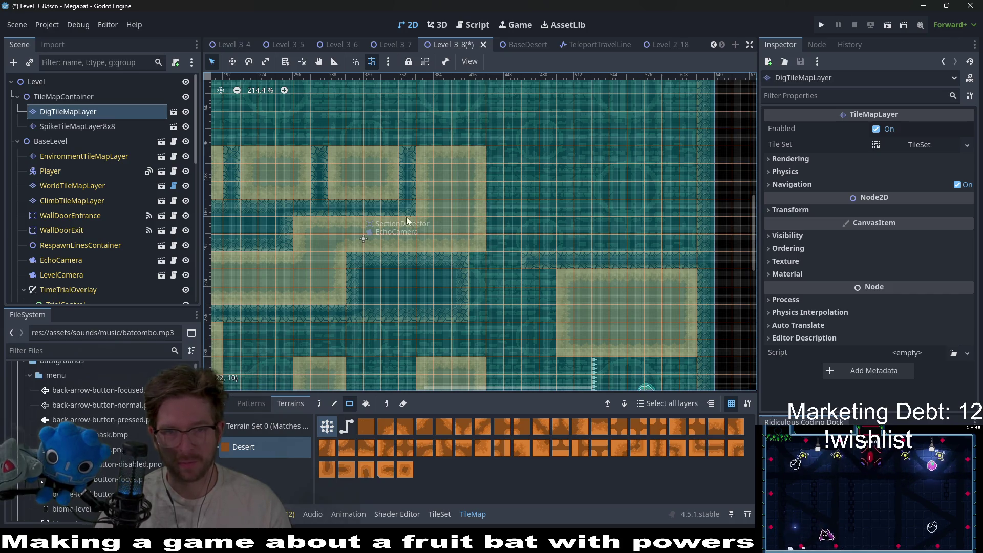
{"action": "scroll", "coordinate": [120, 204], "scroll_direction": "down", "scroll_amount": 5}
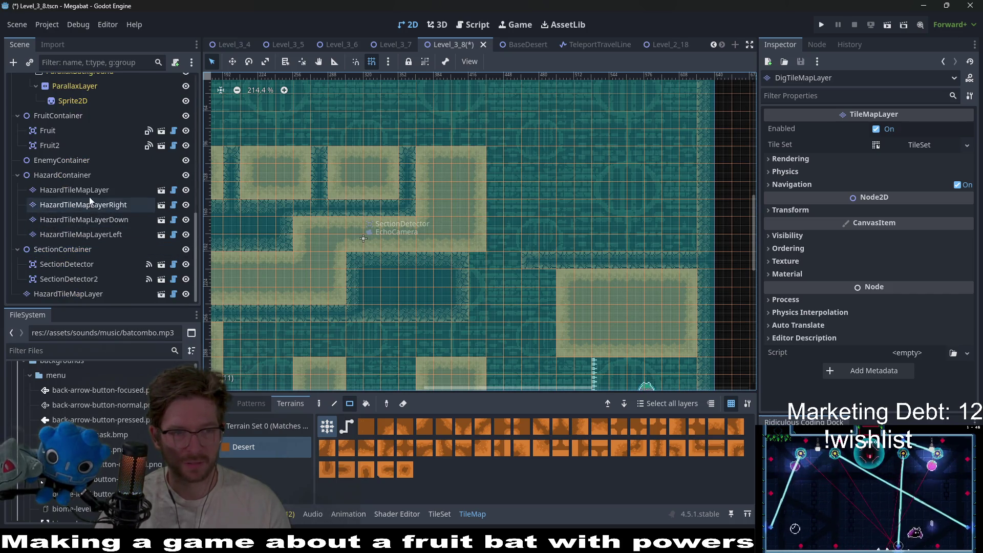
{"action": "left_click", "coordinate": [74, 189]}
{"action": "left_click", "coordinate": [256, 447]}
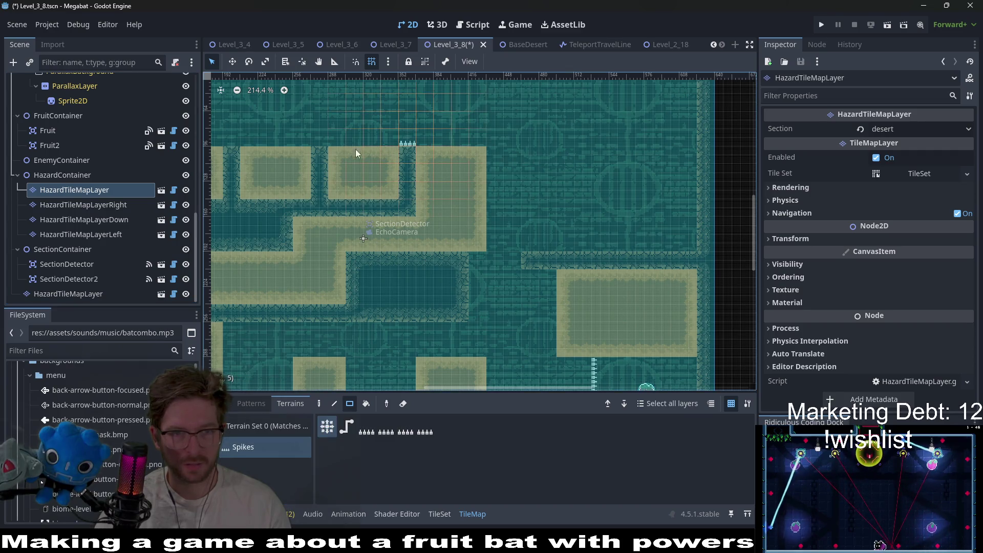
{"action": "left_click_drag", "start_coordinate": [329, 204], "coordinate": [403, 218]}
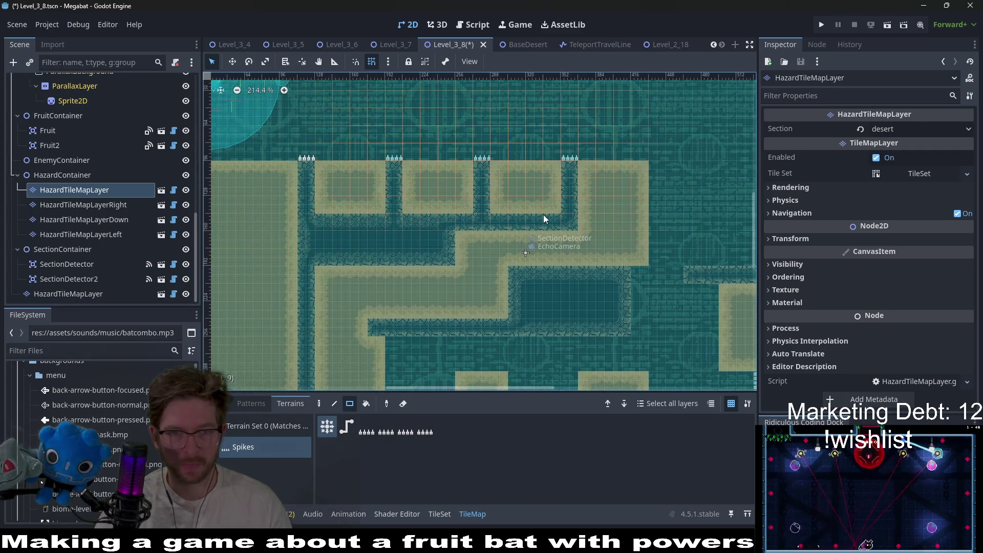
{"action": "key", "text": "ctrl+s"}
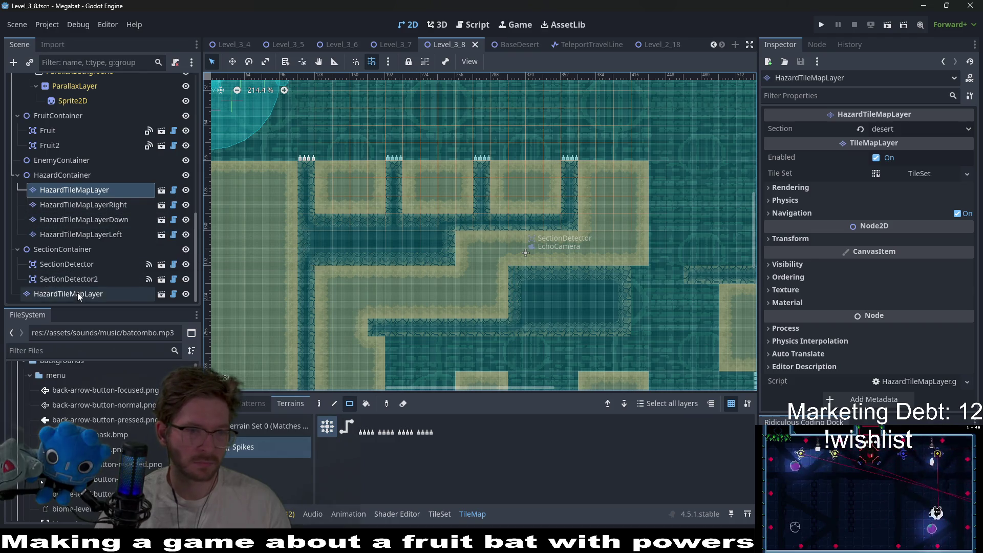
Step: Delete the stray duplicate HazardTileMapLayer, re-add a spike on the first block's top, save, and run
{"action": "left_click", "coordinate": [77, 293]}
{"action": "scroll", "coordinate": [425, 226], "scroll_direction": "down", "scroll_amount": 3}
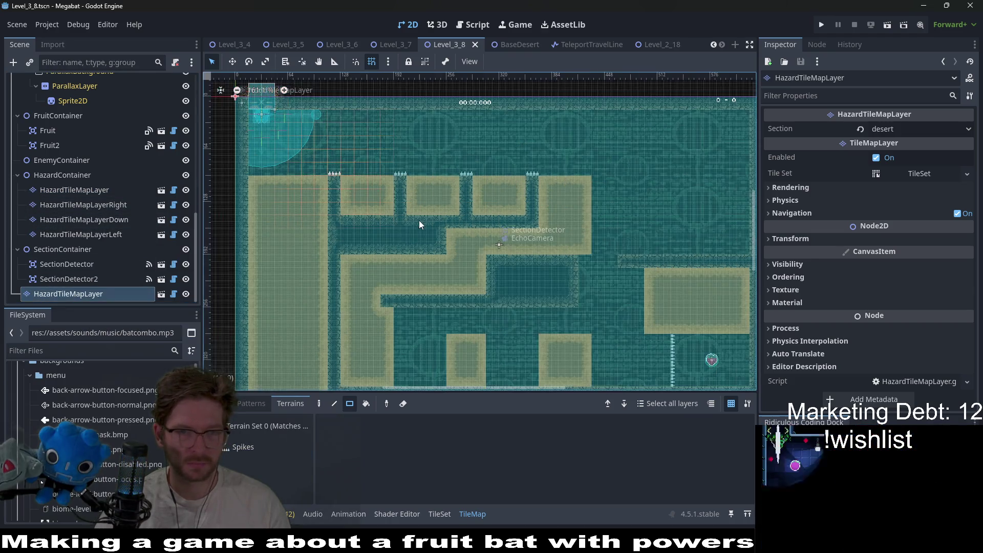
{"action": "key", "text": "Delete"}
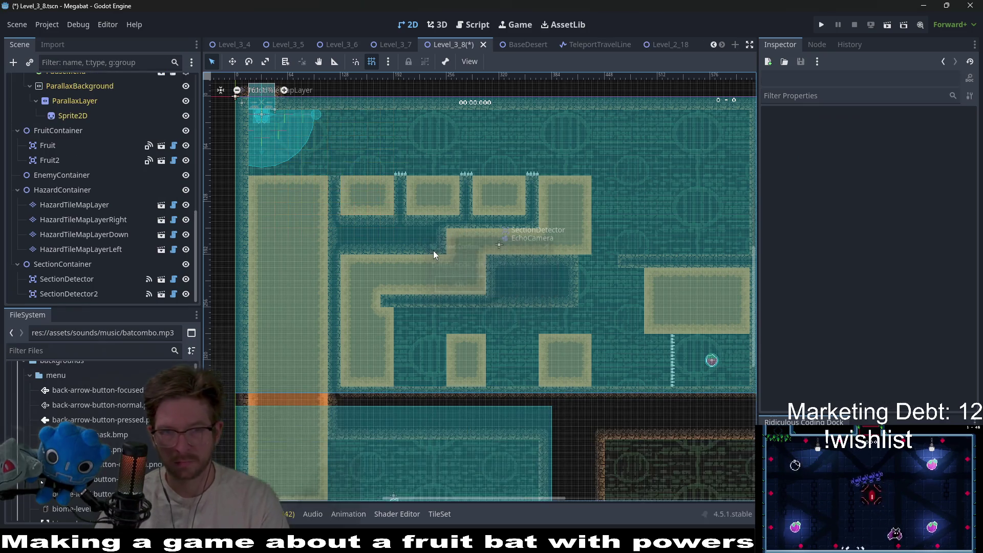
{"action": "left_click", "coordinate": [76, 204]}
{"action": "left_click", "coordinate": [253, 447]}
{"action": "left_click", "coordinate": [335, 172]}
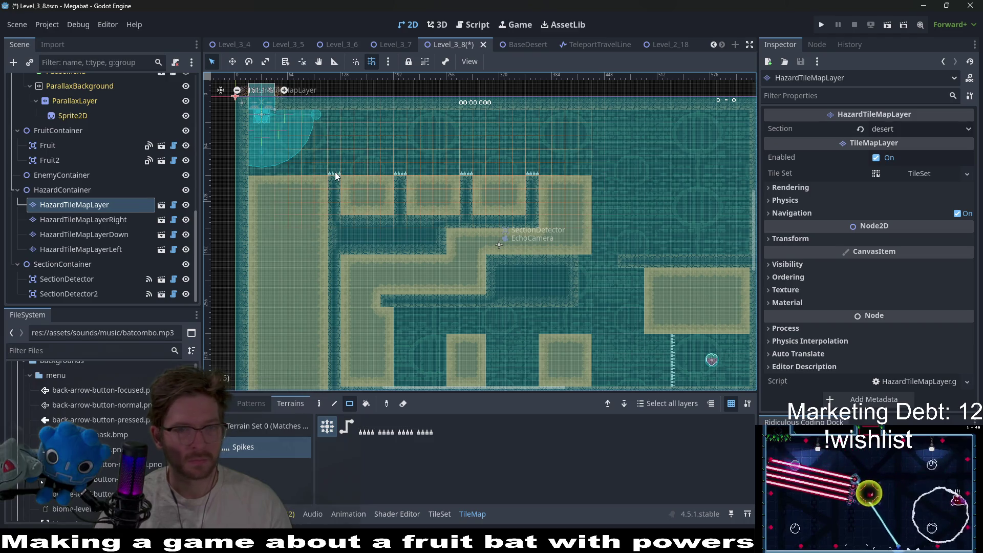
{"action": "key", "text": "ctrl+s"}
{"action": "left_click", "coordinate": [882, 26]}
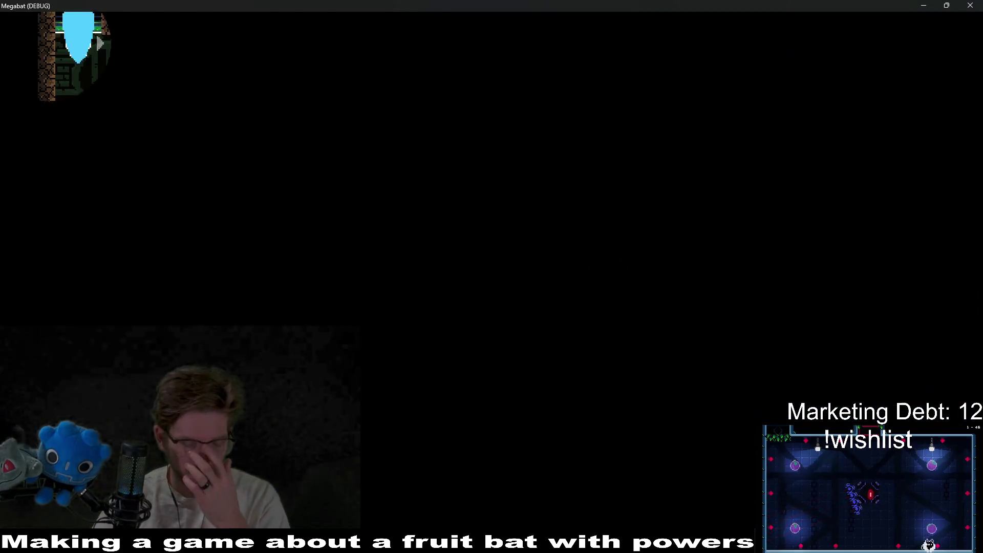
{"action": "key", "text": "Right"}
{"action": "key", "text": "space"}
{"action": "key", "text": "Right"}
{"action": "key", "text": "space"}
{"action": "key", "text": "Right"}
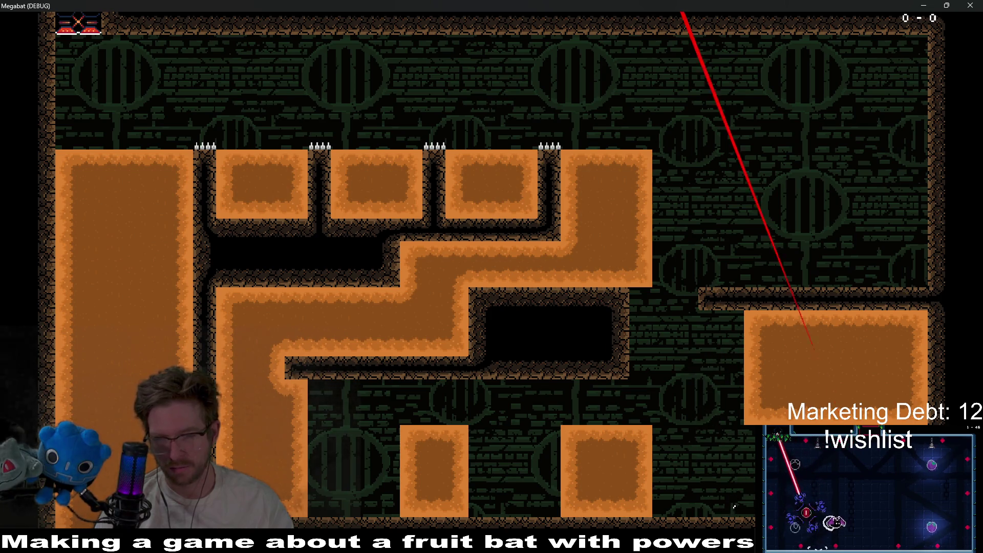
{"action": "key", "text": "Left"}
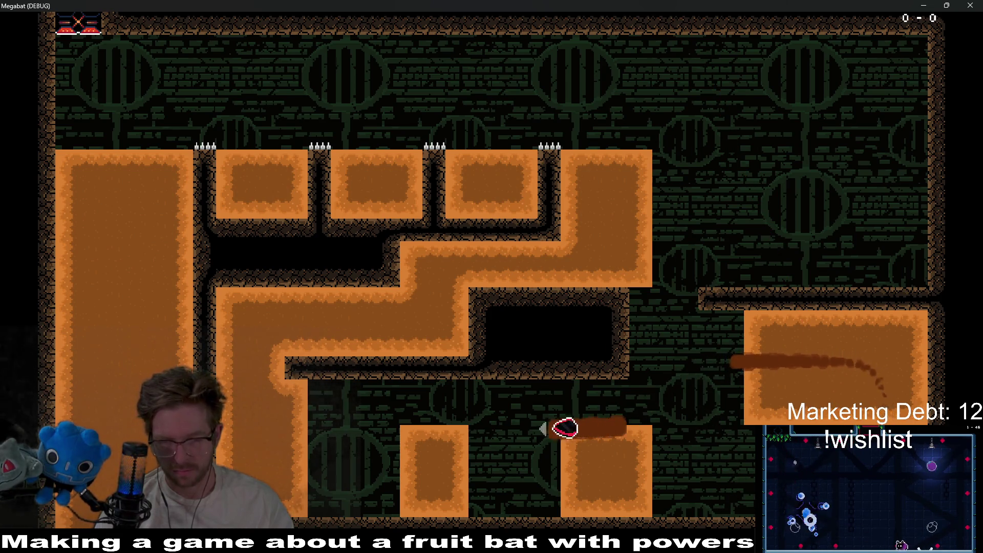
{"action": "key", "text": "Left"}
{"action": "key", "text": "Right"}
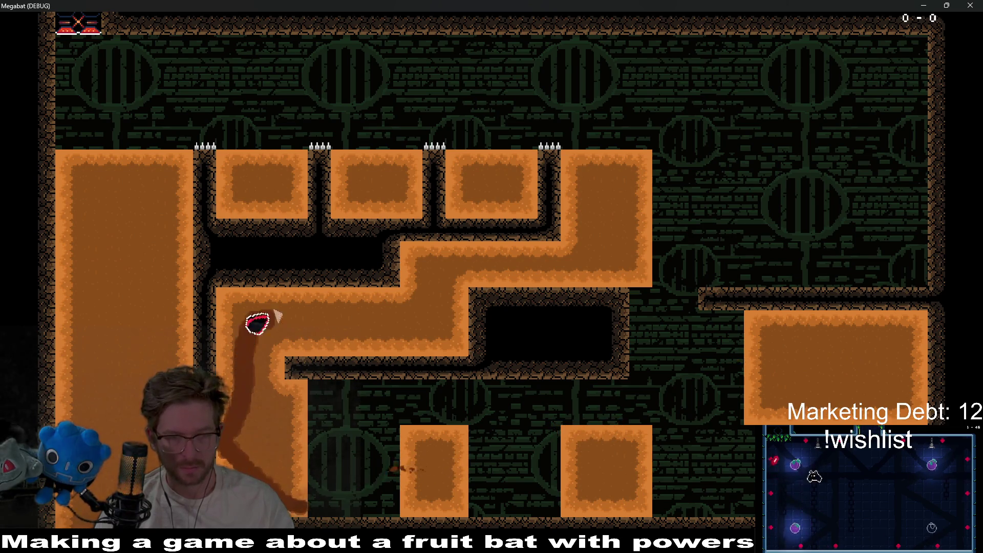
{"action": "key", "text": "Up"}
{"action": "key", "text": "Left"}
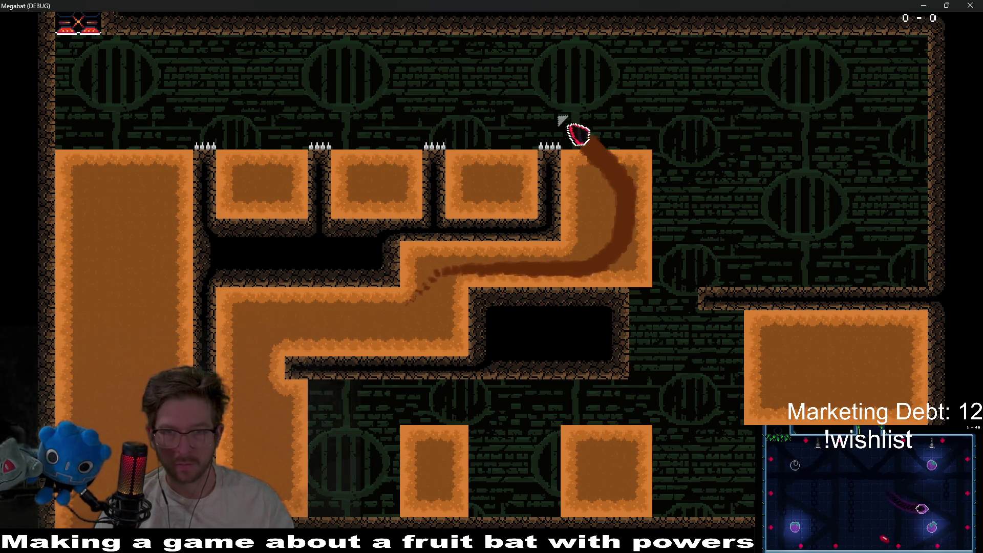
{"action": "key", "text": "Down"}
{"action": "key", "text": "Up"}
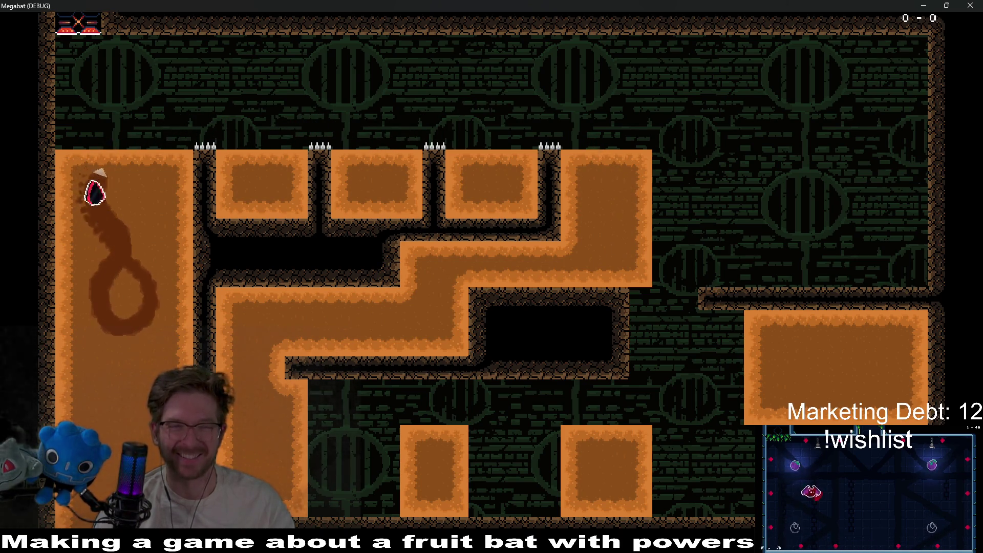
{"action": "key", "text": "Right"}
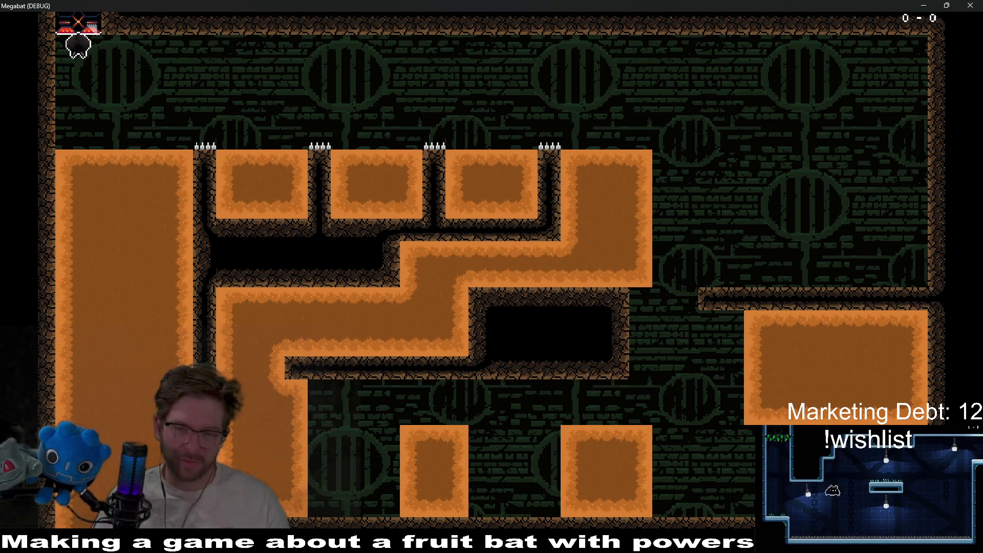
{"action": "left_click", "coordinate": [963, 6]}
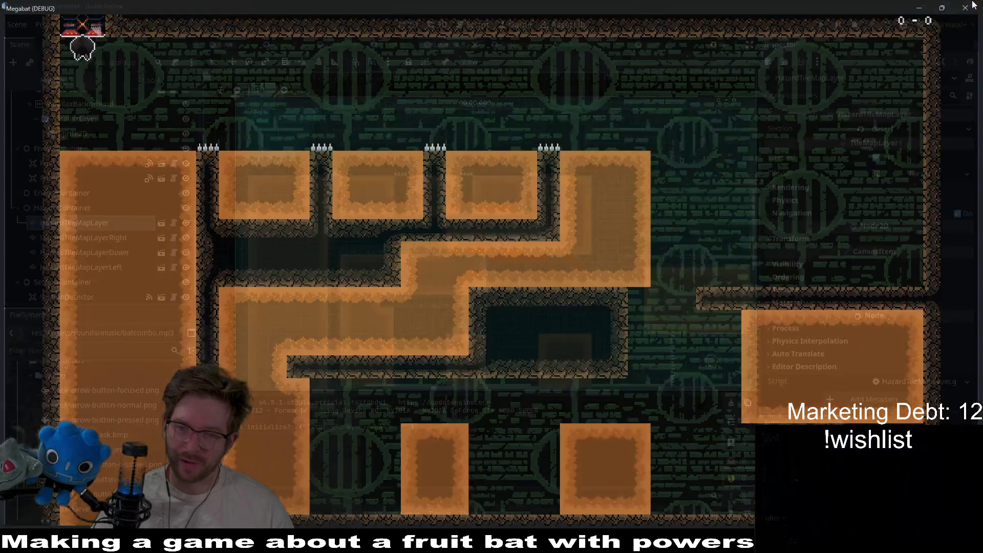
Step: Clear the left column of the right sand block on DigTileMapLayer and run the scene
{"action": "scroll", "coordinate": [90, 177], "scroll_direction": "up", "scroll_amount": 10}
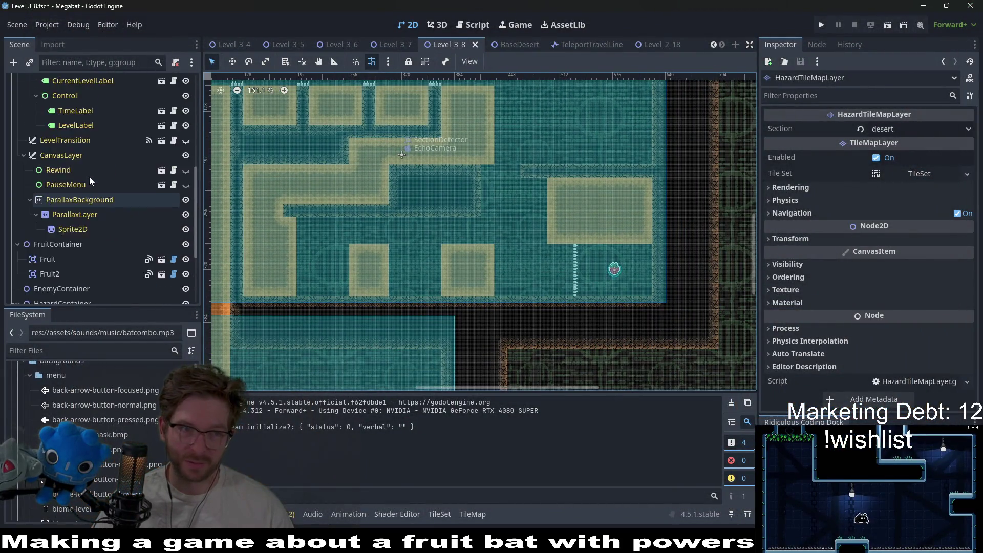
{"action": "left_click", "coordinate": [59, 112]}
{"action": "left_click", "coordinate": [256, 447]}
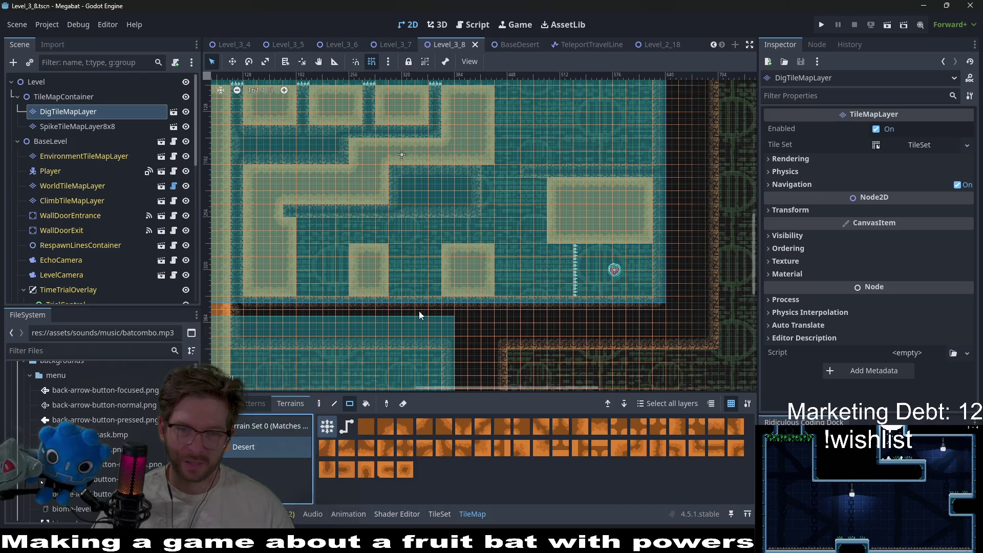
{"action": "scroll", "coordinate": [419, 311], "scroll_direction": "right", "scroll_amount": 5}
{"action": "scroll", "coordinate": [472, 185], "scroll_direction": "up", "scroll_amount": 1}
{"action": "left_click_drag", "start_coordinate": [469, 258], "coordinate": [456, 216]}
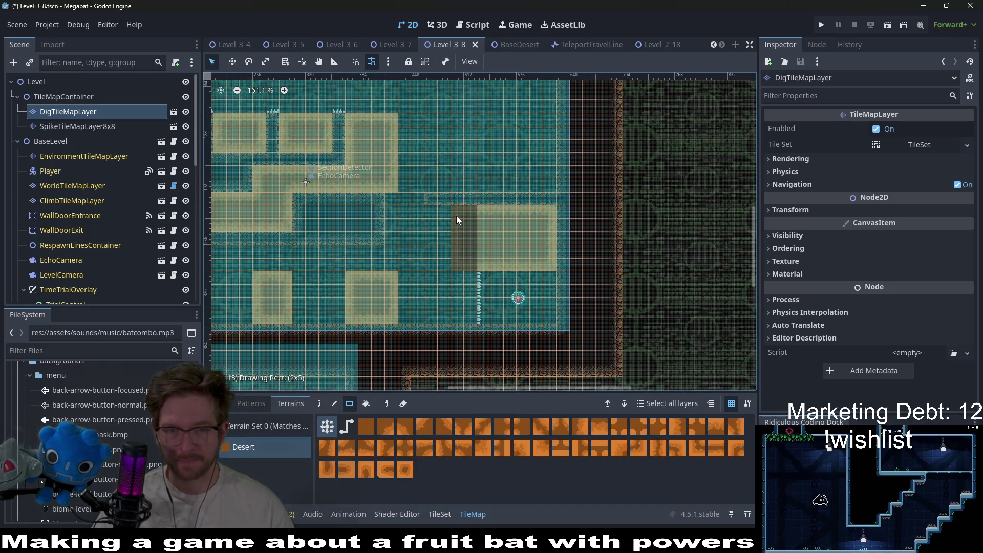
{"action": "left_click", "coordinate": [887, 26]}
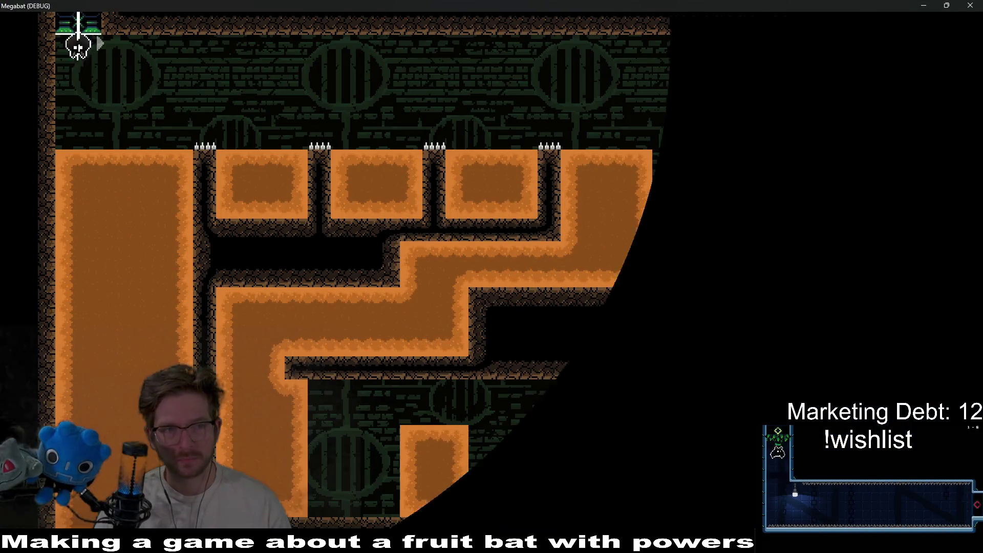
Step: Fly the bat over the spike rows, down the right side, up the left shaft and through the corridor
{"action": "key", "text": "Right"}
{"action": "key", "text": "Right"}
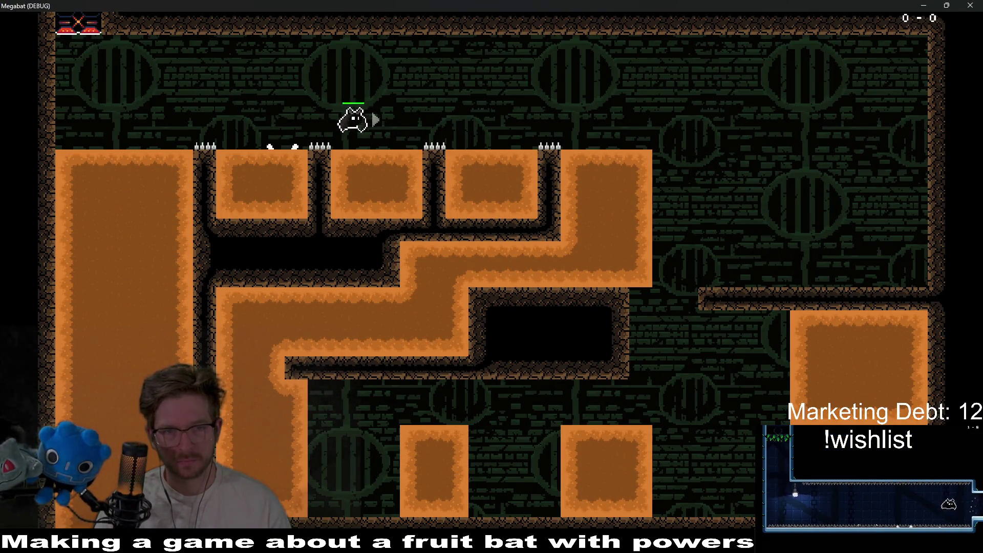
{"action": "key", "text": "Right"}
{"action": "key", "text": "Left"}
{"action": "key", "text": "Right"}
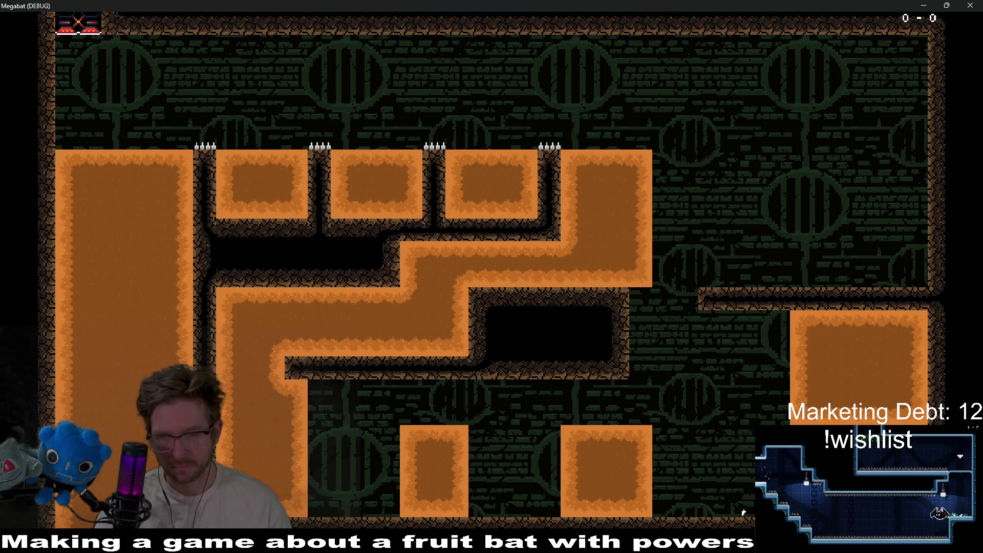
{"action": "key", "text": "Left"}
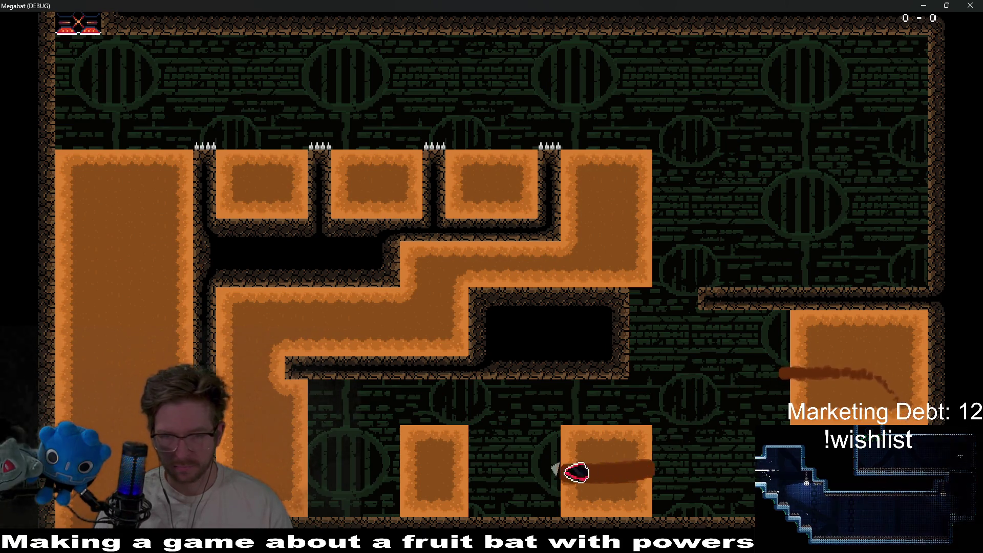
{"action": "key", "text": "Left"}
{"action": "key", "text": "Up"}
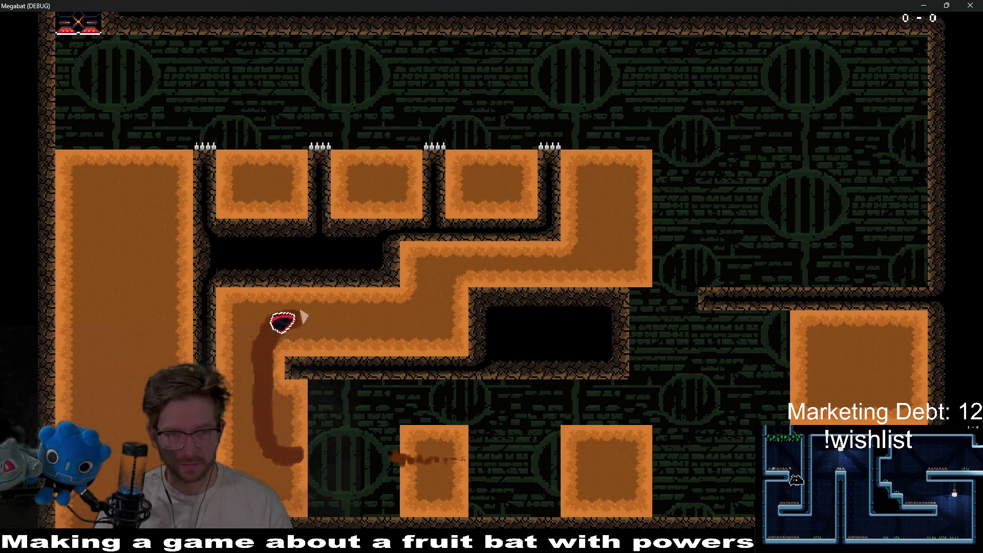
{"action": "key", "text": "Right"}
{"action": "key", "text": "Up"}
{"action": "key", "text": "Left"}
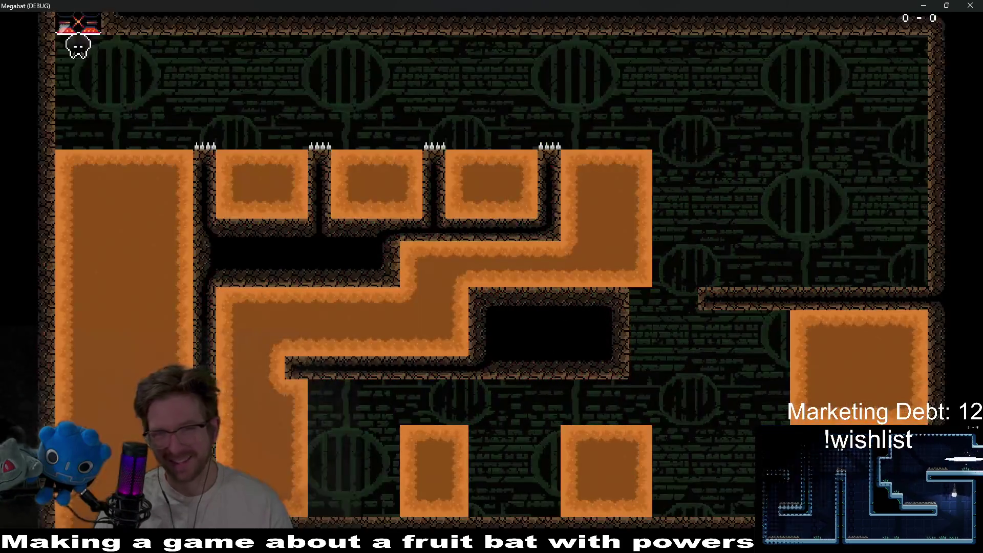
Step: Respawn the bat, fly it right along the top ledges, then close the game with Escape
{"action": "key", "text": "Right"}
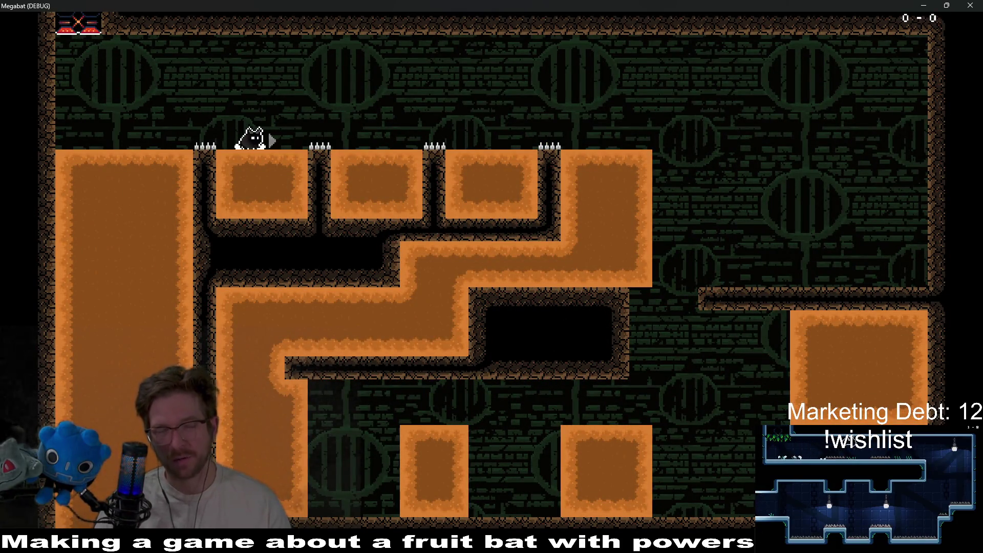
{"action": "key", "text": "Right"}
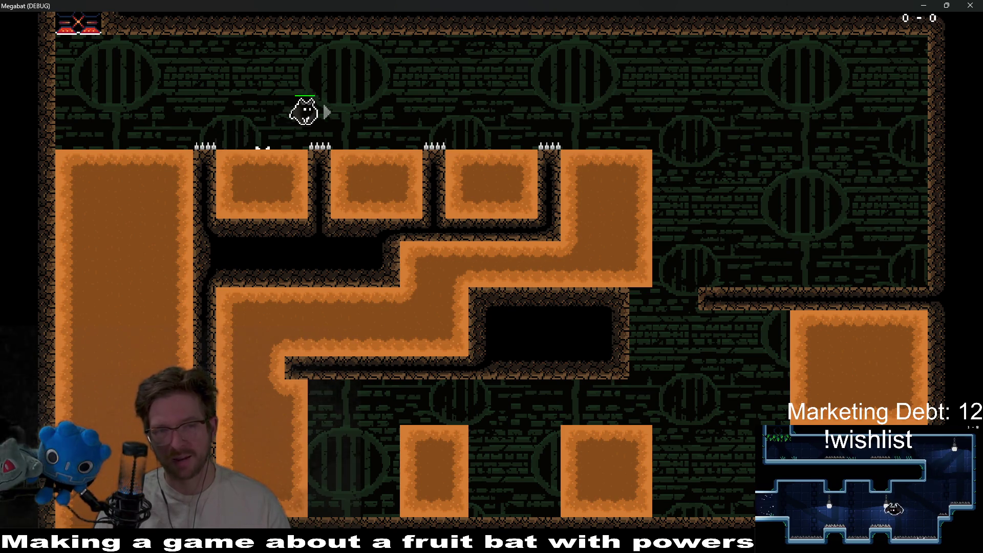
{"action": "key", "text": "Right"}
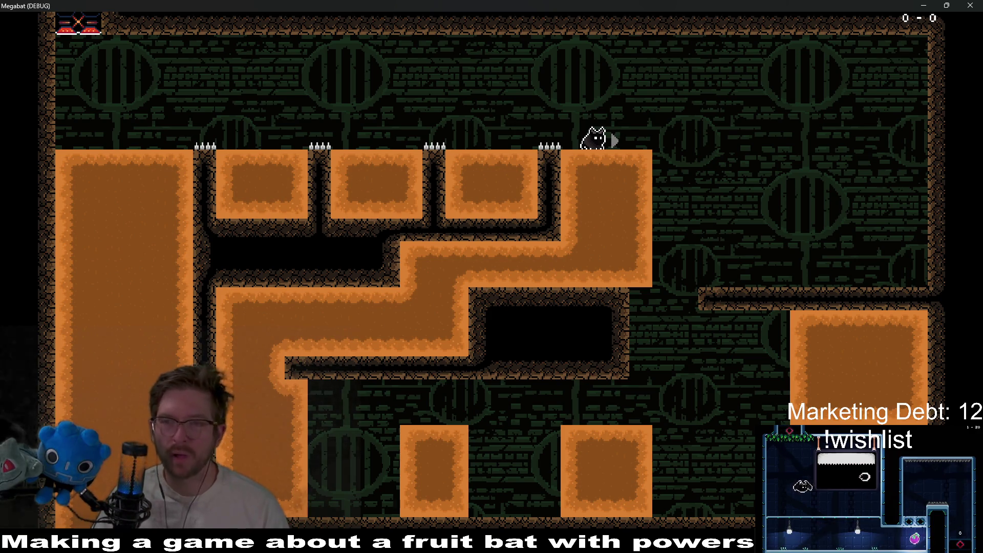
{"action": "key", "text": "Escape"}
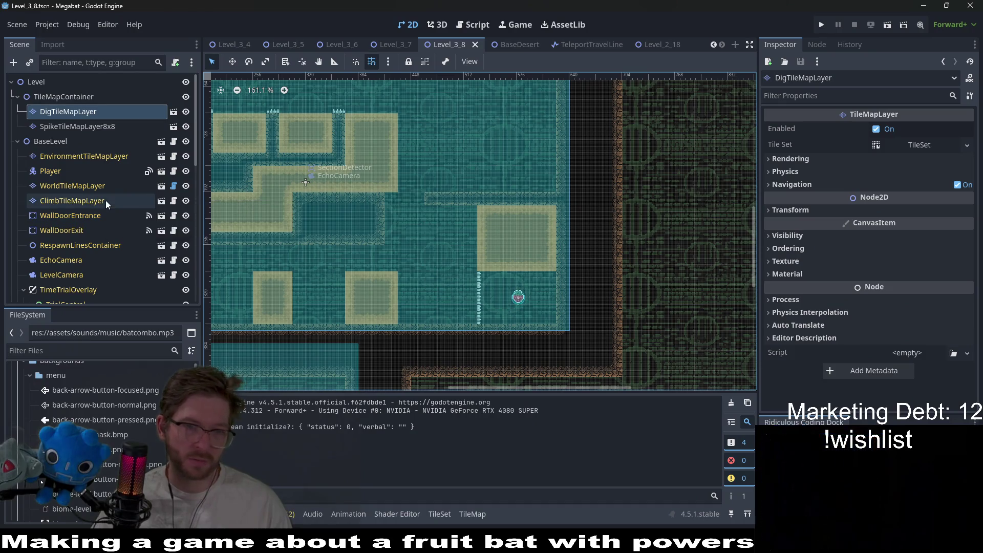
Step: On WorldTileMapLayer, paint wall tiles down the open column and across the dark strip
{"action": "left_click", "coordinate": [72, 173]}
{"action": "left_click", "coordinate": [81, 188]}
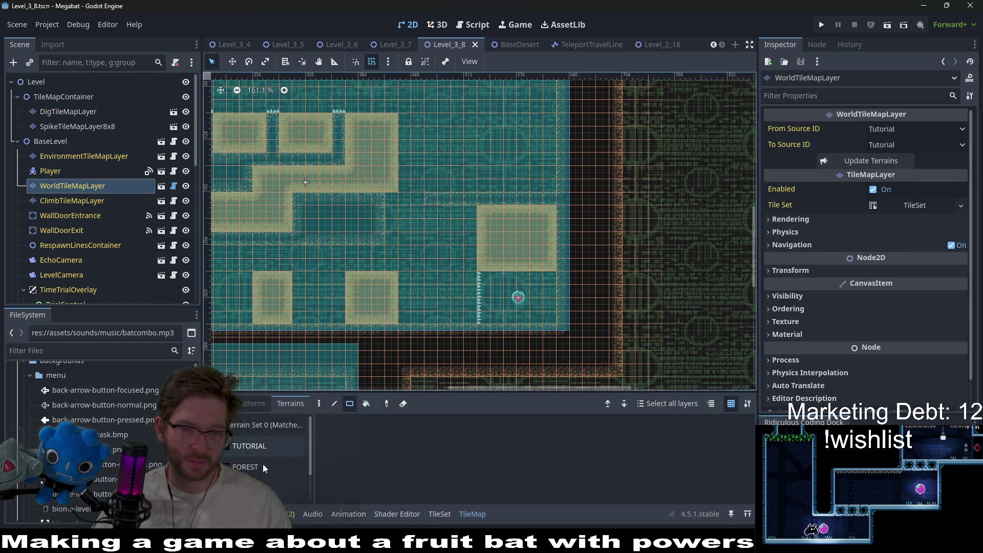
{"action": "scroll", "coordinate": [415, 249], "scroll_direction": "up", "scroll_amount": 3}
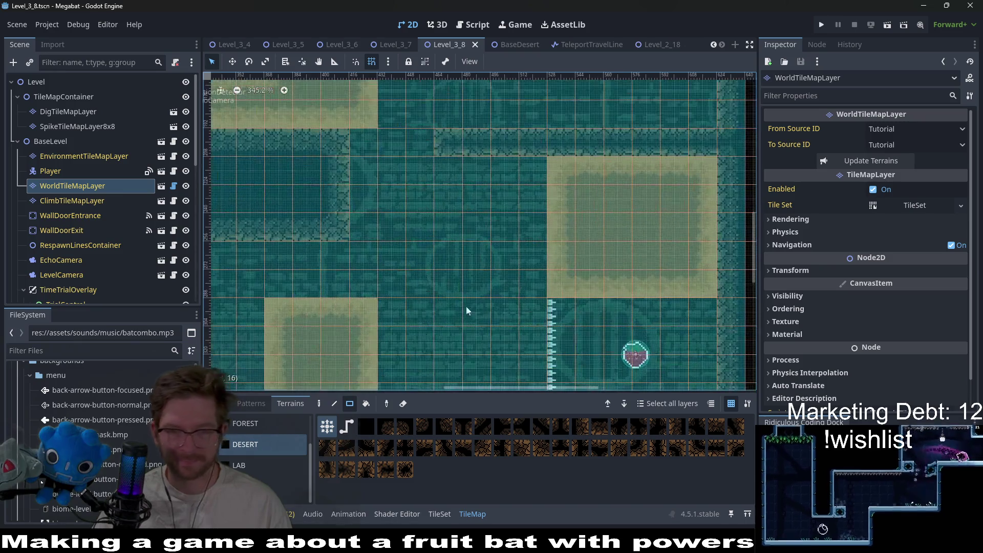
{"action": "left_click_drag", "start_coordinate": [370, 139], "coordinate": [365, 225]}
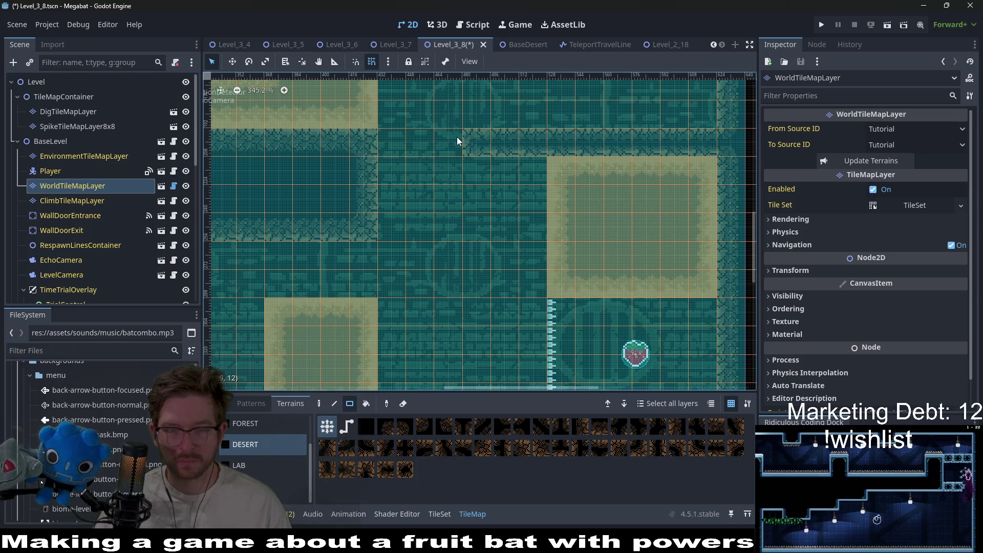
{"action": "left_click_drag", "start_coordinate": [456, 137], "coordinate": [537, 148]}
Step: Fill the open area with a wide wall block and a 4×2 wall patch, then select DigTileMapLayer
{"action": "scroll", "coordinate": [525, 180], "scroll_direction": "down", "scroll_amount": 5}
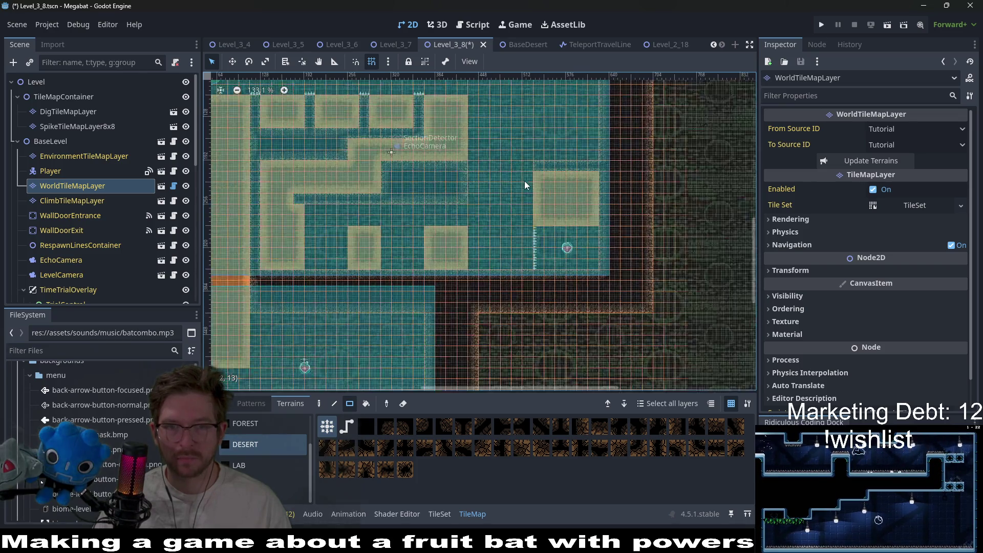
{"action": "scroll", "coordinate": [505, 235], "scroll_direction": "down", "scroll_amount": 2}
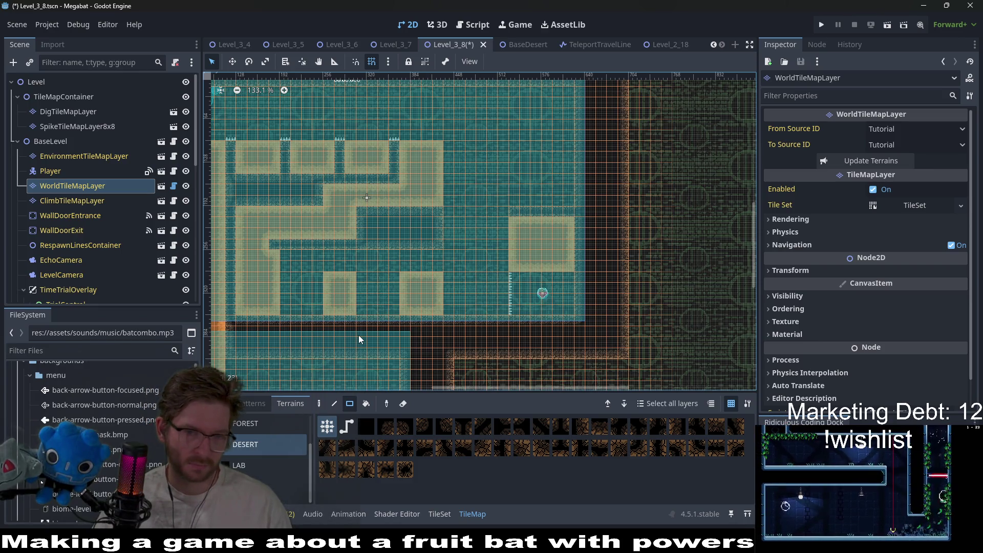
{"action": "scroll", "coordinate": [388, 294], "scroll_direction": "up", "scroll_amount": 5}
{"action": "scroll", "coordinate": [434, 293], "scroll_direction": "left", "scroll_amount": 3}
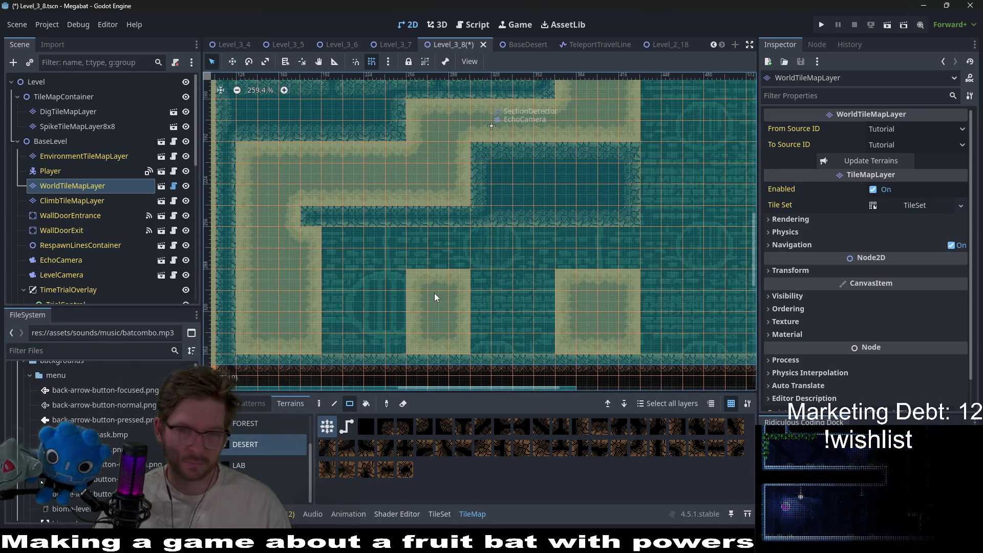
{"action": "mouse_move", "coordinate": [333, 238]}
{"action": "left_mouse_down"}
{"action": "mouse_move", "coordinate": [620, 255]}
{"action": "mouse_move", "coordinate": [609, 266]}
{"action": "left_mouse_up"}
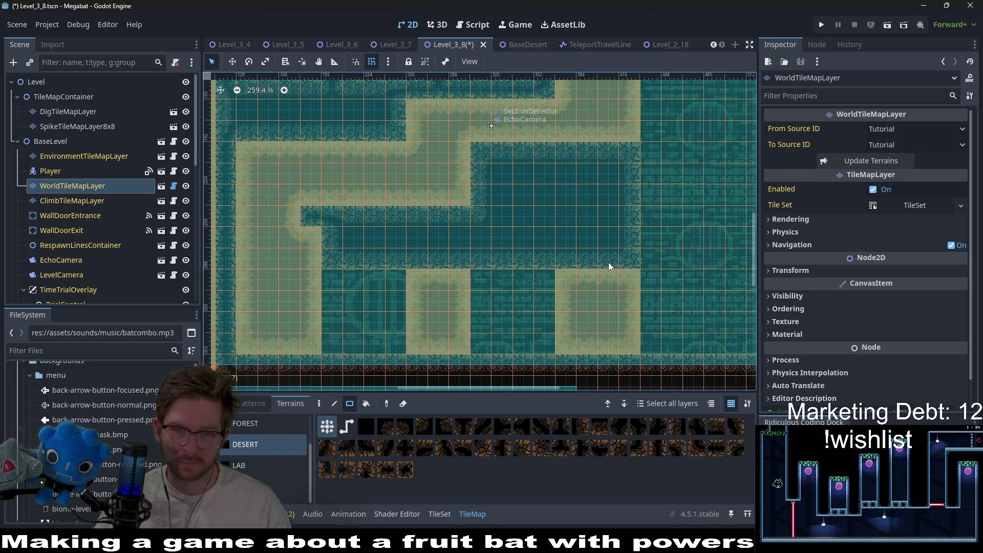
{"action": "scroll", "coordinate": [512, 263], "scroll_direction": "right", "scroll_amount": 3}
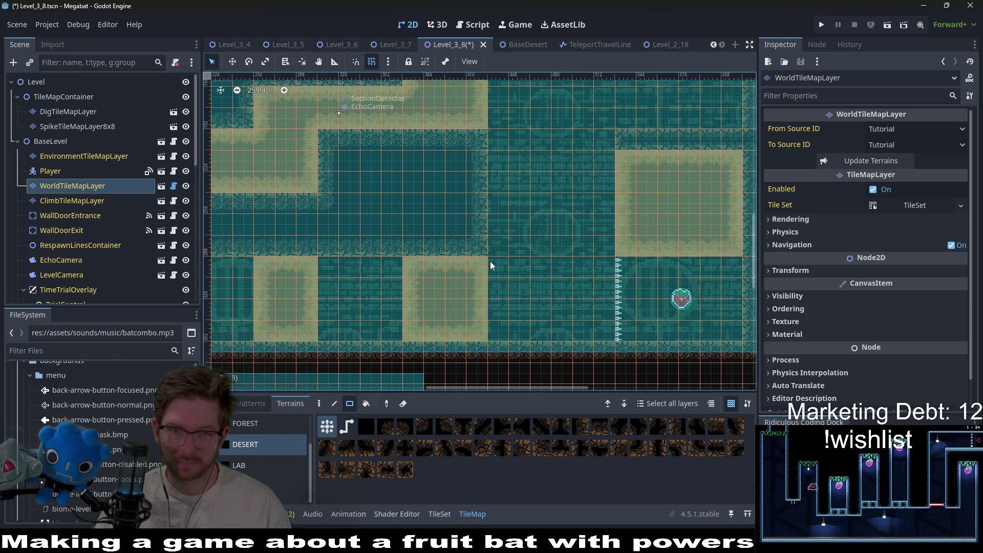
{"action": "left_click_drag", "start_coordinate": [474, 245], "coordinate": [419, 228]}
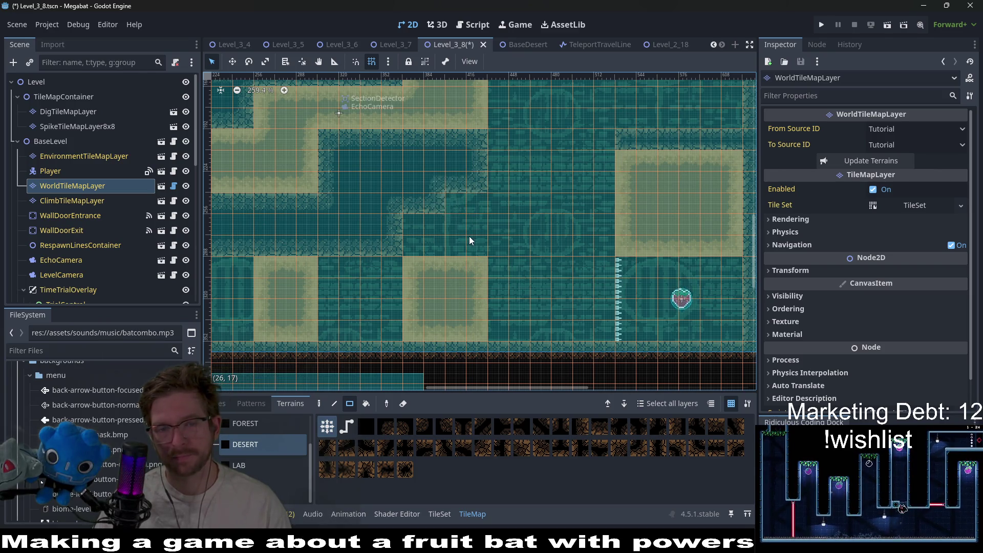
{"action": "scroll", "coordinate": [470, 240], "scroll_direction": "down", "scroll_amount": 3}
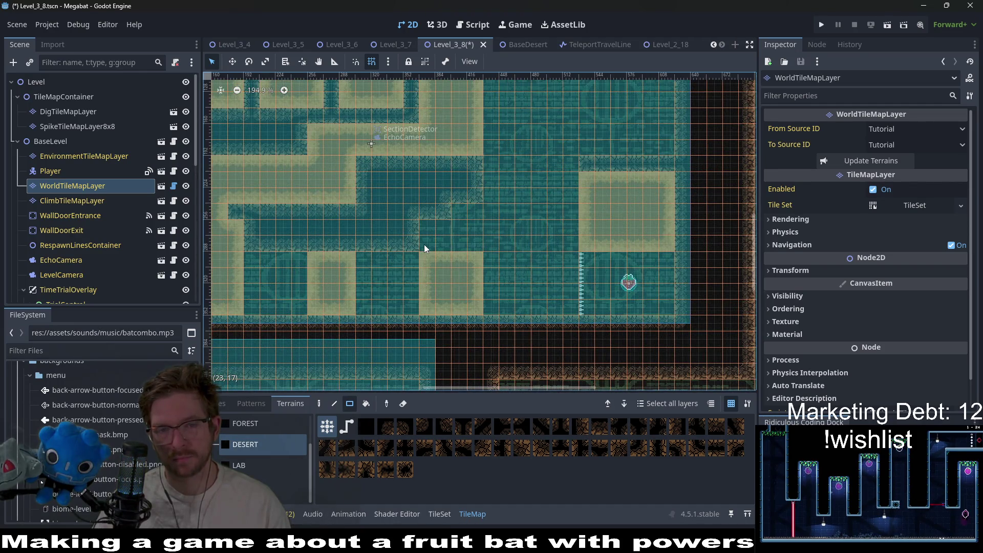
{"action": "left_click", "coordinate": [57, 113]}
{"action": "scroll", "coordinate": [465, 278], "scroll_direction": "right", "scroll_amount": 3}
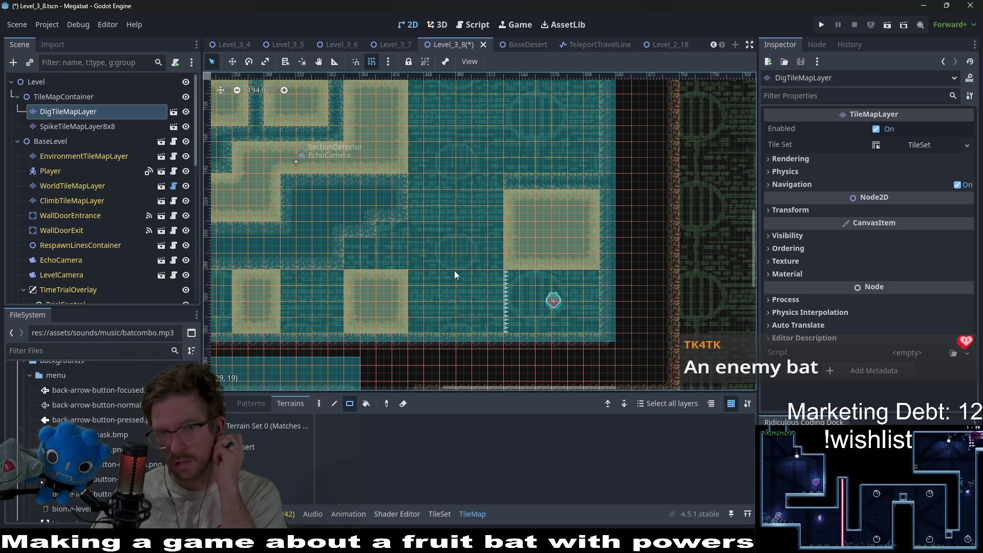
{"action": "scroll", "coordinate": [496, 228], "scroll_direction": "down", "scroll_amount": 4}
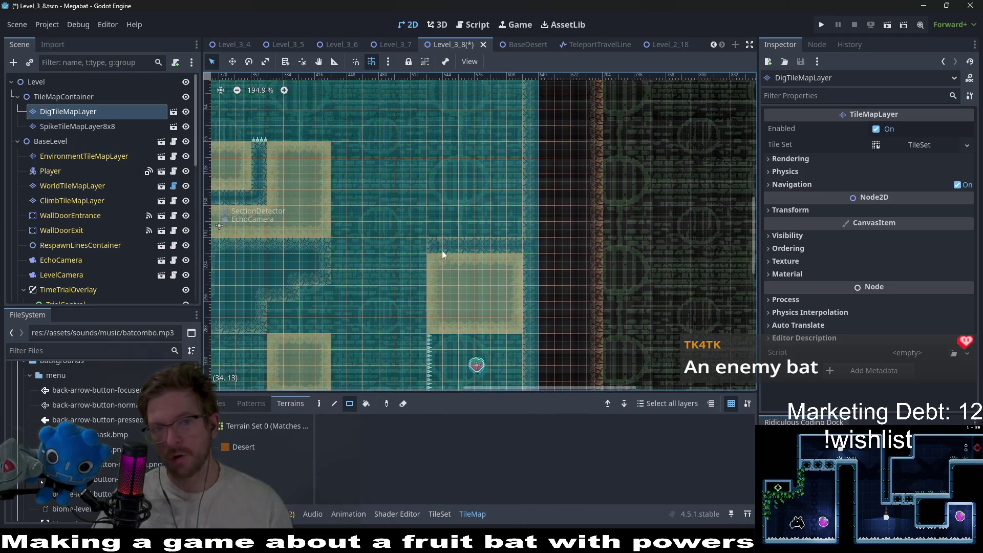
{"action": "left_click_drag", "start_coordinate": [443, 216], "coordinate": [482, 226]}
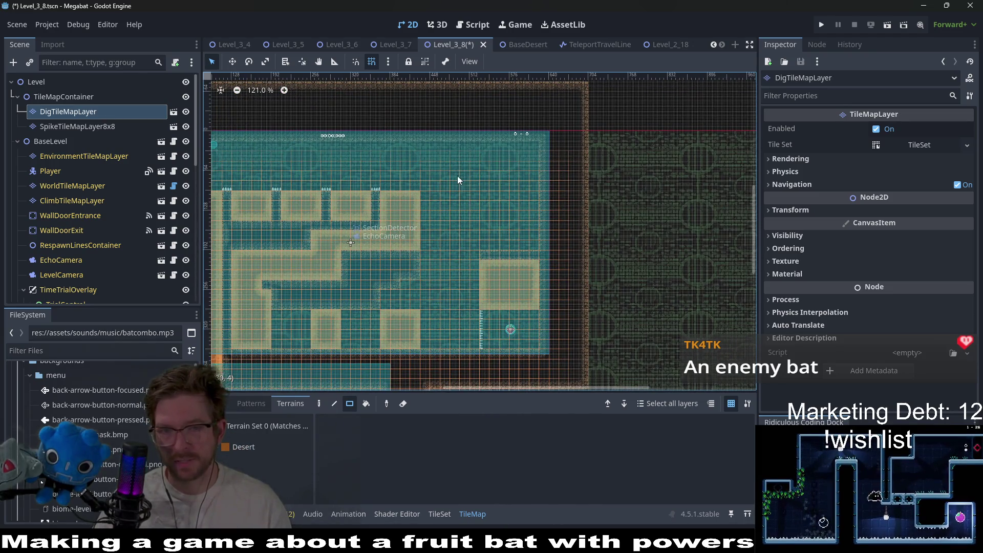
{"action": "scroll", "coordinate": [467, 182], "scroll_direction": "right", "scroll_amount": 3}
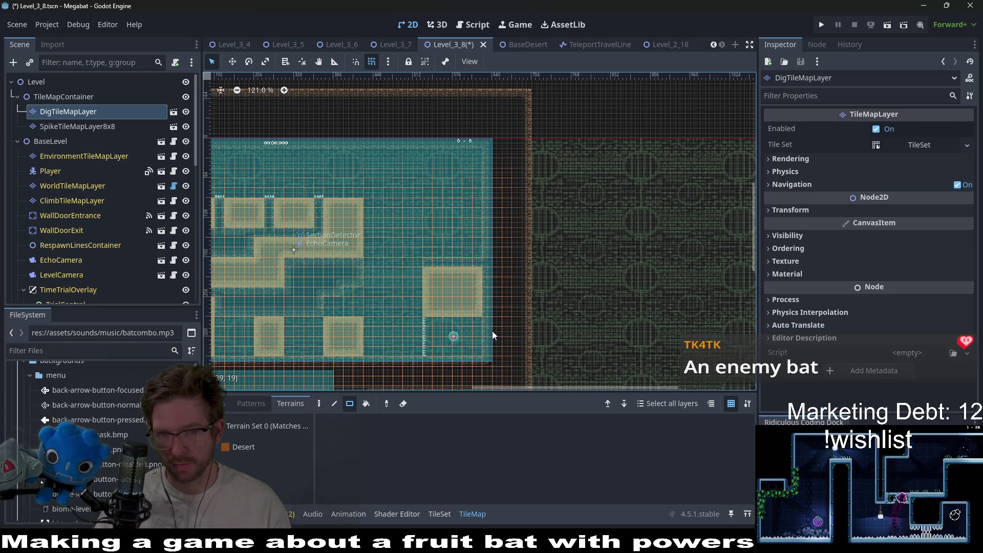
{"action": "scroll", "coordinate": [493, 330], "scroll_direction": "up", "scroll_amount": 3}
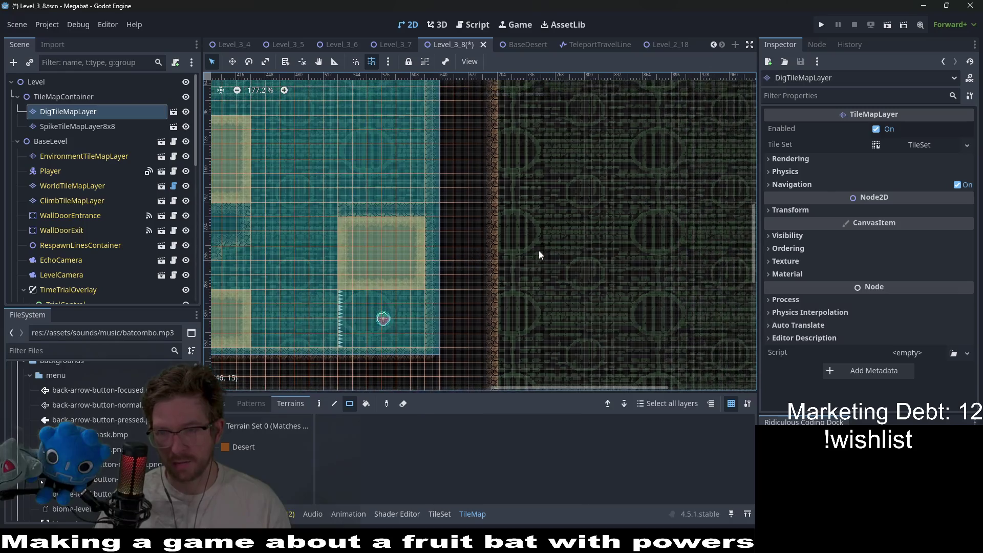
{"action": "scroll", "coordinate": [538, 253], "scroll_direction": "down", "scroll_amount": 5}
{"action": "scroll", "coordinate": [525, 253], "scroll_direction": "left", "scroll_amount": 5}
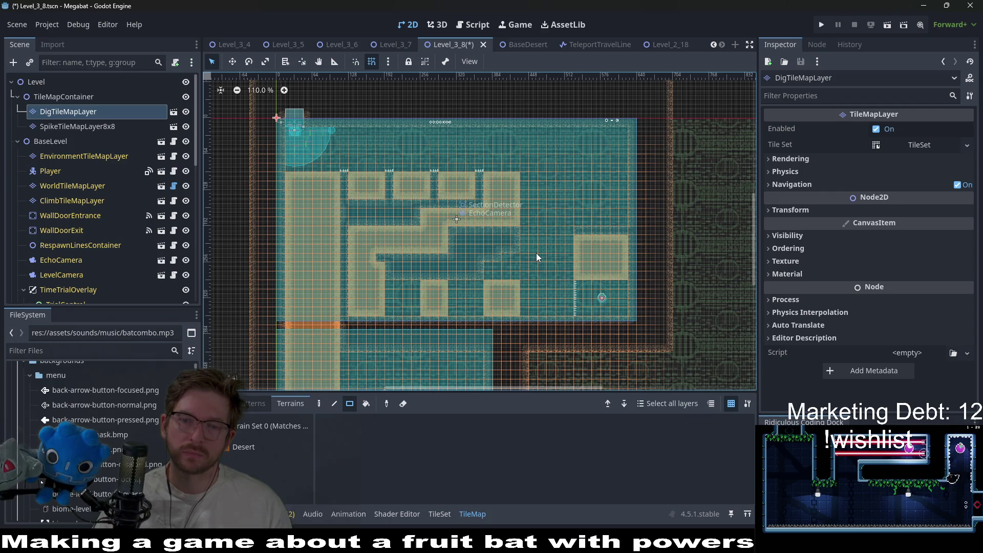
{"action": "scroll", "coordinate": [527, 204], "scroll_direction": "right", "scroll_amount": 4}
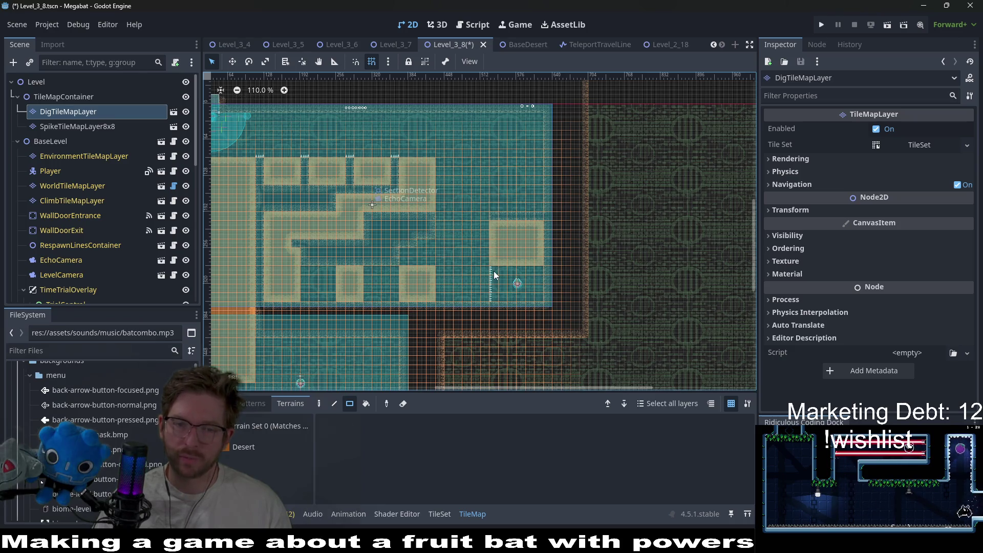
{"action": "scroll", "coordinate": [570, 287], "scroll_direction": "up", "scroll_amount": 4}
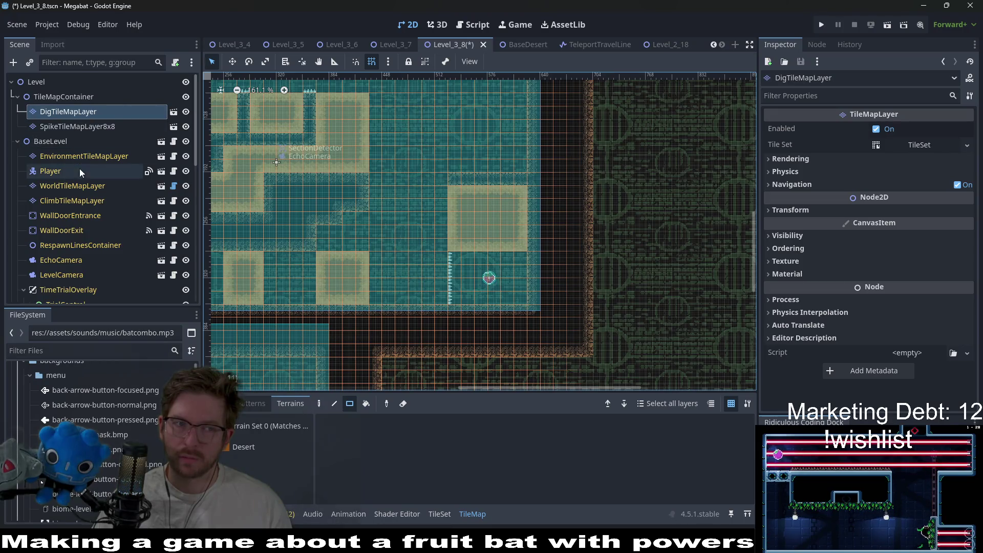
{"action": "left_click", "coordinate": [66, 185]}
{"action": "scroll", "coordinate": [538, 239], "scroll_direction": "down", "scroll_amount": 4}
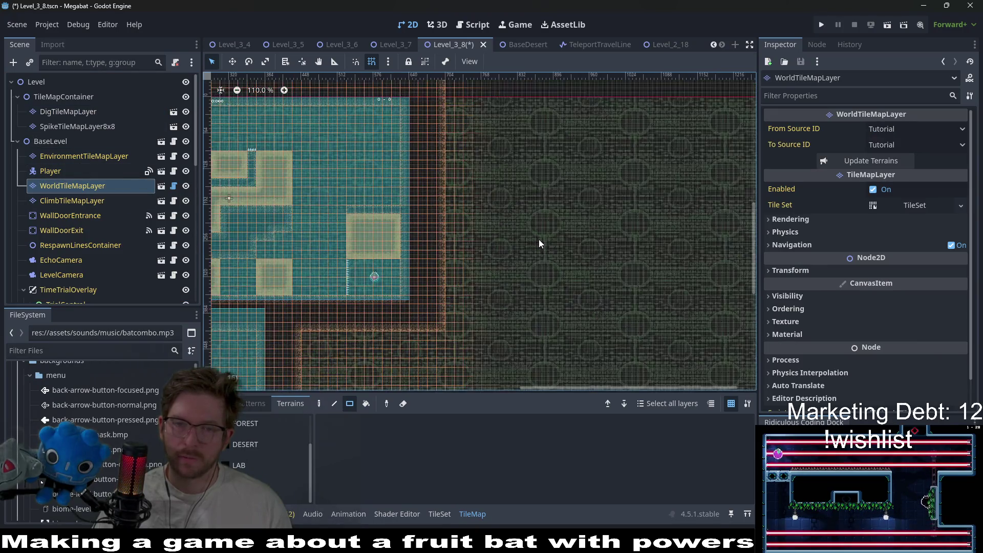
Step: With the DESERT terrain in rectangle mode, paint two rectangles of desert terrain
{"action": "scroll", "coordinate": [404, 277], "scroll_direction": "up", "scroll_amount": 2}
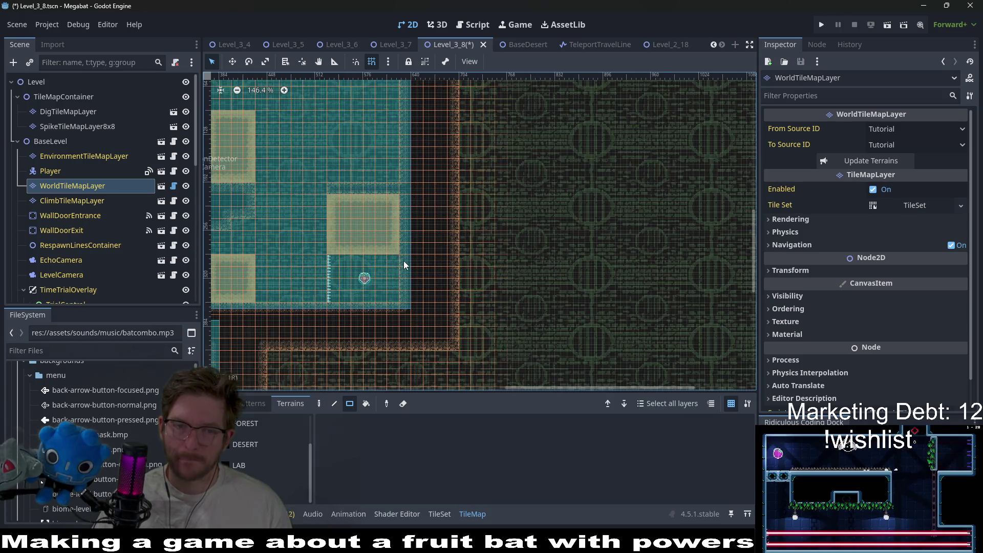
{"action": "left_click", "coordinate": [253, 443]}
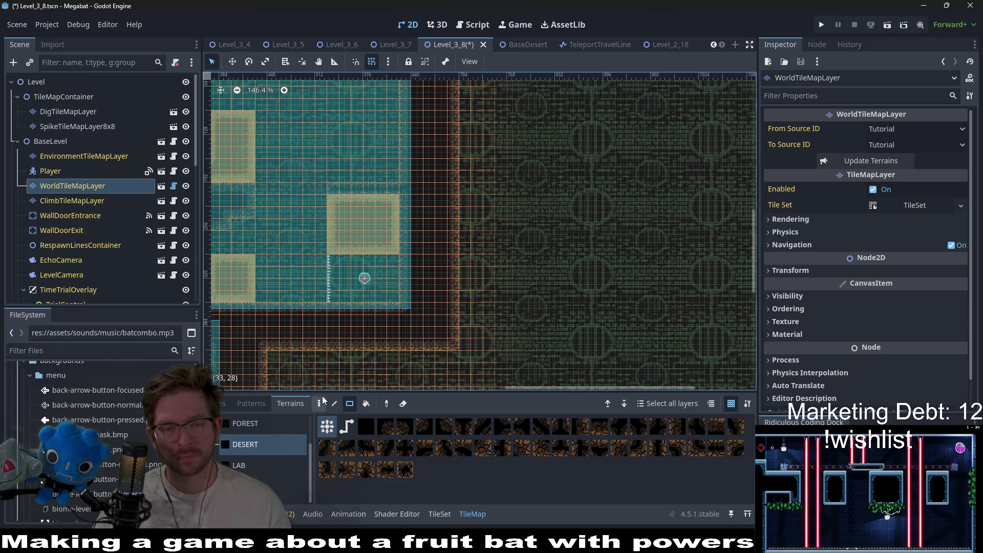
{"action": "left_click", "coordinate": [352, 404]}
{"action": "left_click_drag", "start_coordinate": [413, 272], "coordinate": [459, 297]}
{"action": "scroll", "coordinate": [458, 297], "scroll_direction": "down", "scroll_amount": 4}
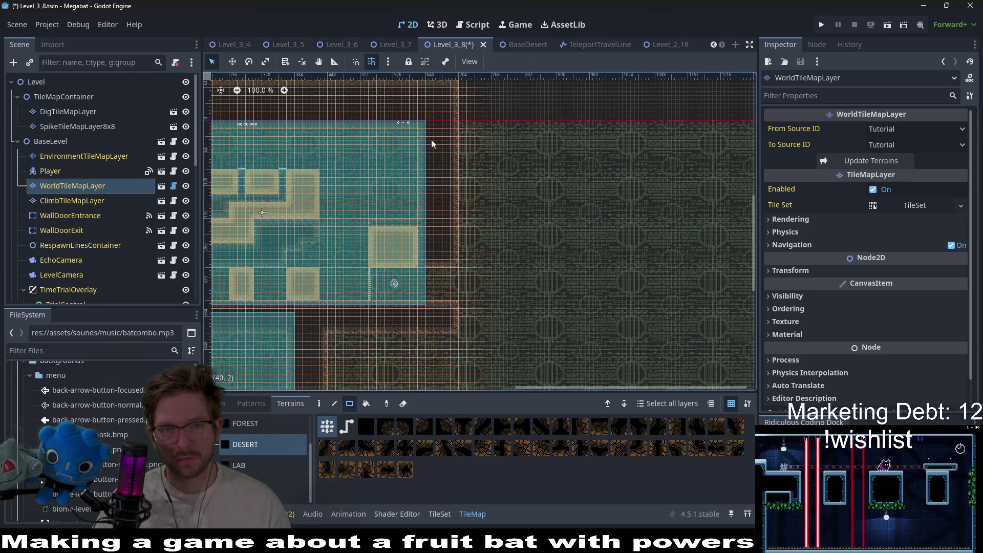
{"action": "scroll", "coordinate": [431, 139], "scroll_direction": "up", "scroll_amount": 4}
{"action": "left_click_drag", "start_coordinate": [428, 117], "coordinate": [468, 166]}
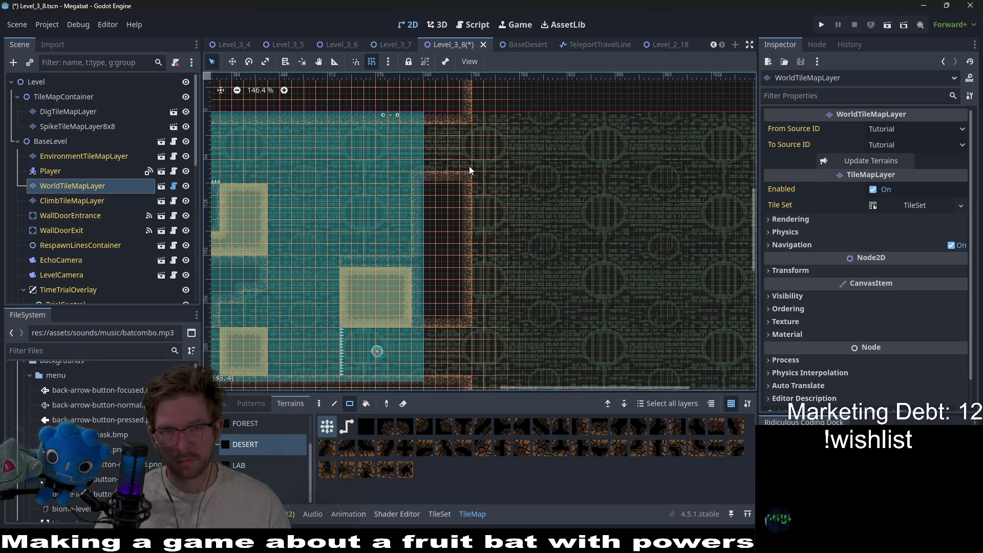
Step: Paint a one-tile wall column beside the spikes and a single wall tile at its edge
{"action": "scroll", "coordinate": [495, 214], "scroll_direction": "down", "scroll_amount": 2}
{"action": "scroll", "coordinate": [496, 214], "scroll_direction": "left", "scroll_amount": 2}
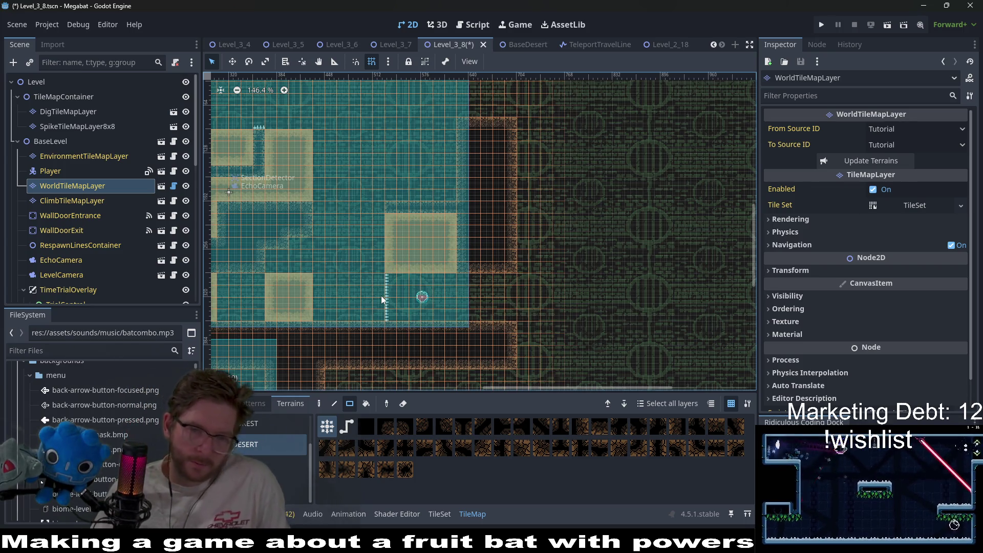
{"action": "scroll", "coordinate": [381, 295], "scroll_direction": "up", "scroll_amount": 5}
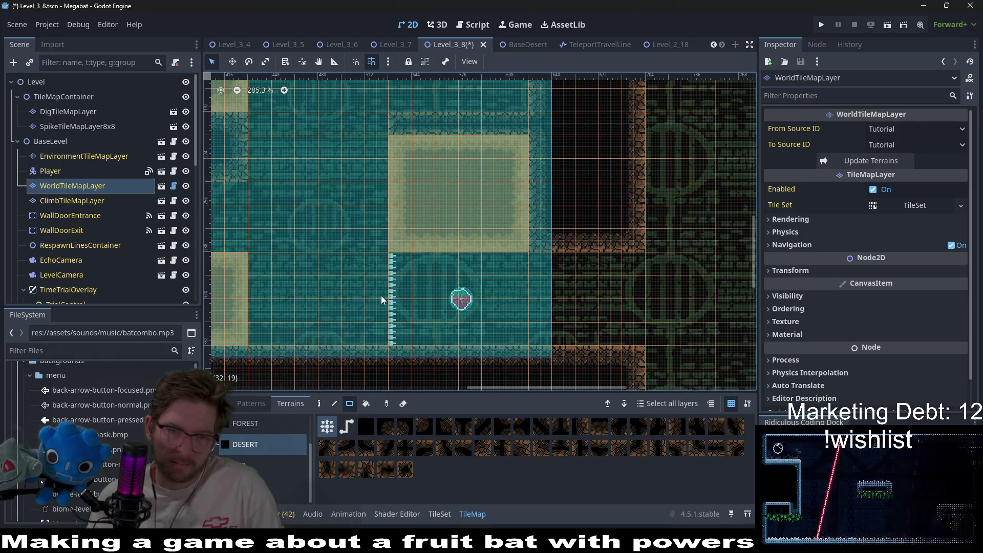
{"action": "left_click_drag", "start_coordinate": [402, 259], "coordinate": [402, 340]}
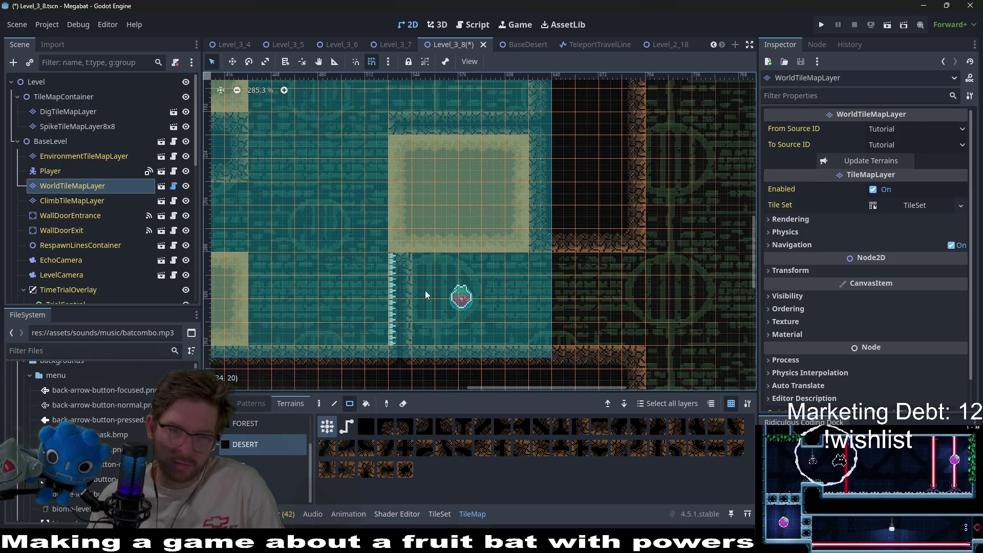
{"action": "scroll", "coordinate": [412, 311], "scroll_direction": "down", "scroll_amount": 4}
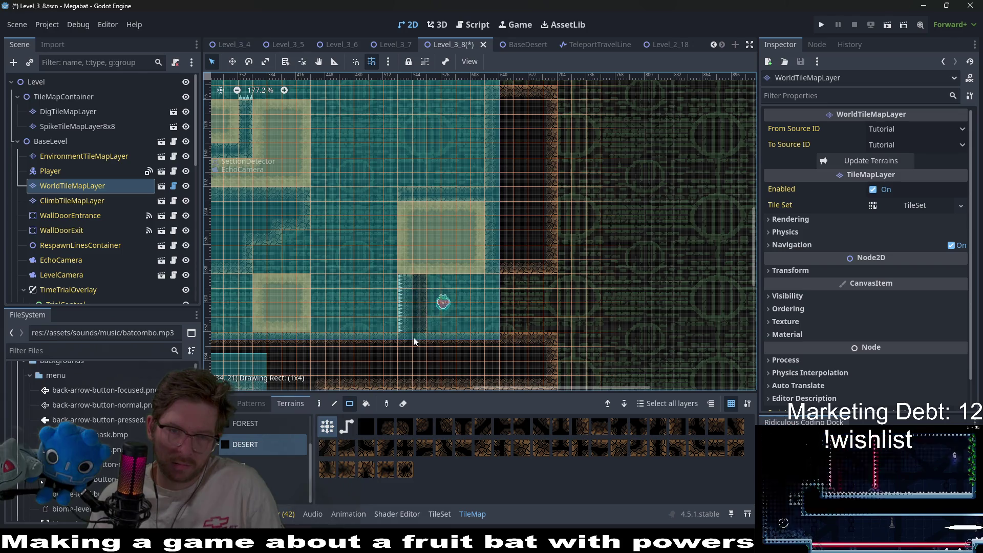
{"action": "left_click_drag", "start_coordinate": [414, 335], "coordinate": [424, 339]}
{"action": "scroll", "coordinate": [392, 329], "scroll_direction": "up", "scroll_amount": 6}
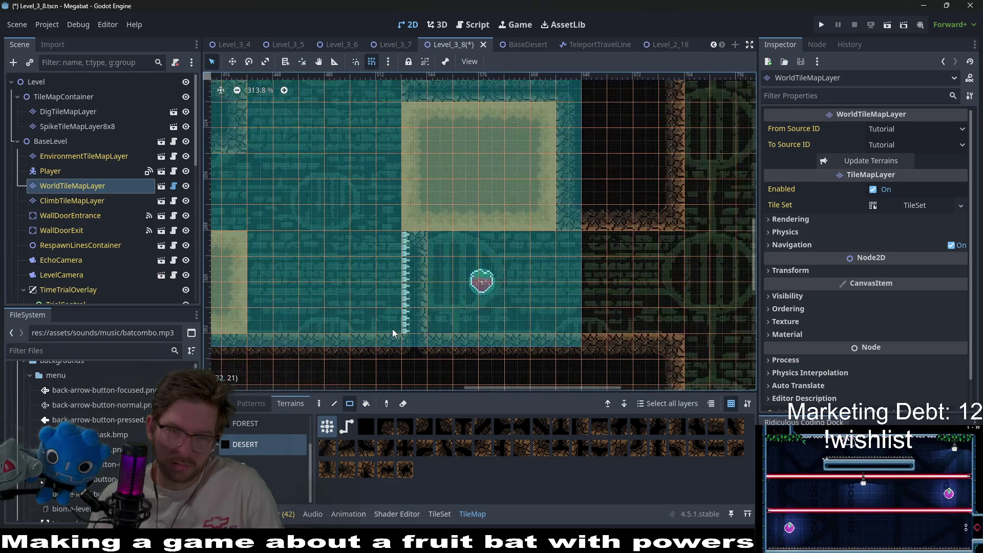
{"action": "scroll", "coordinate": [392, 329], "scroll_direction": "down", "scroll_amount": 5}
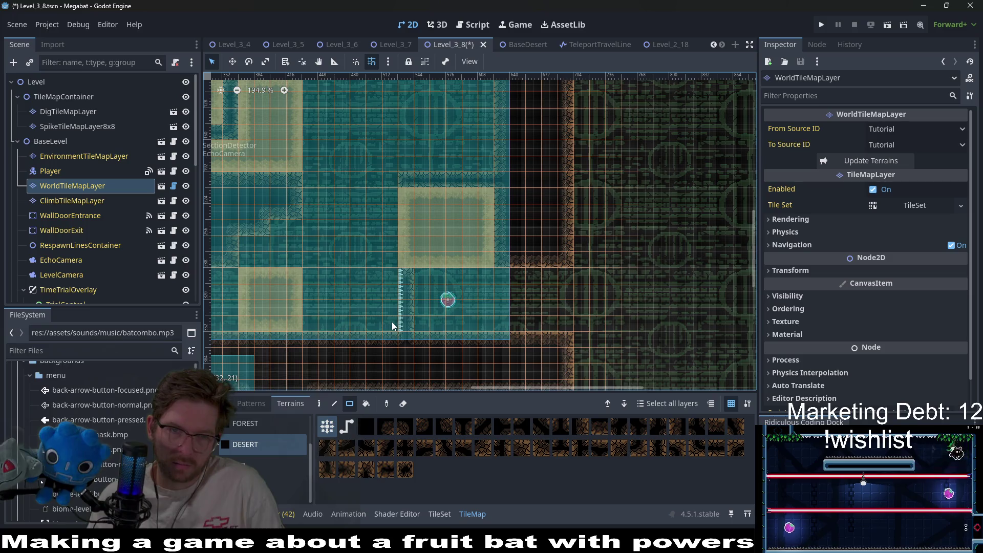
Step: Paint a row of wall across the top of the right sand block
{"action": "mouse_move", "coordinate": [385, 186]}
{"action": "left_mouse_down"}
{"action": "mouse_move", "coordinate": [519, 223]}
{"action": "mouse_move", "coordinate": [448, 217]}
{"action": "left_mouse_up"}
{"action": "scroll", "coordinate": [523, 217], "scroll_direction": "up", "scroll_amount": 1}
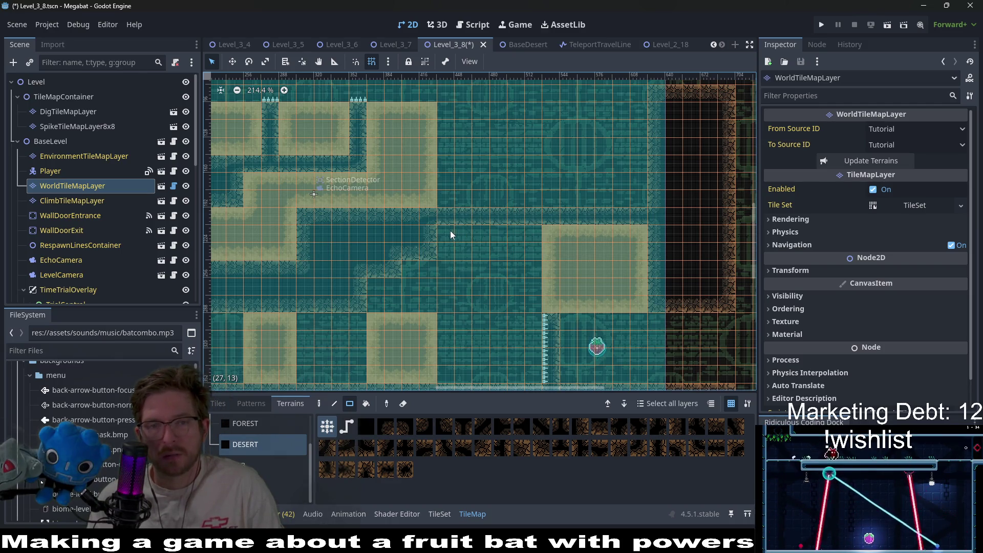
{"action": "mouse_move", "coordinate": [444, 233]}
{"action": "left_mouse_down"}
{"action": "mouse_move", "coordinate": [541, 244]}
{"action": "mouse_move", "coordinate": [539, 252]}
{"action": "left_mouse_up"}
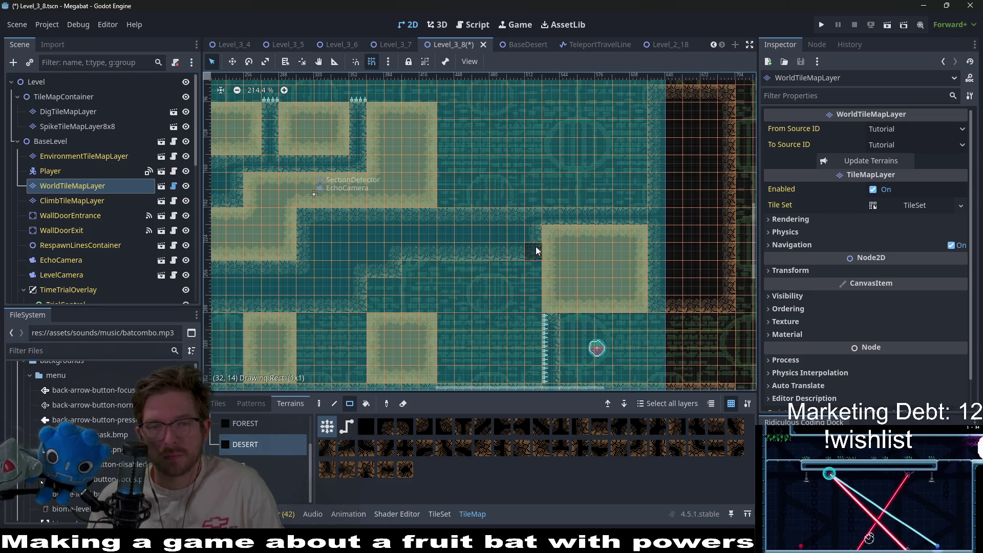
{"action": "left_click_drag", "start_coordinate": [502, 253], "coordinate": [483, 259]}
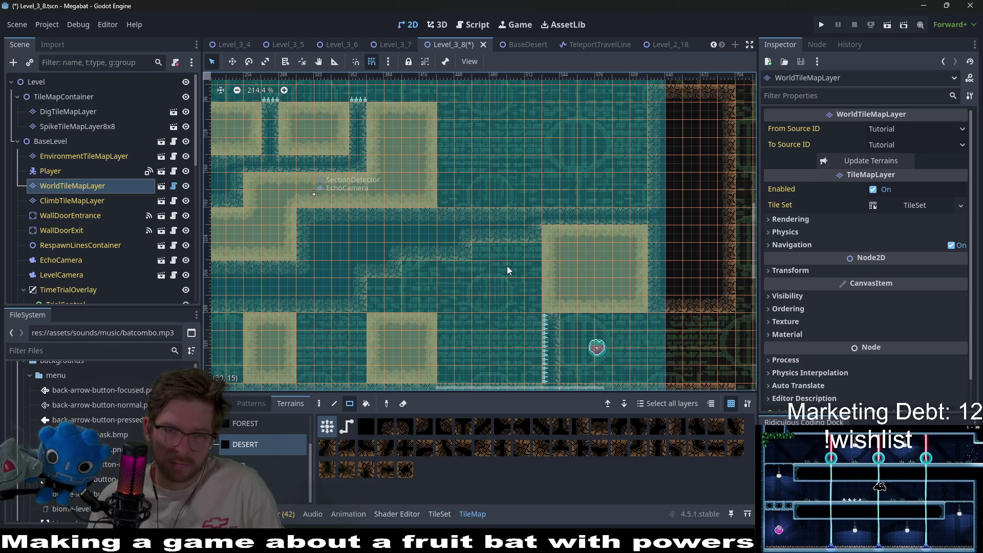
{"action": "left_click_drag", "start_coordinate": [544, 232], "coordinate": [649, 235]}
{"action": "scroll", "coordinate": [610, 300], "scroll_direction": "up", "scroll_amount": 5}
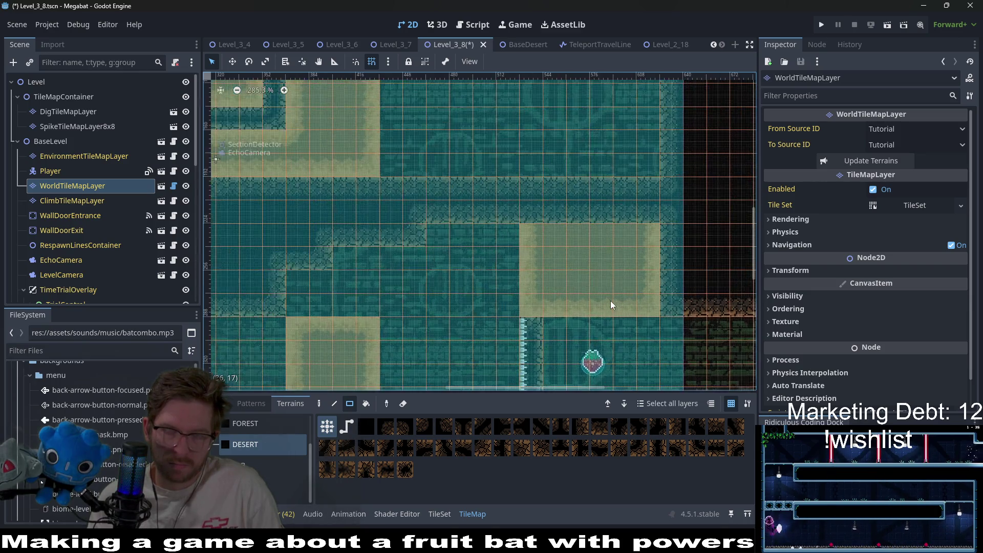
{"action": "scroll", "coordinate": [591, 249], "scroll_direction": "down", "scroll_amount": 11}
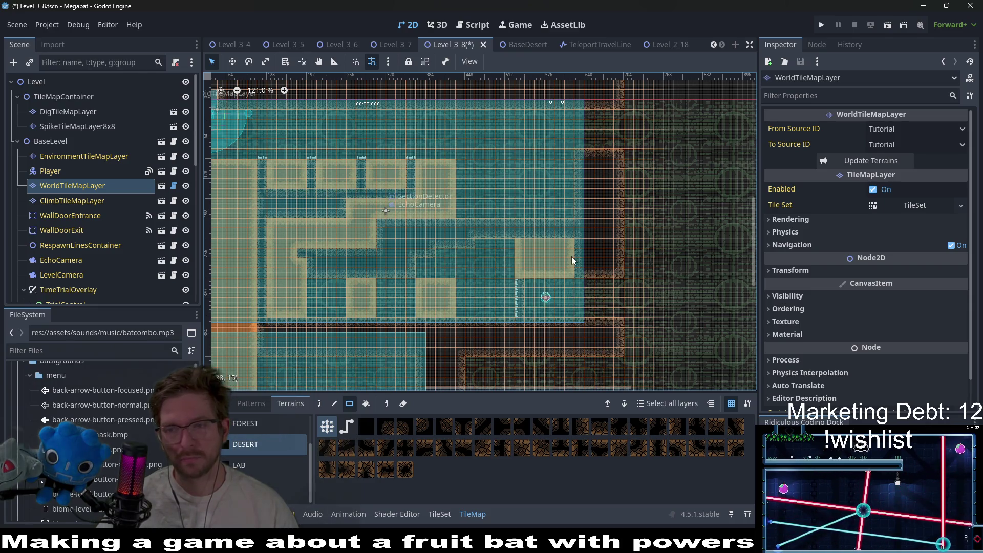
{"action": "scroll", "coordinate": [520, 318], "scroll_direction": "up", "scroll_amount": 6}
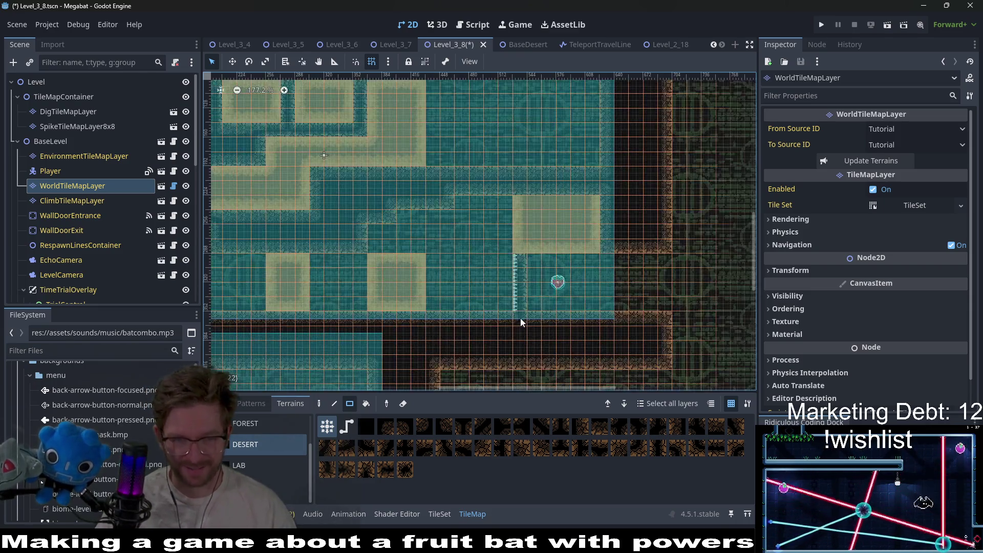
{"action": "scroll", "coordinate": [104, 224], "scroll_direction": "down", "scroll_amount": 4}
{"action": "scroll", "coordinate": [104, 223], "scroll_direction": "down", "scroll_amount": 5}
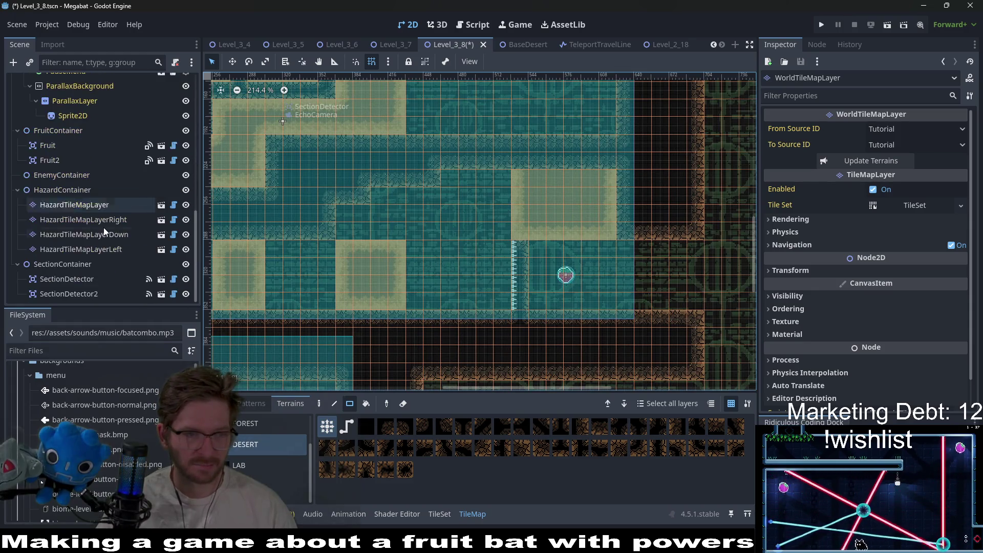
Step: Inspect SectionDetector, HazardTileMapLayer, HazardTileMapLayerRight and SpikeTileMapLayer8x8, then select DigTileMapLayer
{"action": "left_click", "coordinate": [72, 278]}
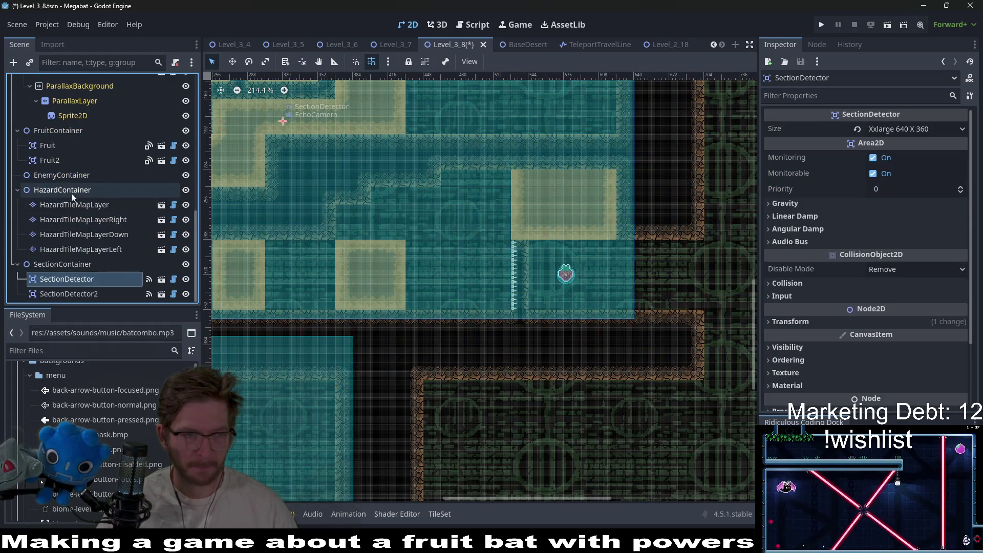
{"action": "left_click", "coordinate": [60, 204]}
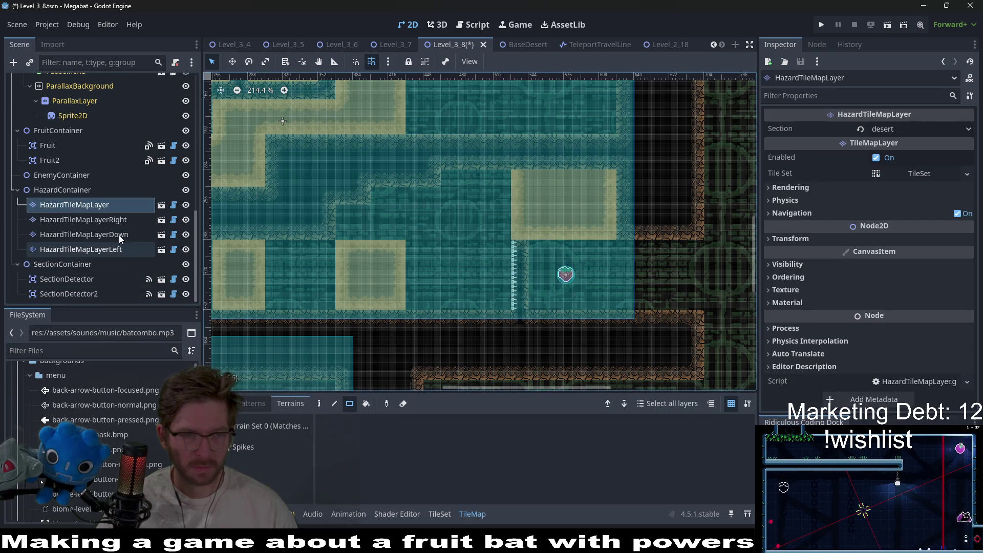
{"action": "left_click", "coordinate": [82, 220]}
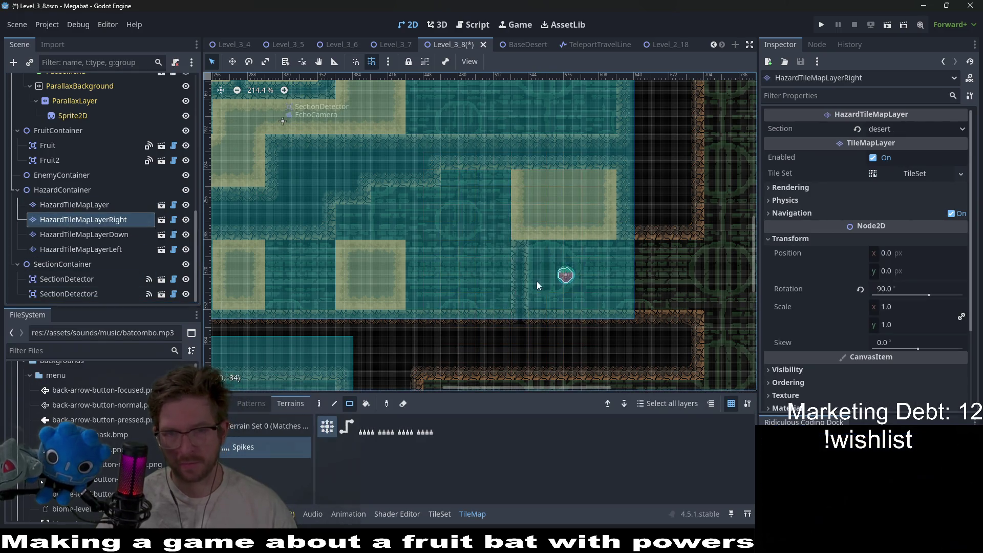
{"action": "scroll", "coordinate": [453, 250], "scroll_direction": "down", "scroll_amount": 4}
{"action": "scroll", "coordinate": [453, 254], "scroll_direction": "left", "scroll_amount": 5}
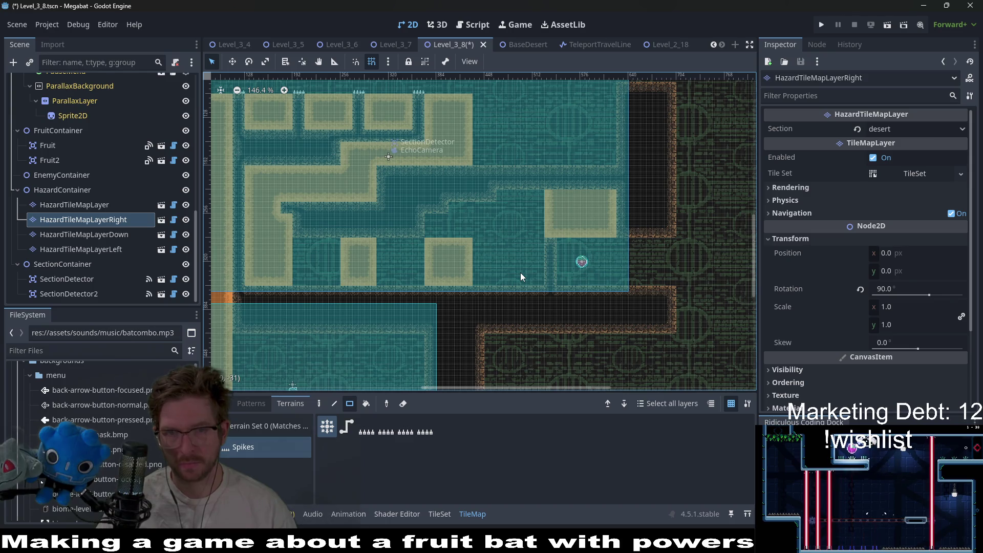
{"action": "scroll", "coordinate": [92, 123], "scroll_direction": "up", "scroll_amount": 10}
{"action": "left_click", "coordinate": [98, 123]}
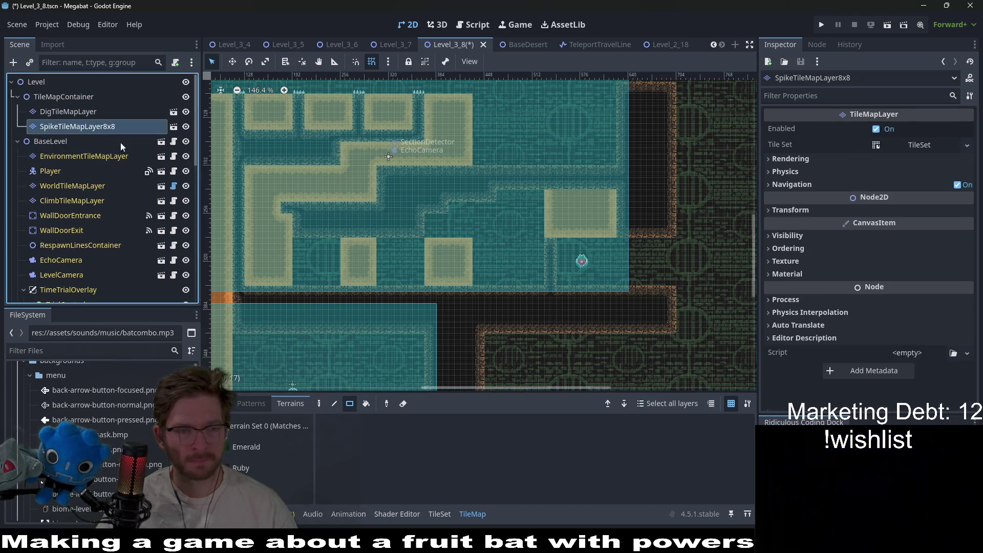
{"action": "left_click", "coordinate": [70, 112]}
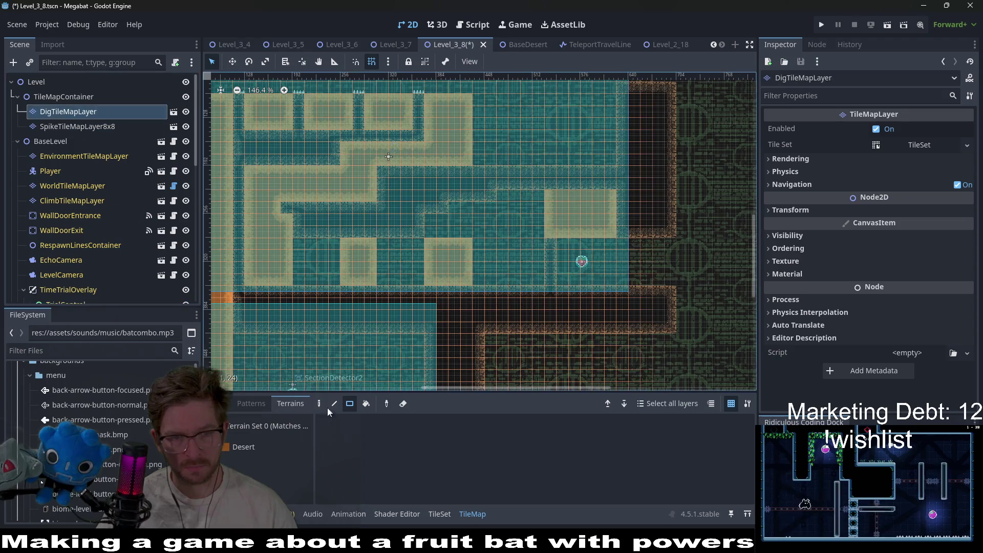
Step: Choose the Desert dig terrain and frame the upper-right room under the ceiling
{"action": "left_click", "coordinate": [264, 452]}
{"action": "scroll", "coordinate": [546, 223], "scroll_direction": "up", "scroll_amount": 2}
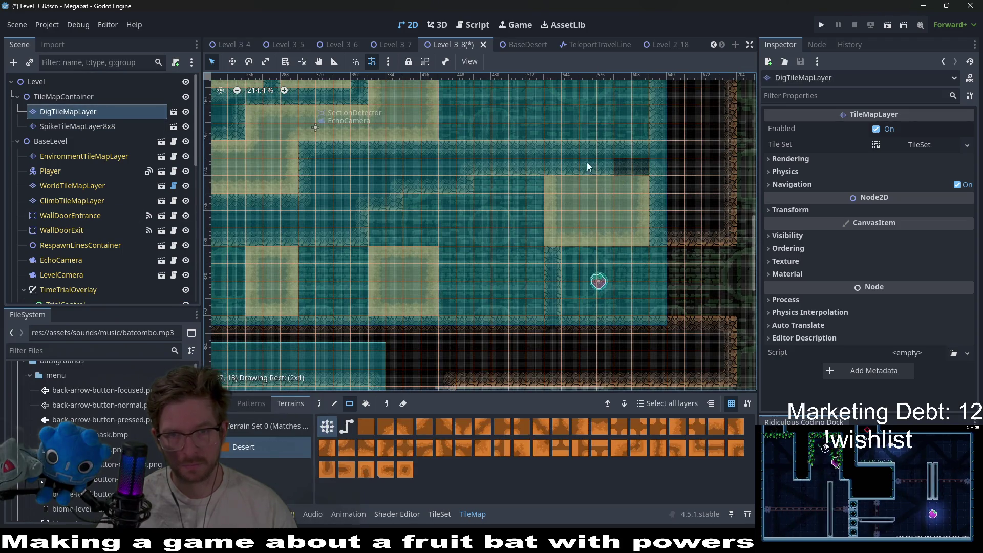
{"action": "scroll", "coordinate": [553, 168], "scroll_direction": "right", "scroll_amount": 2}
{"action": "scroll", "coordinate": [553, 169], "scroll_direction": "up", "scroll_amount": 1}
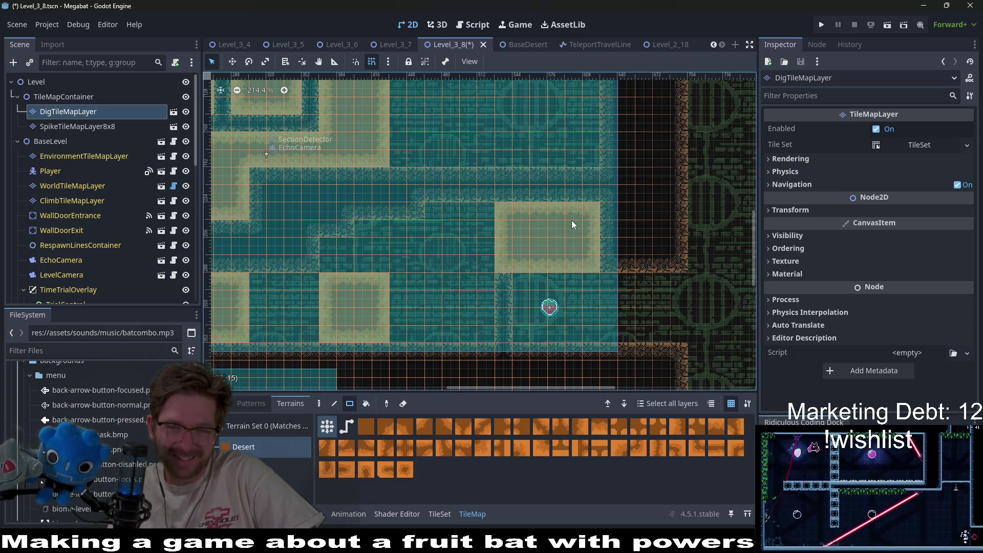
{"action": "scroll", "coordinate": [582, 155], "scroll_direction": "up", "scroll_amount": 2}
{"action": "scroll", "coordinate": [542, 164], "scroll_direction": "up", "scroll_amount": 3}
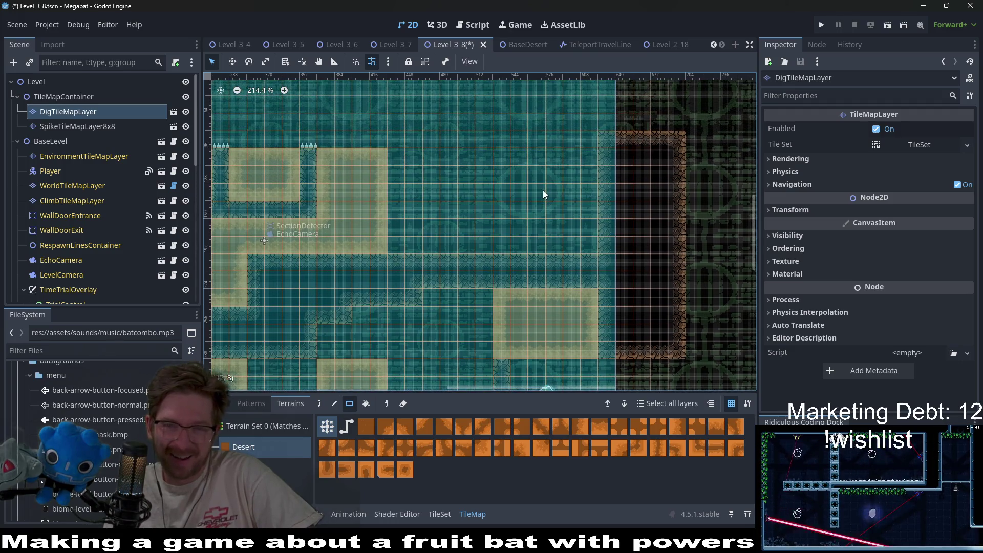
{"action": "scroll", "coordinate": [543, 193], "scroll_direction": "down", "scroll_amount": 2}
{"action": "scroll", "coordinate": [544, 194], "scroll_direction": "up", "scroll_amount": 4}
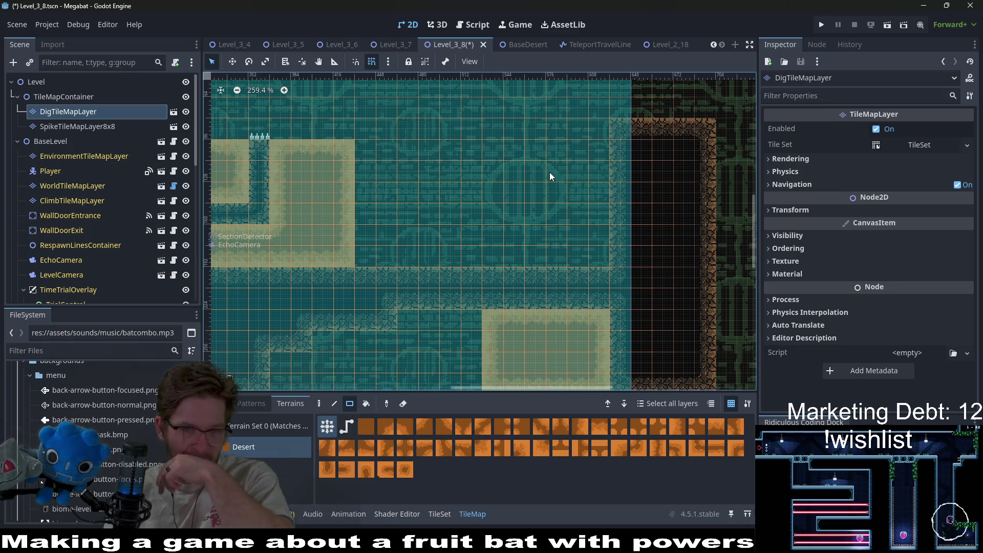
{"action": "mouse_move", "coordinate": [461, 164]}
{"action": "left_mouse_down"}
{"action": "mouse_move", "coordinate": [532, 251]}
{"action": "mouse_move", "coordinate": [625, 243]}
{"action": "left_mouse_up"}
{"action": "scroll", "coordinate": [625, 242], "scroll_direction": "down", "scroll_amount": 5}
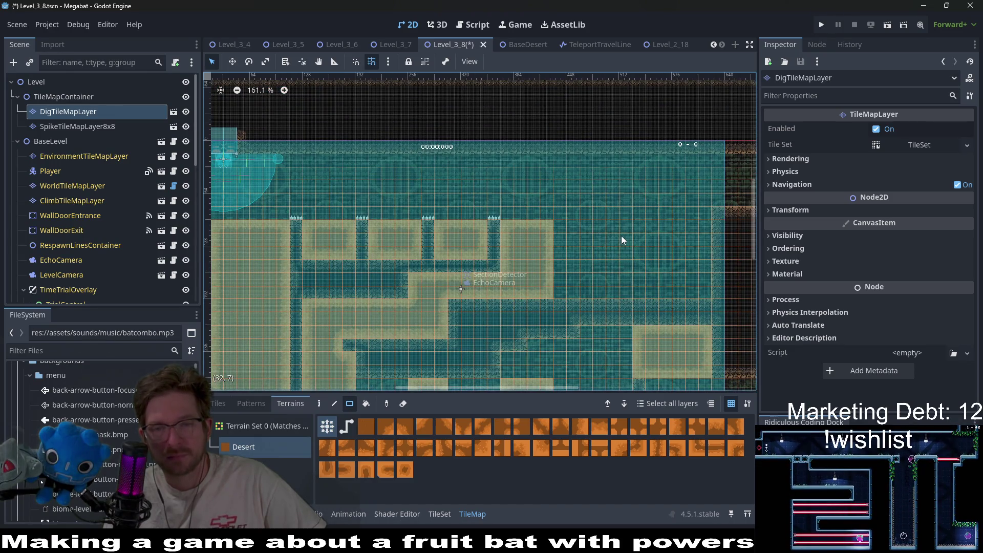
{"action": "left_click_drag", "start_coordinate": [690, 282], "coordinate": [601, 240]}
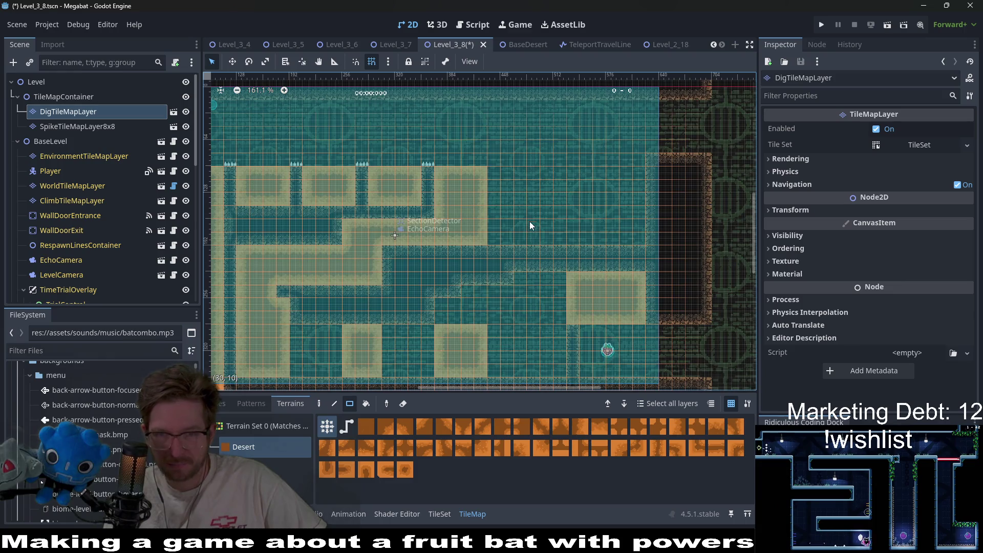
Step: Draw a row of dig tiles under the ceiling, fill a large block below it, then erase that block
{"action": "left_click_drag", "start_coordinate": [624, 162], "coordinate": [626, 163]}
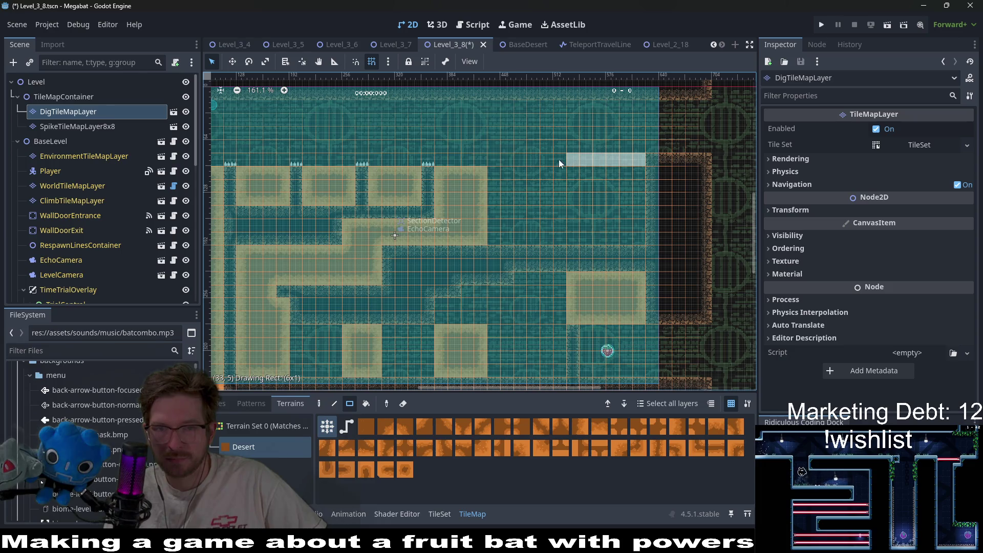
{"action": "left_click_drag", "start_coordinate": [558, 158], "coordinate": [557, 159]}
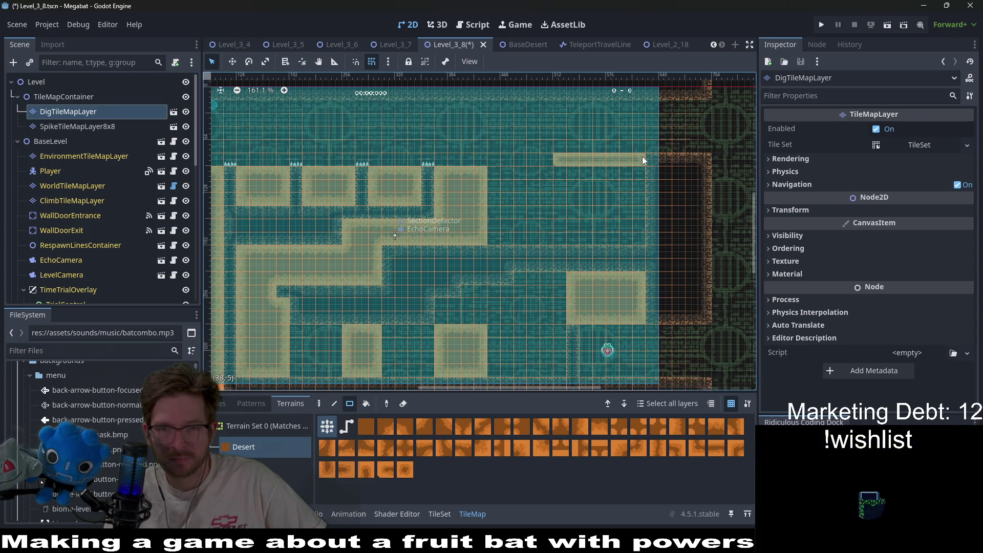
{"action": "key", "text": "ctrl+z"}
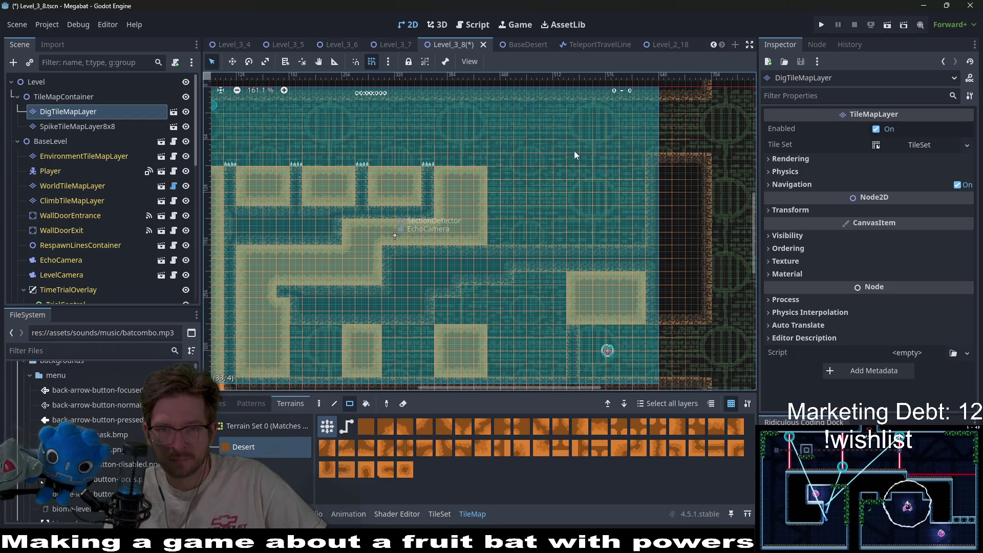
{"action": "left_click_drag", "start_coordinate": [559, 160], "coordinate": [635, 154]}
{"action": "left_click_drag", "start_coordinate": [643, 235], "coordinate": [563, 174]}
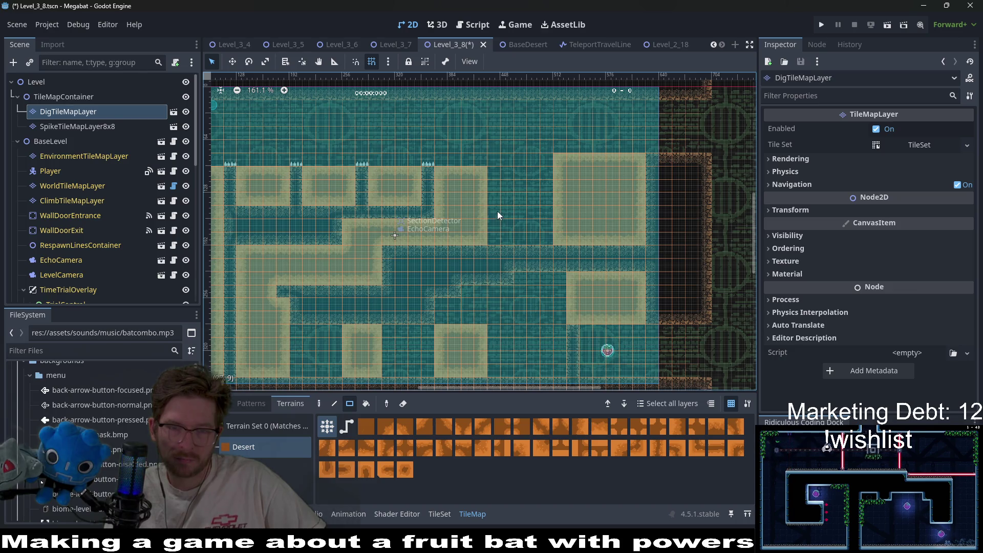
{"action": "left_click_drag", "start_coordinate": [538, 146], "coordinate": [638, 232]}
Step: On WorldTileMapLayer, paint solid wall where the dig block was, extending it two tiles left
{"action": "left_click", "coordinate": [72, 185]}
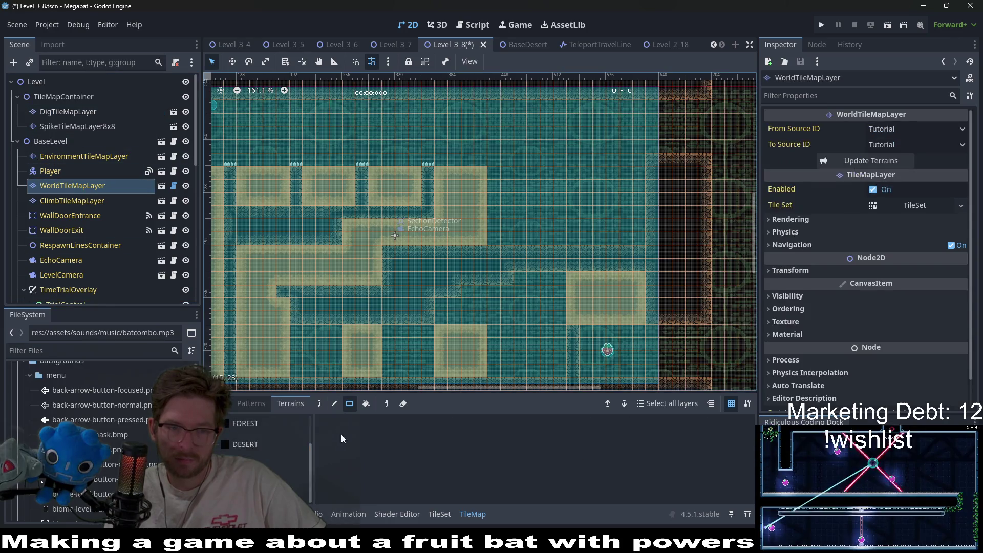
{"action": "left_click_drag", "start_coordinate": [576, 163], "coordinate": [646, 248]}
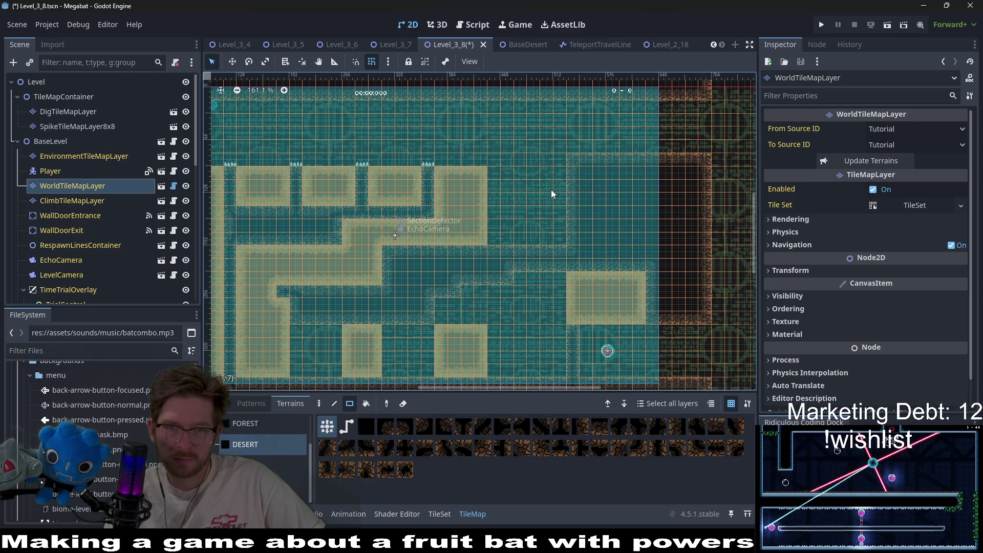
{"action": "left_click_drag", "start_coordinate": [561, 238], "coordinate": [550, 162]}
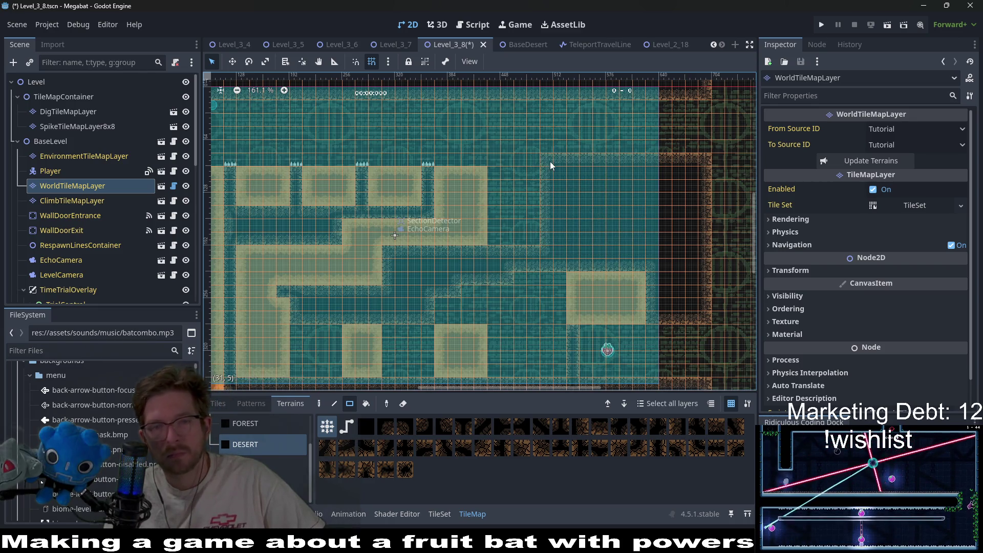
{"action": "scroll", "coordinate": [528, 203], "scroll_direction": "up", "scroll_amount": 4}
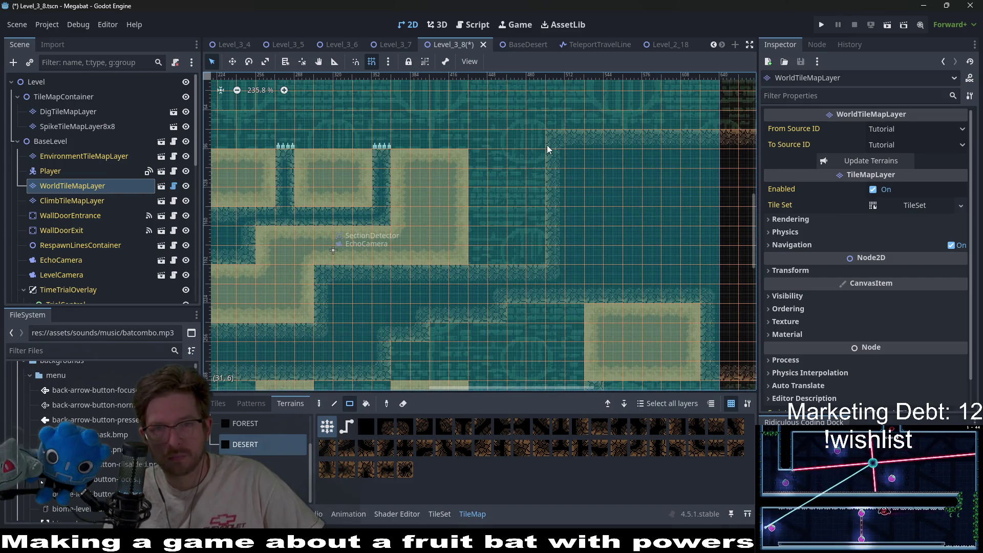
Step: On DigTileMapLayer, draw a 4x6 rectangle of Desert dig tiles
{"action": "left_click", "coordinate": [68, 112]}
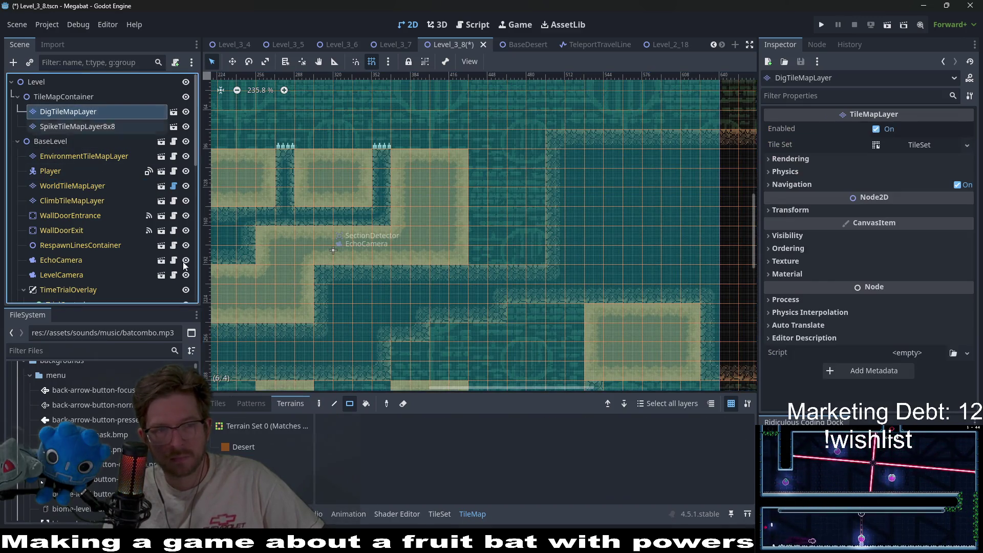
{"action": "left_click", "coordinate": [243, 447]}
{"action": "left_click_drag", "start_coordinate": [541, 257], "coordinate": [477, 156]}
{"action": "scroll", "coordinate": [512, 155], "scroll_direction": "down", "scroll_amount": 5}
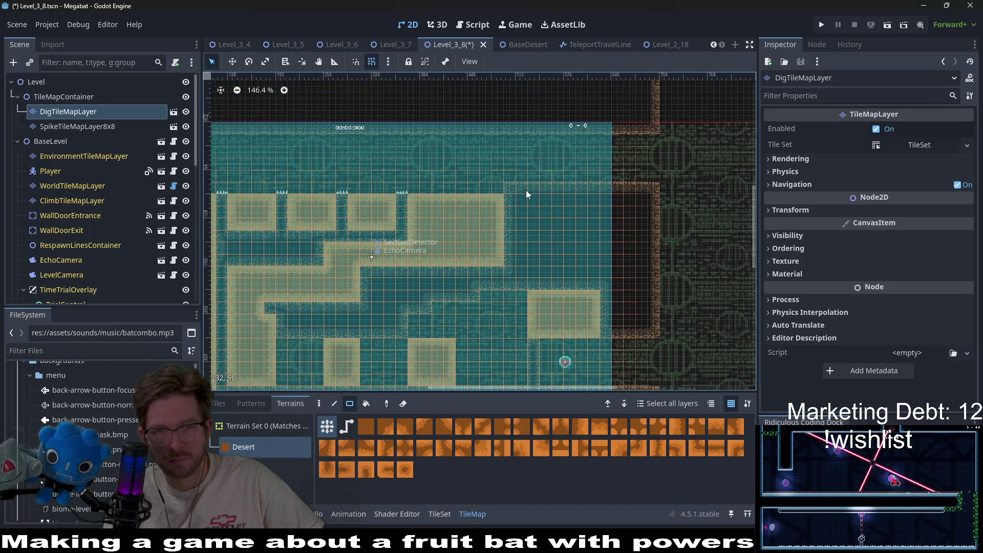
{"action": "scroll", "coordinate": [536, 188], "scroll_direction": "up", "scroll_amount": 7}
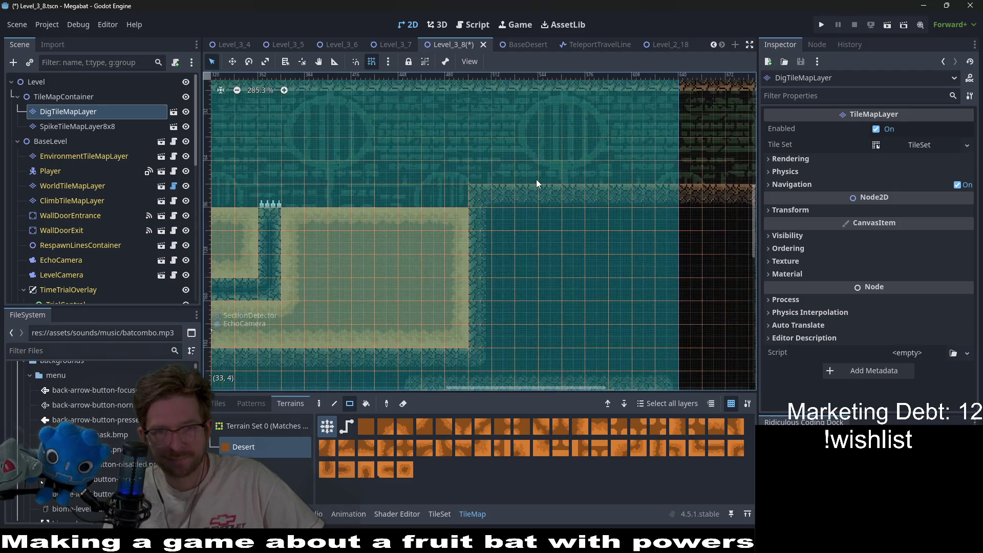
{"action": "scroll", "coordinate": [88, 245], "scroll_direction": "down", "scroll_amount": 10}
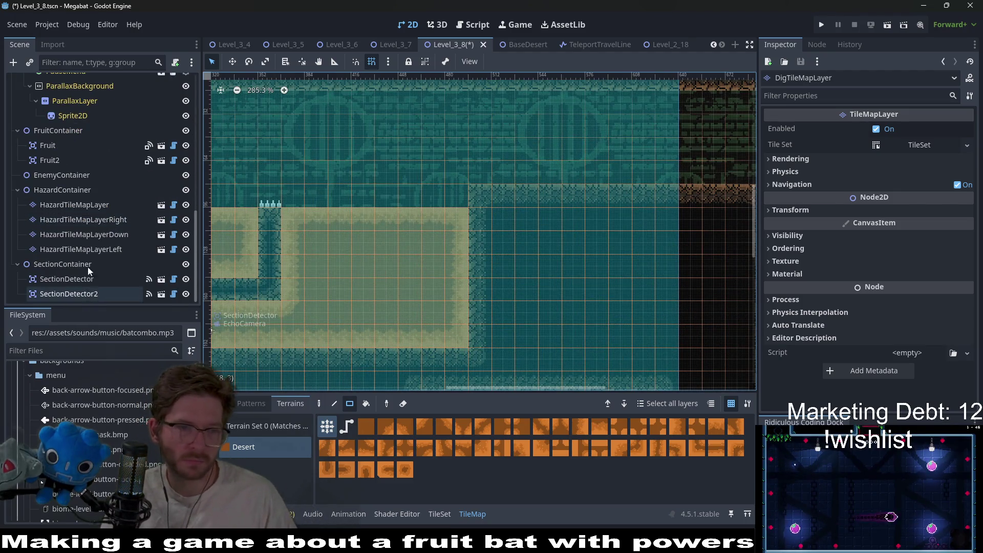
Step: On HazardTileMapLayerRight, paint a vertical Spikes column along the wall edge above the sand block
{"action": "left_click", "coordinate": [81, 249]}
{"action": "left_click", "coordinate": [83, 219]}
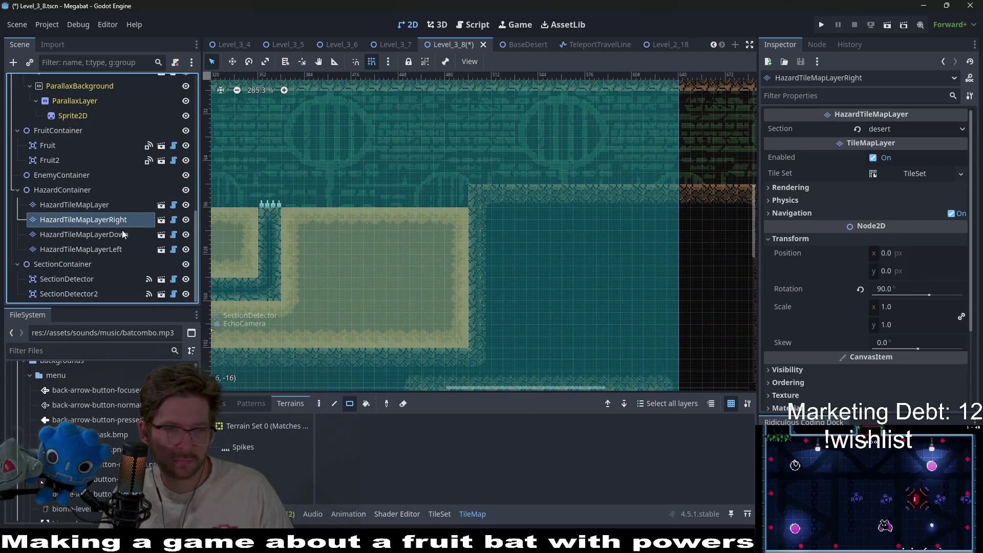
{"action": "left_click", "coordinate": [237, 447]}
{"action": "left_click_drag", "start_coordinate": [476, 177], "coordinate": [482, 97]}
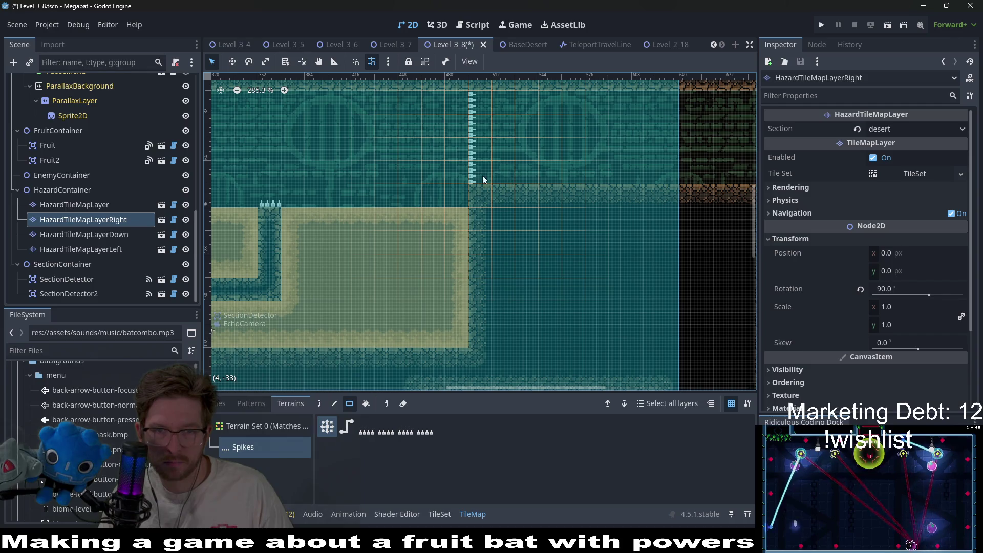
{"action": "key", "text": "ctrl+z"}
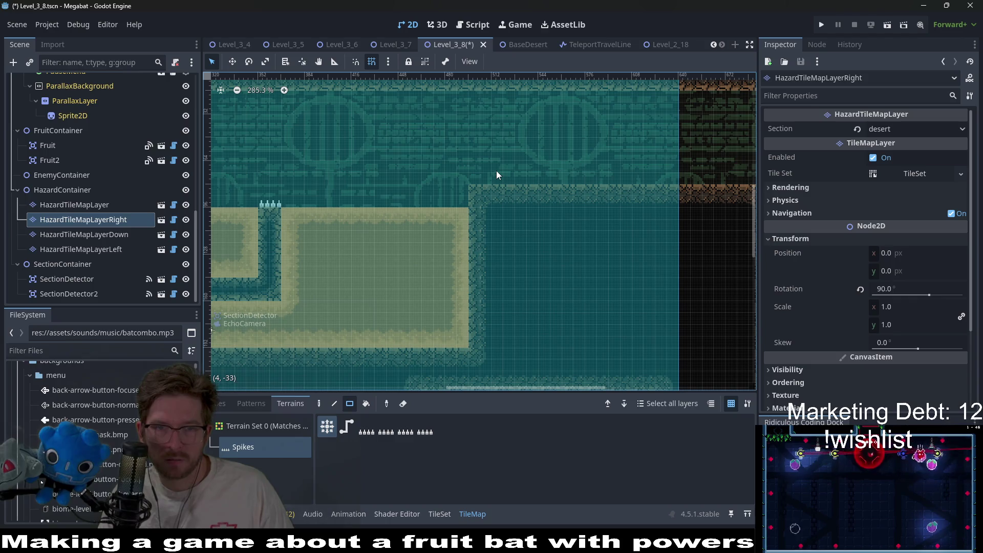
{"action": "left_click_drag", "start_coordinate": [499, 170], "coordinate": [499, 96]}
{"action": "scroll", "coordinate": [483, 170], "scroll_direction": "up", "scroll_amount": 6}
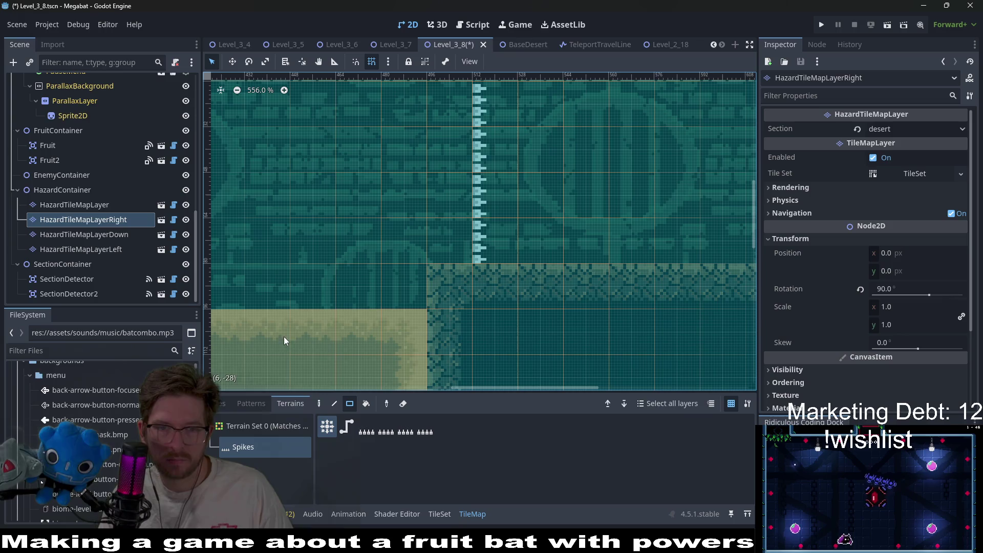
Step: Rename the hazard container node to TileMapsContainer
{"action": "left_click", "coordinate": [79, 176]}
{"action": "right_click", "coordinate": [81, 175]}
{"action": "left_click", "coordinate": [58, 188]}
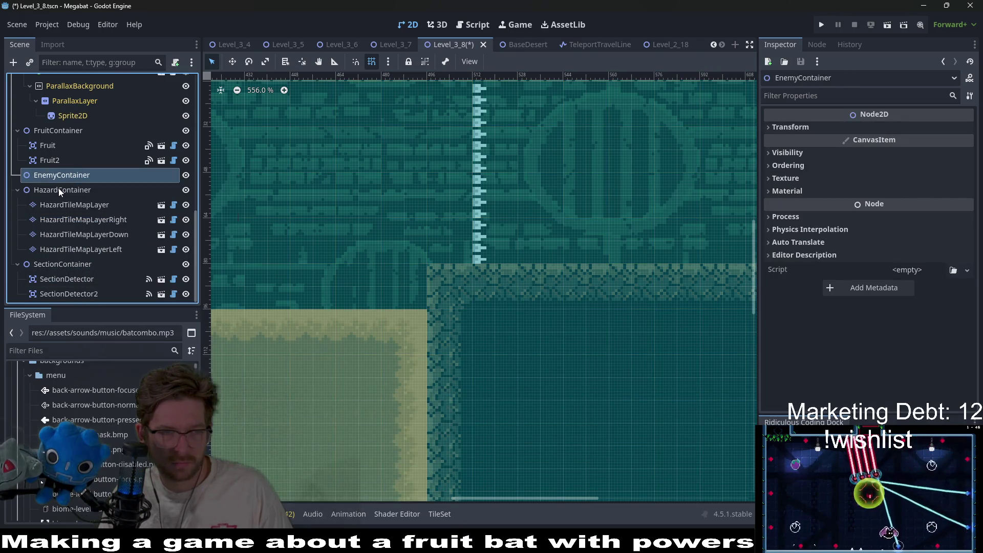
{"action": "left_click", "coordinate": [62, 190]}
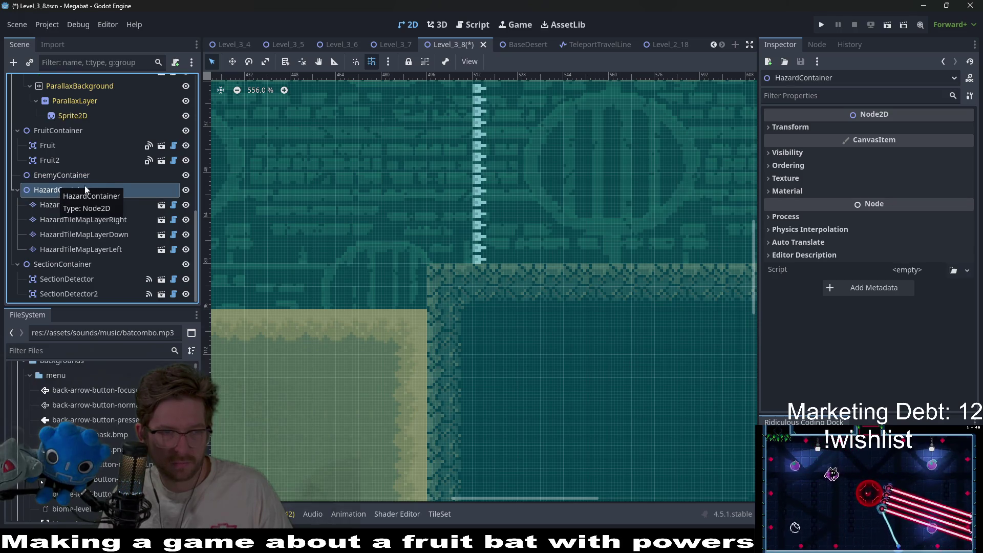
{"action": "key", "text": "F2"}
{"action": "type", "text": "TileMapsConta"}
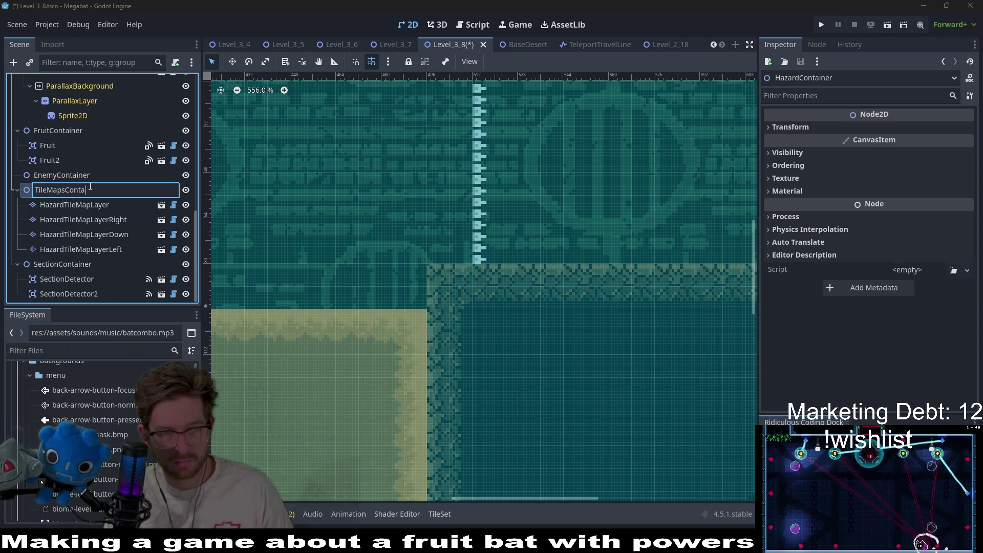
{"action": "type", "text": "iner"}
{"action": "key", "text": "Return"}
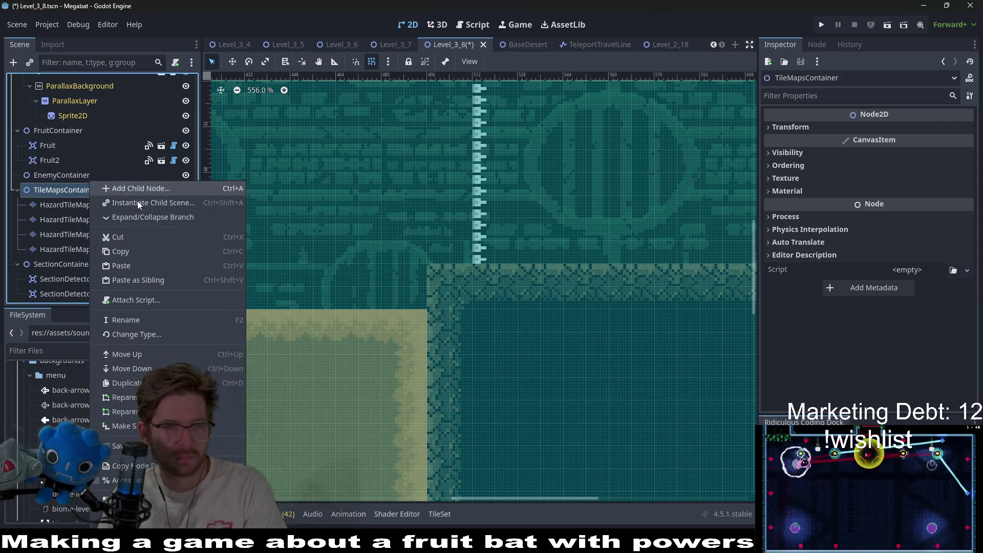
Step: Instance the OneWayTileMapLayer scene as a child and rename it OneWayTileMapLayerRight
{"action": "left_click", "coordinate": [137, 202]}
{"action": "type", "text": "oneway"}
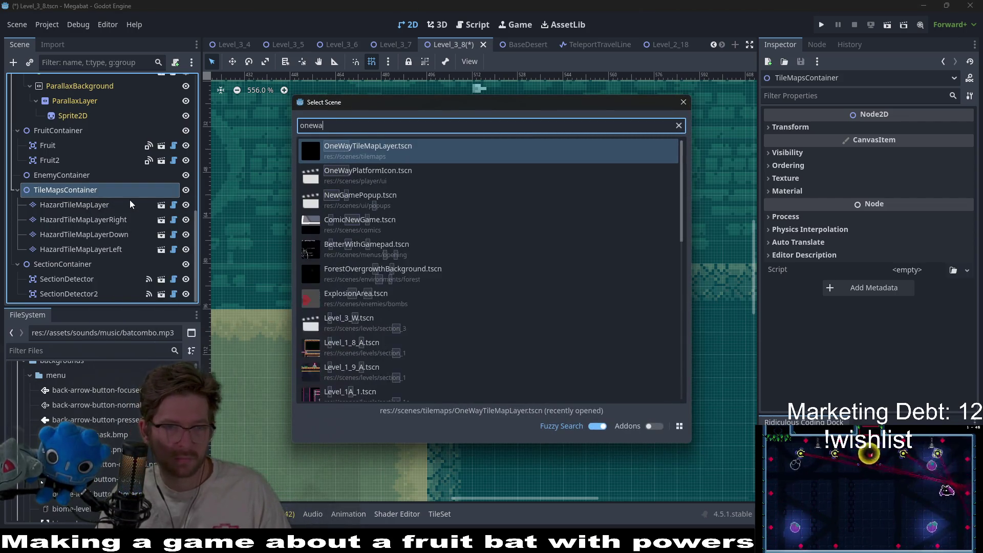
{"action": "key", "text": "Return"}
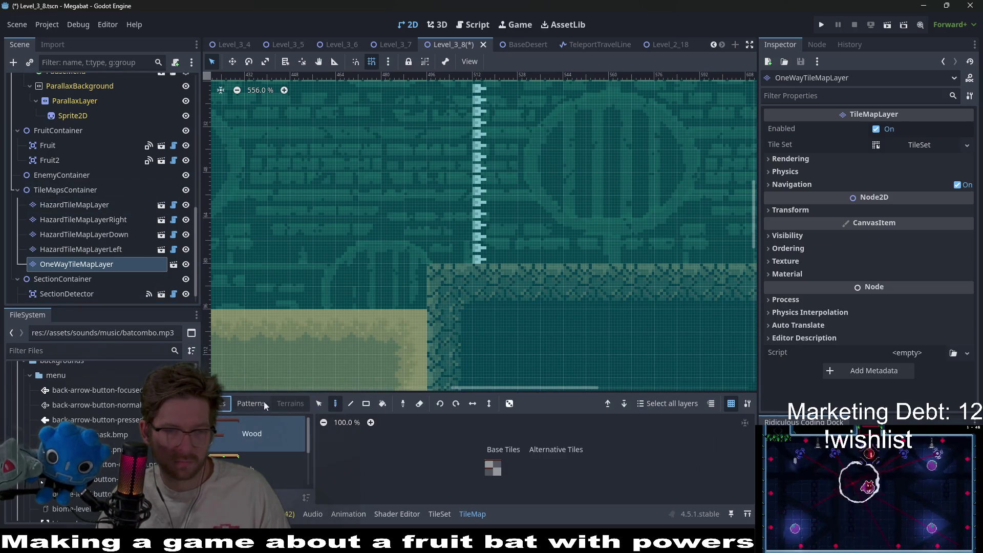
{"action": "left_click", "coordinate": [133, 265]}
{"action": "left_click", "coordinate": [132, 264]}
{"action": "type", "text": "Right"}
{"action": "key", "text": "Return"}
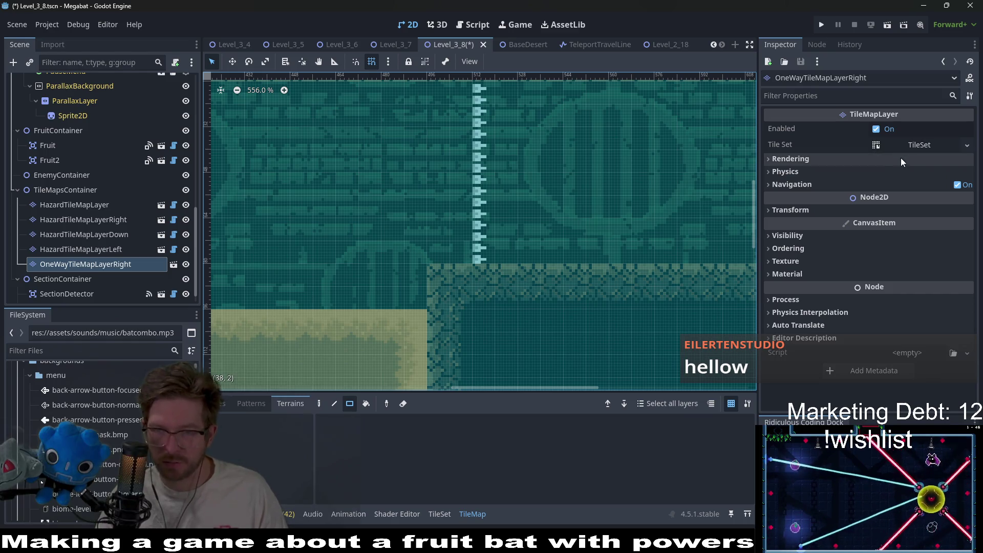
Step: Set OneWayTileMapLayerRight's rotation to 90 and pick the Wood tile for painting
{"action": "left_click", "coordinate": [911, 210]}
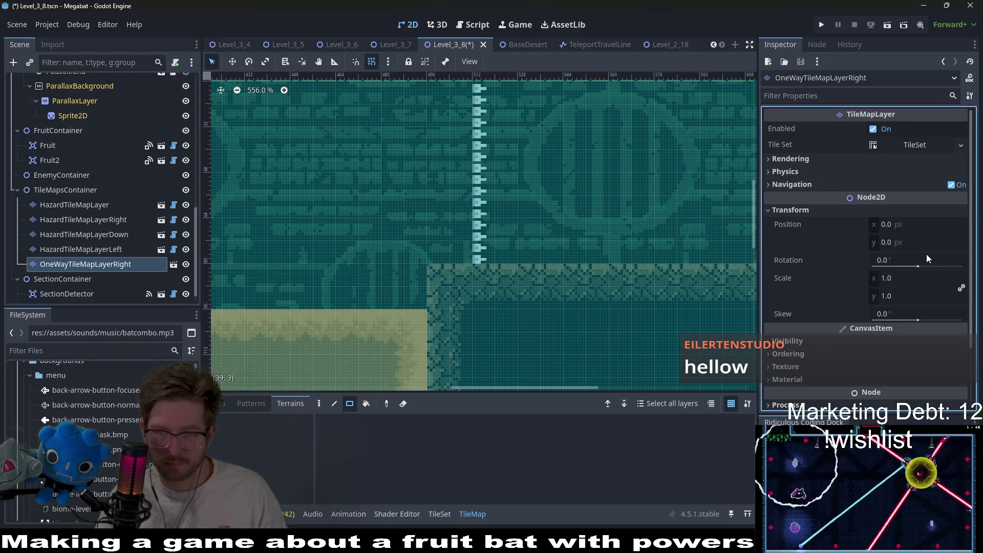
{"action": "left_click", "coordinate": [918, 259]}
{"action": "type", "text": "90"}
{"action": "key", "text": "Return"}
{"action": "left_click", "coordinate": [225, 405]}
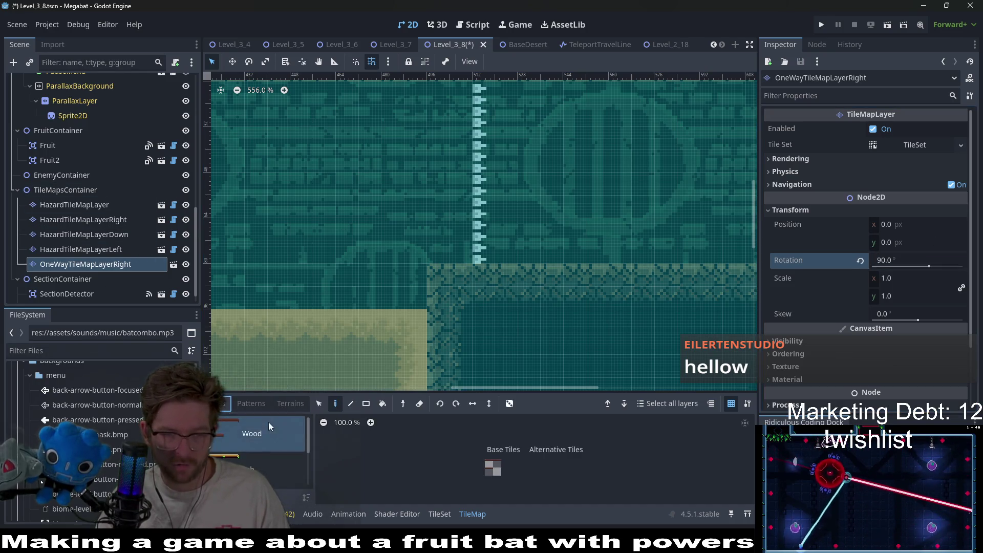
{"action": "left_click", "coordinate": [489, 465]}
Step: Save the Level_3_8 scene with Ctrl+S and look over the level layout
{"action": "scroll", "coordinate": [481, 261], "scroll_direction": "up", "scroll_amount": 2}
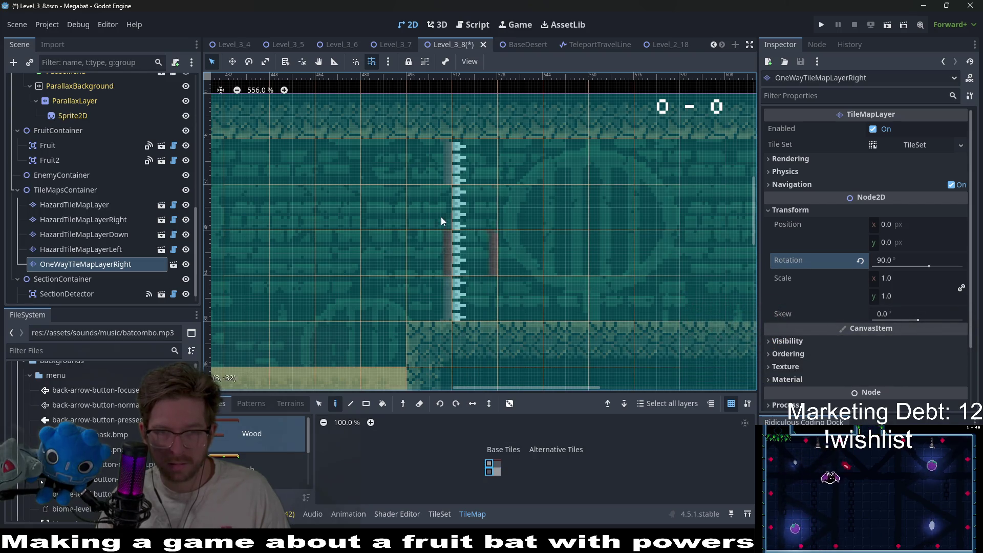
{"action": "scroll", "coordinate": [487, 258], "scroll_direction": "down", "scroll_amount": 2}
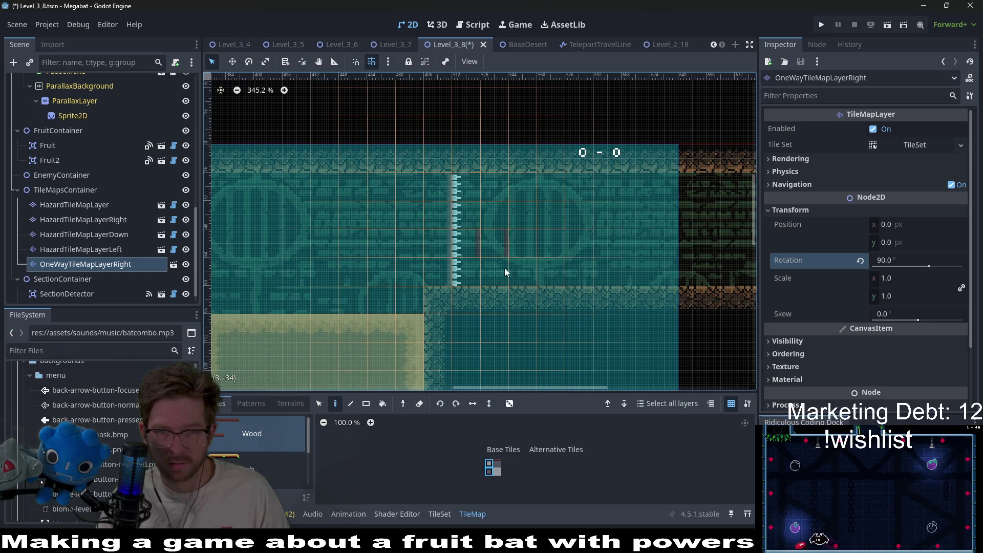
{"action": "scroll", "coordinate": [460, 225], "scroll_direction": "up", "scroll_amount": 3}
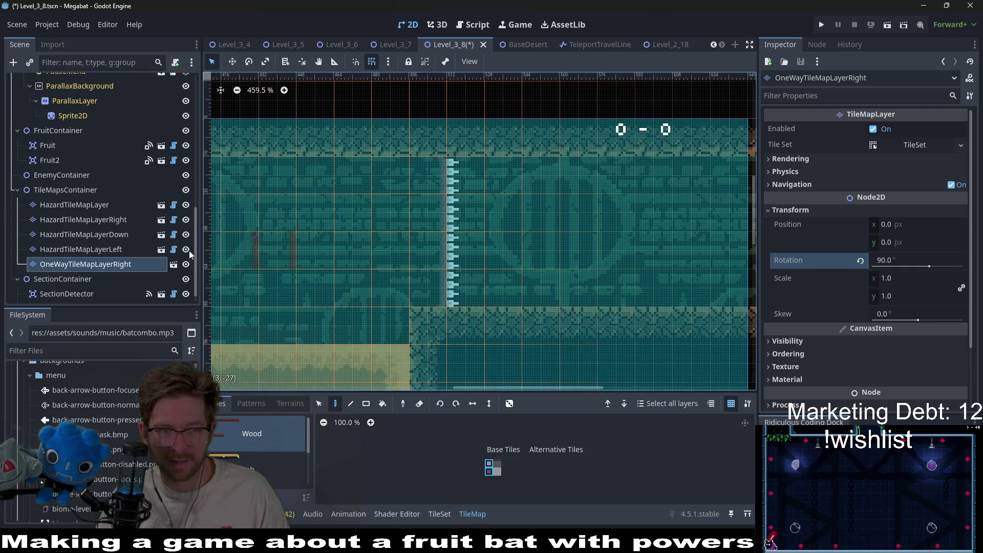
{"action": "left_click", "coordinate": [123, 265]}
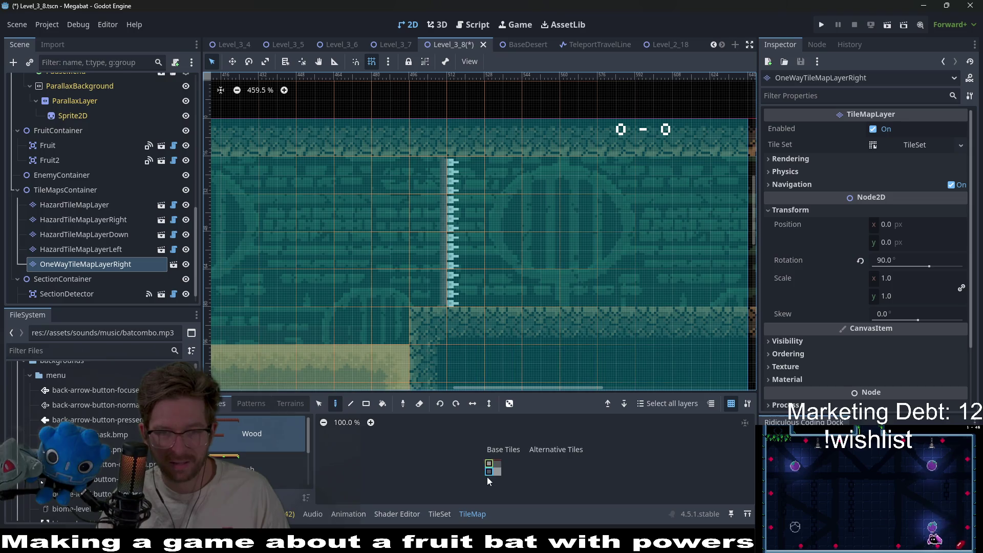
{"action": "scroll", "coordinate": [428, 249], "scroll_direction": "up", "scroll_amount": 4}
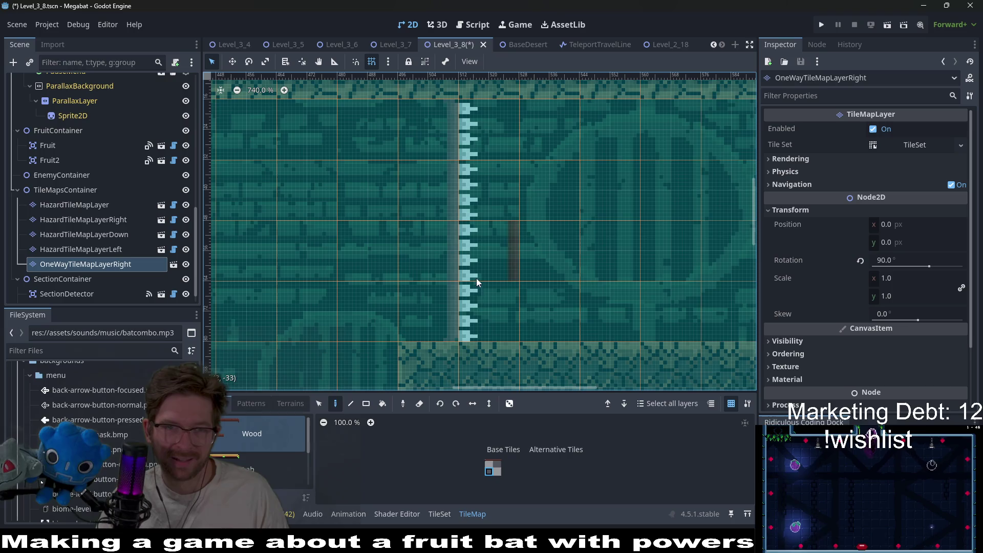
{"action": "scroll", "coordinate": [476, 281], "scroll_direction": "down", "scroll_amount": 1}
{"action": "scroll", "coordinate": [472, 210], "scroll_direction": "down", "scroll_amount": 4}
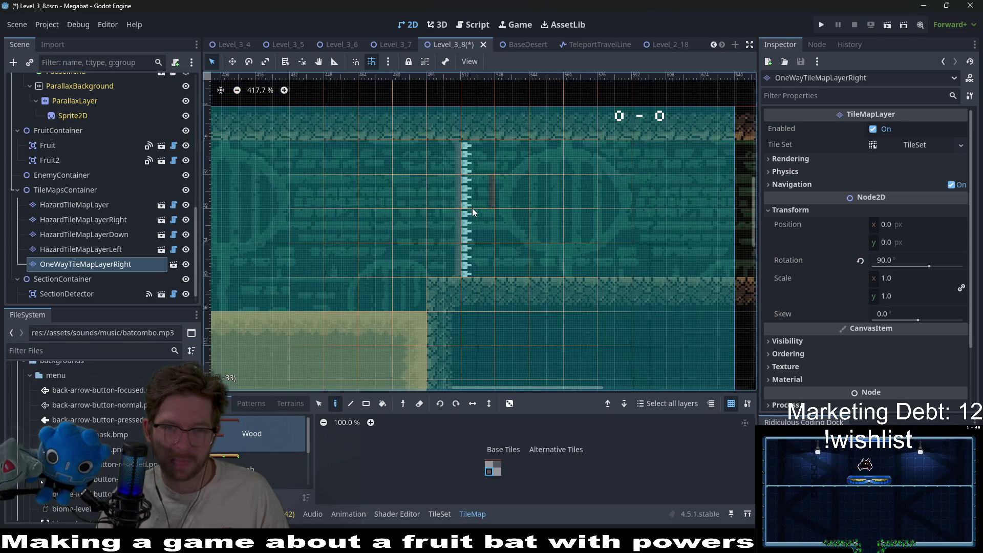
{"action": "scroll", "coordinate": [472, 208], "scroll_direction": "down", "scroll_amount": 2}
{"action": "key", "text": "ctrl+s"}
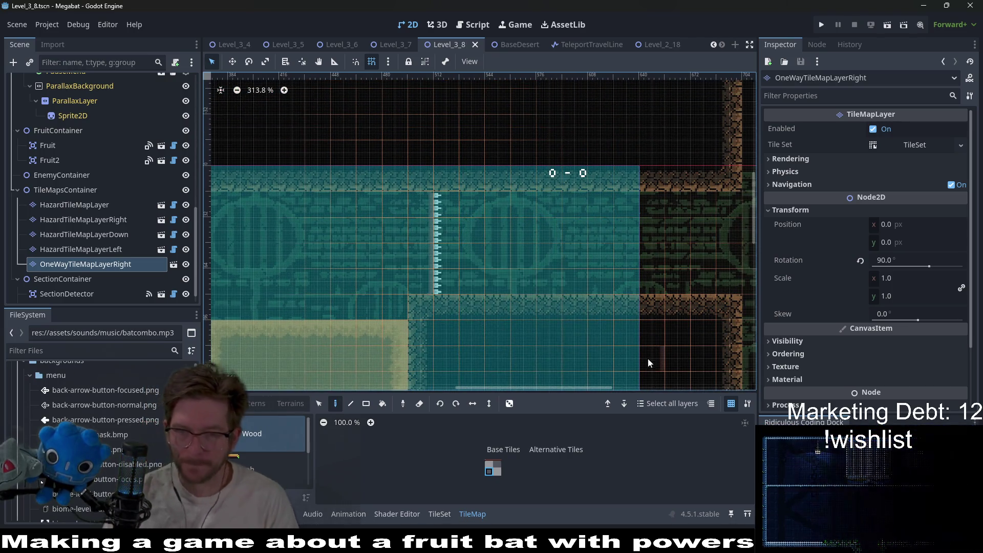
{"action": "mouse_move", "coordinate": [566, 289]}
{"action": "left_mouse_down"}
{"action": "mouse_move", "coordinate": [629, 263]}
{"action": "mouse_move", "coordinate": [638, 241]}
{"action": "left_mouse_up"}
{"action": "scroll", "coordinate": [480, 256], "scroll_direction": "down", "scroll_amount": 2}
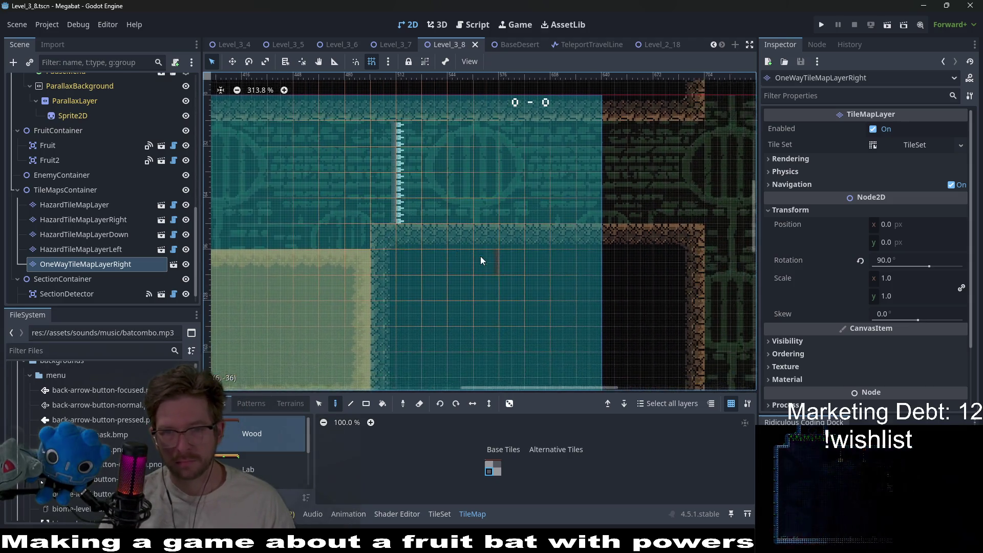
{"action": "scroll", "coordinate": [480, 256], "scroll_direction": "right", "scroll_amount": 2}
{"action": "scroll", "coordinate": [537, 268], "scroll_direction": "down", "scroll_amount": 2}
{"action": "scroll", "coordinate": [537, 268], "scroll_direction": "left", "scroll_amount": 3}
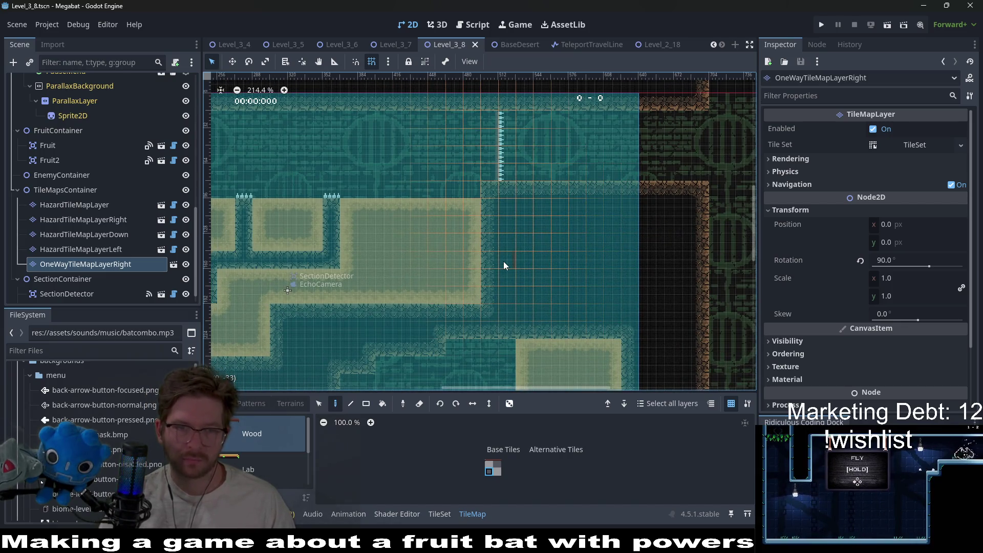
{"action": "scroll", "coordinate": [504, 260], "scroll_direction": "left", "scroll_amount": 5}
{"action": "scroll", "coordinate": [503, 260], "scroll_direction": "down", "scroll_amount": 1}
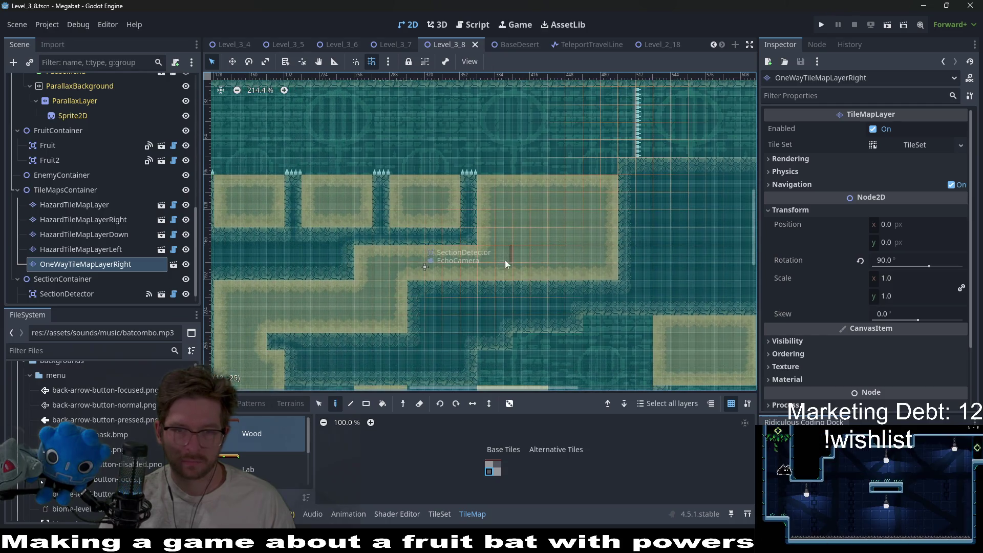
{"action": "scroll", "coordinate": [564, 204], "scroll_direction": "down", "scroll_amount": 4}
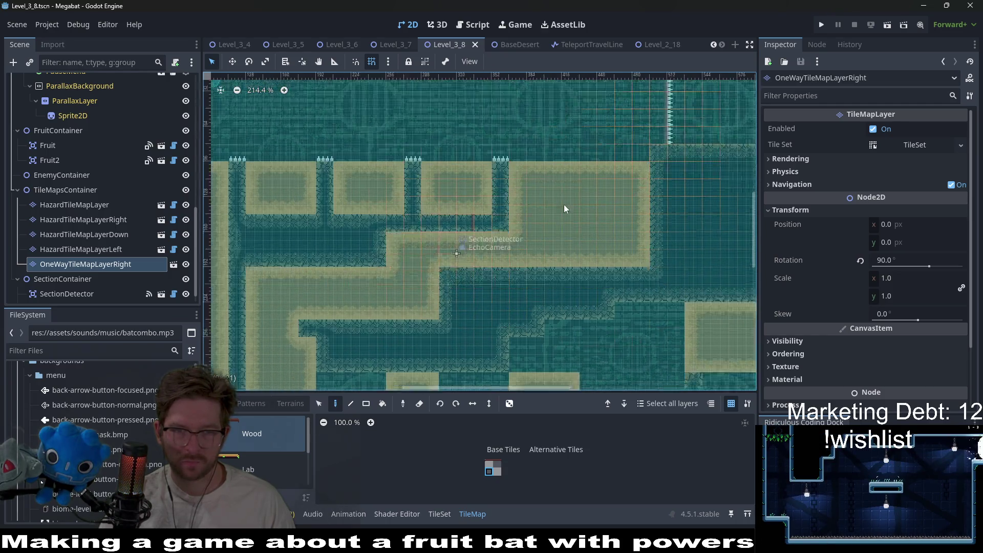
{"action": "scroll", "coordinate": [367, 171], "scroll_direction": "left", "scroll_amount": 1}
{"action": "scroll", "coordinate": [504, 237], "scroll_direction": "down", "scroll_amount": 3}
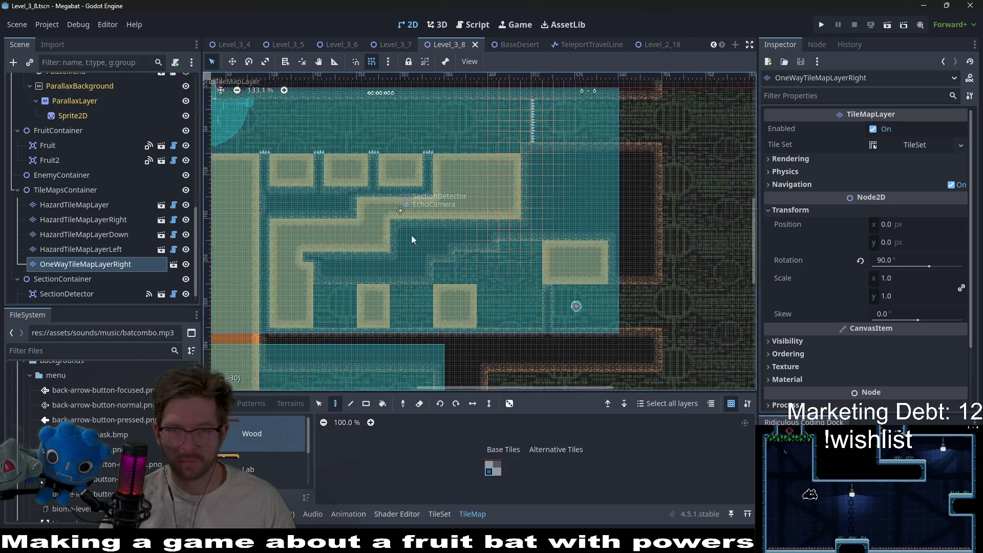
{"action": "scroll", "coordinate": [410, 235], "scroll_direction": "down", "scroll_amount": 2}
{"action": "scroll", "coordinate": [552, 277], "scroll_direction": "right", "scroll_amount": 4}
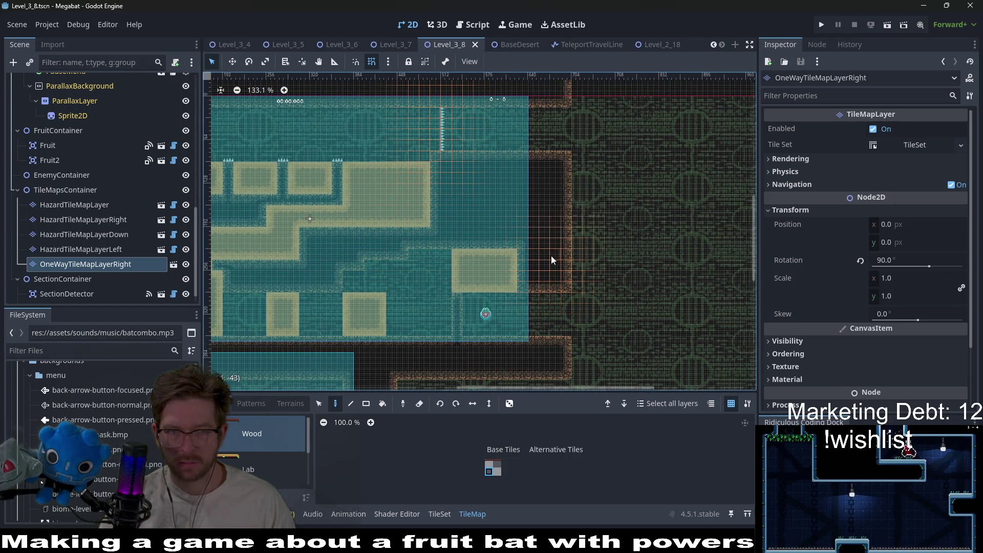
{"action": "scroll", "coordinate": [81, 224], "scroll_direction": "down", "scroll_amount": 1}
{"action": "scroll", "coordinate": [574, 271], "scroll_direction": "left", "scroll_amount": 4}
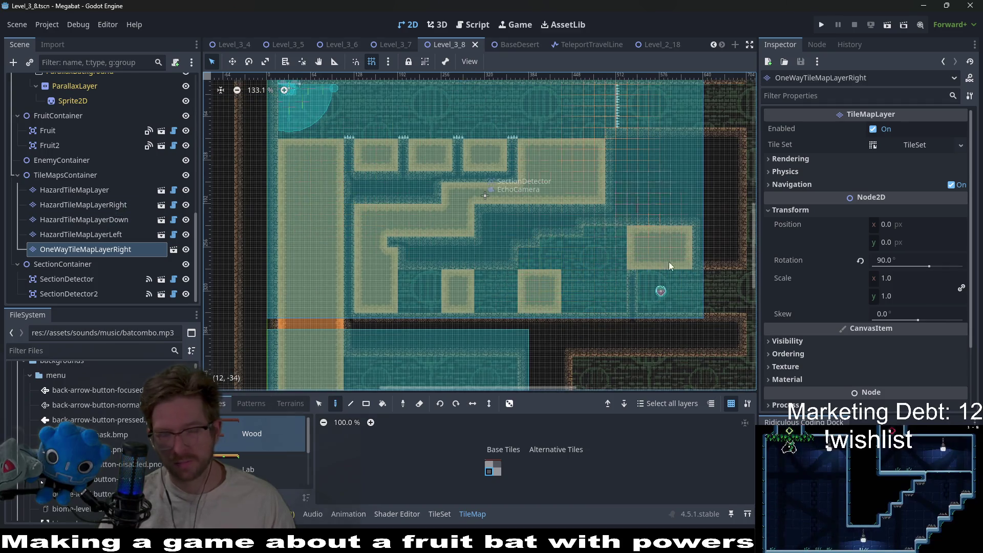
{"action": "scroll", "coordinate": [538, 286], "scroll_direction": "down", "scroll_amount": 3}
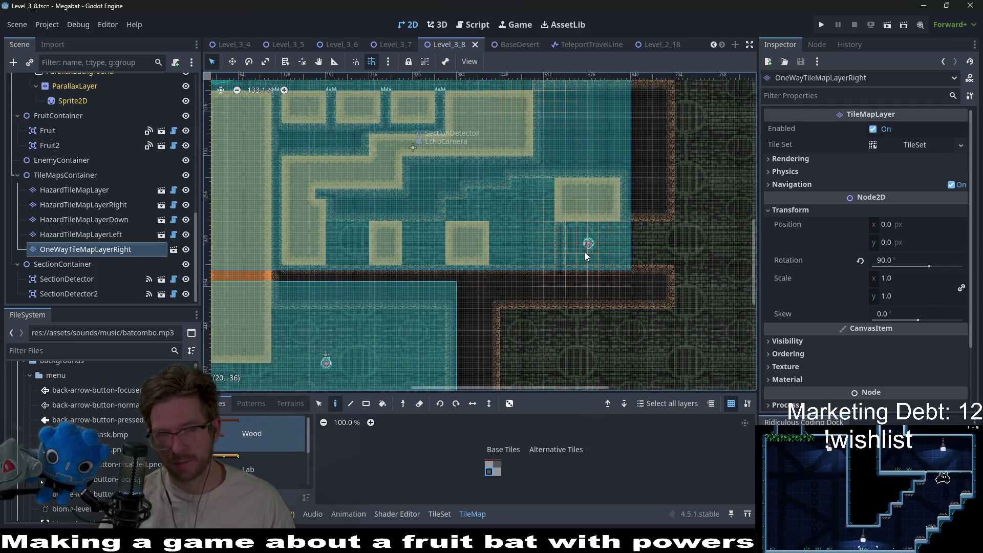
Step: Switch to HazardTileMapLayer and pick the rectangle tool with Spikes terrain
{"action": "left_click", "coordinate": [79, 192]}
{"action": "key", "text": "r"}
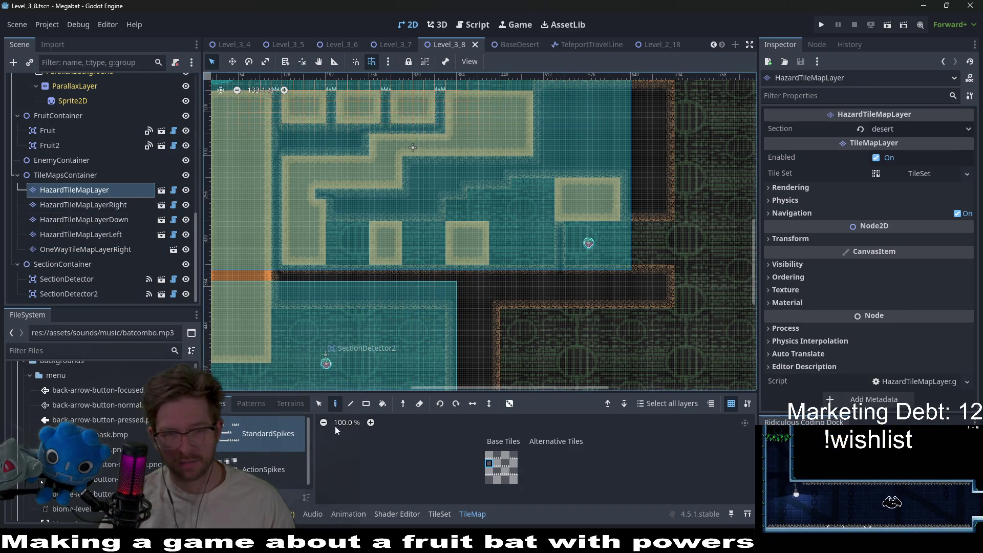
{"action": "left_click", "coordinate": [290, 404]}
{"action": "left_click", "coordinate": [276, 448]}
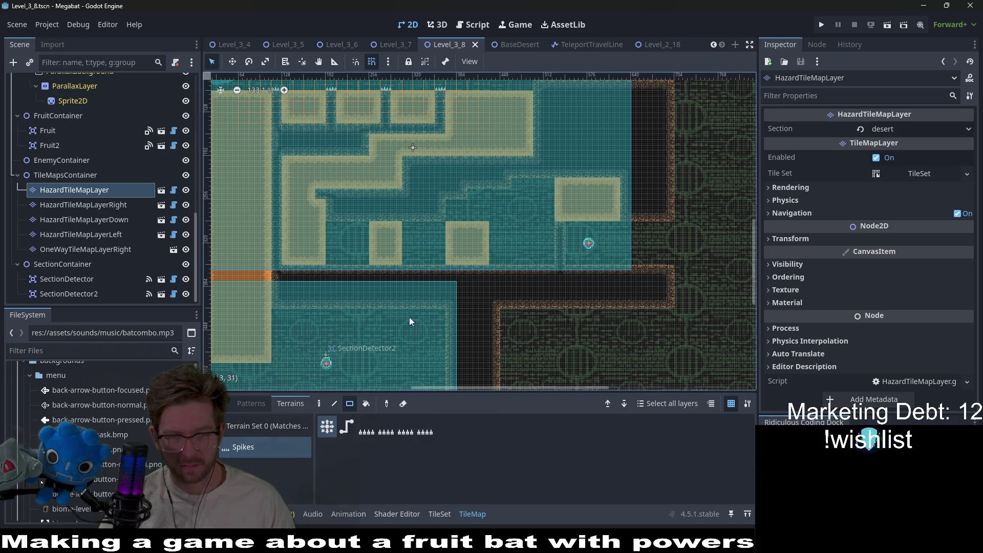
{"action": "scroll", "coordinate": [399, 307], "scroll_direction": "up", "scroll_amount": 3}
Step: Remove the two short spike rows along the corridor floor
{"action": "left_click_drag", "start_coordinate": [281, 221], "coordinate": [351, 220]}
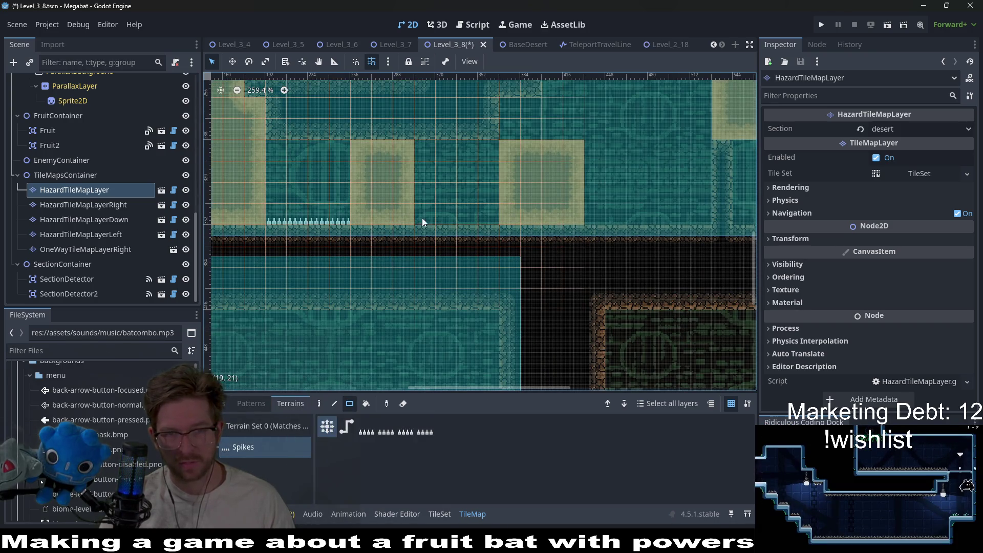
{"action": "mouse_move", "coordinate": [424, 220]}
{"action": "left_mouse_down"}
{"action": "mouse_move", "coordinate": [606, 225]}
{"action": "mouse_move", "coordinate": [444, 272]}
{"action": "left_mouse_up"}
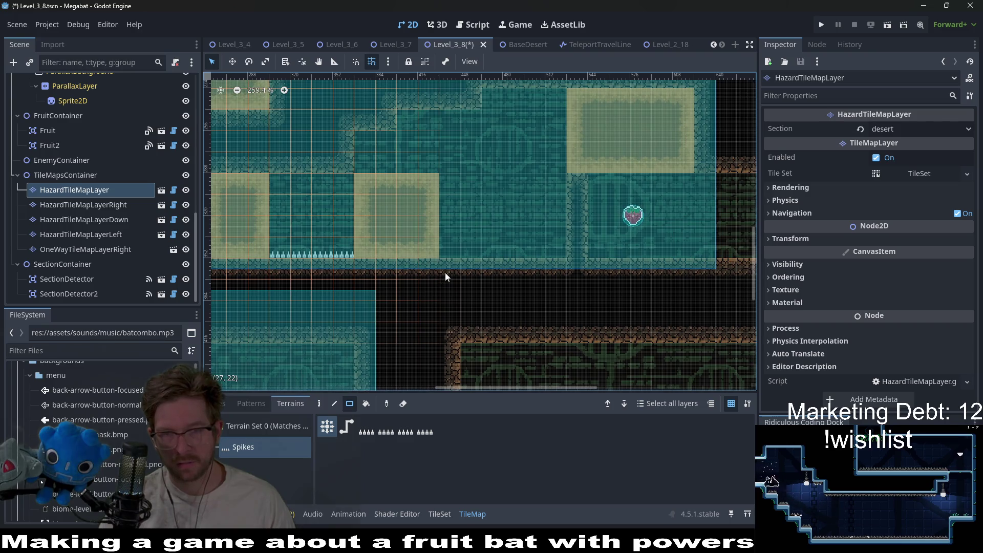
{"action": "scroll", "coordinate": [450, 267], "scroll_direction": "left", "scroll_amount": 5}
{"action": "left_click_drag", "start_coordinate": [473, 247], "coordinate": [288, 246]}
{"action": "scroll", "coordinate": [82, 133], "scroll_direction": "up", "scroll_amount": 5}
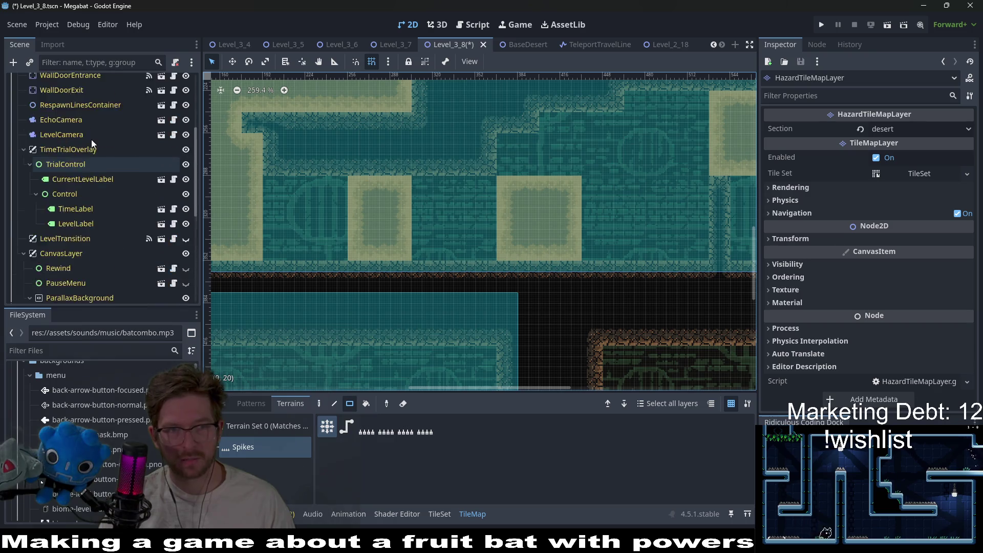
{"action": "scroll", "coordinate": [91, 139], "scroll_direction": "up", "scroll_amount": 5}
{"action": "left_click", "coordinate": [82, 126]}
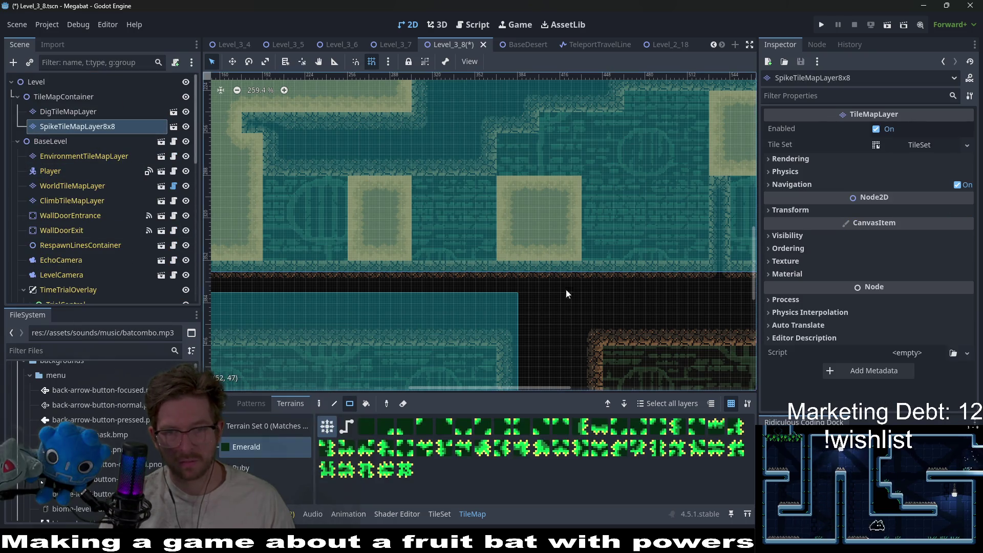
Step: Paint green Emerald spike strips along the right, middle and left floor sections
{"action": "left_click_drag", "start_coordinate": [495, 257], "coordinate": [585, 268]}
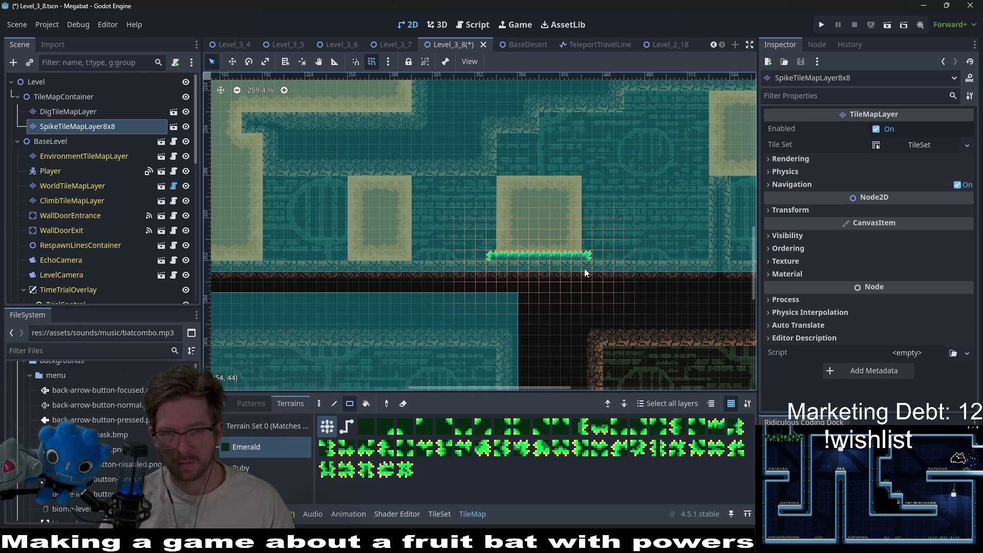
{"action": "left_click_drag", "start_coordinate": [342, 254], "coordinate": [418, 270]}
{"action": "scroll", "coordinate": [448, 259], "scroll_direction": "left", "scroll_amount": 5}
{"action": "left_click_drag", "start_coordinate": [332, 262], "coordinate": [417, 264]}
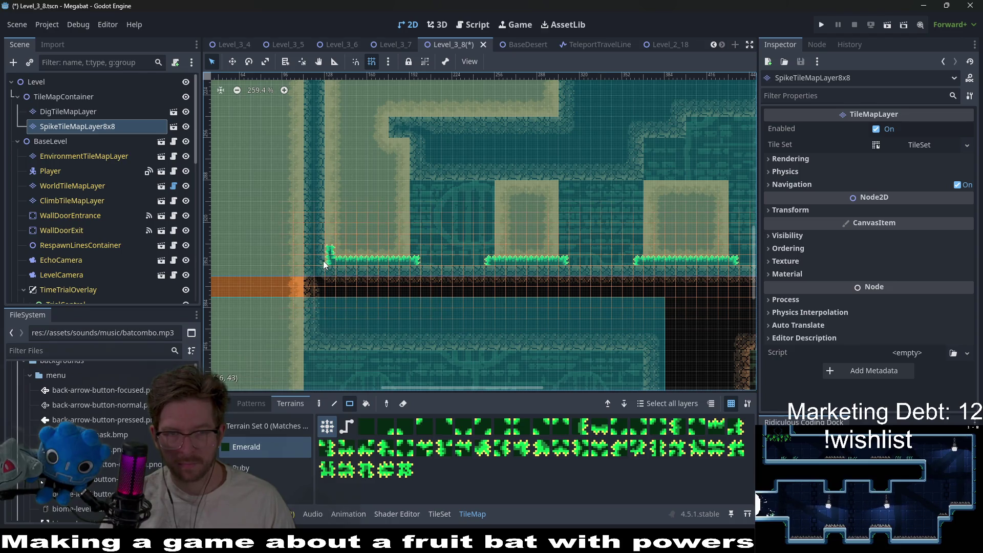
{"action": "mouse_move", "coordinate": [324, 263]}
{"action": "left_mouse_down"}
{"action": "mouse_move", "coordinate": [375, 249]}
{"action": "mouse_move", "coordinate": [377, 279]}
{"action": "mouse_move", "coordinate": [351, 244]}
{"action": "left_mouse_up"}
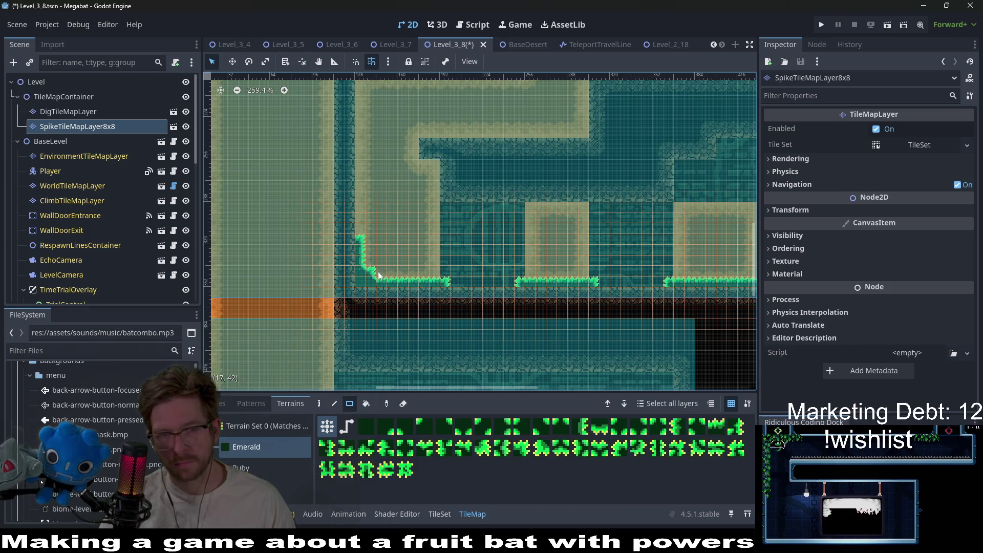
{"action": "scroll", "coordinate": [435, 266], "scroll_direction": "right", "scroll_amount": 8}
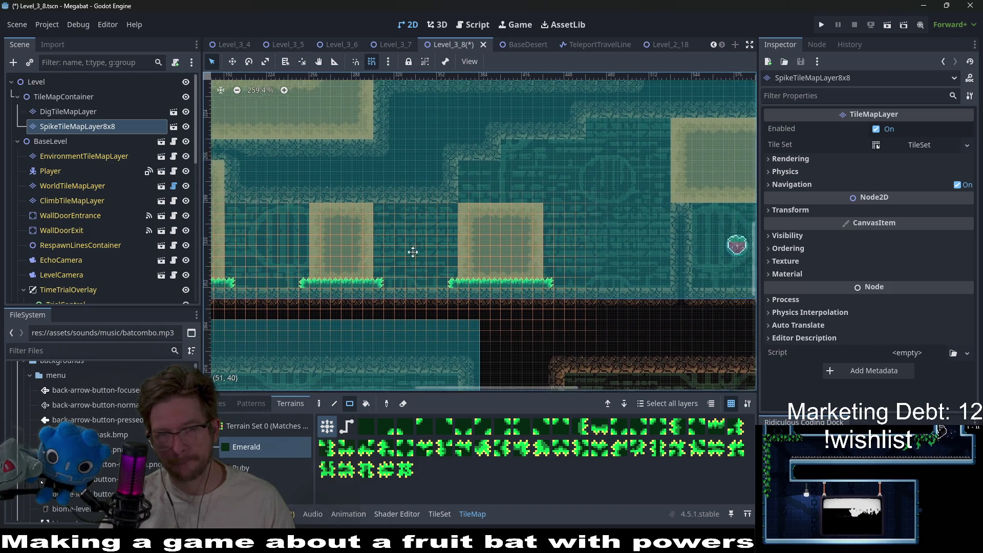
{"action": "scroll", "coordinate": [476, 253], "scroll_direction": "right", "scroll_amount": 9}
{"action": "scroll", "coordinate": [501, 259], "scroll_direction": "up", "scroll_amount": 2}
Step: Run Emerald spikes up the stepped ledge, add one extra spike tile, and save
{"action": "mouse_move", "coordinate": [480, 324]}
{"action": "left_mouse_down"}
{"action": "mouse_move", "coordinate": [457, 338]}
{"action": "mouse_move", "coordinate": [356, 333]}
{"action": "mouse_move", "coordinate": [416, 326]}
{"action": "mouse_move", "coordinate": [467, 293]}
{"action": "mouse_move", "coordinate": [452, 271]}
{"action": "mouse_move", "coordinate": [423, 272]}
{"action": "left_mouse_up"}
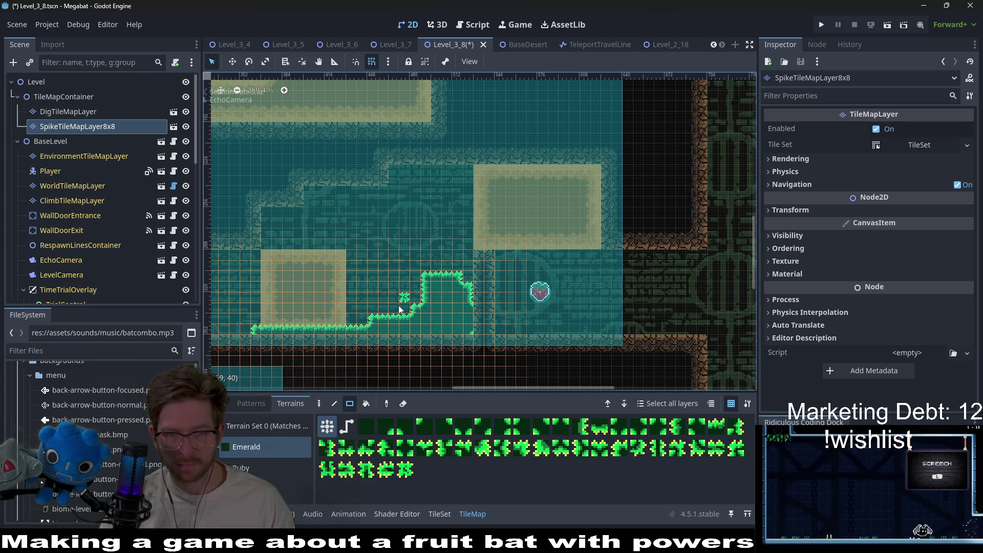
{"action": "scroll", "coordinate": [483, 318], "scroll_direction": "down", "scroll_amount": 2}
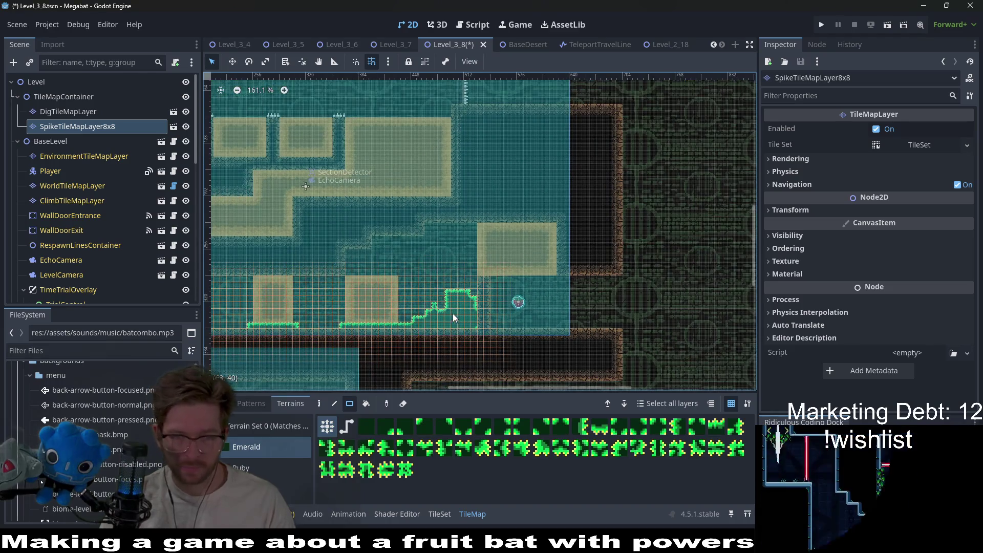
{"action": "scroll", "coordinate": [455, 315], "scroll_direction": "up", "scroll_amount": 1}
{"action": "scroll", "coordinate": [461, 319], "scroll_direction": "up", "scroll_amount": 3}
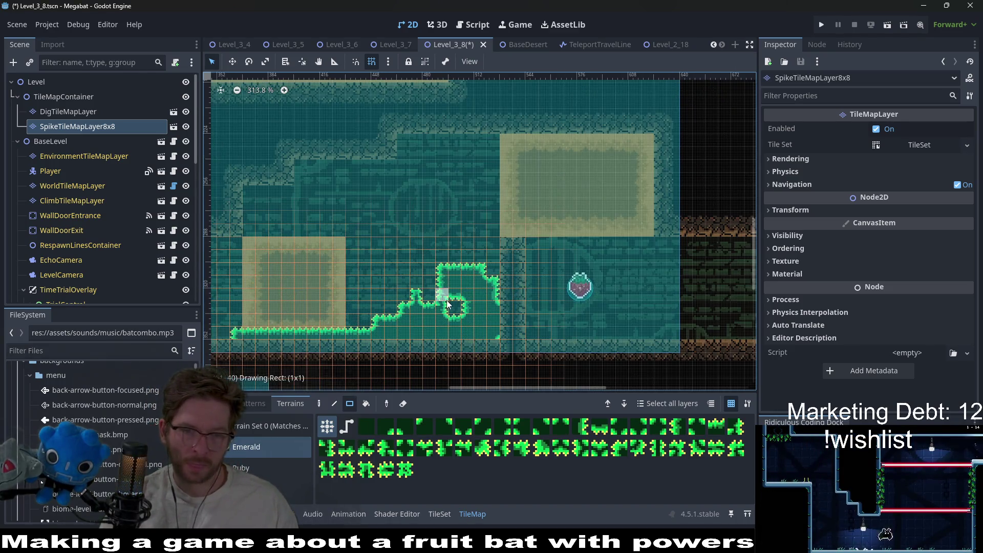
{"action": "scroll", "coordinate": [478, 311], "scroll_direction": "down", "scroll_amount": 6}
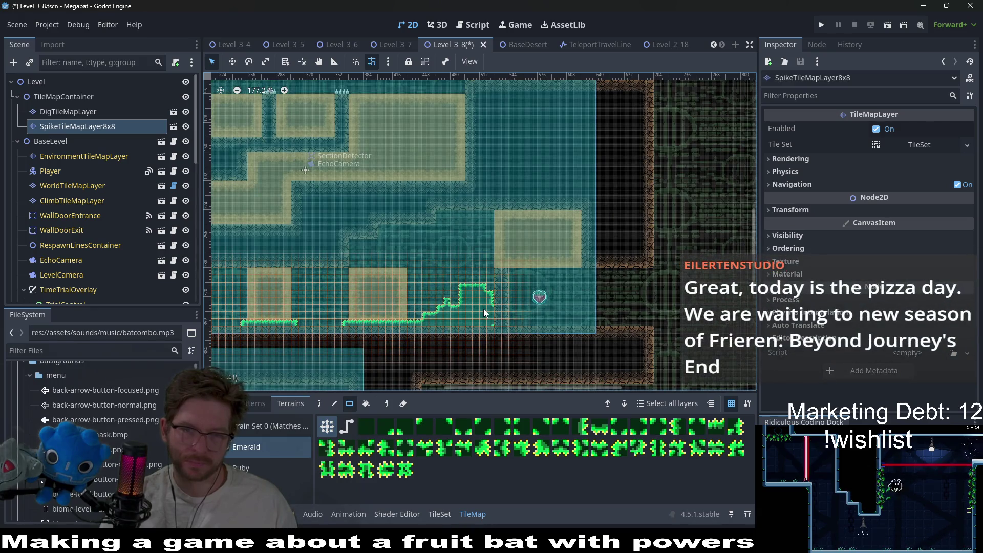
{"action": "scroll", "coordinate": [484, 315], "scroll_direction": "up", "scroll_amount": 4}
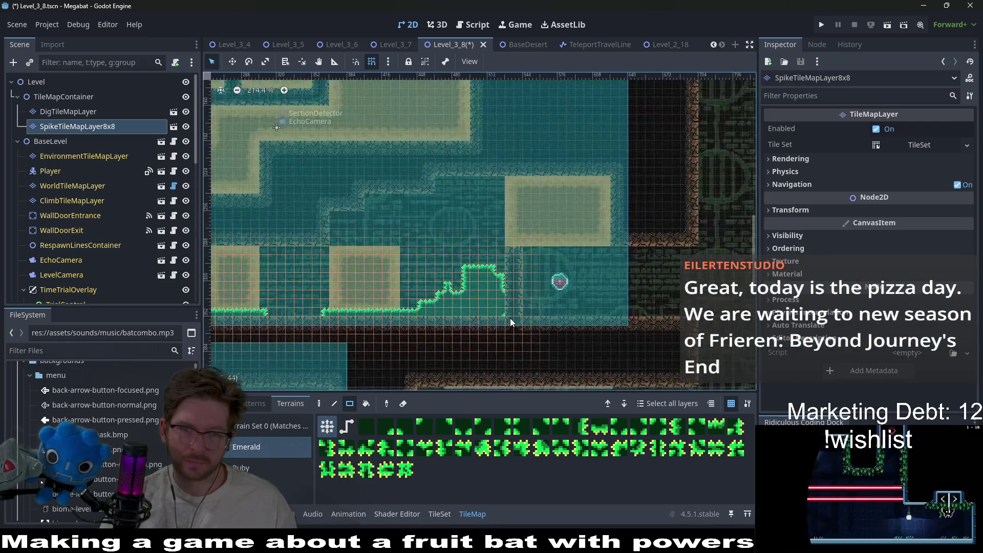
{"action": "left_click", "coordinate": [503, 287]}
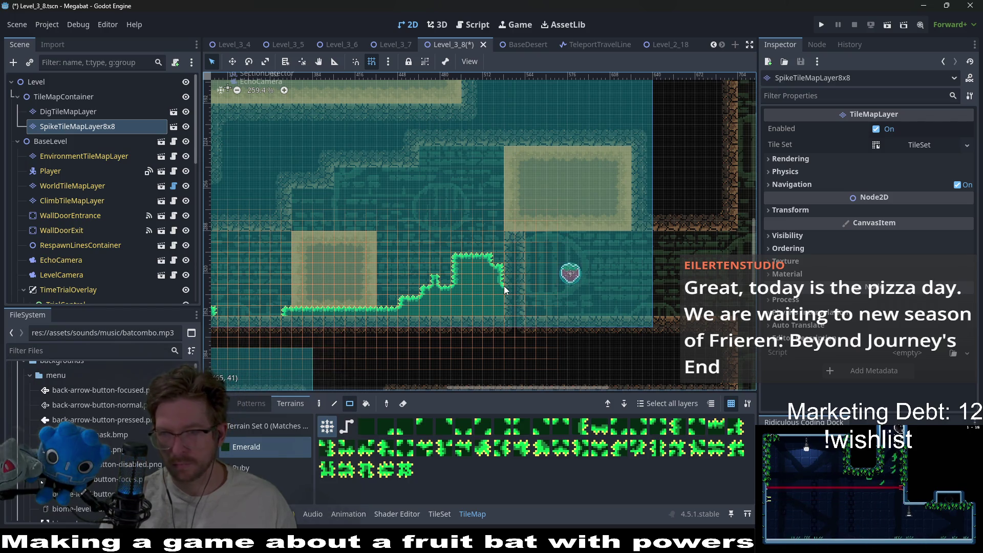
{"action": "key", "text": "ctrl+s"}
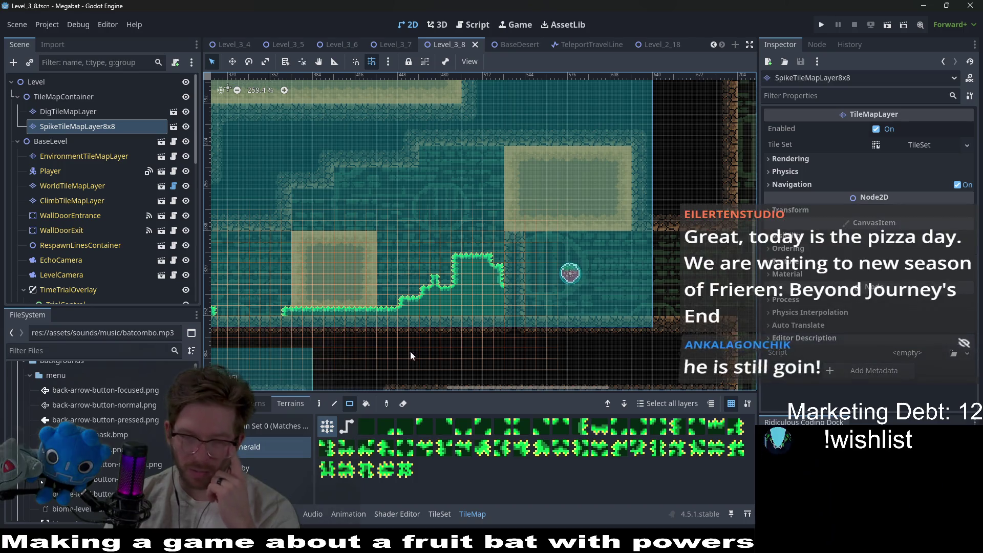
Step: Pan and zoom around to review the spiked corridor and the area above it
{"action": "left_click_drag", "start_coordinate": [431, 311], "coordinate": [553, 322]}
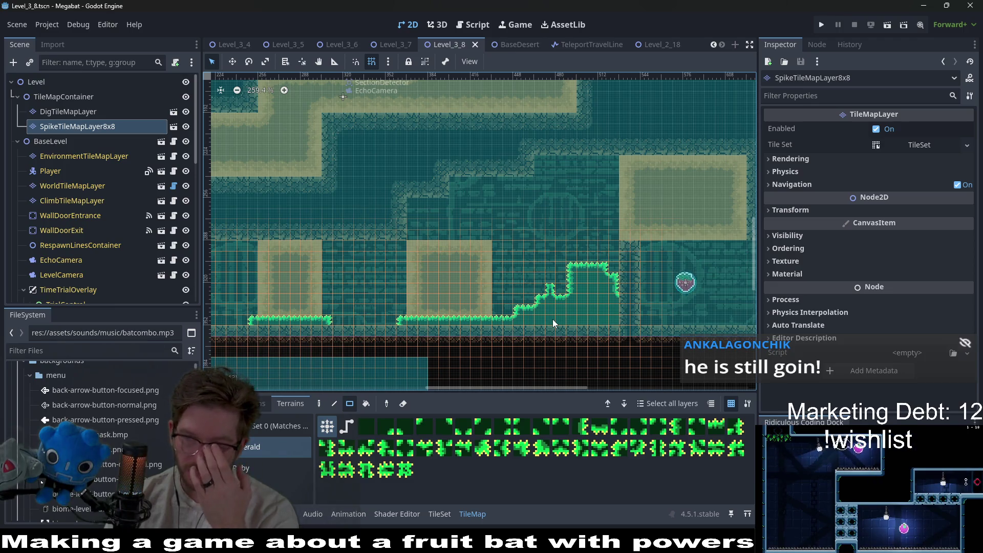
{"action": "scroll", "coordinate": [551, 312], "scroll_direction": "down", "scroll_amount": 4}
{"action": "mouse_move", "coordinate": [552, 301]}
{"action": "left_mouse_down"}
{"action": "mouse_move", "coordinate": [505, 324]}
{"action": "mouse_move", "coordinate": [540, 272]}
{"action": "mouse_move", "coordinate": [491, 338]}
{"action": "left_mouse_up"}
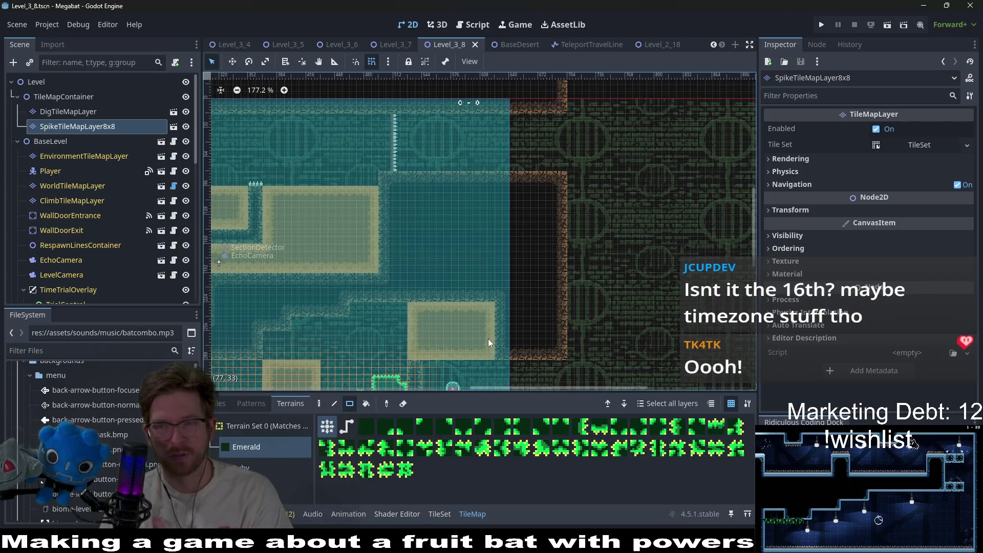
{"action": "left_click_drag", "start_coordinate": [549, 201], "coordinate": [557, 150]}
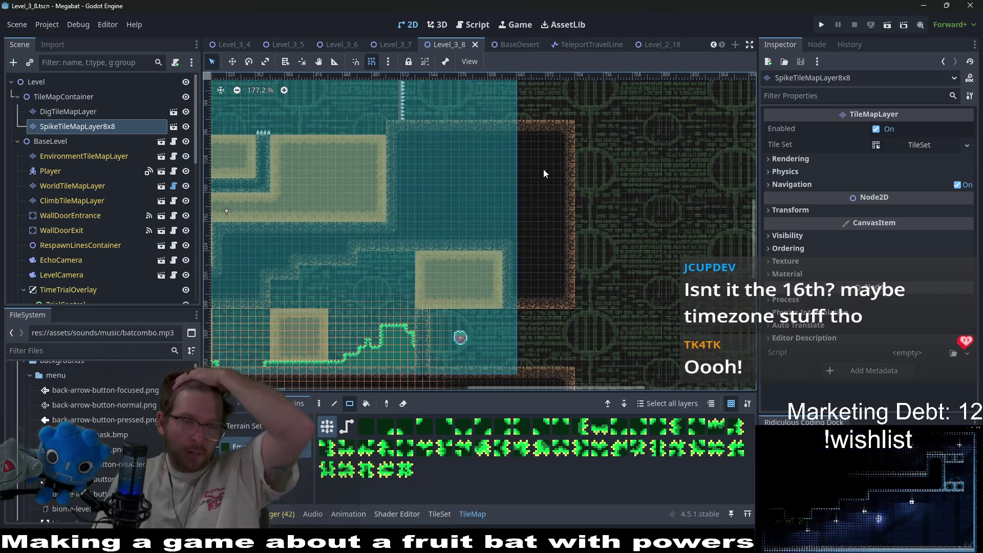
{"action": "scroll", "coordinate": [520, 203], "scroll_direction": "down", "scroll_amount": 5}
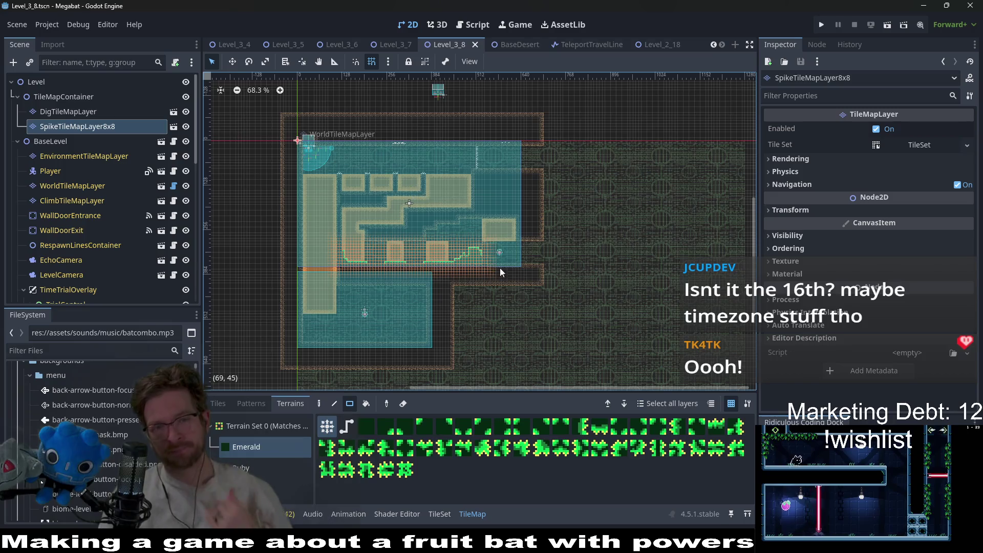
{"action": "scroll", "coordinate": [696, 182], "scroll_direction": "up", "scroll_amount": 2}
{"action": "scroll", "coordinate": [120, 272], "scroll_direction": "down", "scroll_amount": 5}
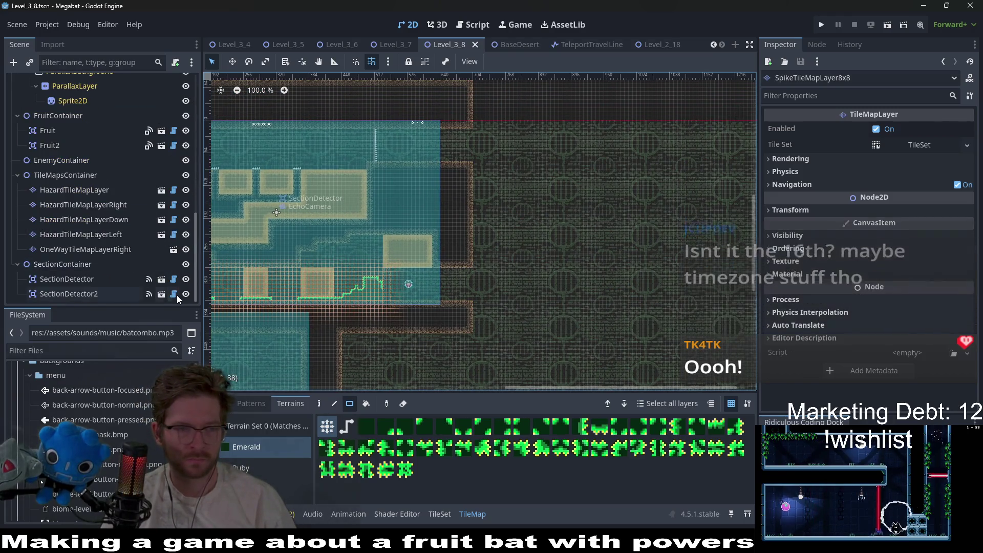
Step: Instance SectionDetector.tscn under SectionContainer, move it right, and size it Xlarge 480 X 270
{"action": "left_click", "coordinate": [93, 264]}
{"action": "right_click", "coordinate": [84, 266]}
{"action": "left_click", "coordinate": [143, 203]}
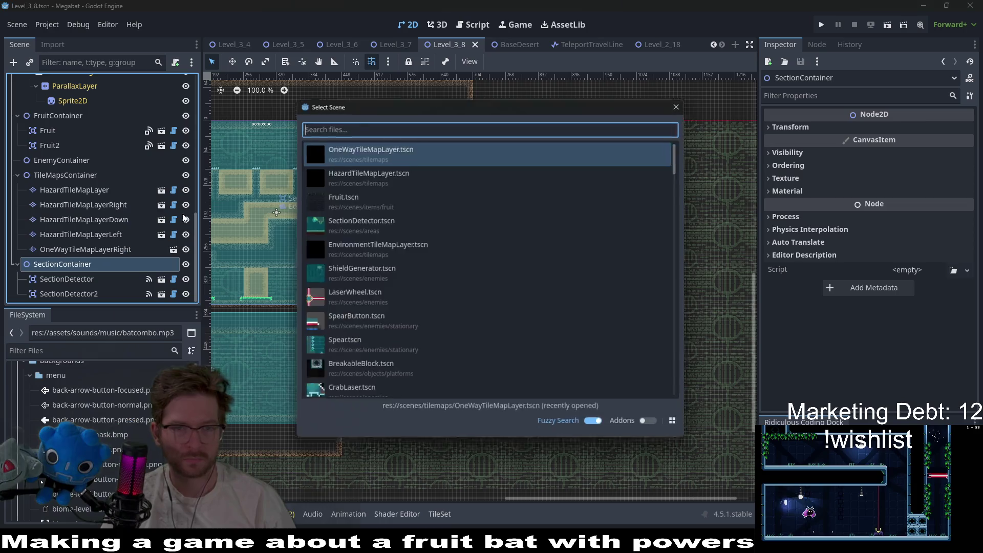
{"action": "type", "text": "section"}
{"action": "key", "text": "Return"}
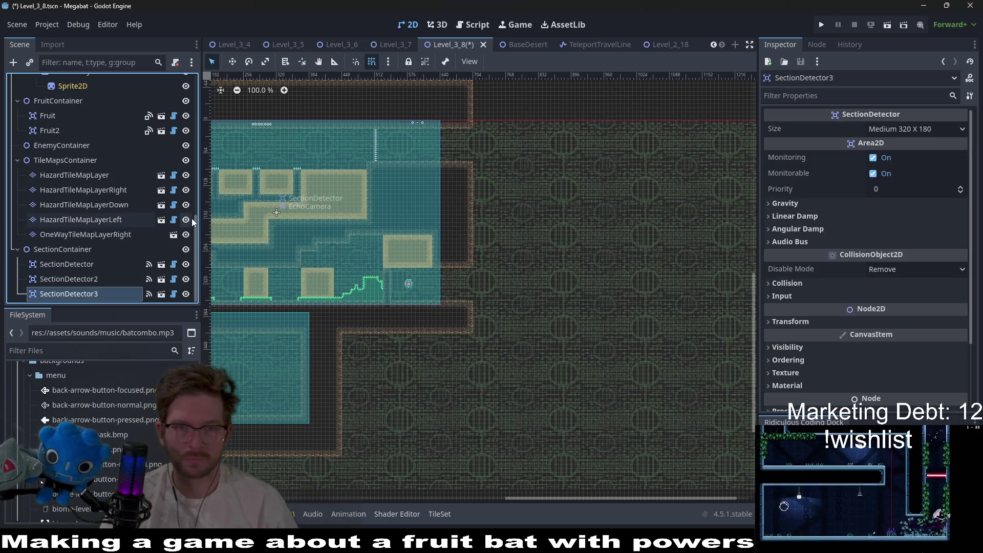
{"action": "key", "text": "w"}
{"action": "mouse_move", "coordinate": [259, 108]}
{"action": "left_mouse_down"}
{"action": "mouse_move", "coordinate": [414, 166]}
{"action": "mouse_move", "coordinate": [613, 160]}
{"action": "mouse_move", "coordinate": [639, 128]}
{"action": "left_mouse_up"}
{"action": "left_click", "coordinate": [879, 130]}
{"action": "left_click", "coordinate": [884, 217]}
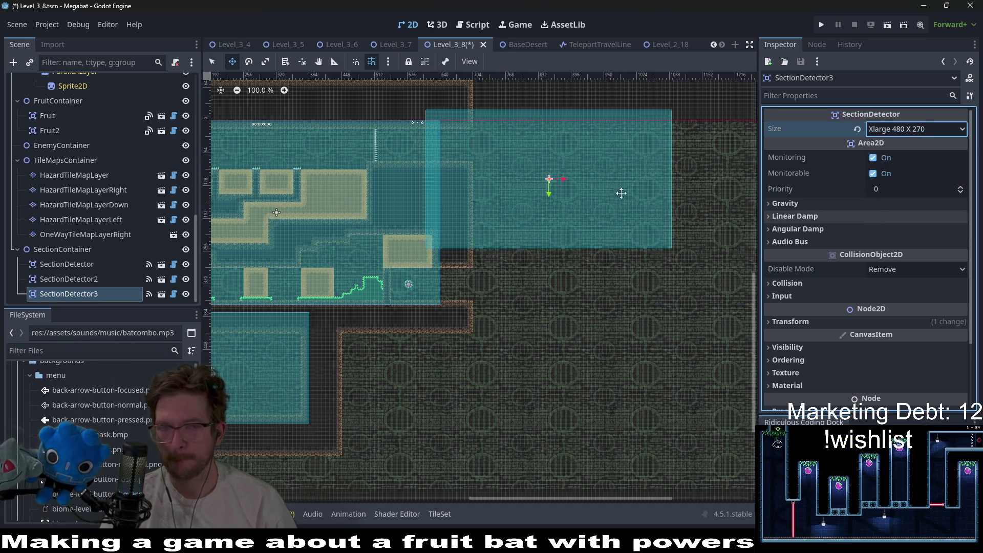
{"action": "scroll", "coordinate": [106, 130], "scroll_direction": "up", "scroll_amount": 10}
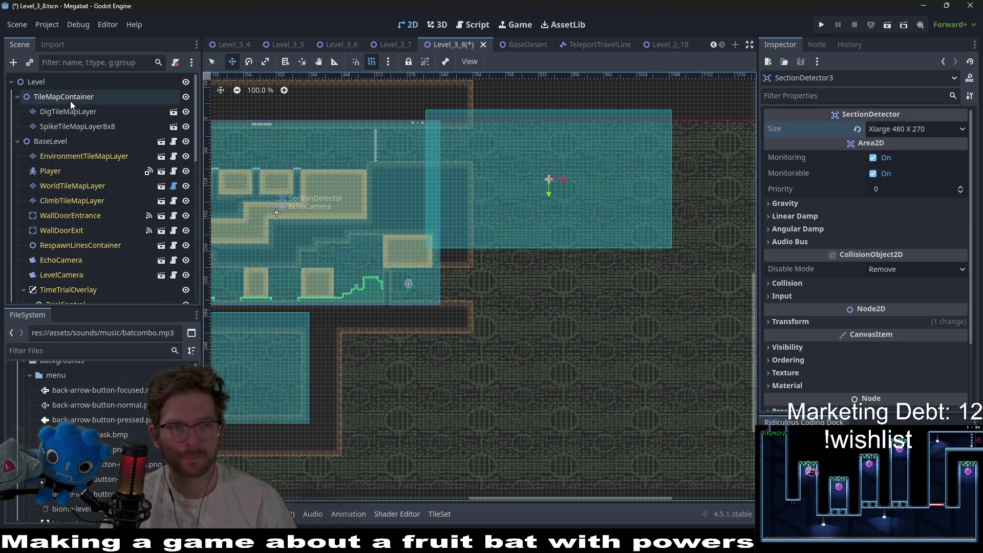
Step: Inspect DigTileMapLayer, EnvironmentTileMapLayer and the level size, then reselect SectionDetector3
{"action": "left_click", "coordinate": [70, 110]}
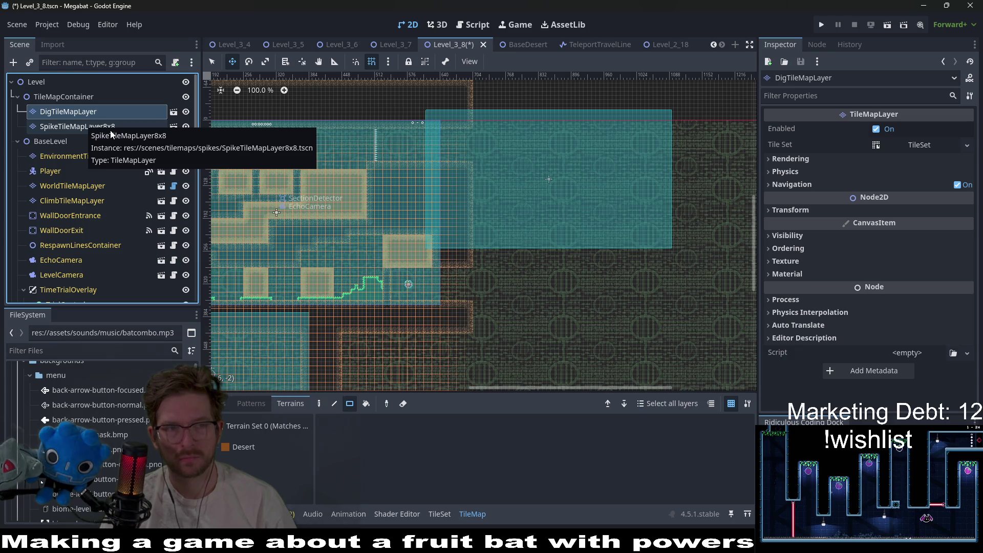
{"action": "left_click", "coordinate": [88, 155]}
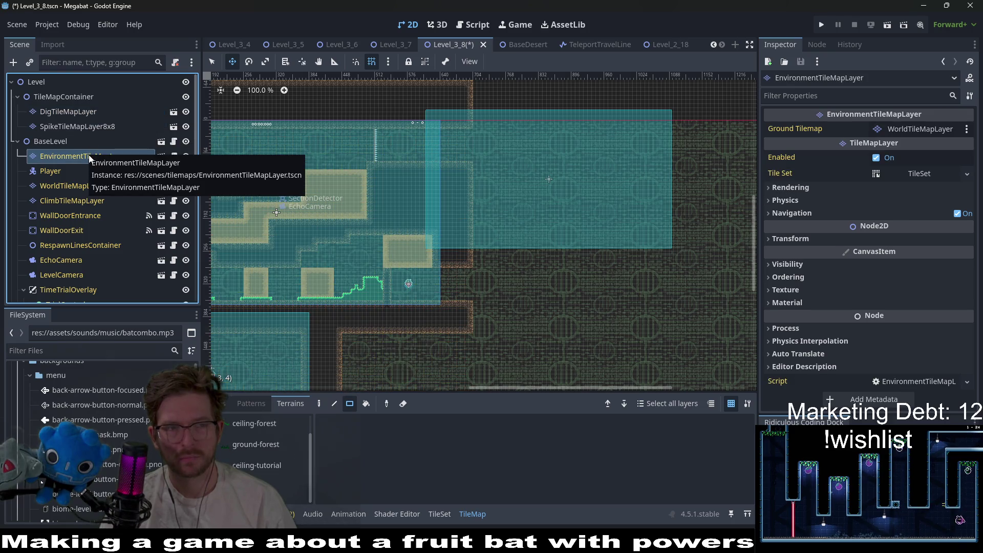
{"action": "left_click", "coordinate": [56, 140]}
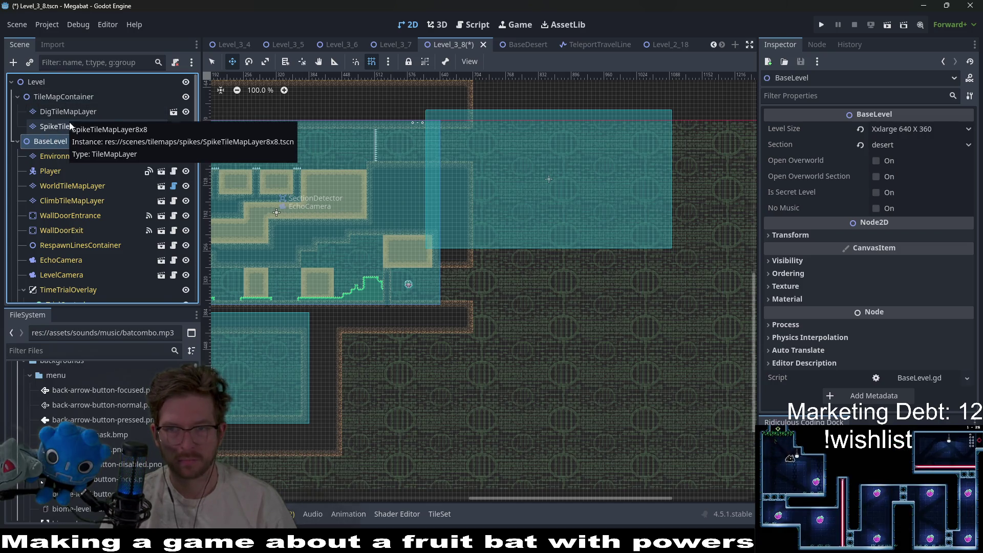
{"action": "scroll", "coordinate": [70, 124], "scroll_direction": "down", "scroll_amount": 5}
{"action": "left_click", "coordinate": [72, 294]}
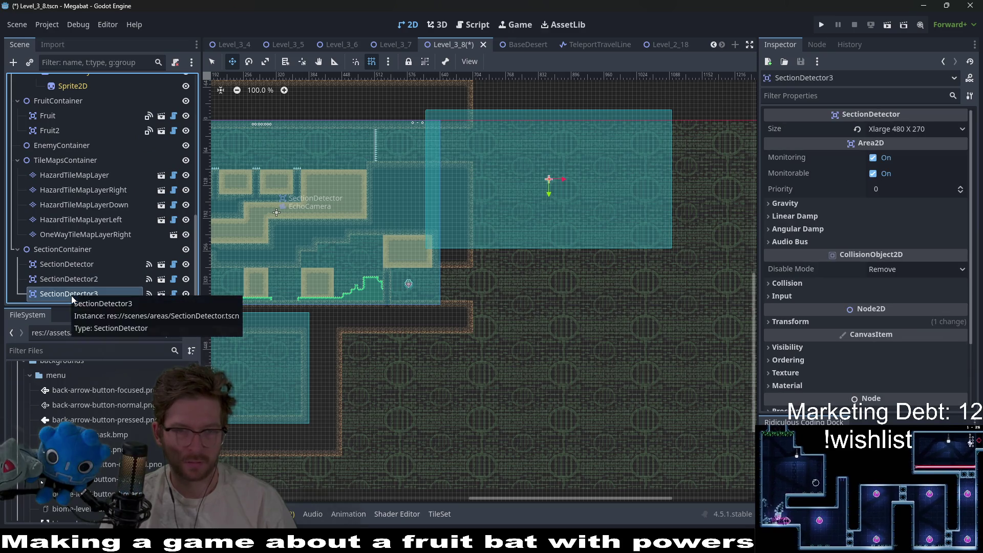
{"action": "scroll", "coordinate": [460, 179], "scroll_direction": "up", "scroll_amount": 3}
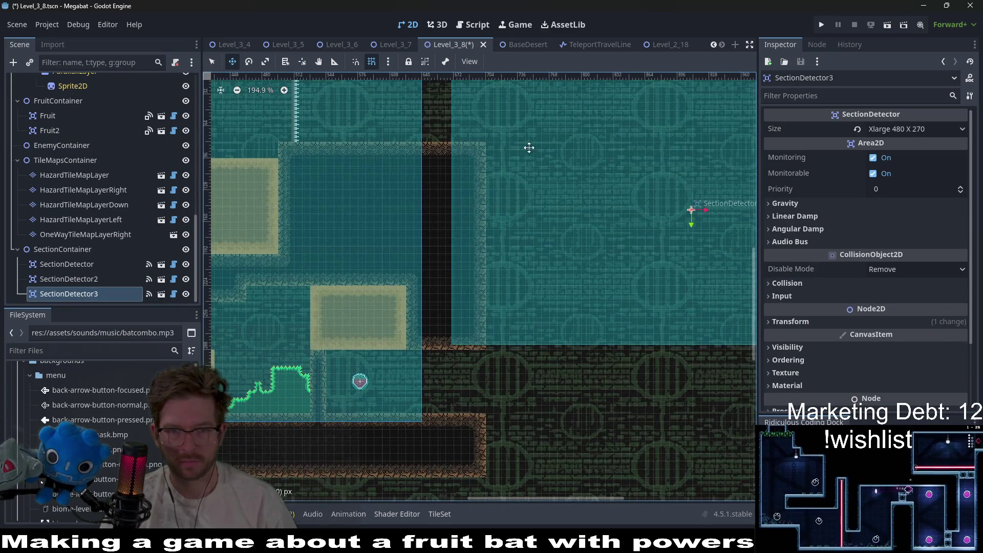
Step: Resize SectionDetector3 to Large 384 X 216 and nudge it against the level edge
{"action": "left_click", "coordinate": [952, 130]}
{"action": "left_click", "coordinate": [909, 201]}
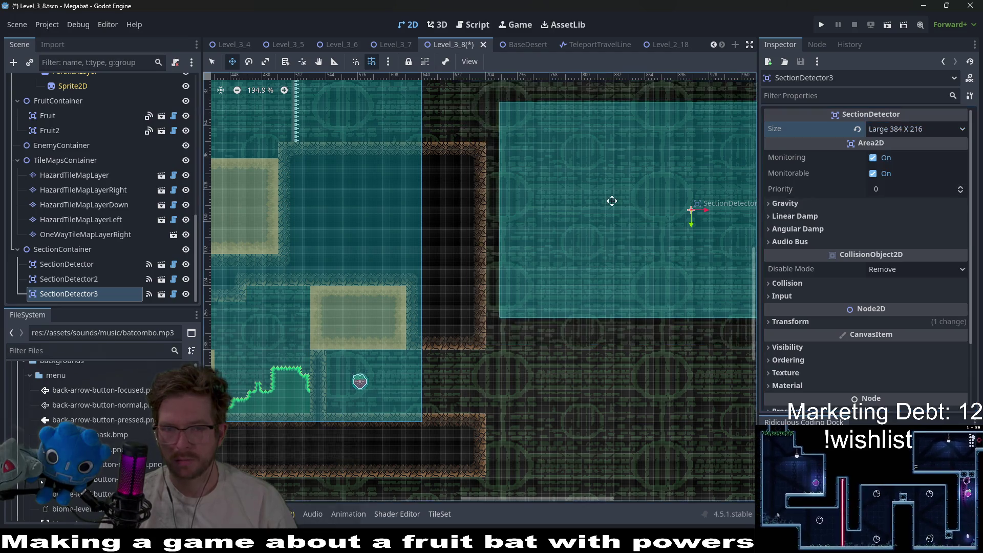
{"action": "scroll", "coordinate": [654, 213], "scroll_direction": "down", "scroll_amount": 2}
{"action": "mouse_move", "coordinate": [563, 230]}
{"action": "left_mouse_down"}
{"action": "mouse_move", "coordinate": [536, 220]}
{"action": "mouse_move", "coordinate": [544, 220]}
{"action": "left_mouse_up"}
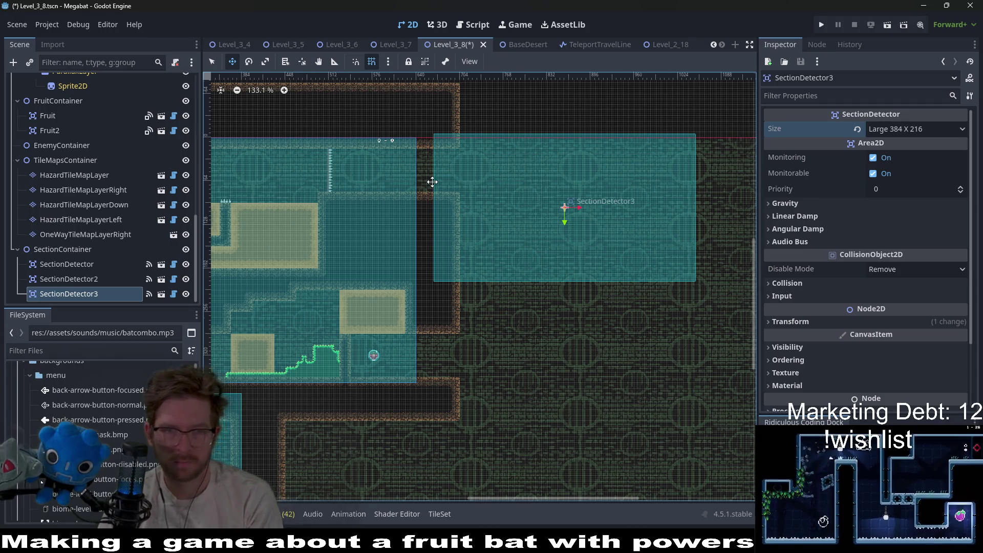
{"action": "scroll", "coordinate": [442, 176], "scroll_direction": "up", "scroll_amount": 3}
{"action": "key", "text": "Left"}
{"action": "key", "text": "Left"}
{"action": "key", "text": "Left"}
{"action": "key", "text": "Down"}
{"action": "key", "text": "Down"}
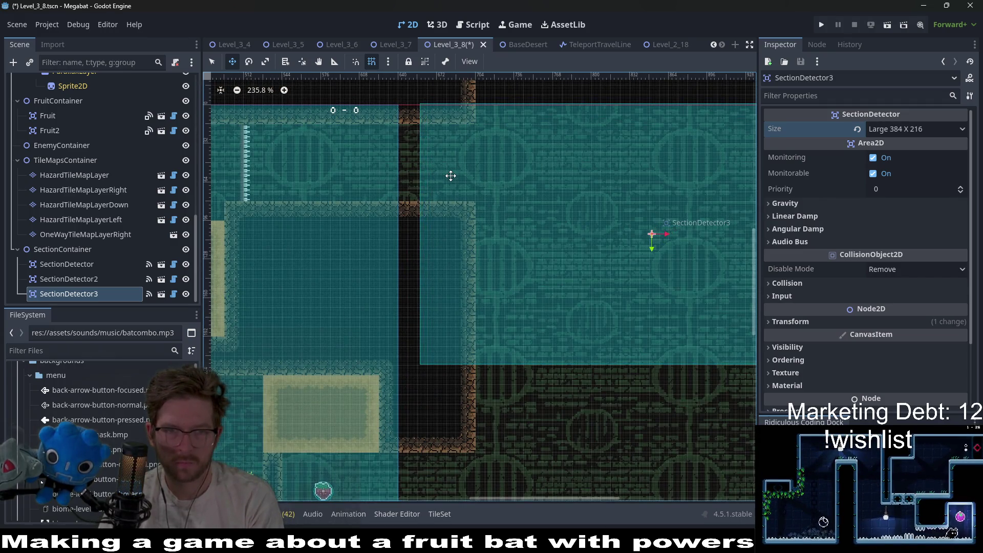
{"action": "scroll", "coordinate": [487, 207], "scroll_direction": "down", "scroll_amount": 3}
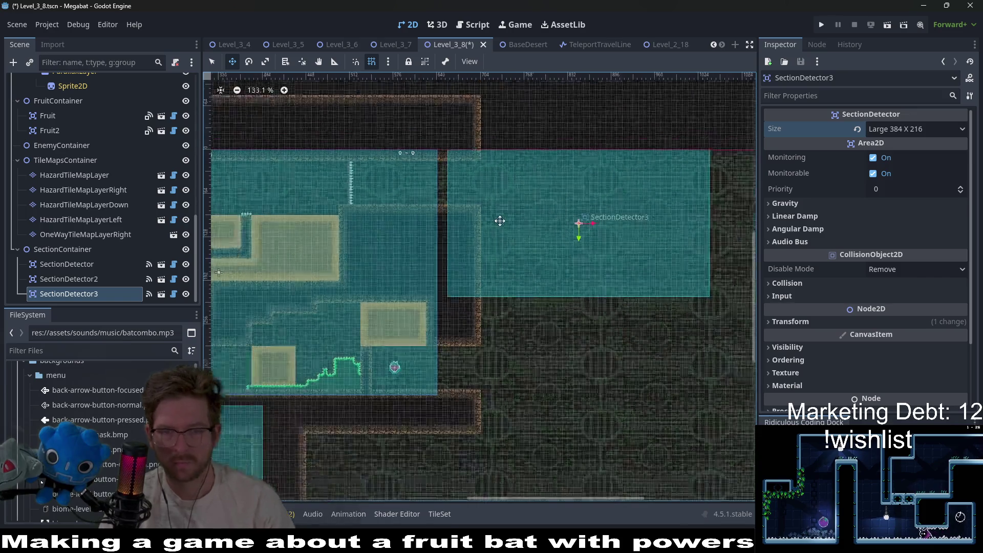
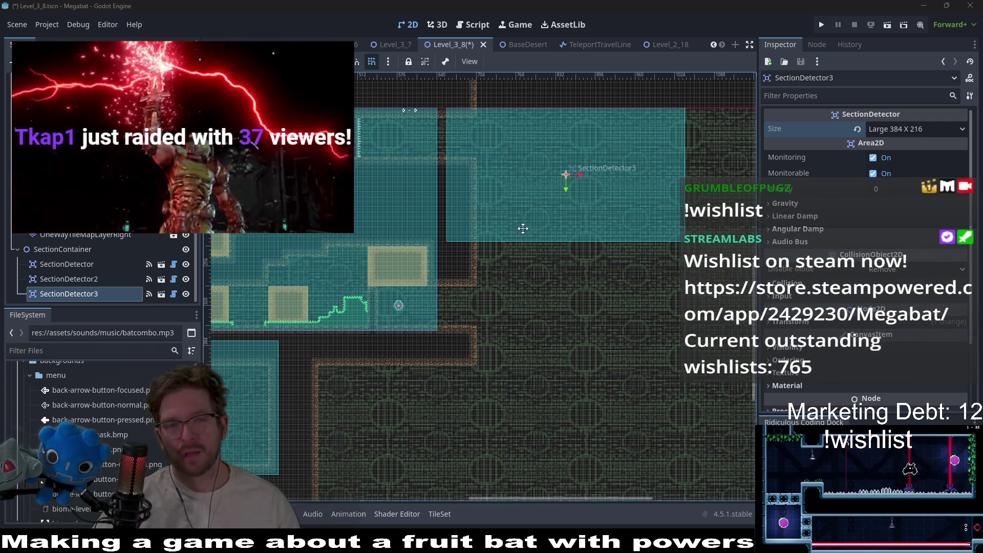
Step: Save the Level_3_8 scene with its new third SectionDetector
{"action": "scroll", "coordinate": [593, 186], "scroll_direction": "up", "scroll_amount": 2}
{"action": "scroll", "coordinate": [593, 187], "scroll_direction": "right", "scroll_amount": 3}
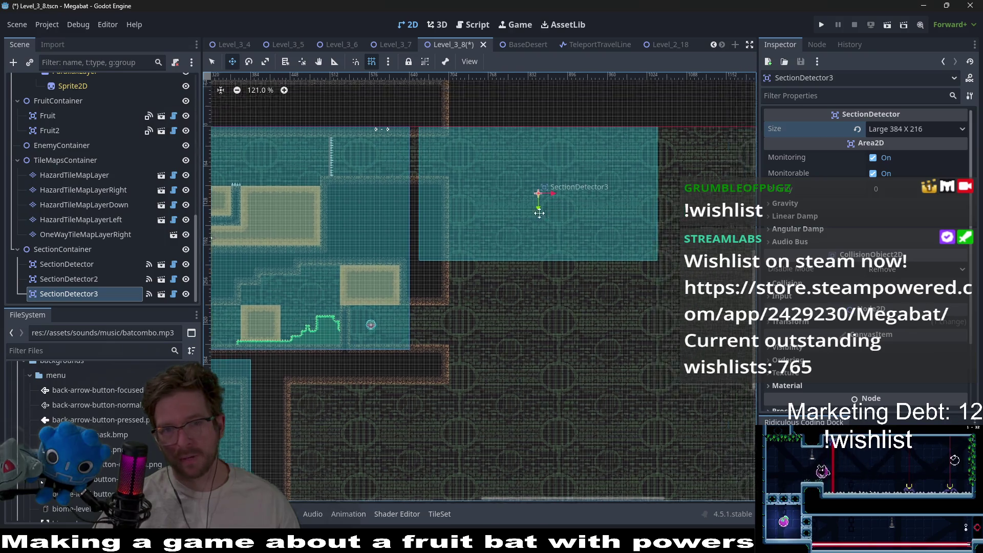
{"action": "scroll", "coordinate": [432, 132], "scroll_direction": "up", "scroll_amount": 1}
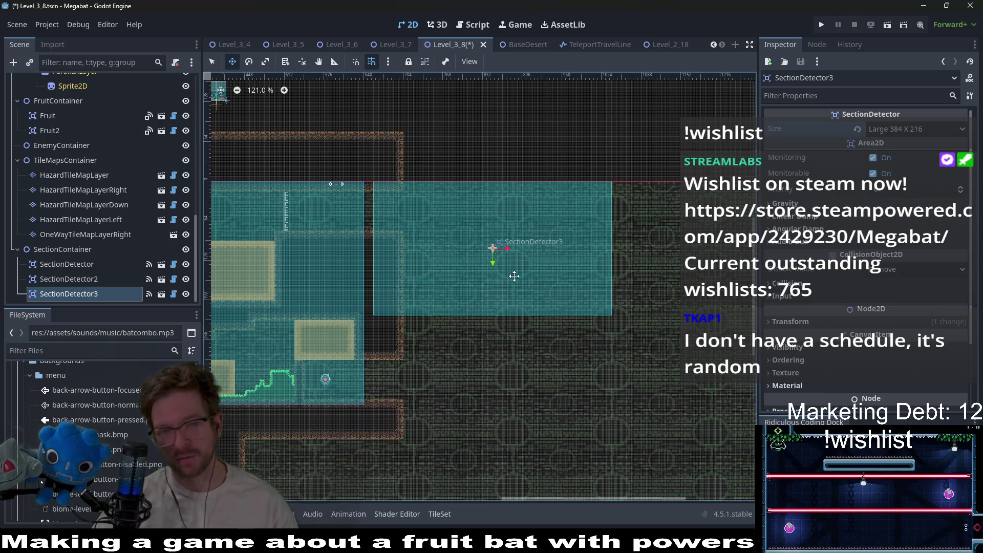
{"action": "scroll", "coordinate": [514, 276], "scroll_direction": "left", "scroll_amount": 8}
{"action": "scroll", "coordinate": [514, 276], "scroll_direction": "down", "scroll_amount": 1}
{"action": "key", "text": "ctrl+s"}
Step: Switch to the Level_3_7 scene and run it for a playtest
{"action": "left_click_drag", "start_coordinate": [488, 247], "coordinate": [410, 264]}
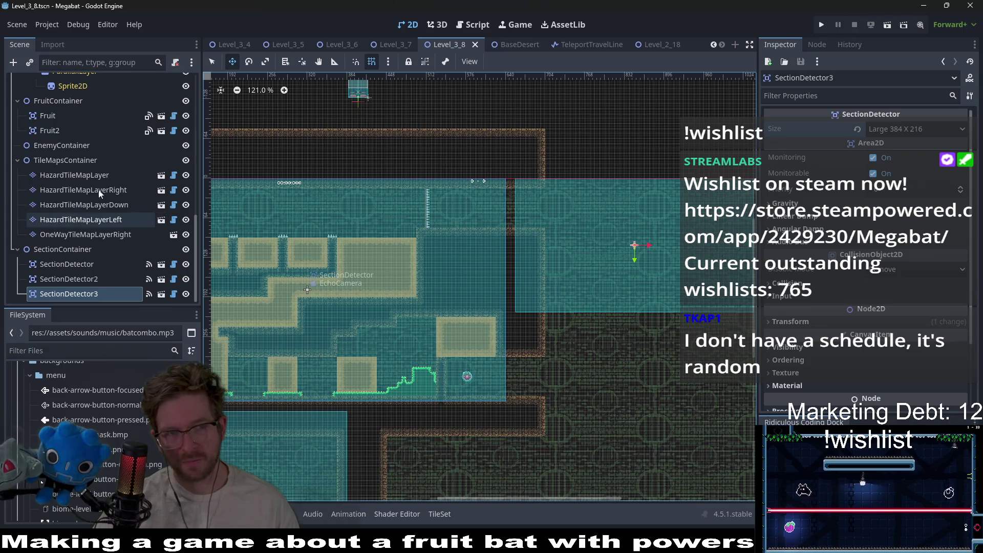
{"action": "left_click", "coordinate": [387, 43]}
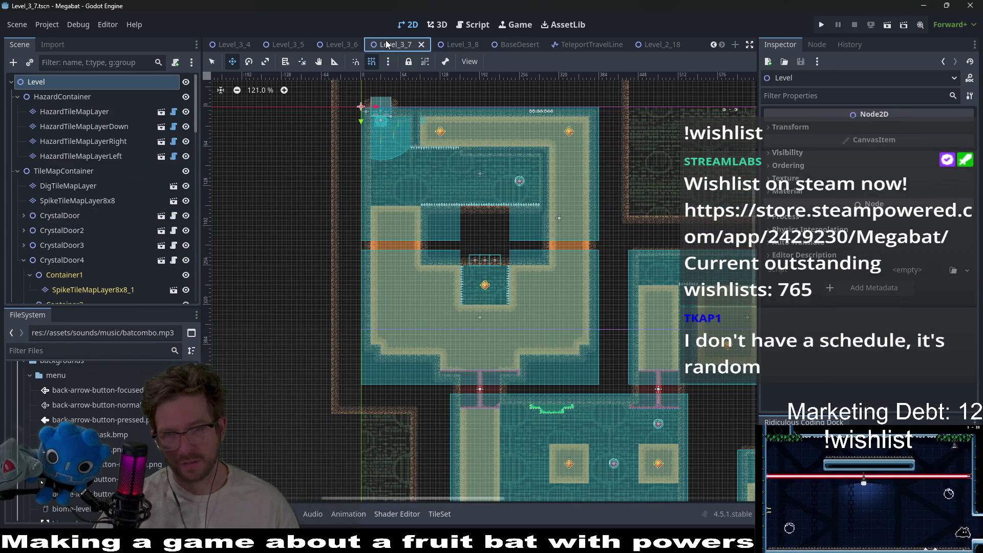
{"action": "left_click", "coordinate": [886, 24]}
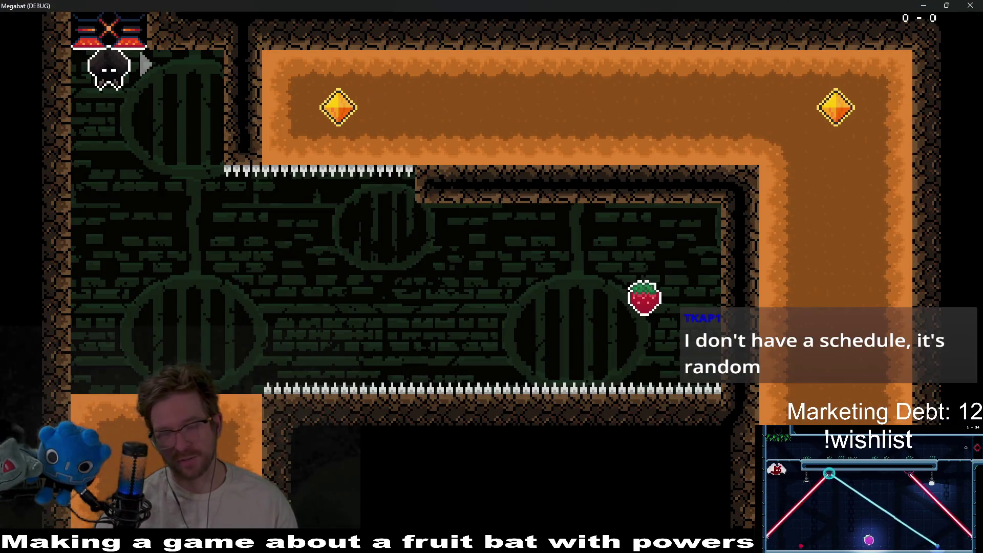
Step: Burrow the bat through the first sand room, collecting its two gems
{"action": "key", "text": "Right"}
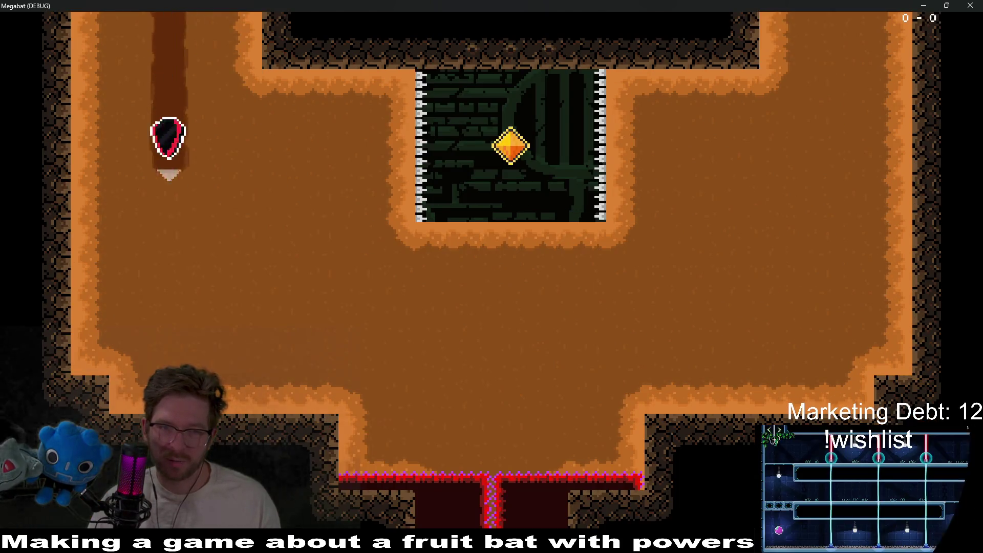
{"action": "key", "text": "Right"}
{"action": "key", "text": "Up"}
{"action": "key", "text": "Down"}
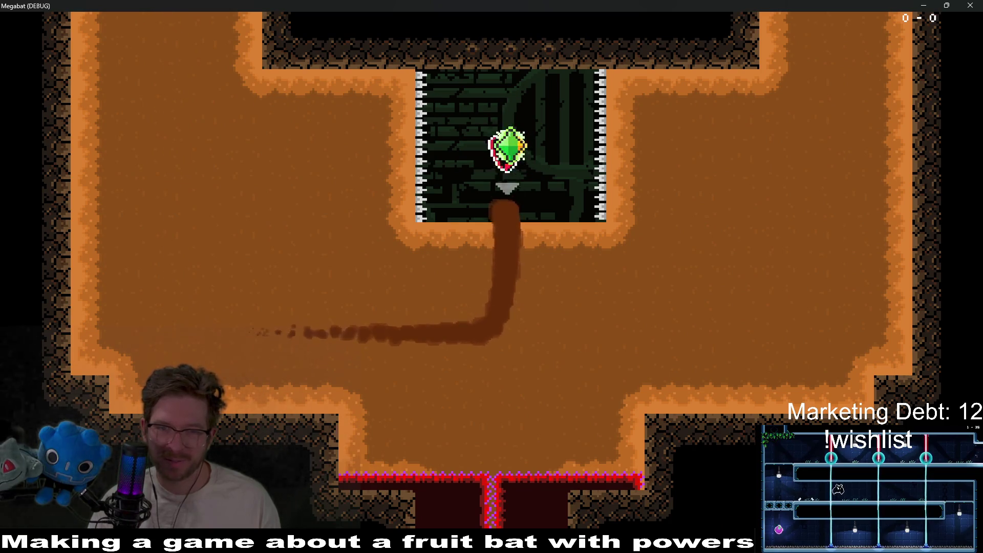
{"action": "key", "text": "Right"}
{"action": "key", "text": "Up"}
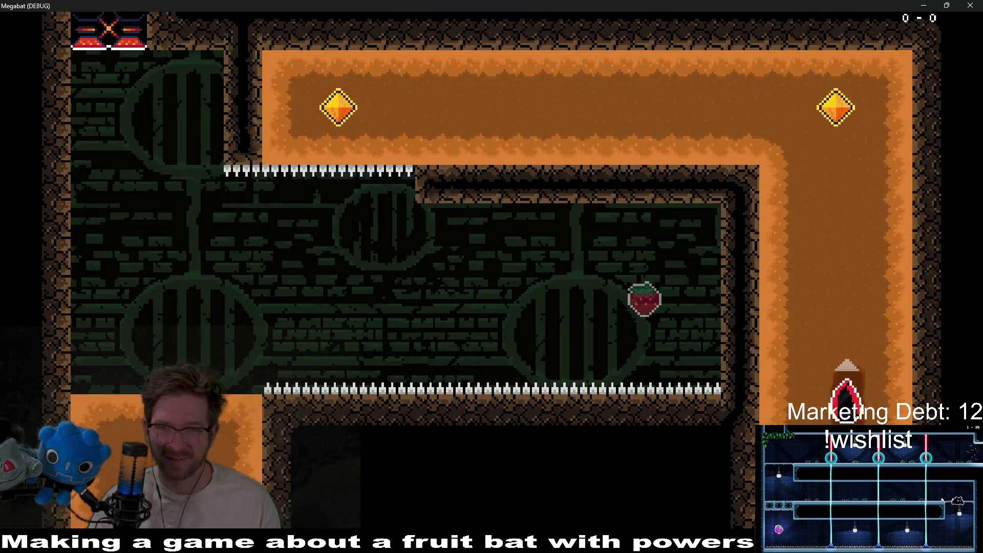
{"action": "key", "text": "Left"}
{"action": "key", "text": "Down"}
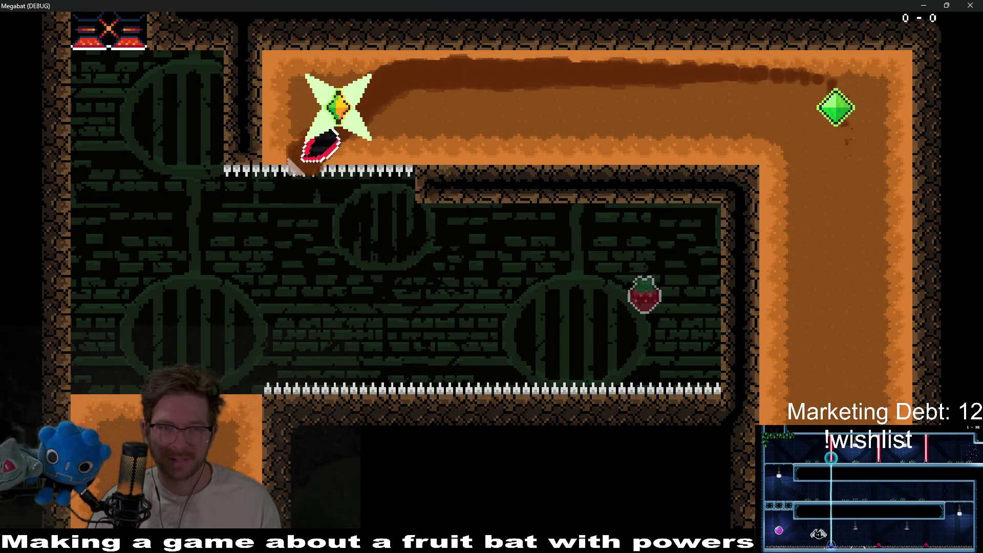
Step: Dive through the next room's blocks for their gems and eat the upper strawberry
{"action": "key", "text": "Right"}
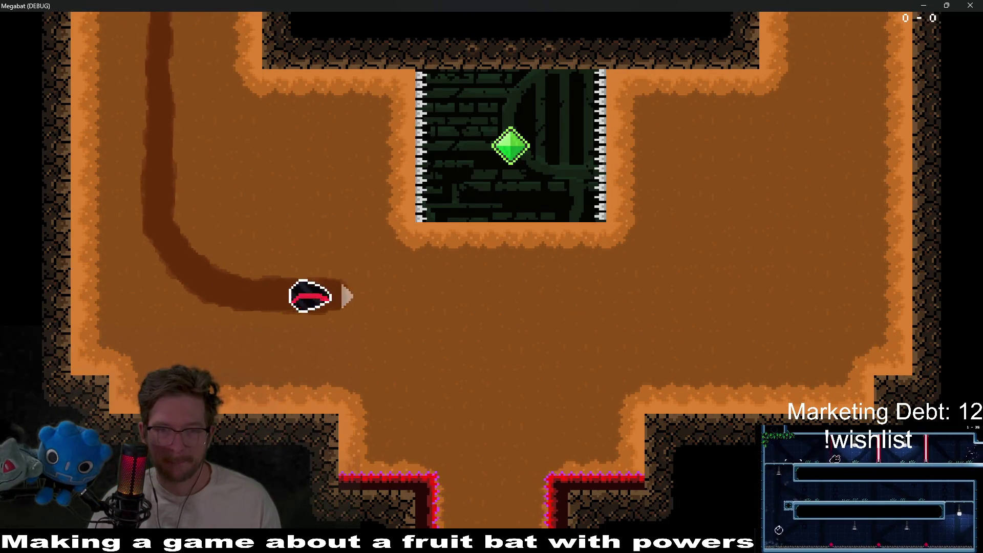
{"action": "key", "text": "Down"}
{"action": "key", "text": "Right"}
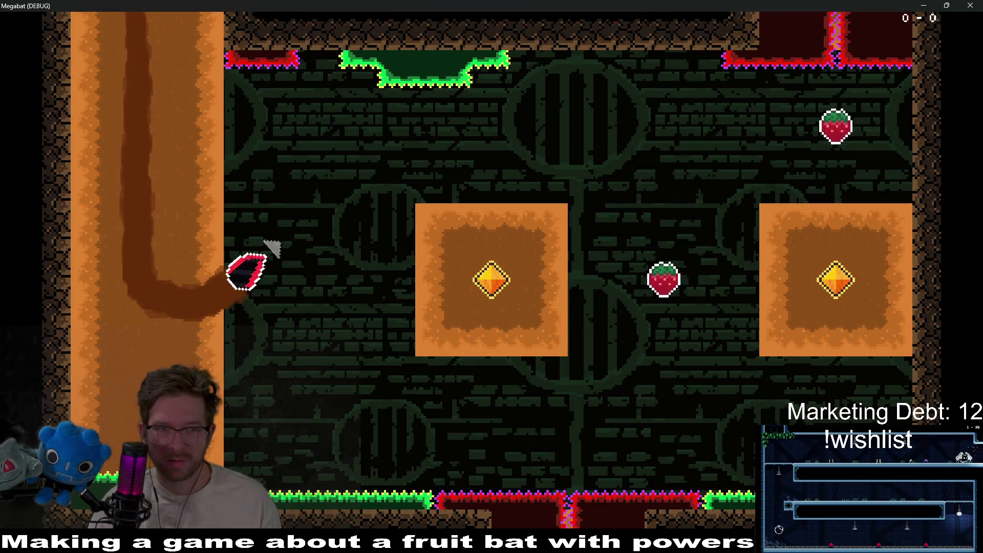
{"action": "key", "text": "Up"}
{"action": "key", "text": "Down"}
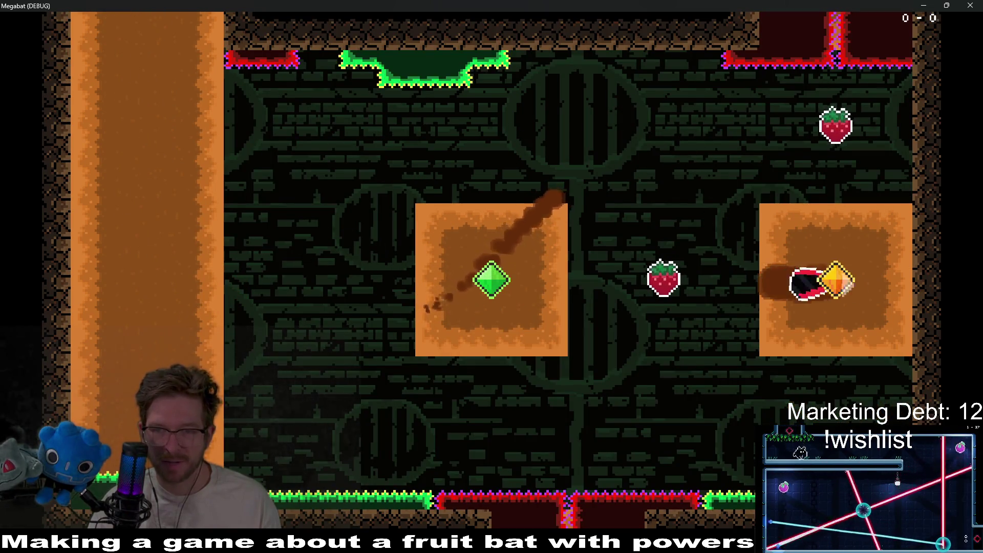
{"action": "key", "text": "Left"}
{"action": "key", "text": "Up"}
{"action": "key", "text": "Down"}
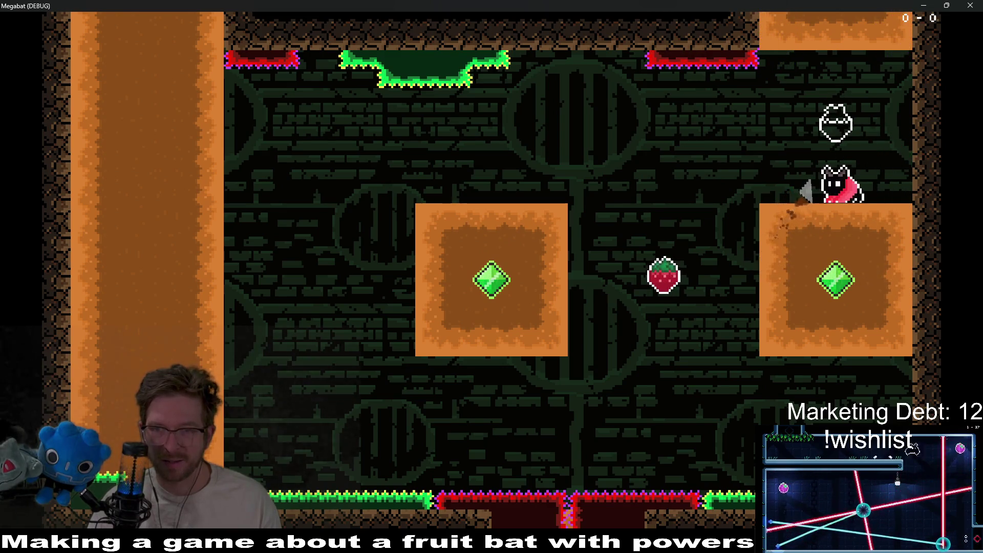
{"action": "key", "text": "Right"}
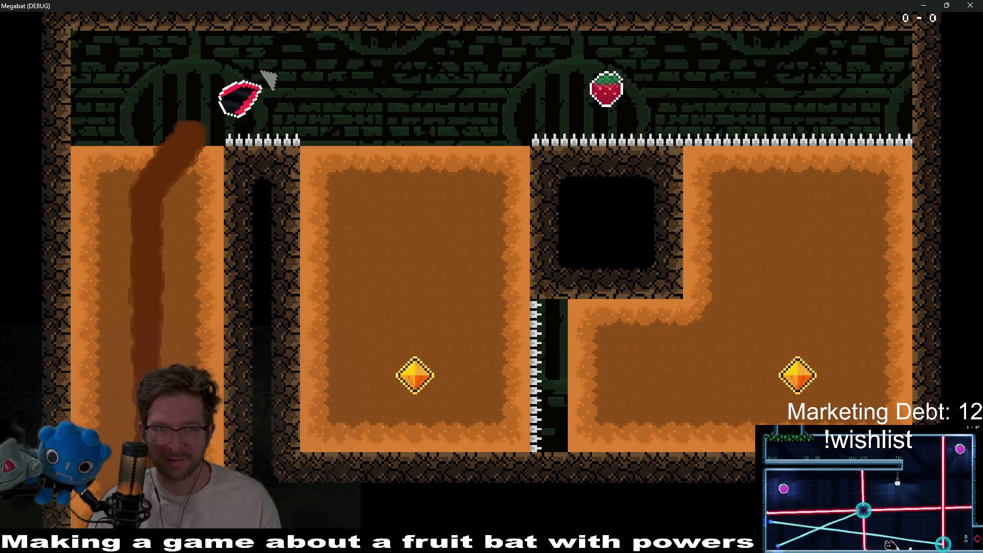
{"action": "key", "text": "Down"}
{"action": "key", "text": "Right"}
{"action": "key", "text": "Up"}
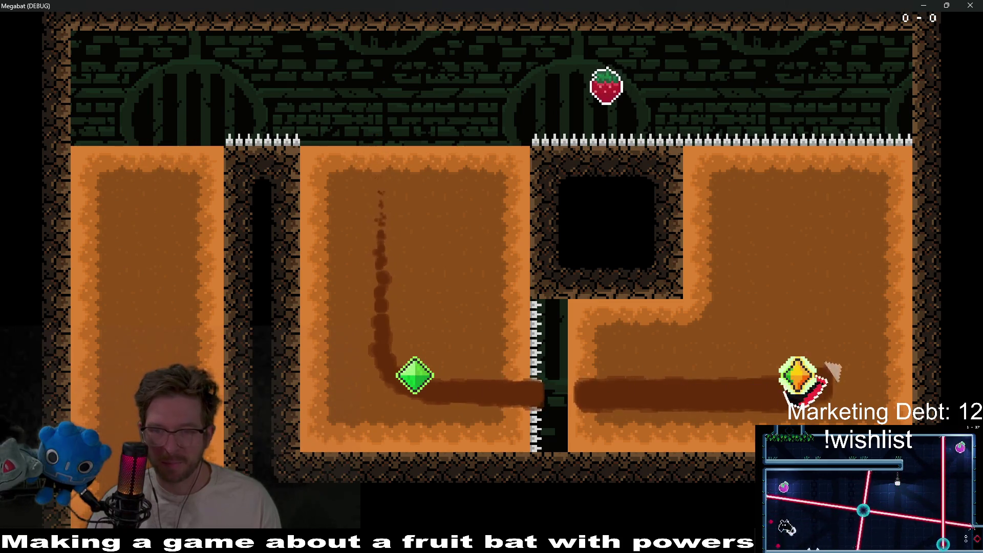
{"action": "key", "text": "Left"}
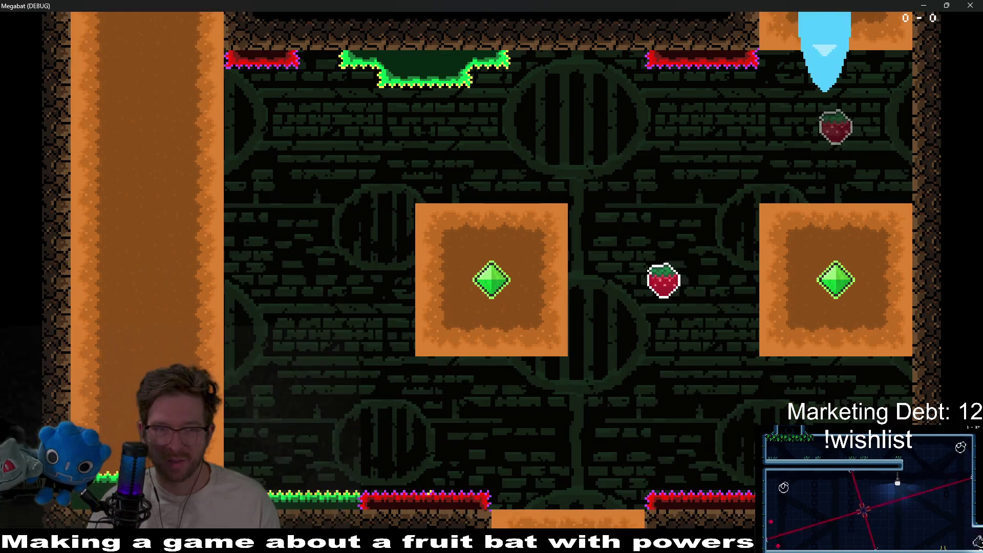
Step: Drop into the following room and eat its strawberry
{"action": "key", "text": "Left"}
{"action": "key", "text": "Down"}
{"action": "key", "text": "Right"}
{"action": "key", "text": "Up"}
{"action": "key", "text": "Left"}
Step: Burrow past the sand room's gems, grab the strawberry, exit past the gate, and close the game
{"action": "key", "text": "Down"}
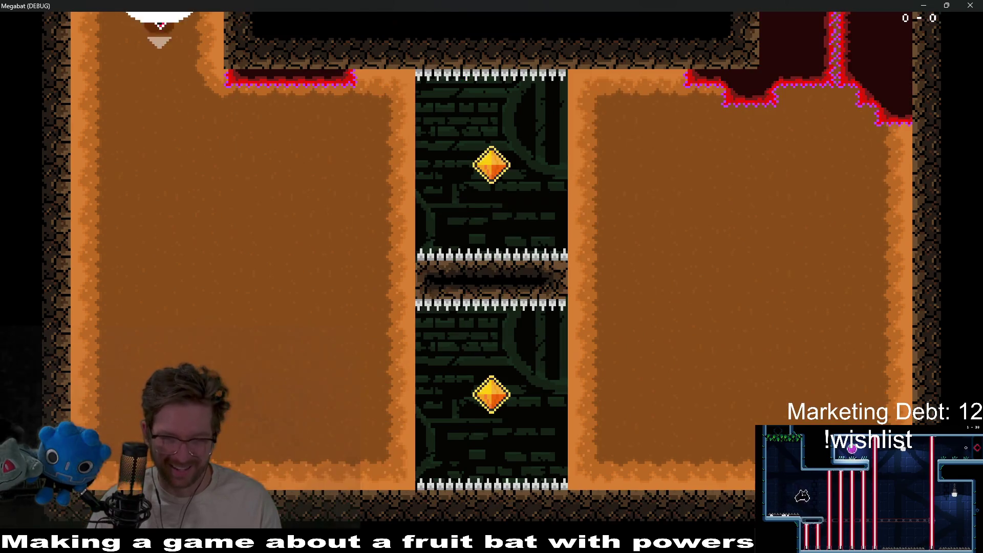
{"action": "key", "text": "Right"}
{"action": "key", "text": "Down"}
{"action": "key", "text": "Left"}
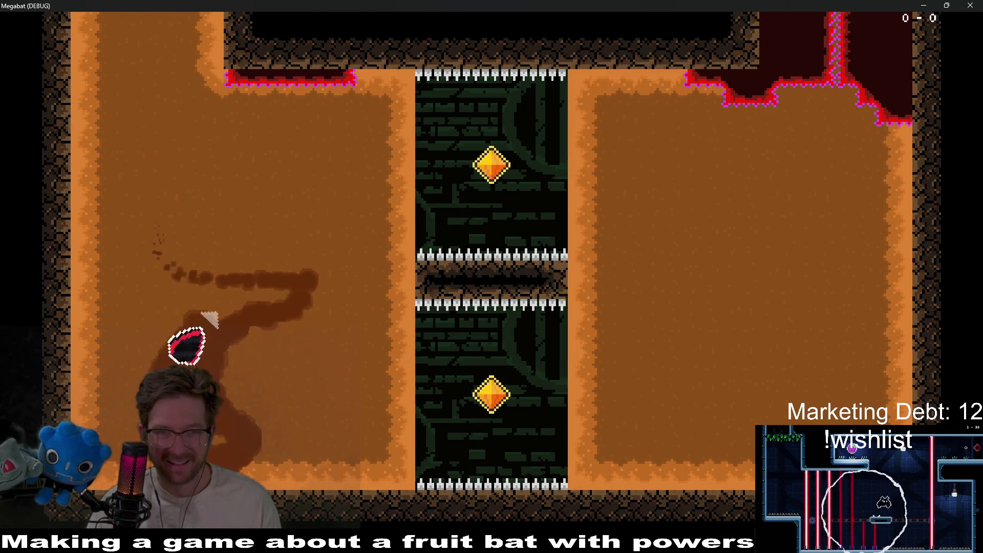
{"action": "key", "text": "Right"}
{"action": "key", "text": "Down"}
{"action": "key", "text": "Left"}
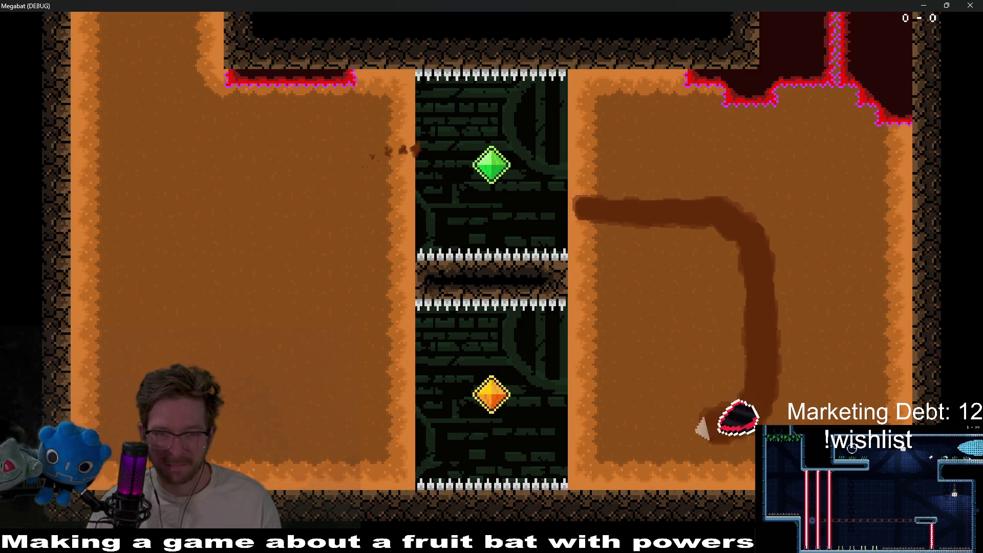
{"action": "key", "text": "Up"}
{"action": "key", "text": "Right"}
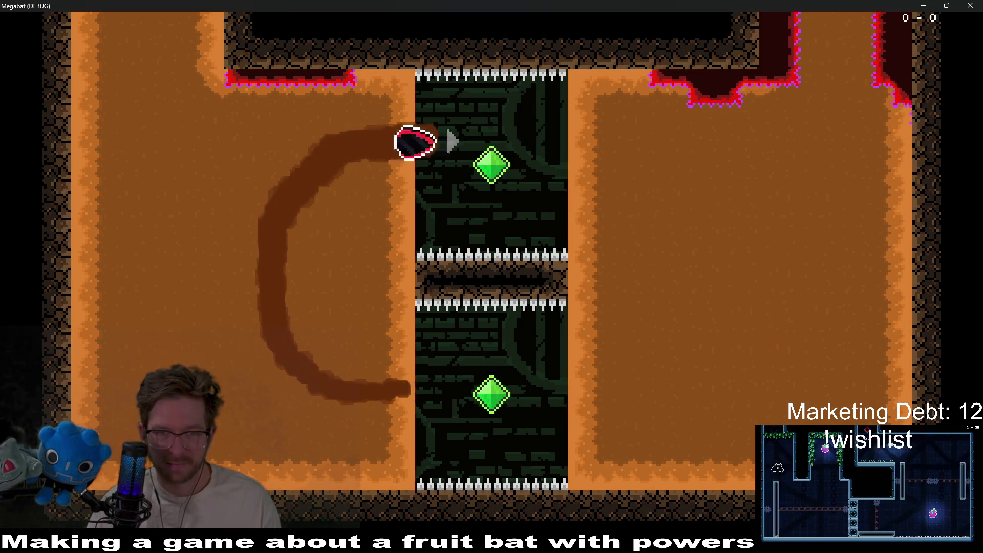
{"action": "key", "text": "Up"}
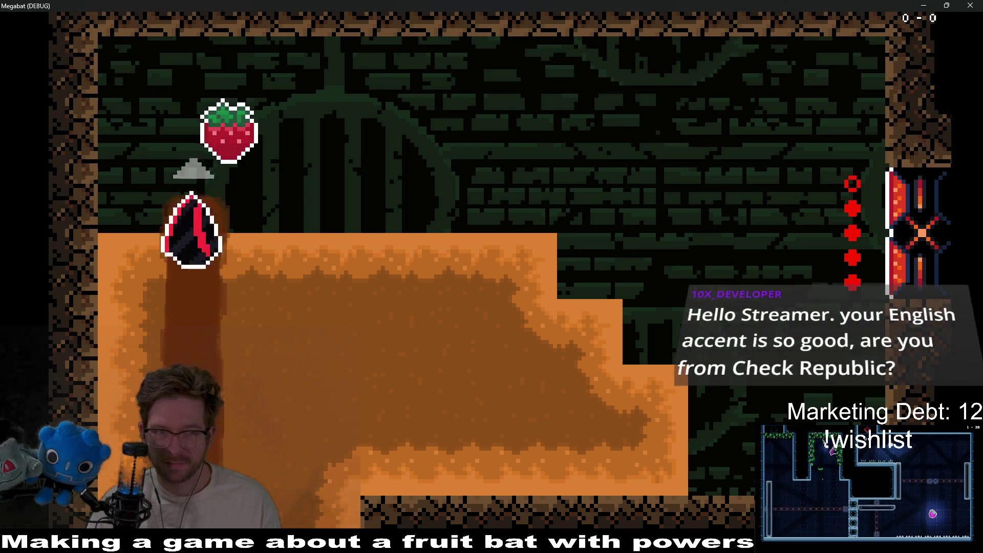
{"action": "key", "text": "Right"}
{"action": "key", "text": "Down"}
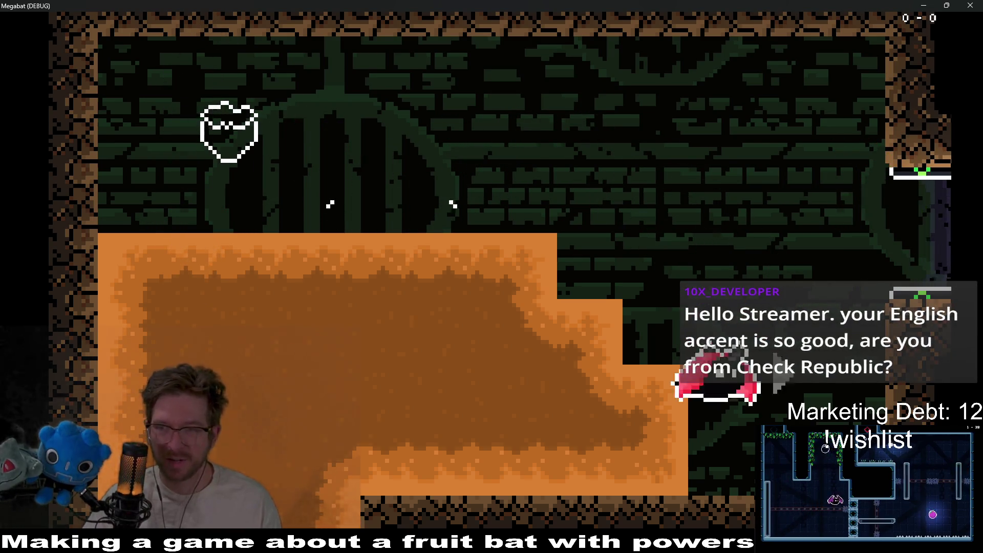
{"action": "left_click", "coordinate": [972, 5]}
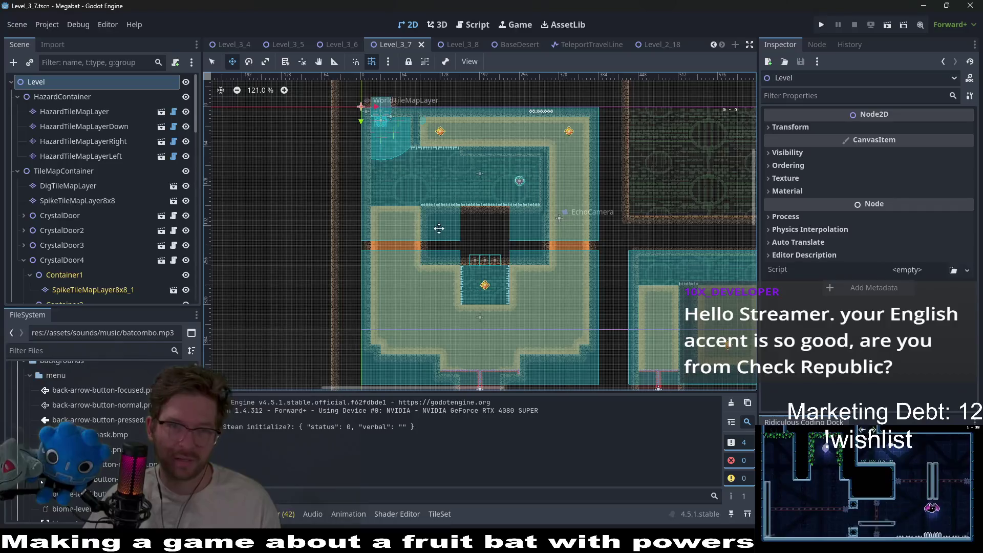
Step: Run the whole Megabat project in a debug window
{"action": "left_click", "coordinate": [823, 31]}
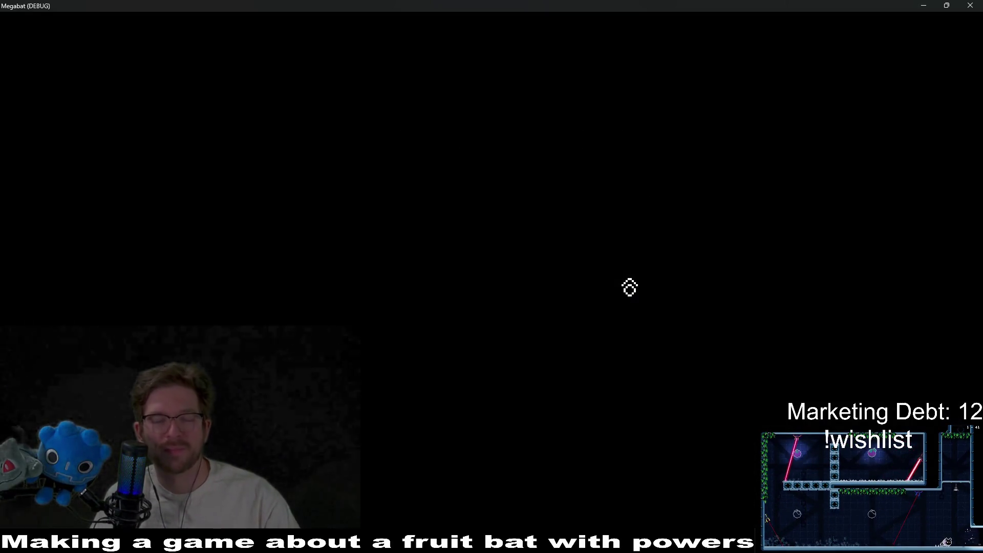
Step: Load the saved desert profile and start forest level 01
{"action": "left_click", "coordinate": [489, 266]}
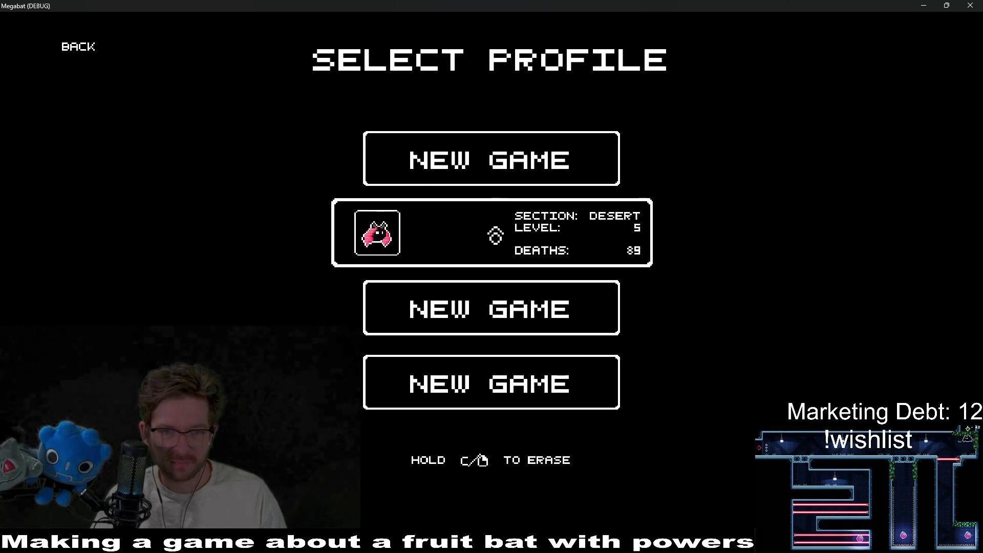
{"action": "left_click", "coordinate": [495, 235]}
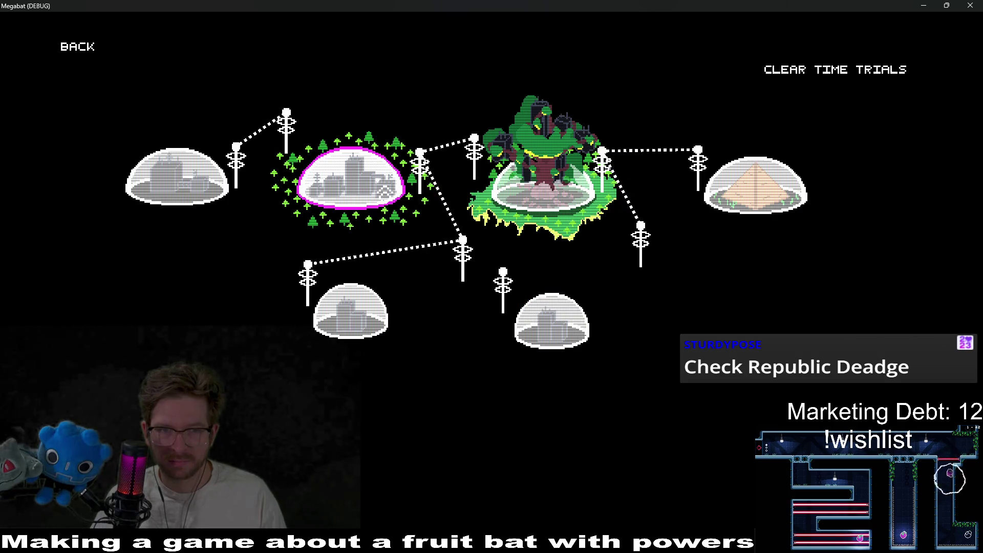
{"action": "left_click", "coordinate": [384, 192]}
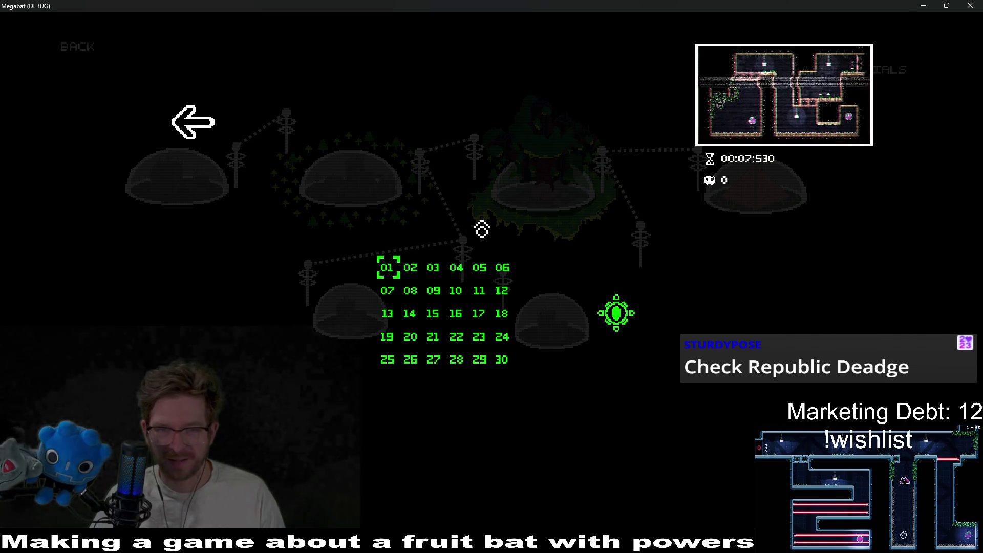
{"action": "left_click", "coordinate": [388, 268]}
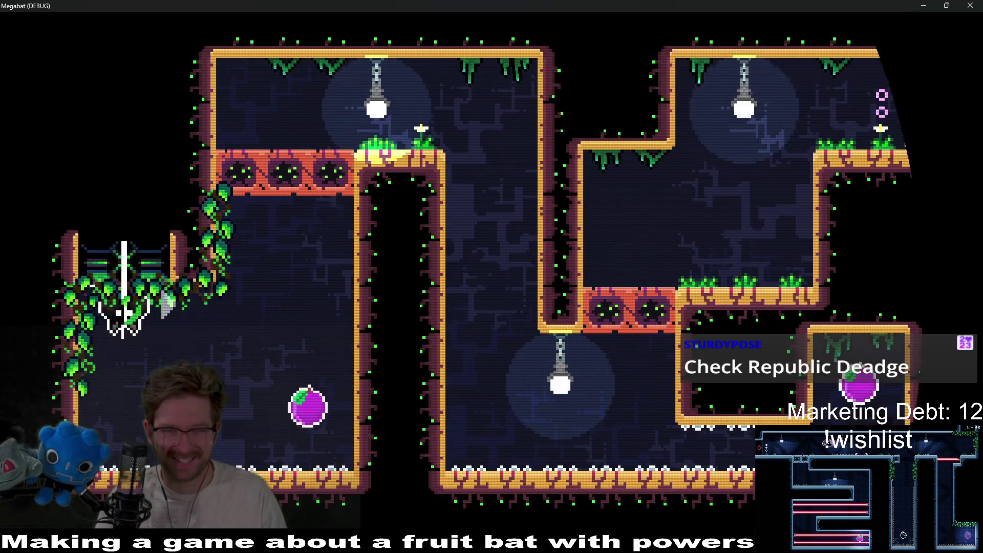
Step: Fly the bat across room 1-3, dashing through the crumbling block
{"action": "key", "text": "Down"}
{"action": "key", "text": "Right"}
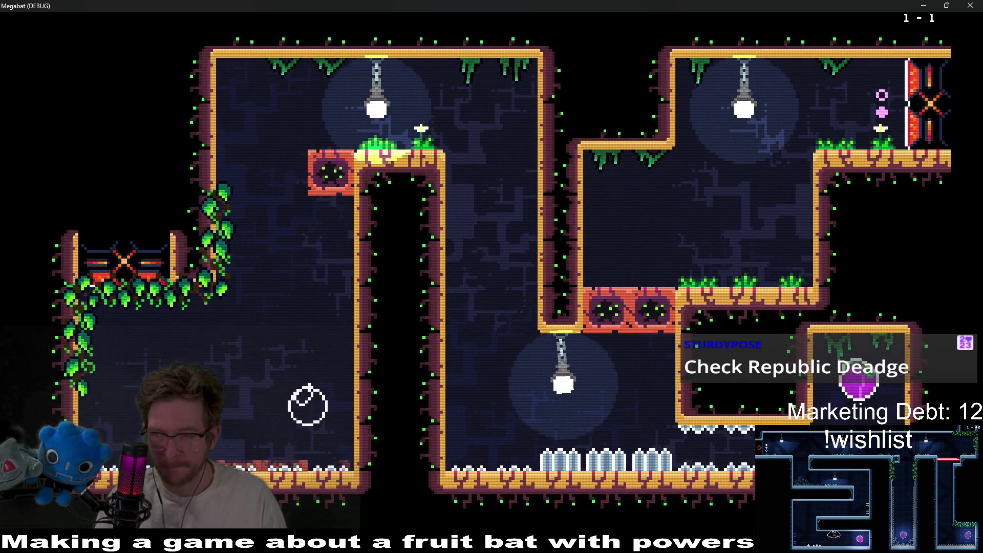
{"action": "key", "text": "Left"}
{"action": "key", "text": "Up"}
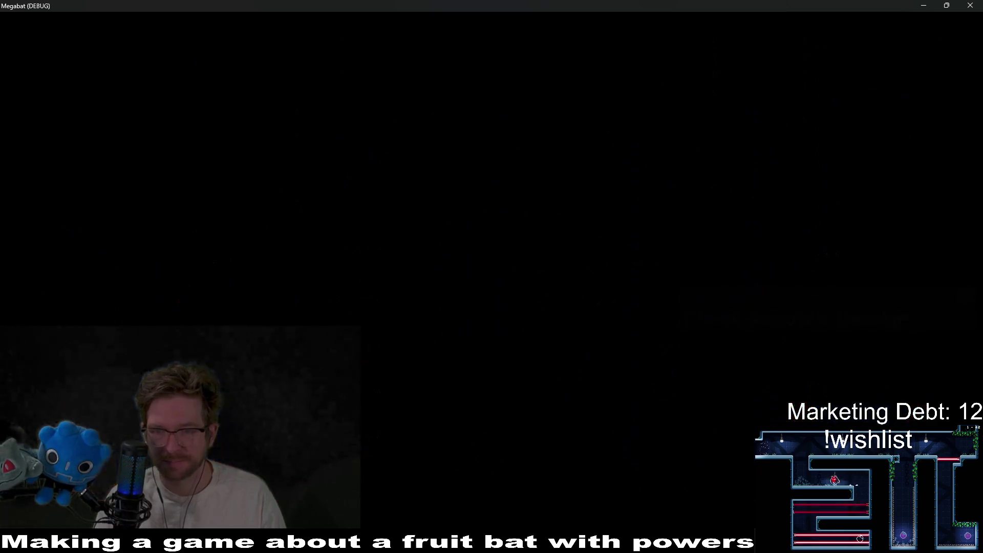
{"action": "key", "text": "Up"}
{"action": "key", "text": "Right"}
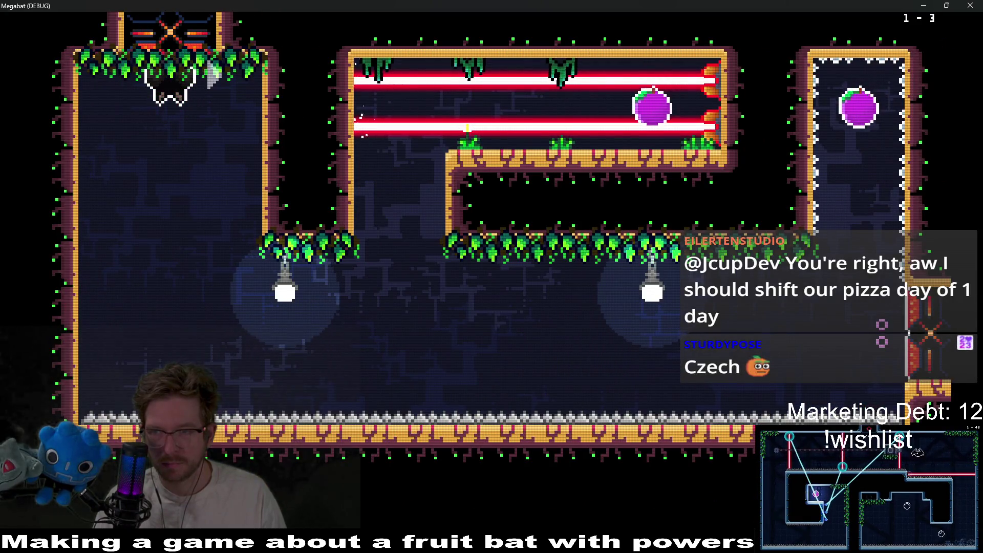
Step: Collect the fruit in the right alcove and fly up into the laser room
{"action": "key", "text": "Down"}
{"action": "key", "text": "Right"}
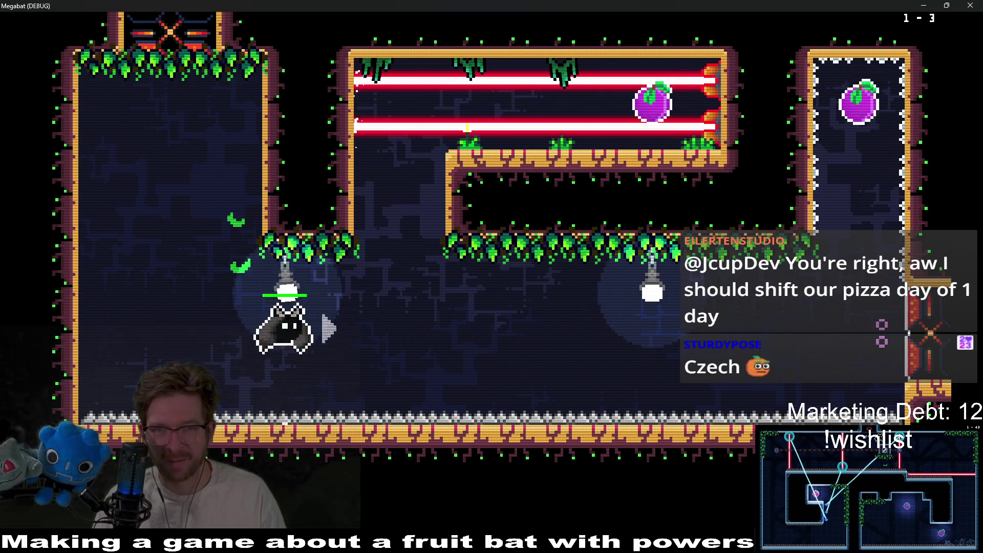
{"action": "key", "text": "Right"}
{"action": "key", "text": "Up"}
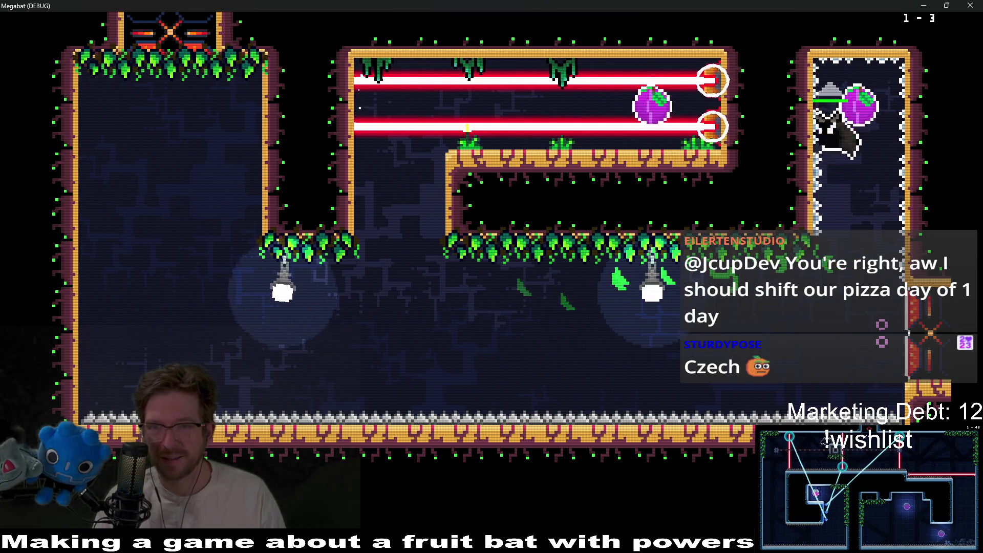
{"action": "key", "text": "Down"}
{"action": "key", "text": "Up"}
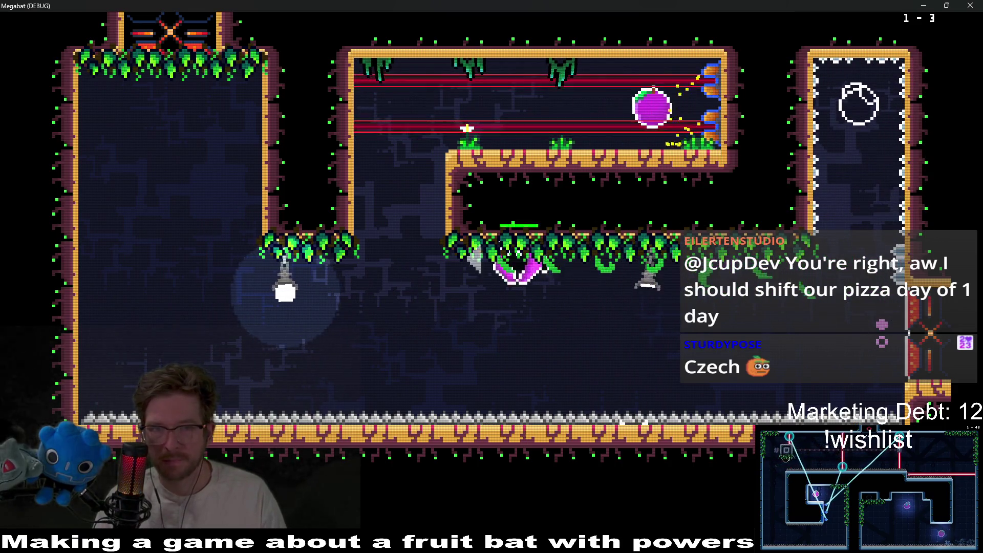
{"action": "key", "text": "Down"}
{"action": "key", "text": "Right"}
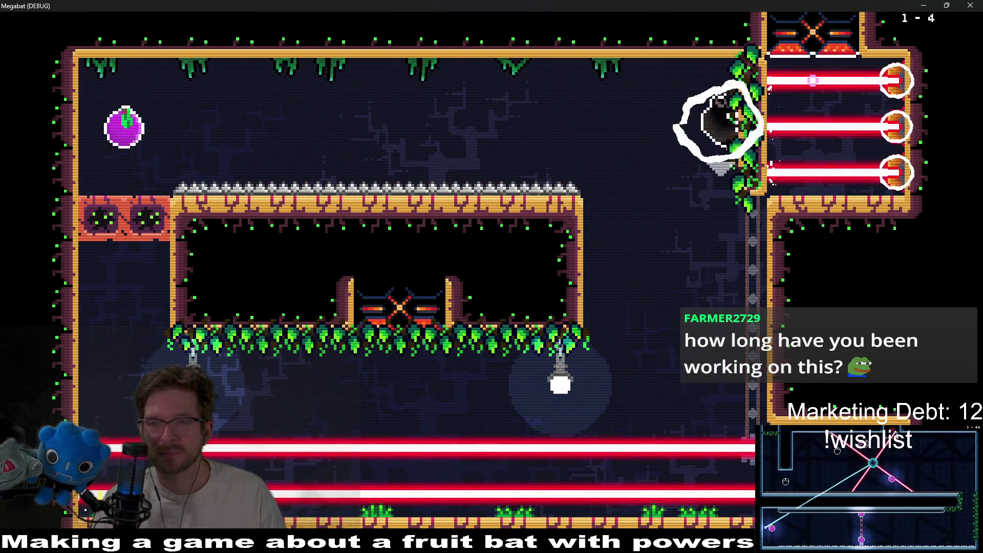
Step: Grab the purple fruits in rooms 1-4 and 1-5, flying over the laser gap
{"action": "key", "text": "Left"}
{"action": "key", "text": "Left"}
{"action": "key", "text": "Right"}
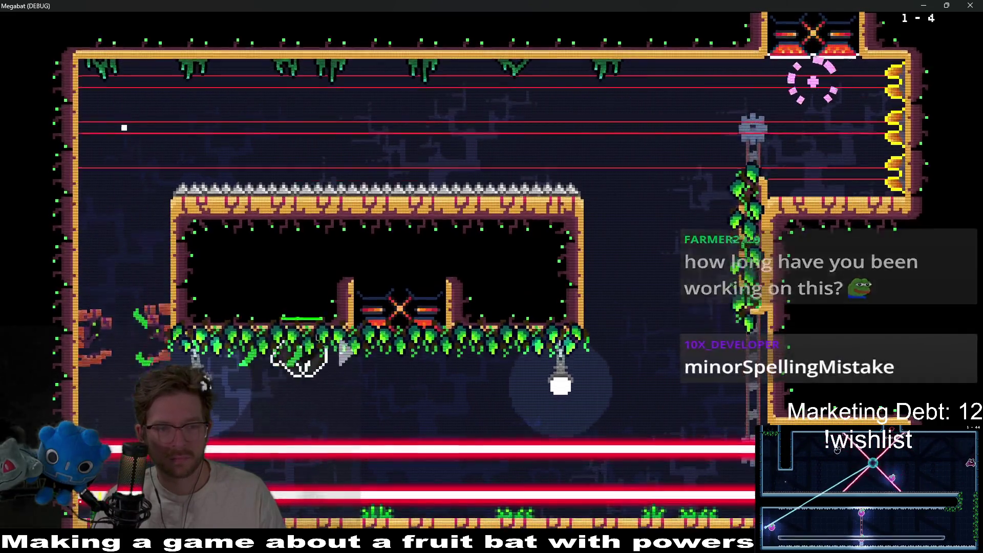
{"action": "key", "text": "Right"}
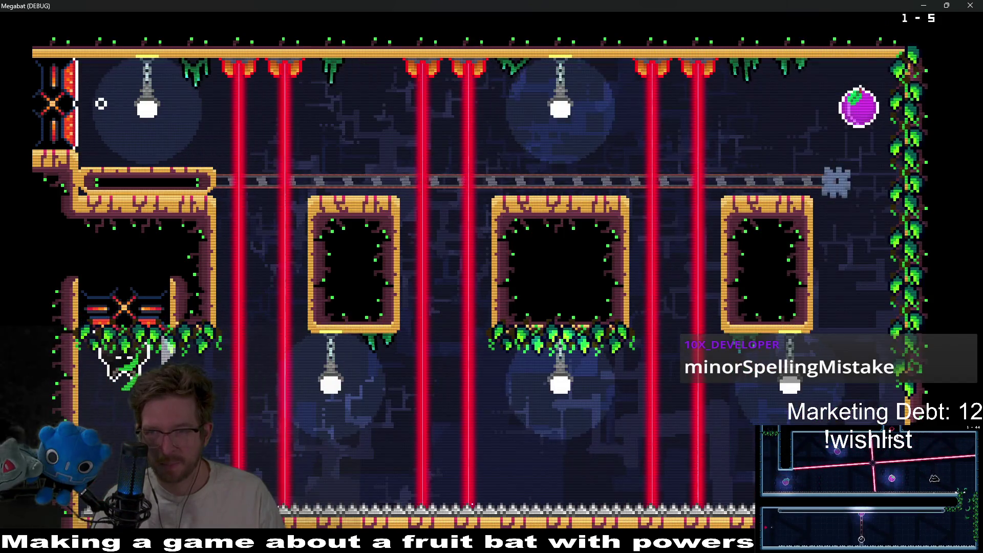
{"action": "key", "text": "Right"}
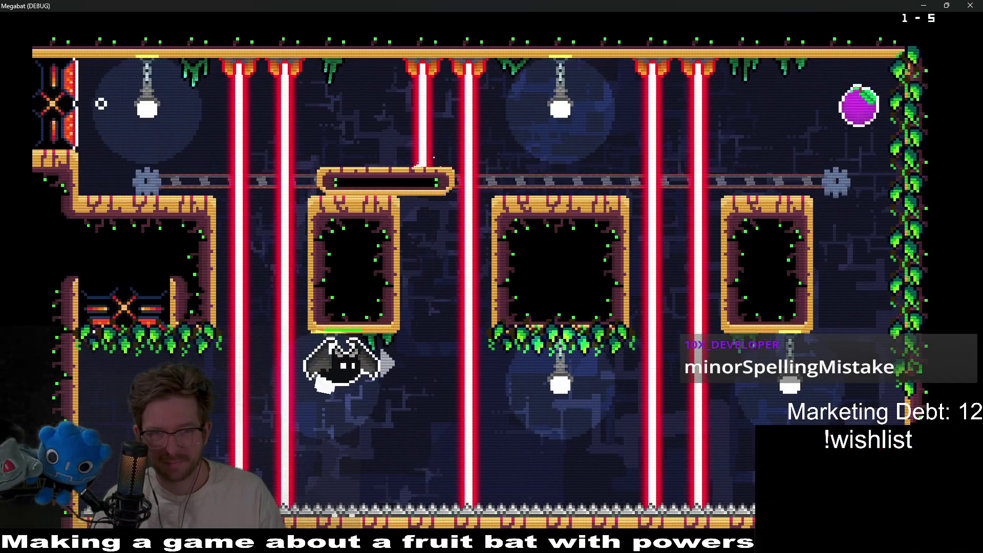
{"action": "key", "text": "Up"}
{"action": "key", "text": "Right"}
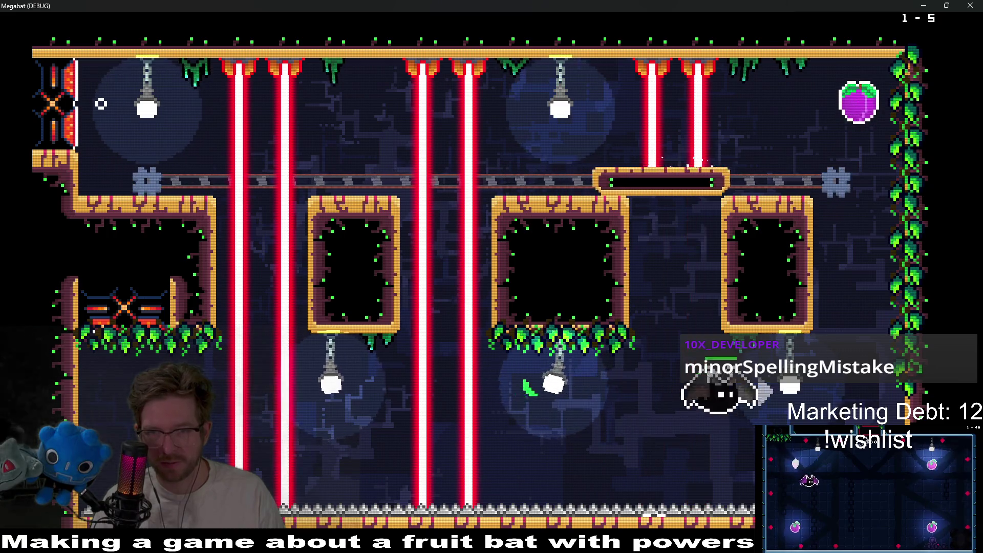
{"action": "key", "text": "Up"}
{"action": "key", "text": "Up"}
{"action": "key", "text": "Left"}
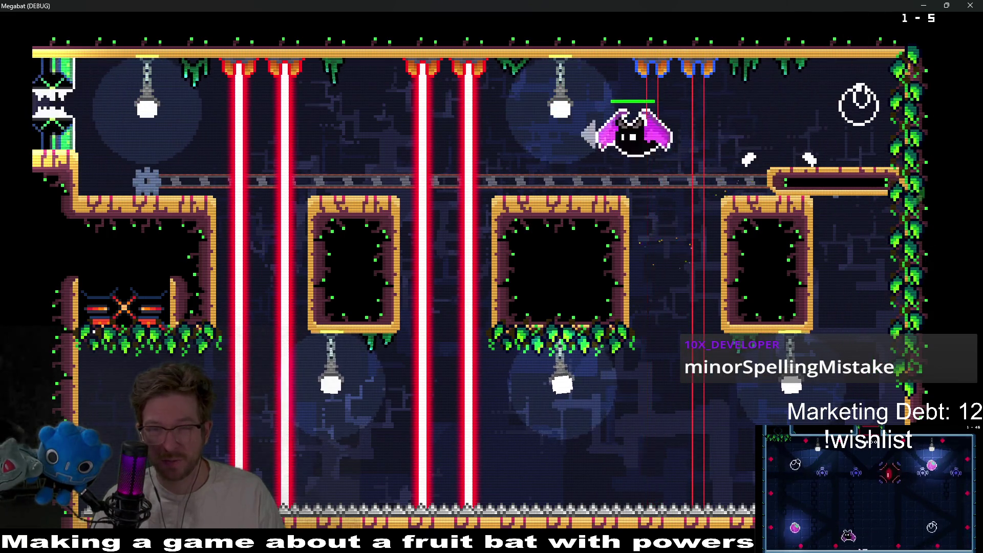
{"action": "key", "text": "Left"}
{"action": "key", "text": "Up"}
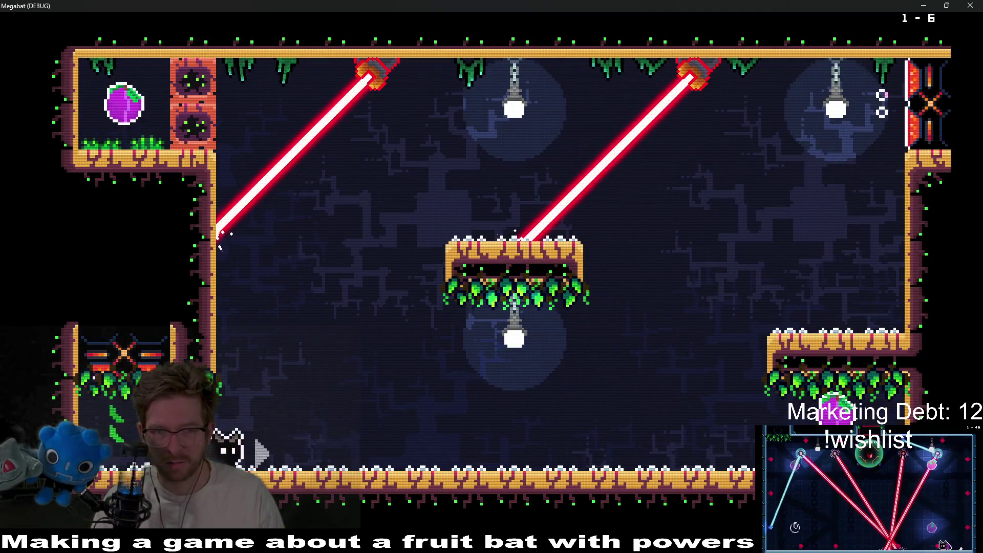
Step: Fly the bat up through room 1-6 to the top-left ledge and along the ceiling
{"action": "key", "text": "Up"}
{"action": "key", "text": "Right"}
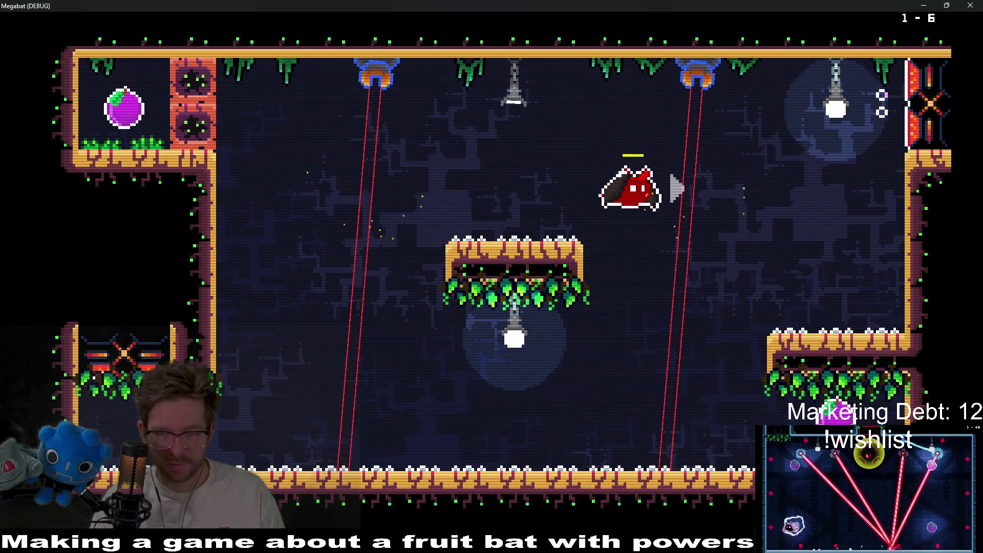
{"action": "key", "text": "Left"}
{"action": "key", "text": "Up"}
{"action": "key", "text": "Right"}
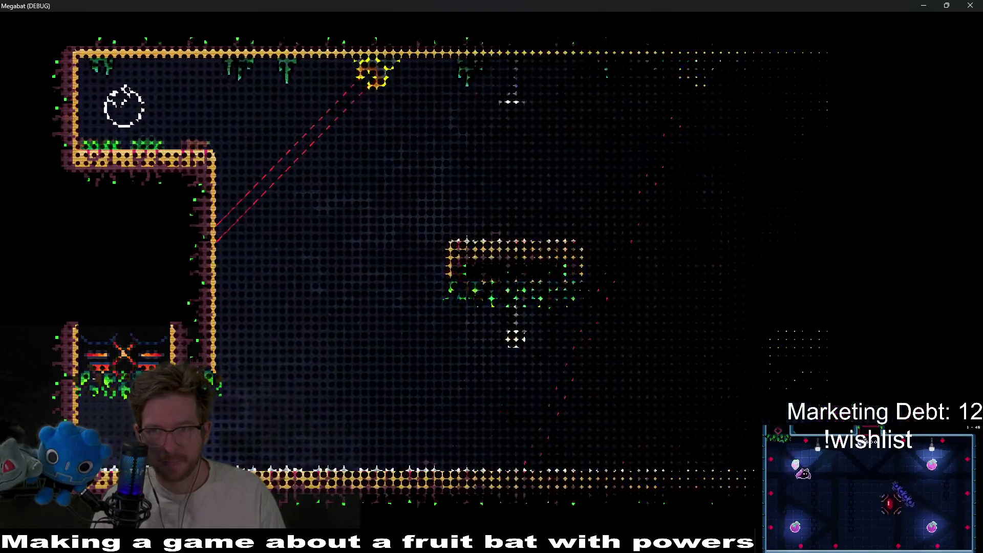
Step: Pause the game and choose QUIT to return to the editor
{"action": "key", "text": "Escape"}
{"action": "key", "text": "Down"}
{"action": "key", "text": "Down"}
{"action": "key", "text": "Down"}
{"action": "key", "text": "Up"}
{"action": "key", "text": "Up"}
{"action": "key", "text": "Down"}
{"action": "key", "text": "Down"}
{"action": "key", "text": "Return"}
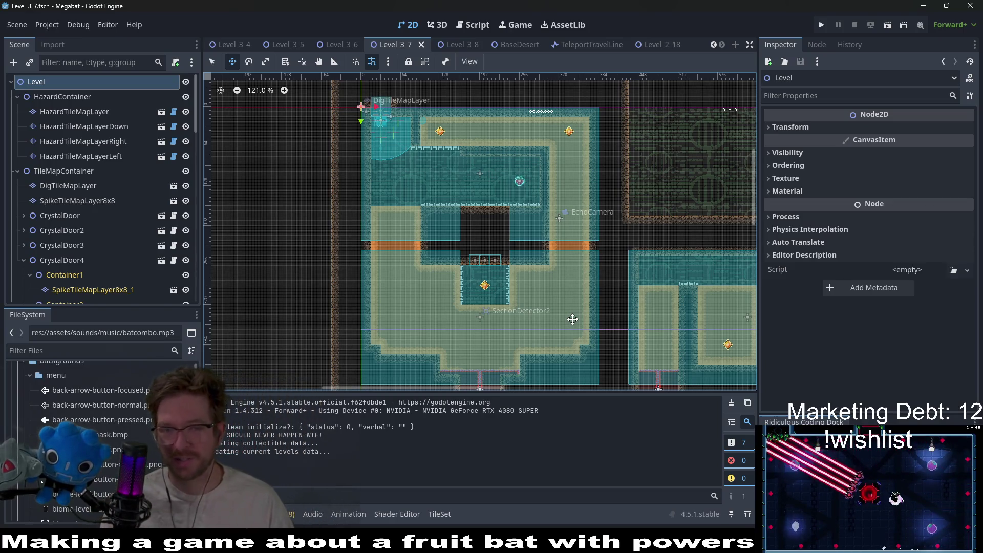
Step: Switch the editor to the Level_3_8 scene
{"action": "scroll", "coordinate": [506, 210], "scroll_direction": "down", "scroll_amount": 5}
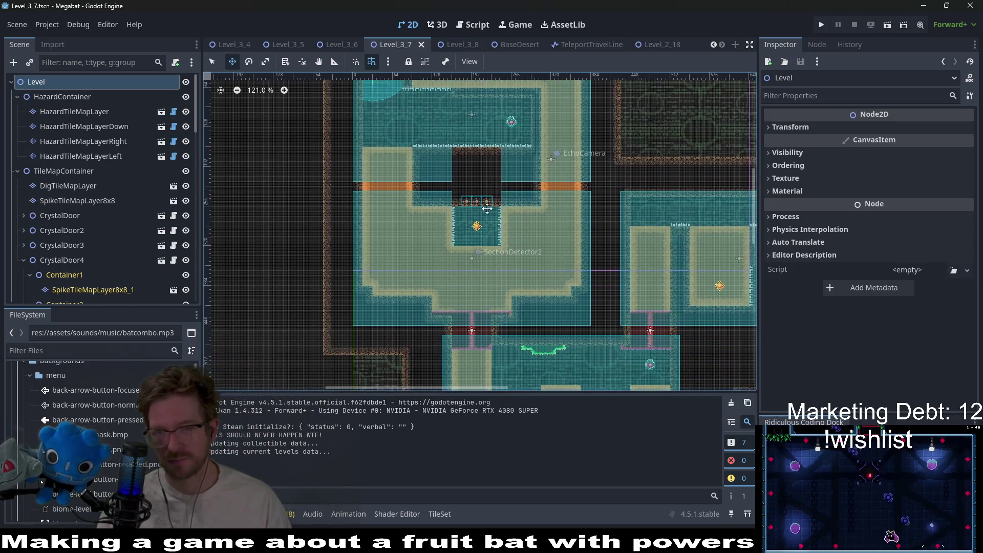
{"action": "scroll", "coordinate": [563, 246], "scroll_direction": "right", "scroll_amount": 3}
{"action": "scroll", "coordinate": [609, 283], "scroll_direction": "down", "scroll_amount": 4}
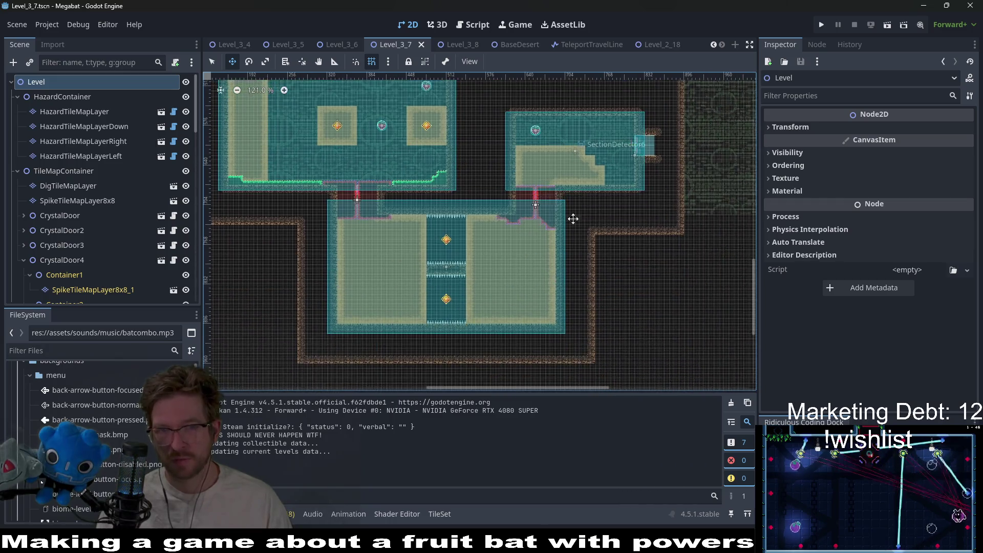
{"action": "left_click", "coordinate": [459, 45]}
{"action": "scroll", "coordinate": [524, 262], "scroll_direction": "down", "scroll_amount": 2}
{"action": "scroll", "coordinate": [524, 262], "scroll_direction": "up", "scroll_amount": 5}
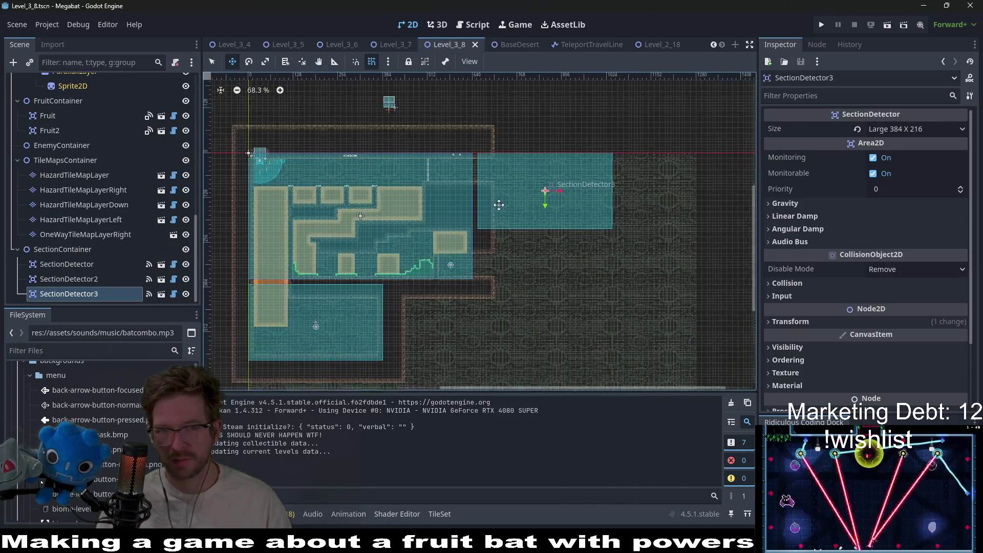
{"action": "scroll", "coordinate": [241, 190], "scroll_direction": "up", "scroll_amount": 3}
{"action": "scroll", "coordinate": [241, 190], "scroll_direction": "right", "scroll_amount": 1}
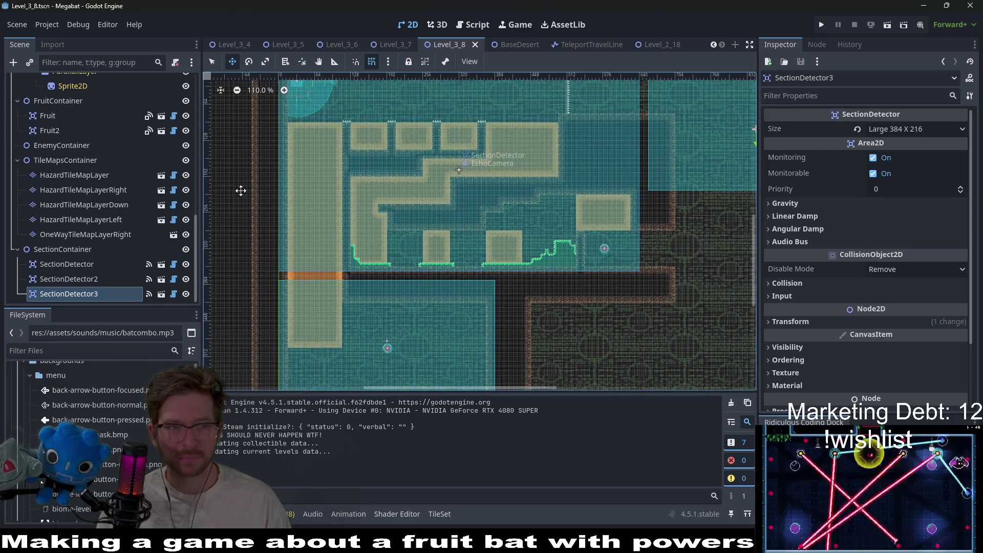
{"action": "scroll", "coordinate": [597, 241], "scroll_direction": "right", "scroll_amount": 5}
{"action": "scroll", "coordinate": [598, 242], "scroll_direction": "up", "scroll_amount": 2}
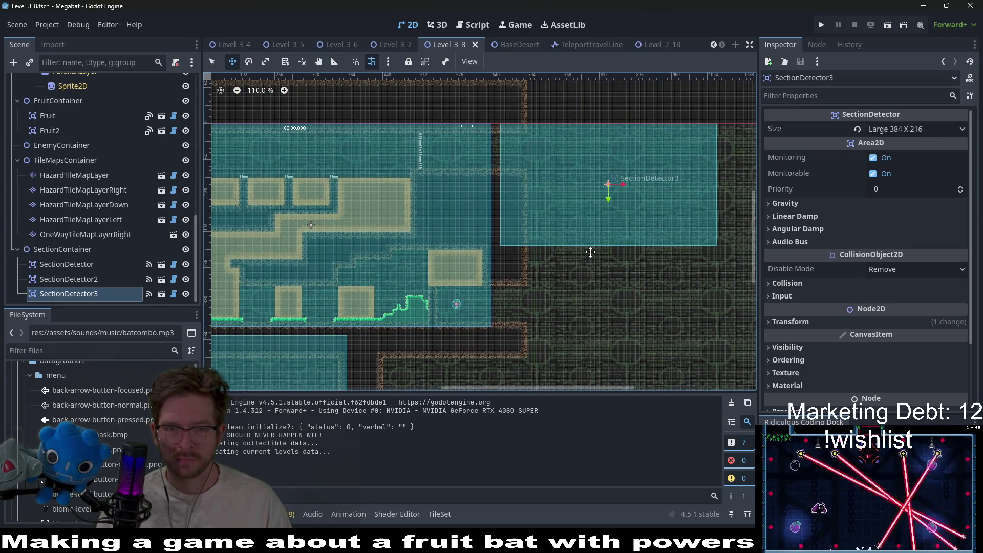
Step: Instantiate SectionDetector.tscn as a child of SectionContainer
{"action": "right_click", "coordinate": [62, 249]}
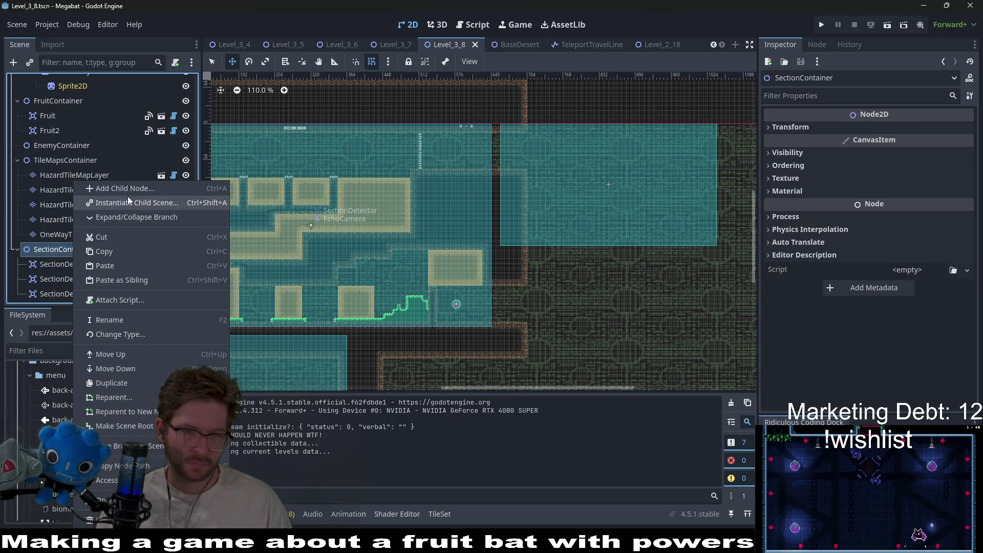
{"action": "left_click", "coordinate": [189, 203]}
{"action": "type", "text": "section"}
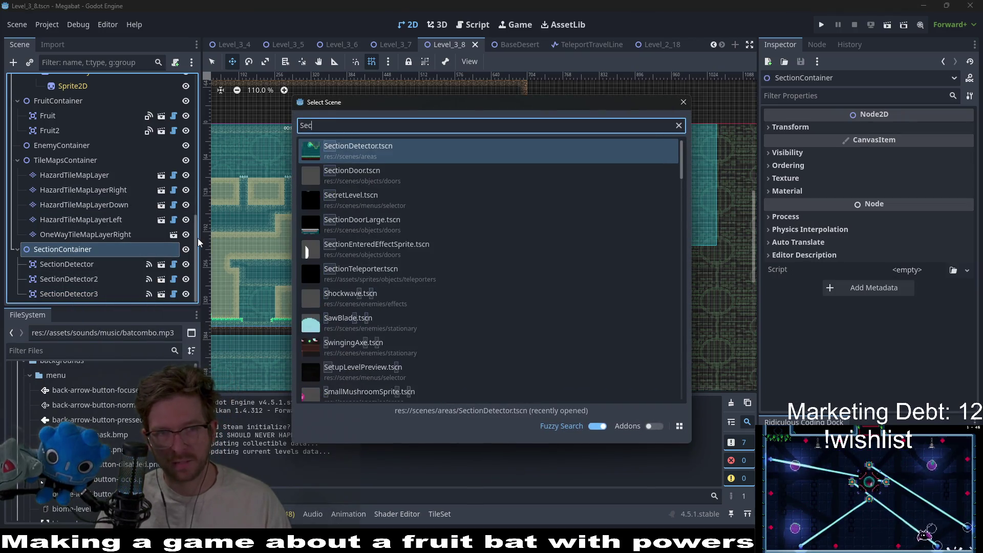
{"action": "key", "text": "Return"}
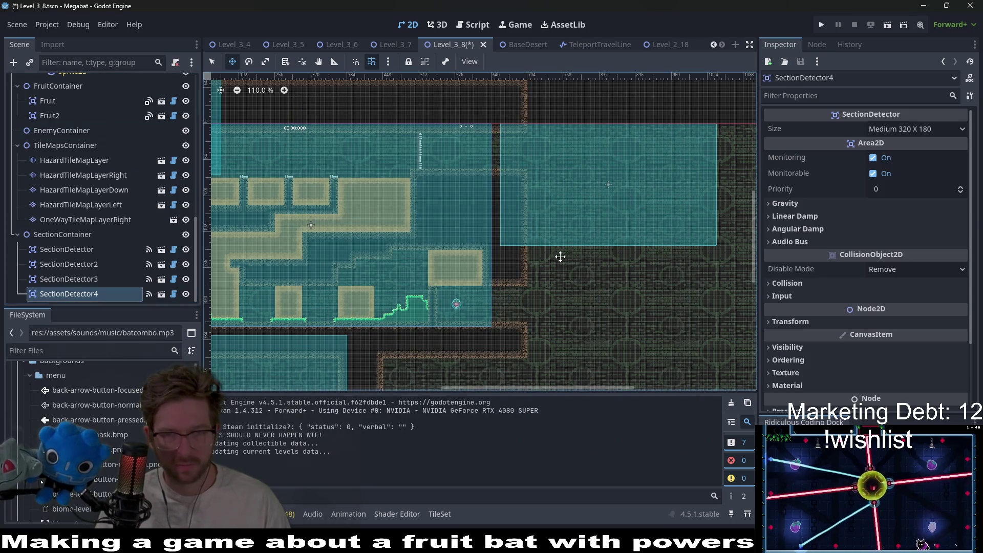
Step: Drag the new detector below SectionDetector3 and set its Size to Large 384x216
{"action": "left_click_drag", "start_coordinate": [382, 250], "coordinate": [587, 319]}
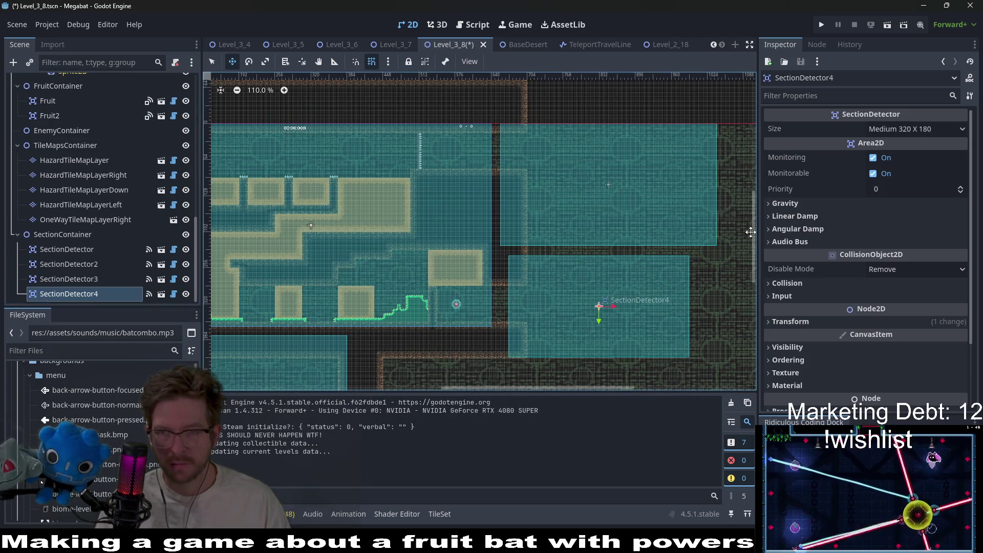
{"action": "left_click", "coordinate": [894, 133]}
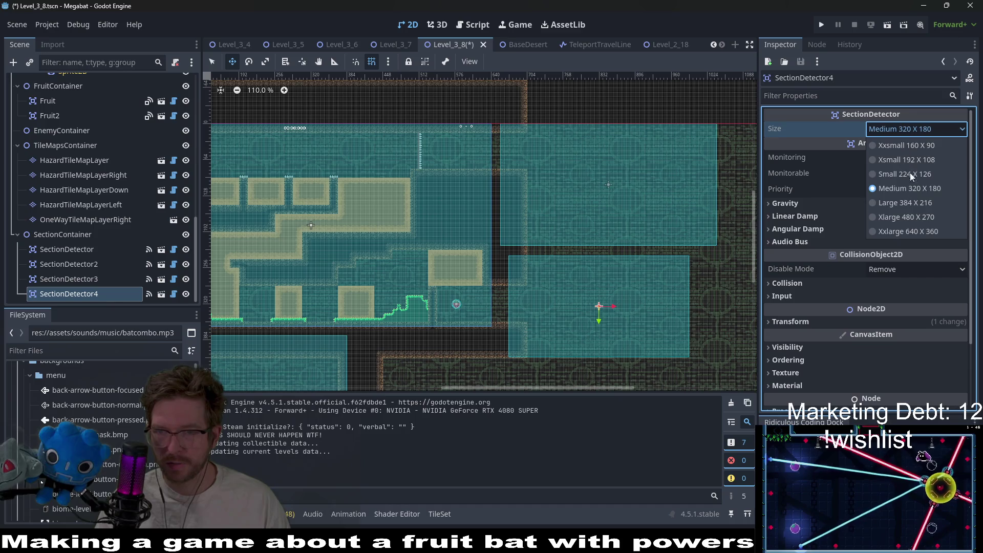
{"action": "left_click", "coordinate": [905, 202]}
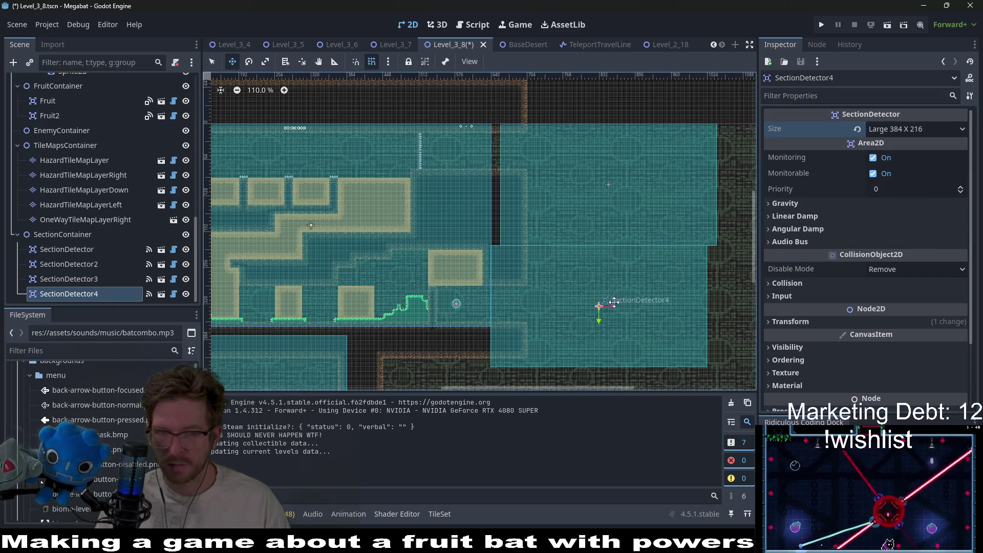
{"action": "scroll", "coordinate": [569, 234], "scroll_direction": "up", "scroll_amount": 6}
Step: Line SectionDetector4 up under SectionDetector3, then select both detectors
{"action": "mouse_move", "coordinate": [505, 244]}
{"action": "left_mouse_down"}
{"action": "mouse_move", "coordinate": [547, 258]}
{"action": "mouse_move", "coordinate": [530, 256]}
{"action": "left_mouse_up"}
{"action": "scroll", "coordinate": [530, 256], "scroll_direction": "down", "scroll_amount": 6}
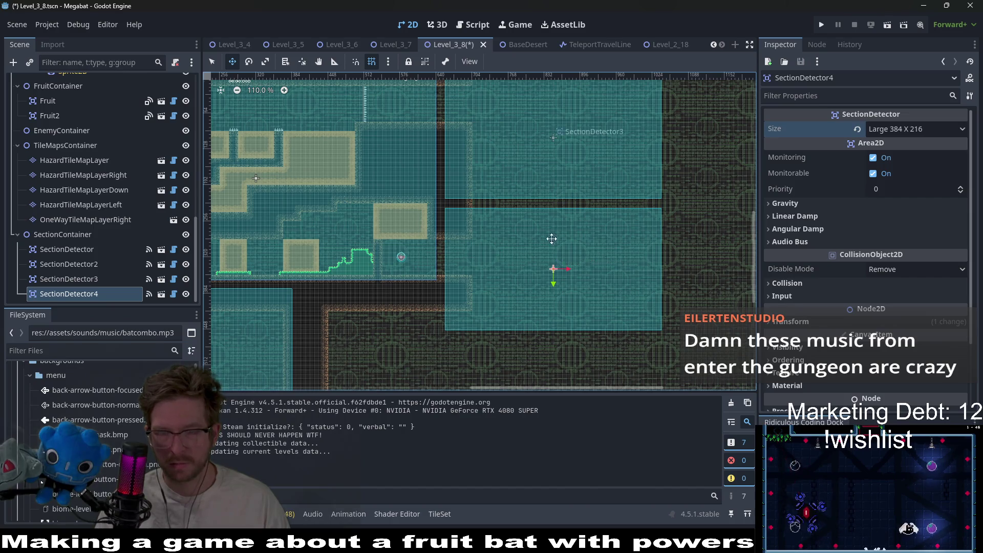
{"action": "left_click_drag", "start_coordinate": [552, 239], "coordinate": [535, 270]}
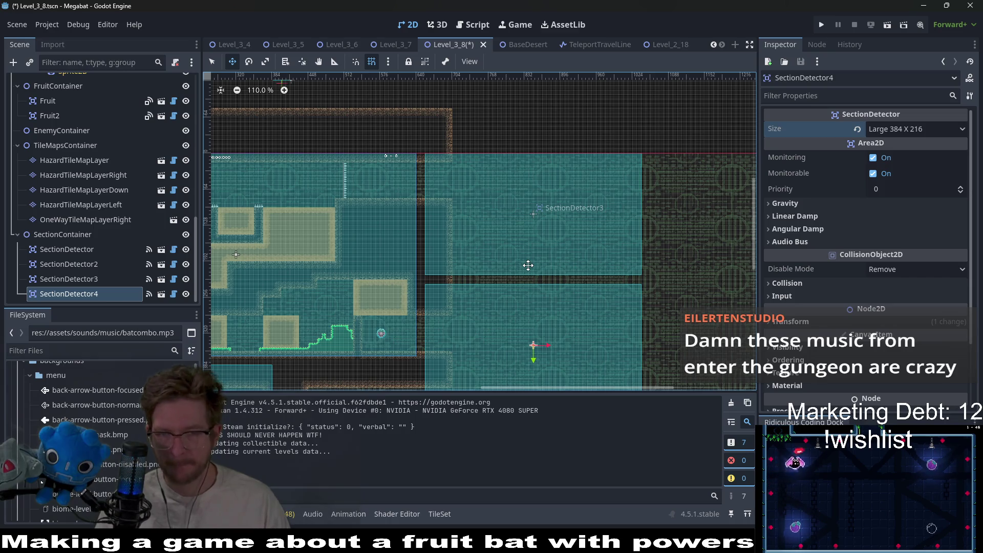
{"action": "left_click_drag", "start_coordinate": [582, 296], "coordinate": [585, 229]}
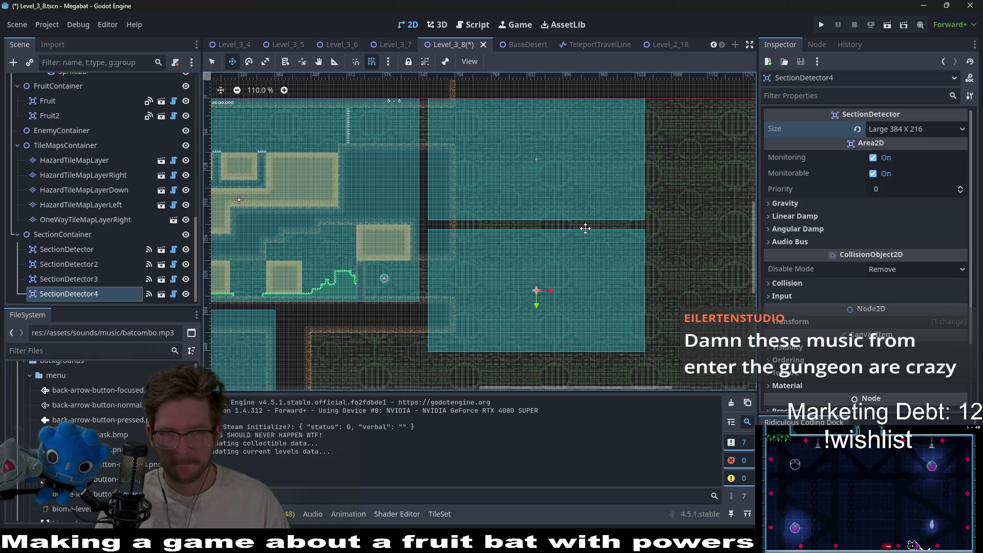
{"action": "left_click", "coordinate": [81, 278], "text": "ctrl"}
Step: Nudge the selected SectionDetector3 and SectionDetector4 up slightly
{"action": "scroll", "coordinate": [535, 219], "scroll_direction": "up", "scroll_amount": 2}
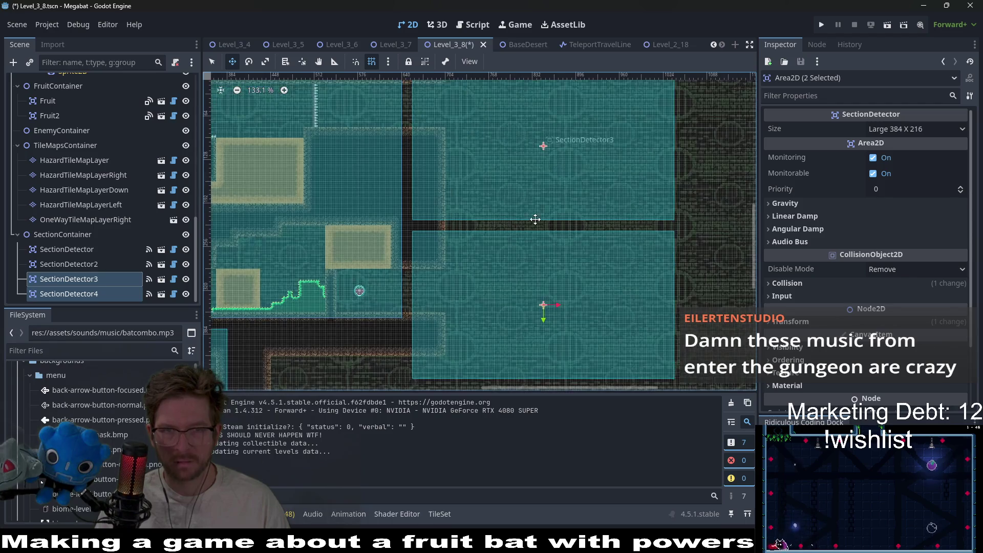
{"action": "scroll", "coordinate": [540, 222], "scroll_direction": "down", "scroll_amount": 2}
{"action": "key", "text": "Up"}
{"action": "key", "text": "Up"}
{"action": "key", "text": "Up"}
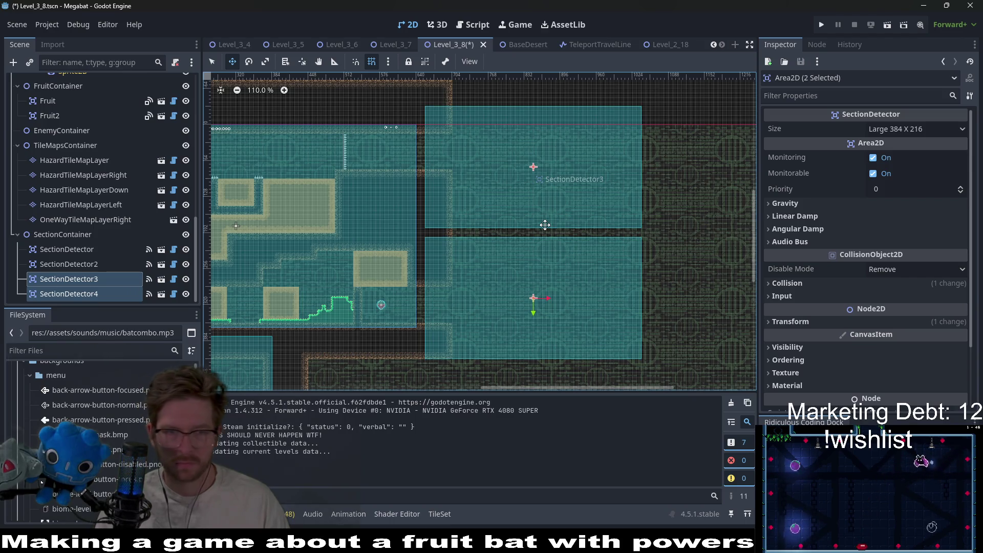
{"action": "scroll", "coordinate": [476, 174], "scroll_direction": "up", "scroll_amount": 10}
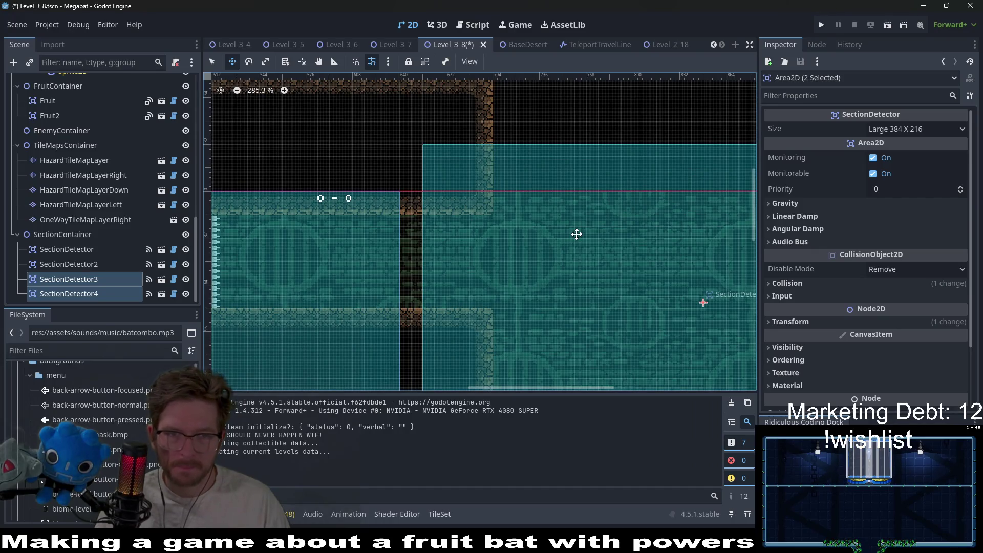
{"action": "scroll", "coordinate": [576, 234], "scroll_direction": "down", "scroll_amount": 6}
{"action": "scroll", "coordinate": [569, 213], "scroll_direction": "up", "scroll_amount": 1}
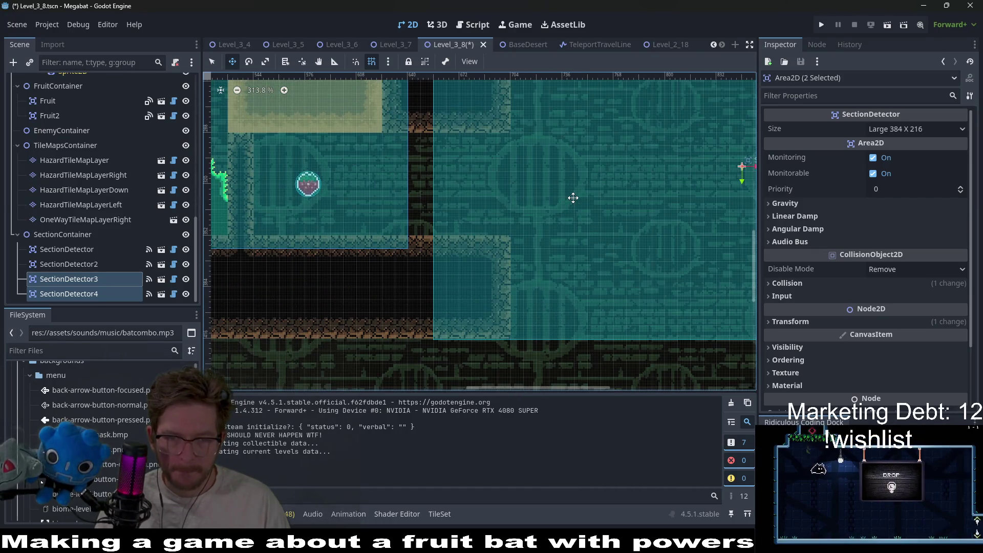
{"action": "scroll", "coordinate": [573, 197], "scroll_direction": "up", "scroll_amount": 3}
{"action": "scroll", "coordinate": [528, 268], "scroll_direction": "up", "scroll_amount": 3}
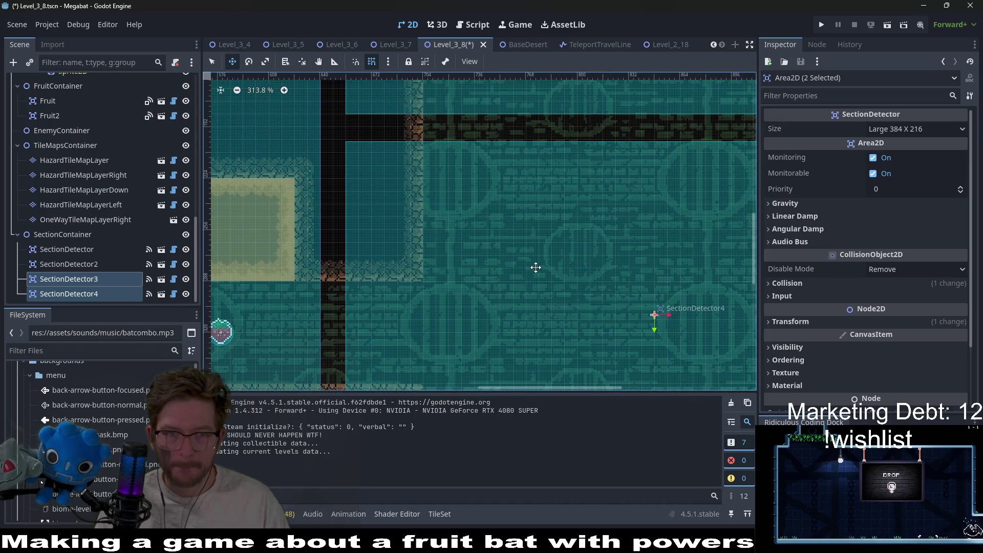
Step: Reselect SectionDetector4 and SectionDetector3 and nudge them up two more steps
{"action": "left_click", "coordinate": [106, 294]}
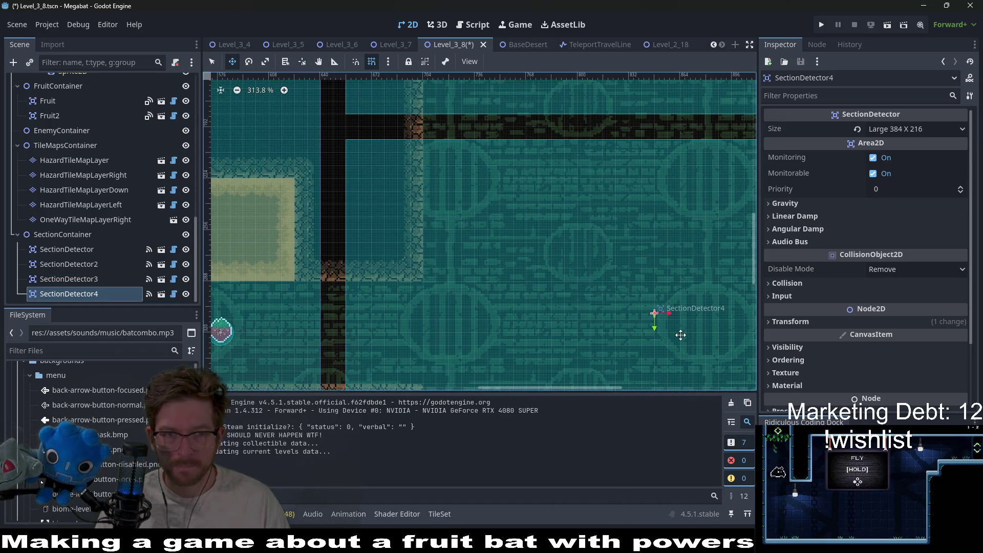
{"action": "left_click", "coordinate": [108, 281], "text": "ctrl"}
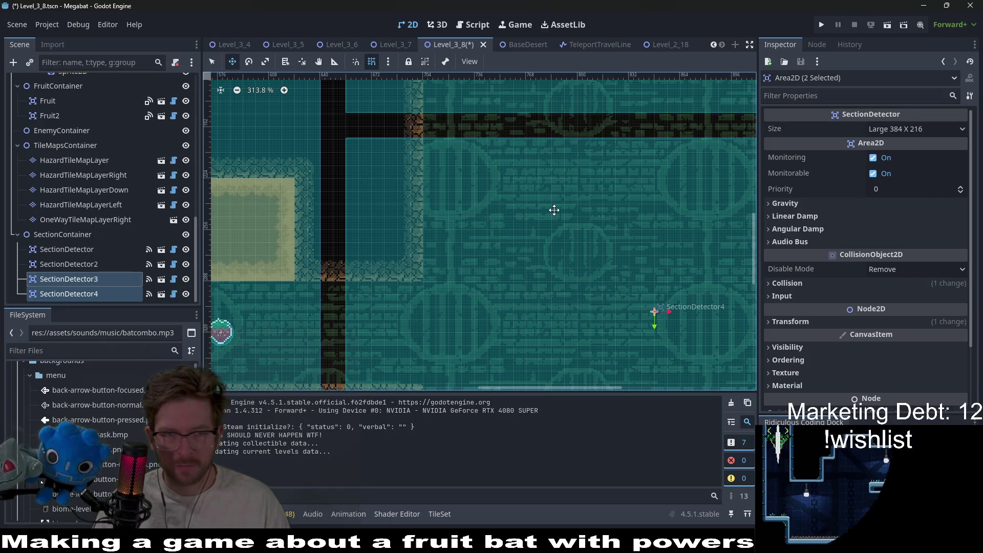
{"action": "key", "text": "Up"}
{"action": "key", "text": "Up"}
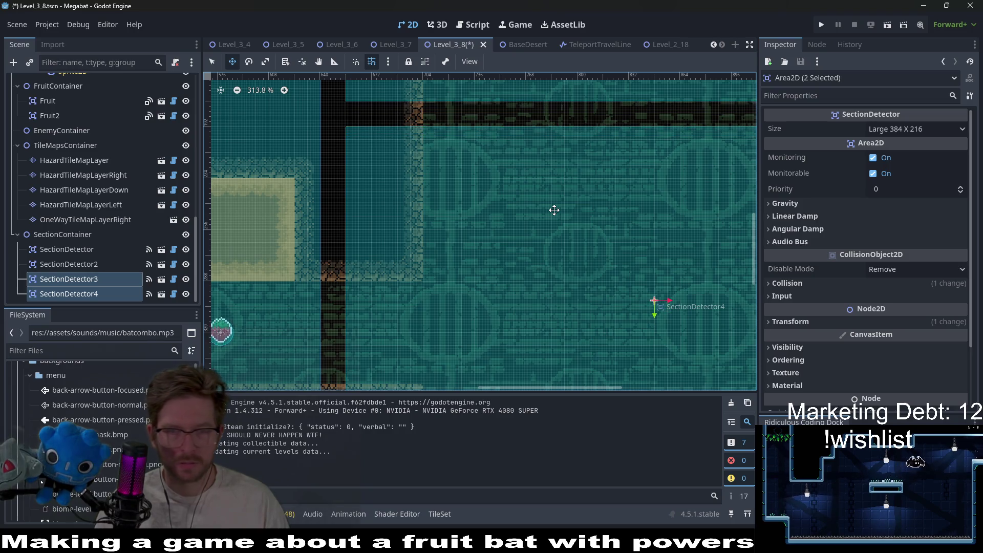
{"action": "scroll", "coordinate": [554, 209], "scroll_direction": "down", "scroll_amount": 5}
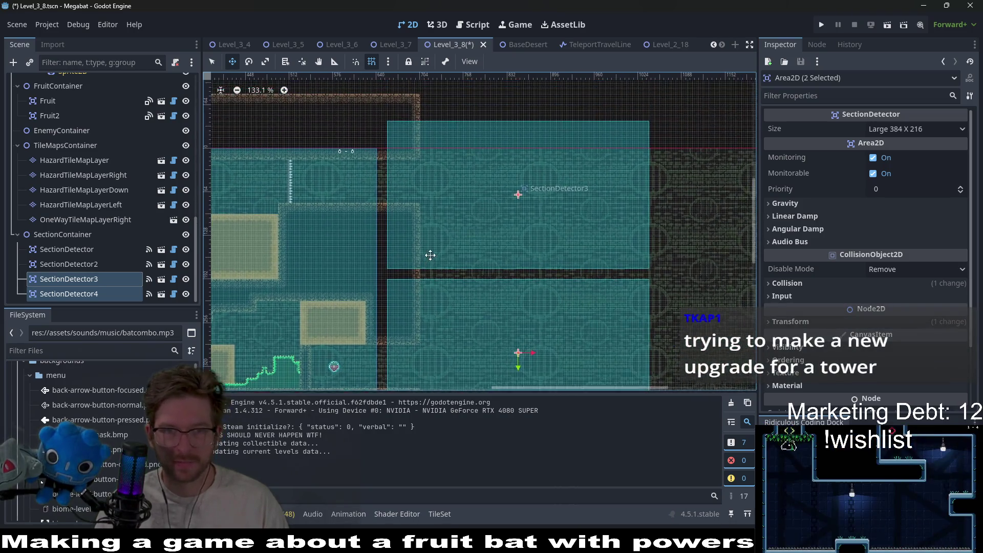
{"action": "scroll", "coordinate": [421, 138], "scroll_direction": "up", "scroll_amount": 2}
{"action": "key", "text": "Up"}
{"action": "key", "text": "Up"}
{"action": "key", "text": "Up"}
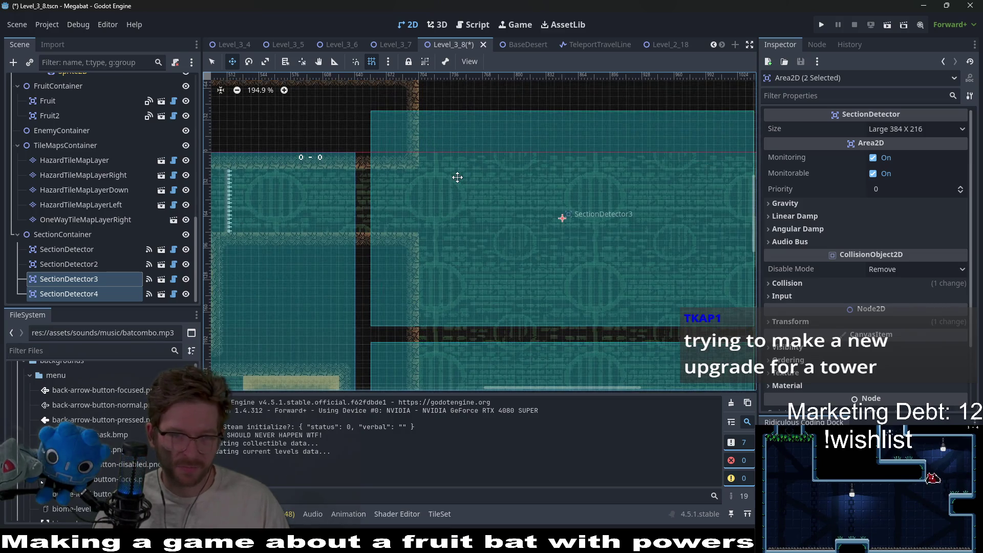
{"action": "scroll", "coordinate": [475, 180], "scroll_direction": "down", "scroll_amount": 2}
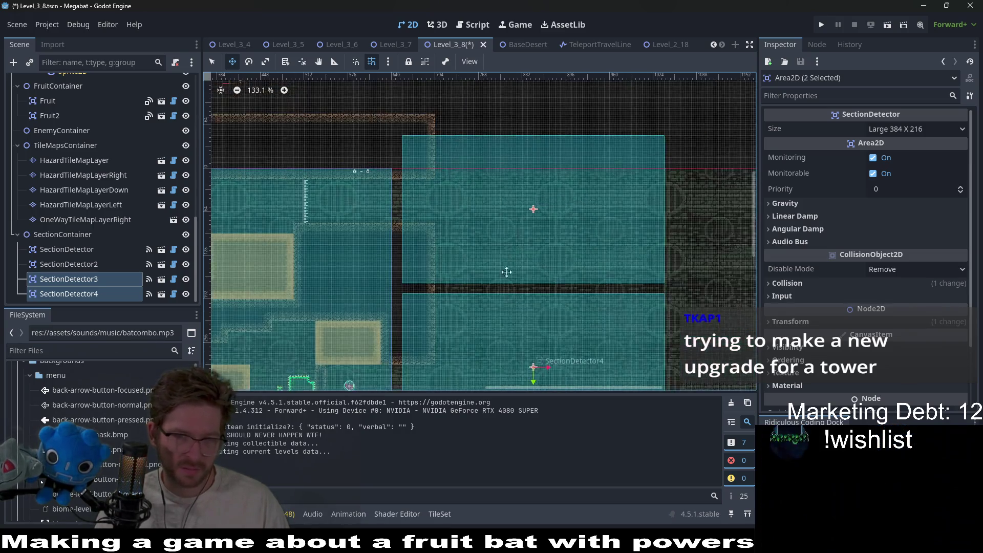
{"action": "scroll", "coordinate": [485, 241], "scroll_direction": "down", "scroll_amount": 2}
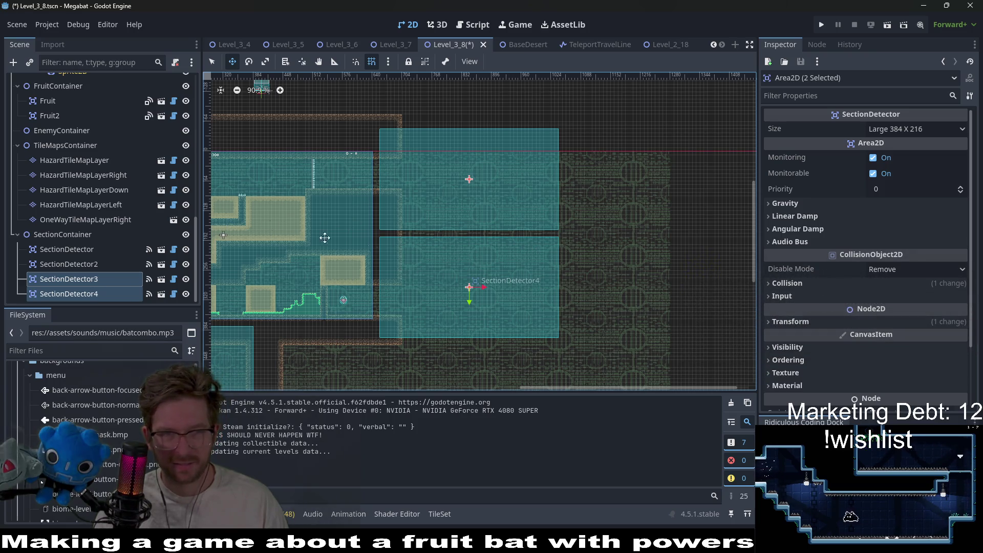
{"action": "scroll", "coordinate": [79, 125], "scroll_direction": "up", "scroll_amount": 8}
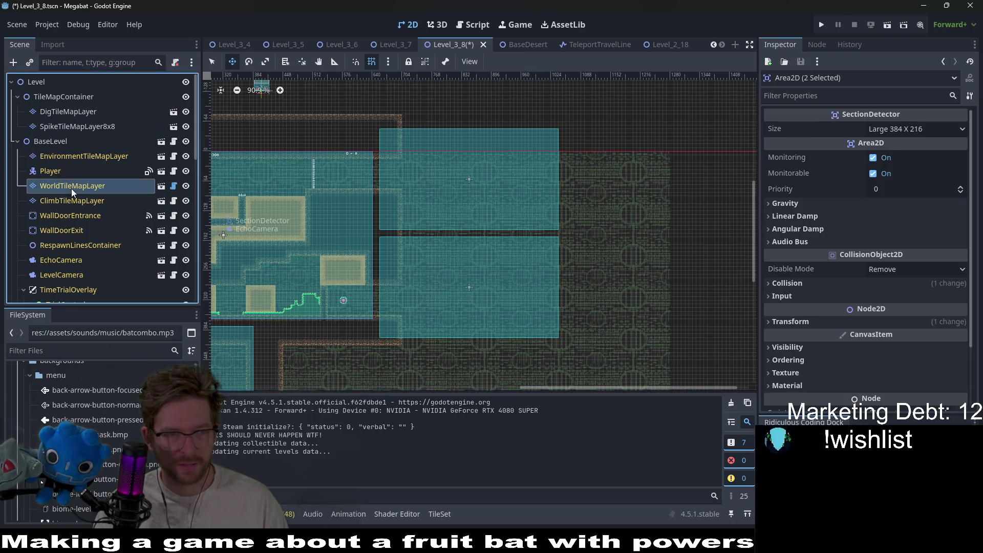
Step: On WorldTileMapLayer with DESERT terrain, paint a wide top wall and a narrow right-edge wall
{"action": "left_click", "coordinate": [72, 189]}
{"action": "left_click", "coordinate": [266, 466]}
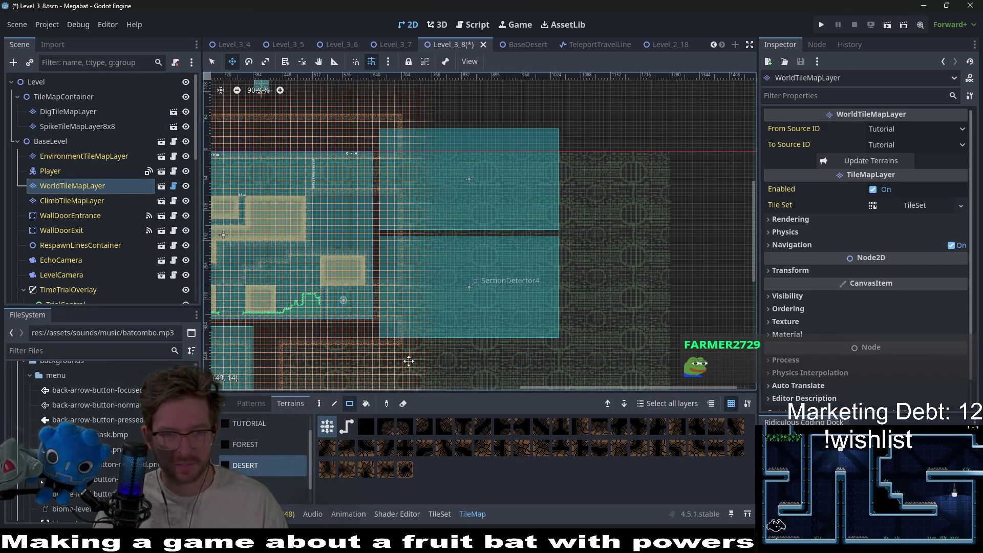
{"action": "scroll", "coordinate": [460, 175], "scroll_direction": "up", "scroll_amount": 4}
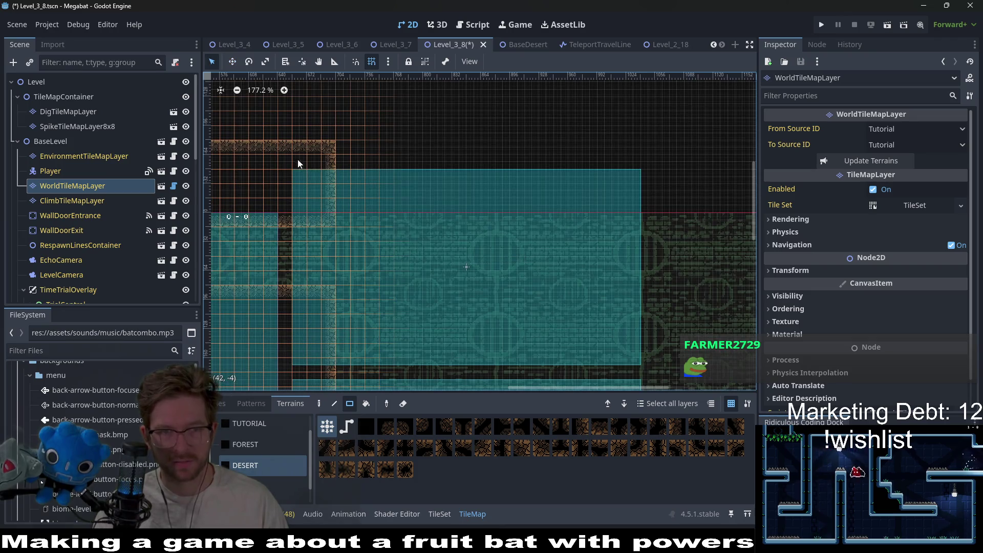
{"action": "mouse_move", "coordinate": [305, 148]}
{"action": "left_mouse_down"}
{"action": "mouse_move", "coordinate": [507, 206]}
{"action": "mouse_move", "coordinate": [677, 216]}
{"action": "left_mouse_up"}
{"action": "scroll", "coordinate": [653, 254], "scroll_direction": "down", "scroll_amount": 2}
{"action": "mouse_move", "coordinate": [603, 127]}
{"action": "left_mouse_down"}
{"action": "mouse_move", "coordinate": [625, 392]}
{"action": "mouse_move", "coordinate": [643, 393]}
{"action": "left_mouse_up"}
Step: Paint desert walls along the room's bottom, a tall one-tile column, and a short three-tile strip
{"action": "scroll", "coordinate": [626, 223], "scroll_direction": "down", "scroll_amount": 2}
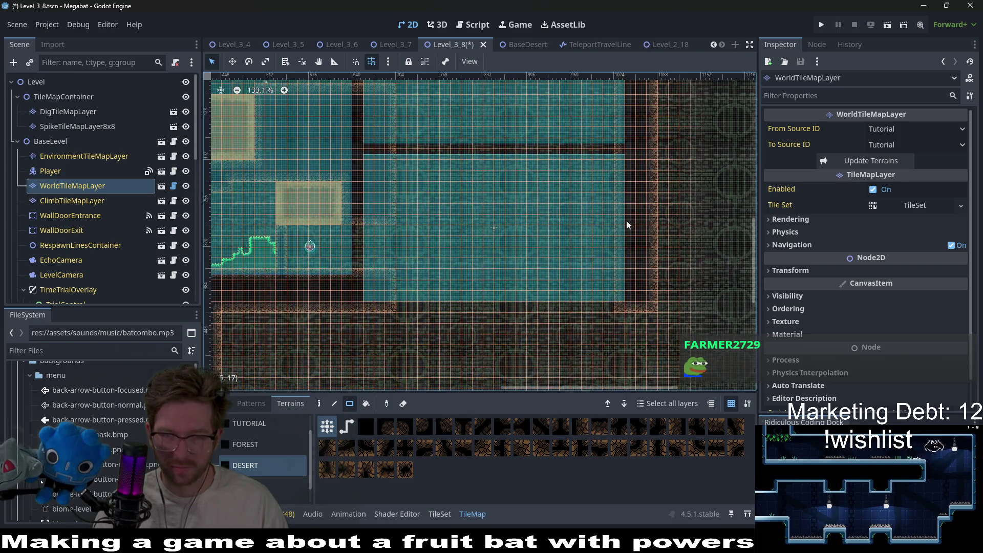
{"action": "left_click_drag", "start_coordinate": [379, 283], "coordinate": [648, 333]}
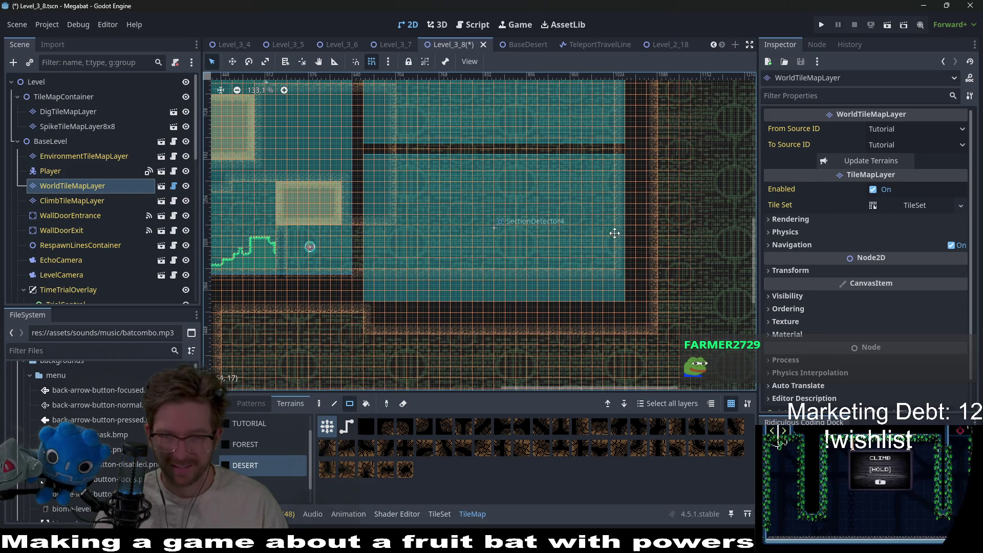
{"action": "scroll", "coordinate": [619, 215], "scroll_direction": "up", "scroll_amount": 4}
{"action": "scroll", "coordinate": [604, 195], "scroll_direction": "down", "scroll_amount": 2, "text": "ctrl"}
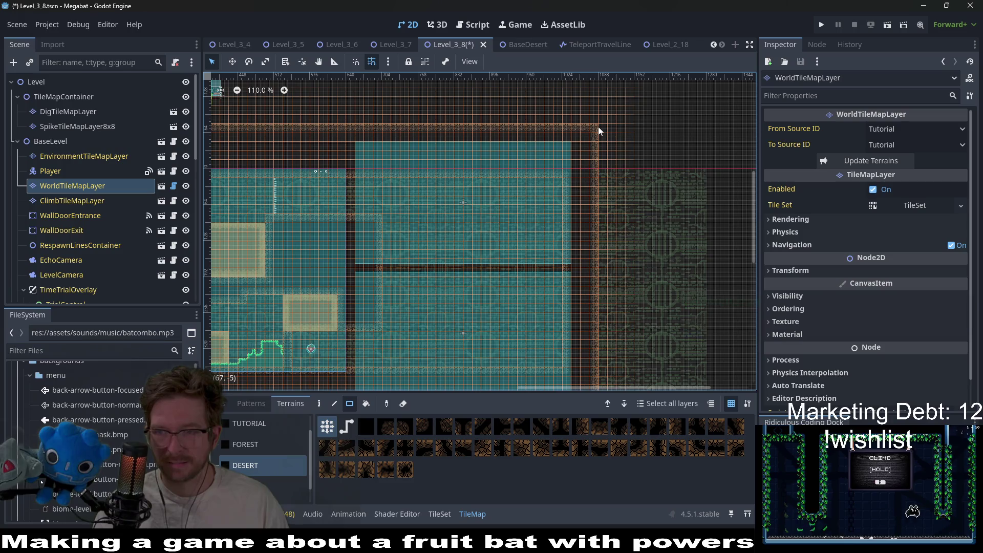
{"action": "left_click_drag", "start_coordinate": [598, 127], "coordinate": [600, 394]}
{"action": "scroll", "coordinate": [586, 307], "scroll_direction": "down", "scroll_amount": 5}
{"action": "mouse_move", "coordinate": [603, 262]}
{"action": "left_mouse_down"}
{"action": "mouse_move", "coordinate": [603, 274]}
{"action": "mouse_move", "coordinate": [604, 262]}
{"action": "mouse_move", "coordinate": [561, 237]}
{"action": "mouse_move", "coordinate": [530, 236]}
{"action": "left_mouse_up"}
Step: Paint a desert wall strip stretching right across the lower part of the room
{"action": "scroll", "coordinate": [540, 248], "scroll_direction": "left", "scroll_amount": 8}
{"action": "scroll", "coordinate": [461, 266], "scroll_direction": "right", "scroll_amount": 6}
{"action": "scroll", "coordinate": [461, 266], "scroll_direction": "up", "scroll_amount": 3}
{"action": "scroll", "coordinate": [499, 230], "scroll_direction": "up", "scroll_amount": 4}
{"action": "scroll", "coordinate": [486, 245], "scroll_direction": "up", "scroll_amount": 3}
{"action": "scroll", "coordinate": [487, 246], "scroll_direction": "right", "scroll_amount": 3}
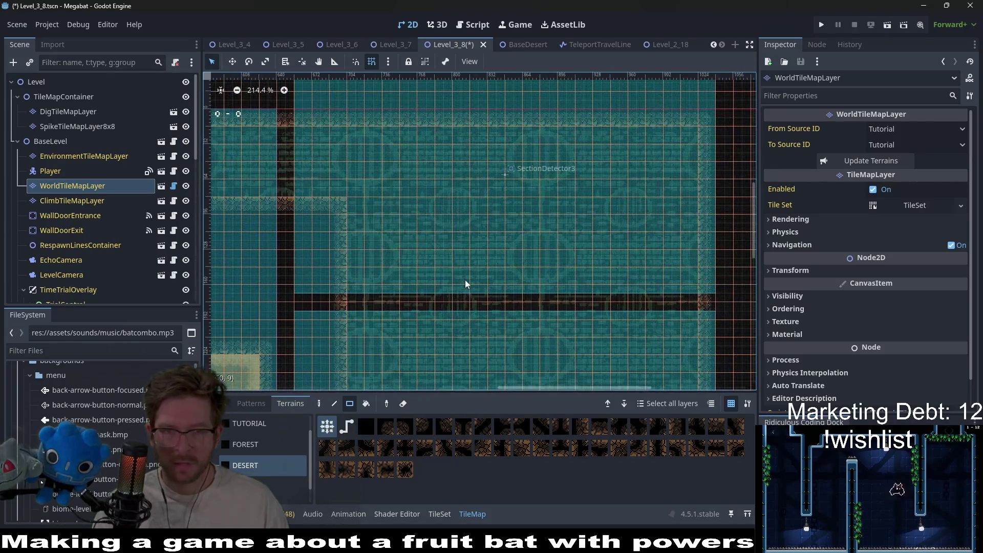
{"action": "left_click_drag", "start_coordinate": [434, 322], "coordinate": [576, 330]}
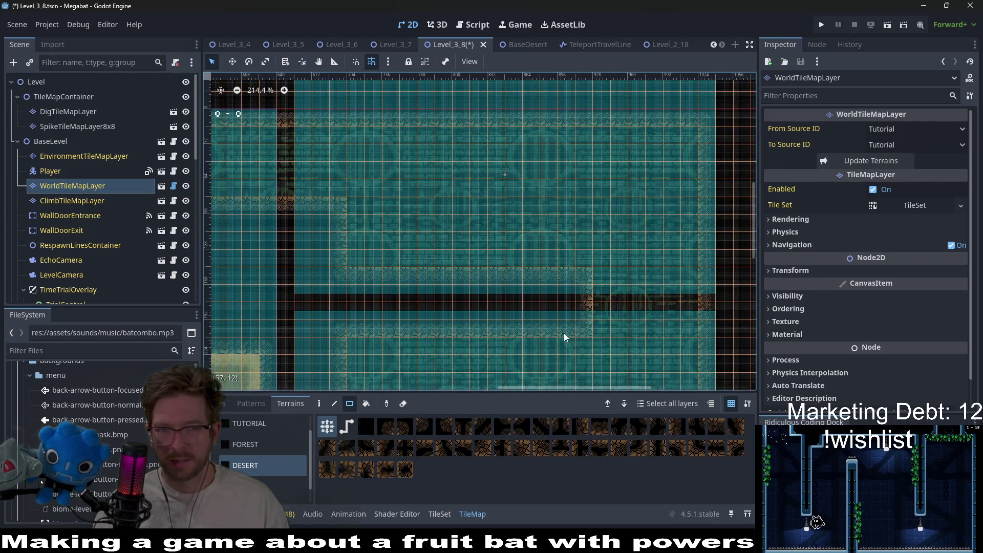
{"action": "scroll", "coordinate": [564, 333], "scroll_direction": "down", "scroll_amount": 3}
{"action": "scroll", "coordinate": [563, 306], "scroll_direction": "down", "scroll_amount": 1}
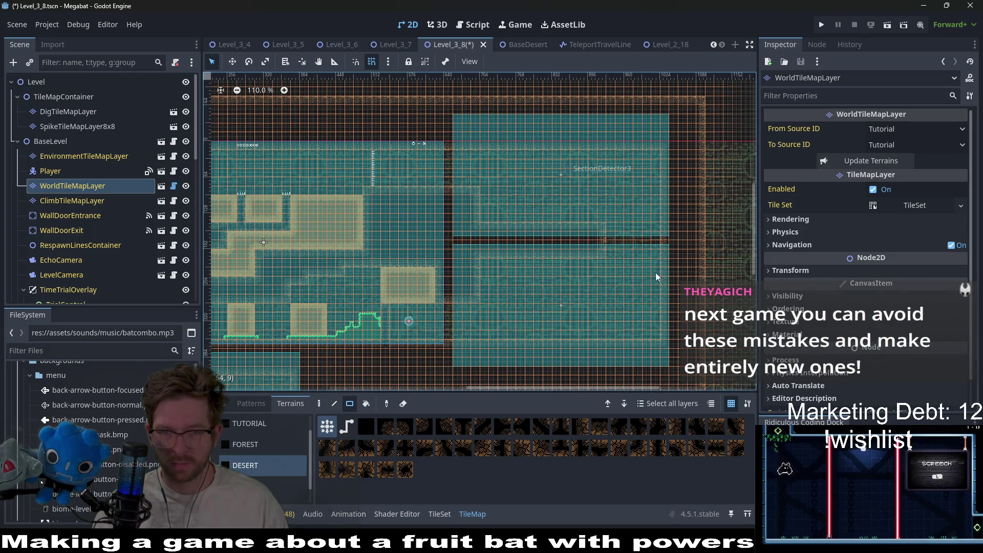
{"action": "scroll", "coordinate": [496, 307], "scroll_direction": "up", "scroll_amount": 7}
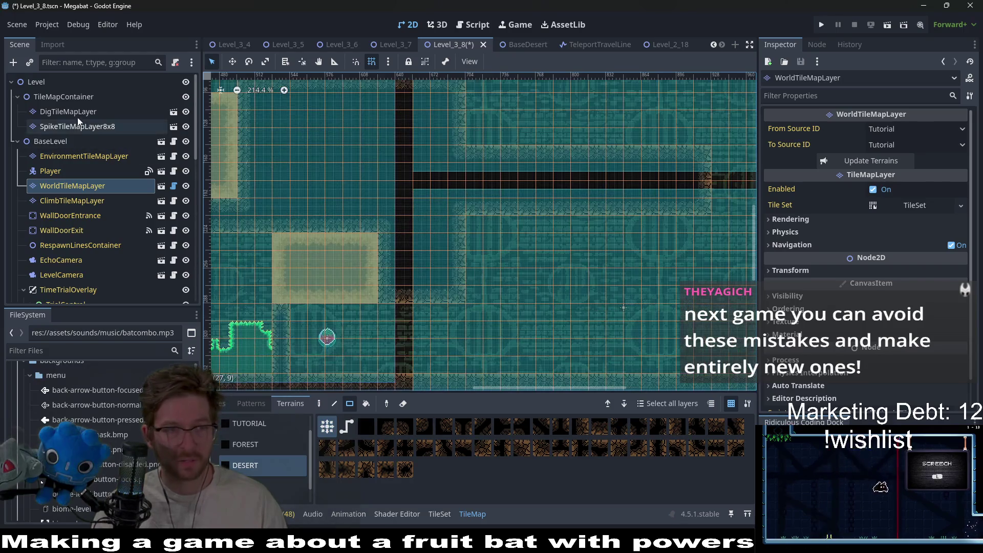
Step: Start adding a child under Level, then a scene under TileMapContainer, and cancel both
{"action": "right_click", "coordinate": [32, 85]}
{"action": "left_click", "coordinate": [94, 96]}
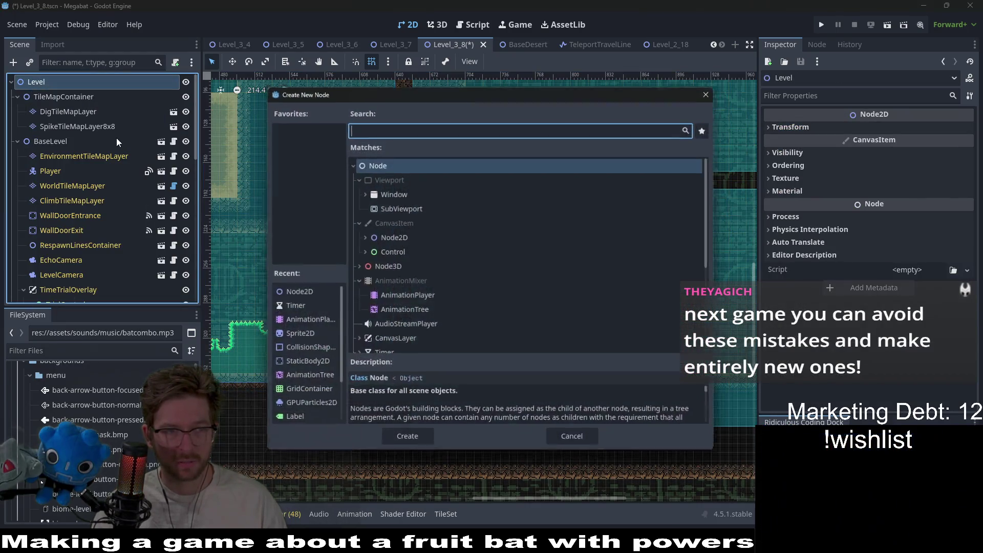
{"action": "key", "text": "Escape"}
{"action": "right_click", "coordinate": [68, 96]}
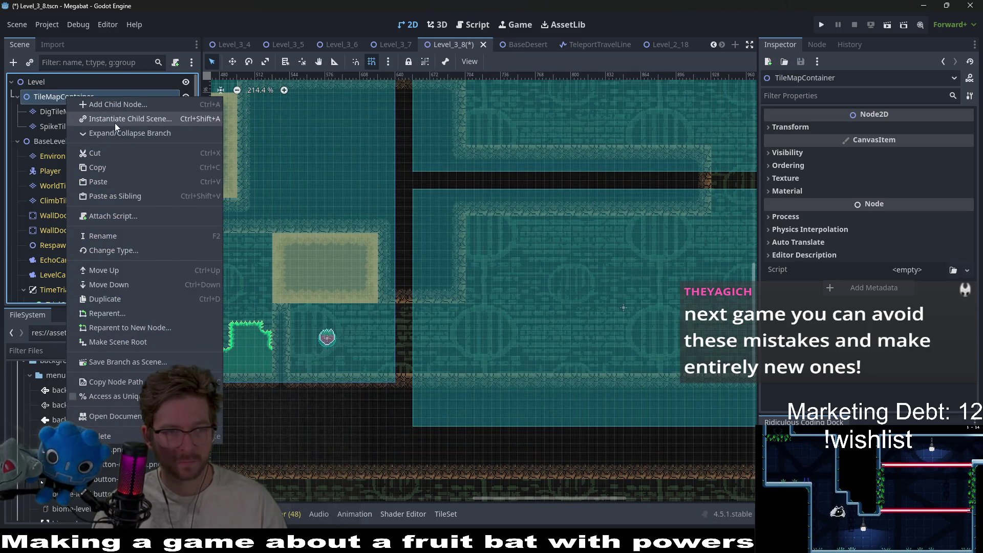
{"action": "left_click", "coordinate": [116, 120]}
{"action": "type", "text": "node2d"}
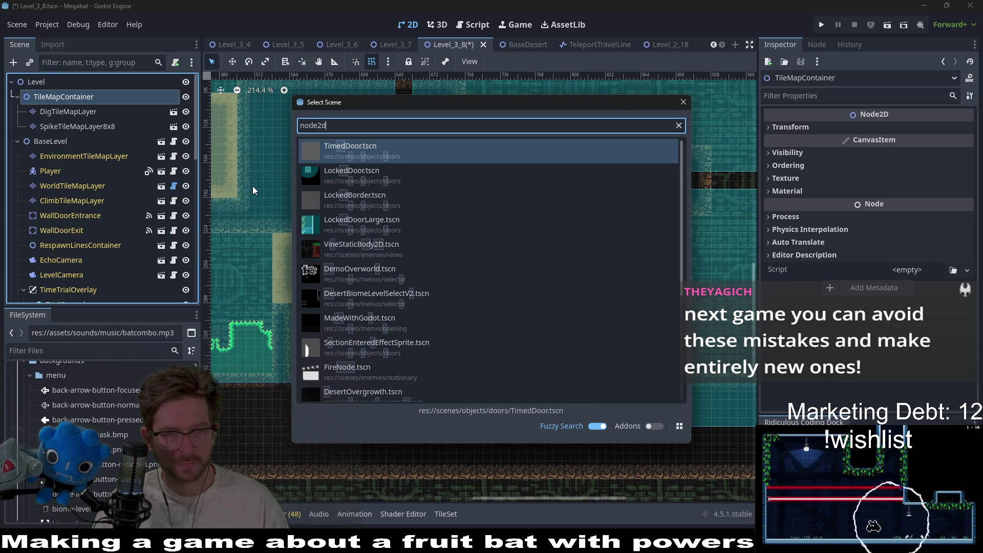
{"action": "key", "text": "Escape"}
Step: Create a Node2D and move it directly under Level
{"action": "key", "text": "ctrl+a"}
{"action": "type", "text": "nod"}
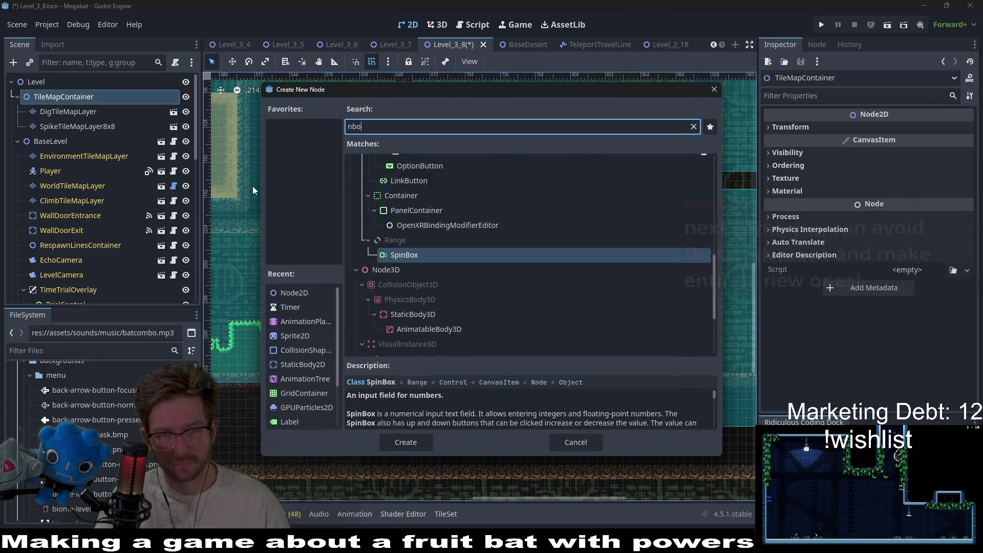
{"action": "type", "text": "e"}
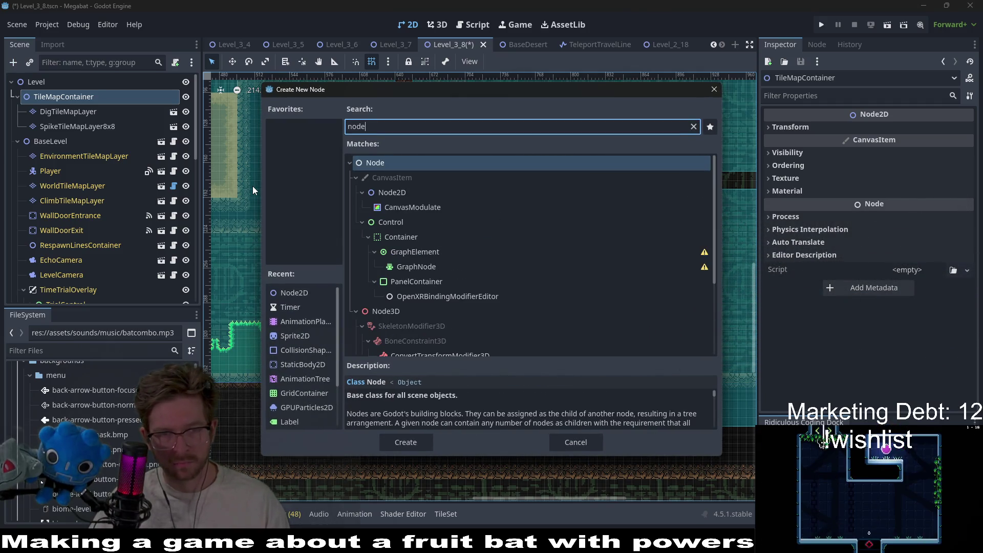
{"action": "key", "text": "Down"}
{"action": "key", "text": "Down"}
{"action": "key", "text": "Return"}
{"action": "left_click_drag", "start_coordinate": [61, 146], "coordinate": [41, 88]}
Step: Rename the new Node2D to CheckpointContainer
{"action": "double_click", "coordinate": [51, 95]}
{"action": "right_click", "coordinate": [50, 95]}
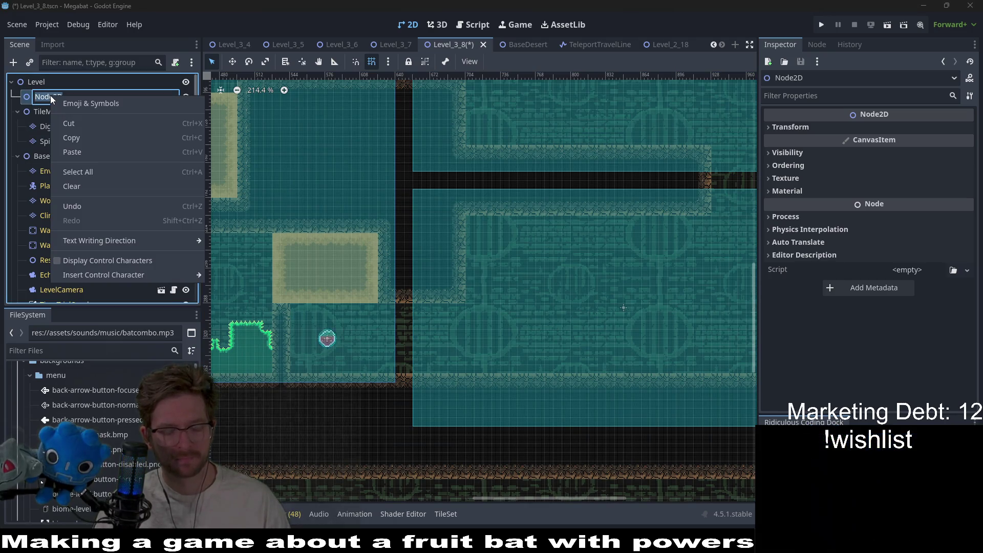
{"action": "key", "text": "Escape"}
{"action": "type", "text": "CheckpointC"}
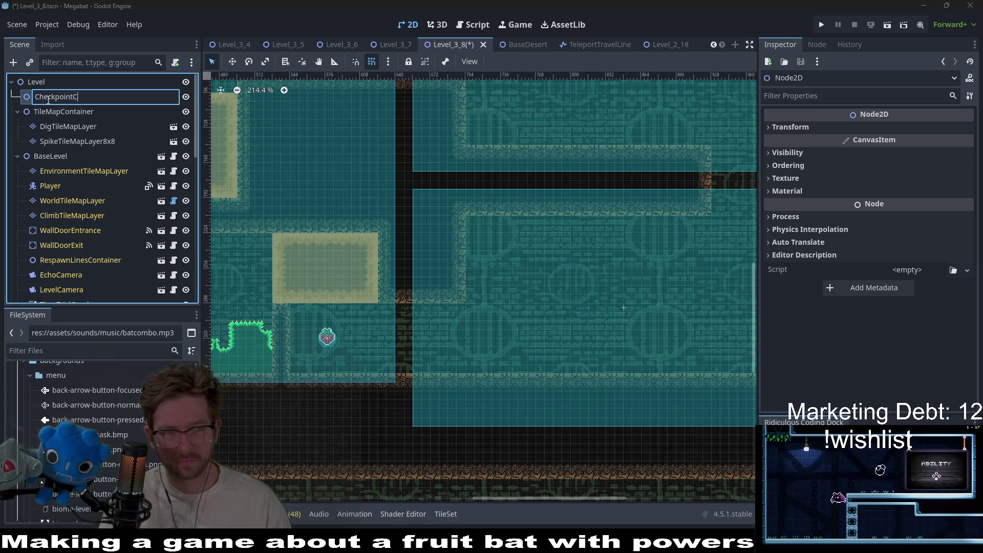
{"action": "type", "text": "ontainer"}
{"action": "key", "text": "Return"}
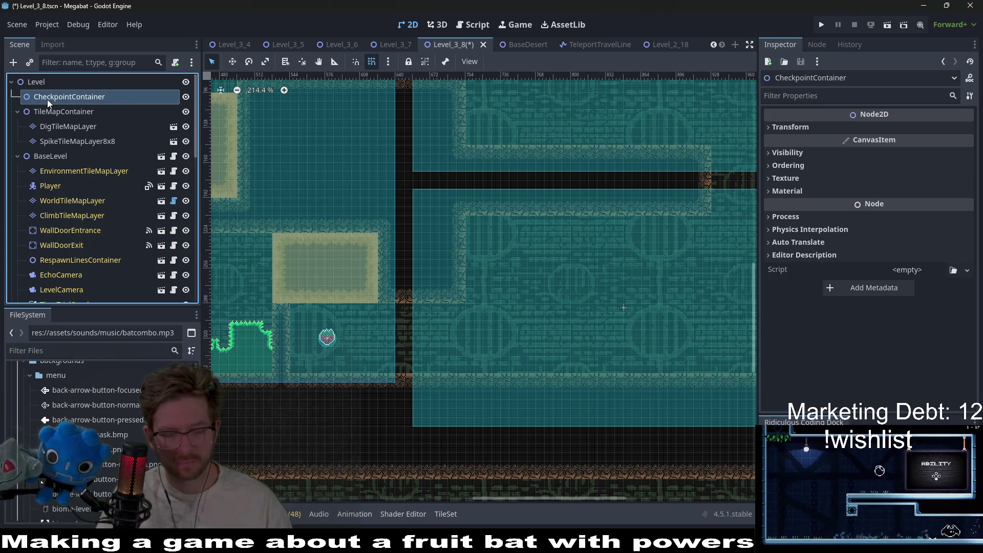
{"action": "key", "text": "ctrl+shift+a"}
{"action": "type", "text": "checkpoint"}
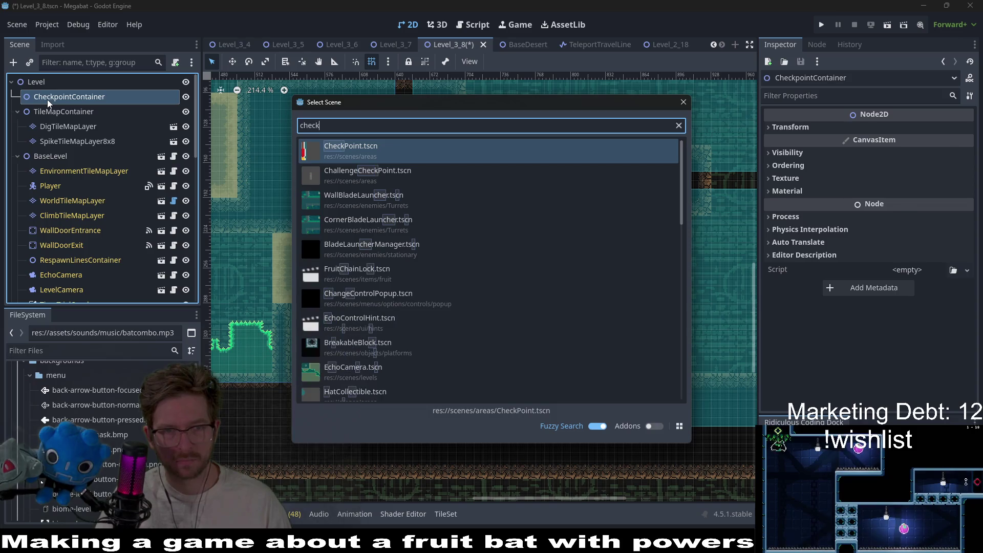
{"action": "key", "text": "Return"}
{"action": "scroll", "coordinate": [422, 219], "scroll_direction": "down", "scroll_amount": 5}
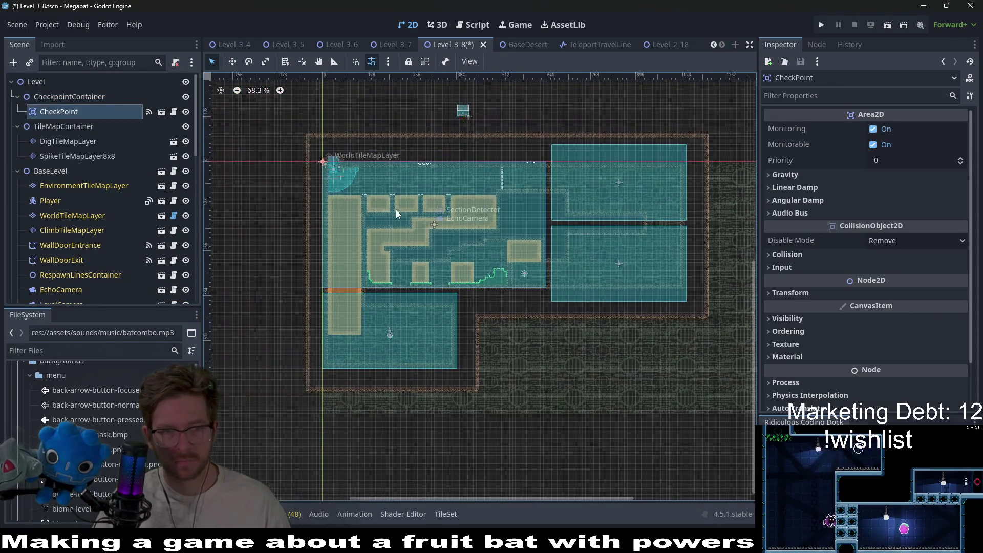
{"action": "key", "text": "w"}
{"action": "mouse_move", "coordinate": [324, 170]}
{"action": "left_mouse_down"}
{"action": "mouse_move", "coordinate": [582, 266]}
{"action": "mouse_move", "coordinate": [492, 289]}
{"action": "left_mouse_up"}
{"action": "scroll", "coordinate": [582, 267], "scroll_direction": "up", "scroll_amount": 8}
{"action": "scroll", "coordinate": [491, 289], "scroll_direction": "up", "scroll_amount": 3}
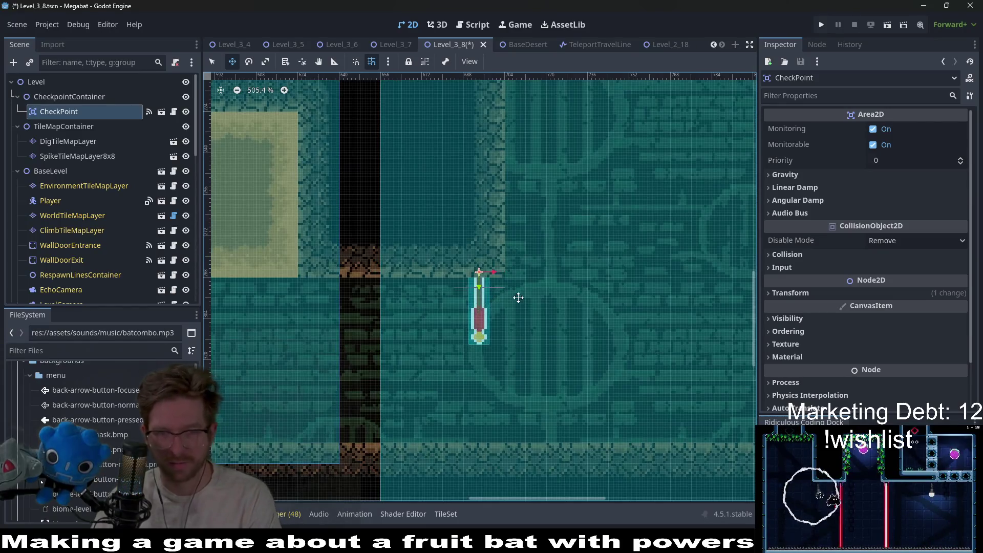
{"action": "key", "text": "ctrl+s"}
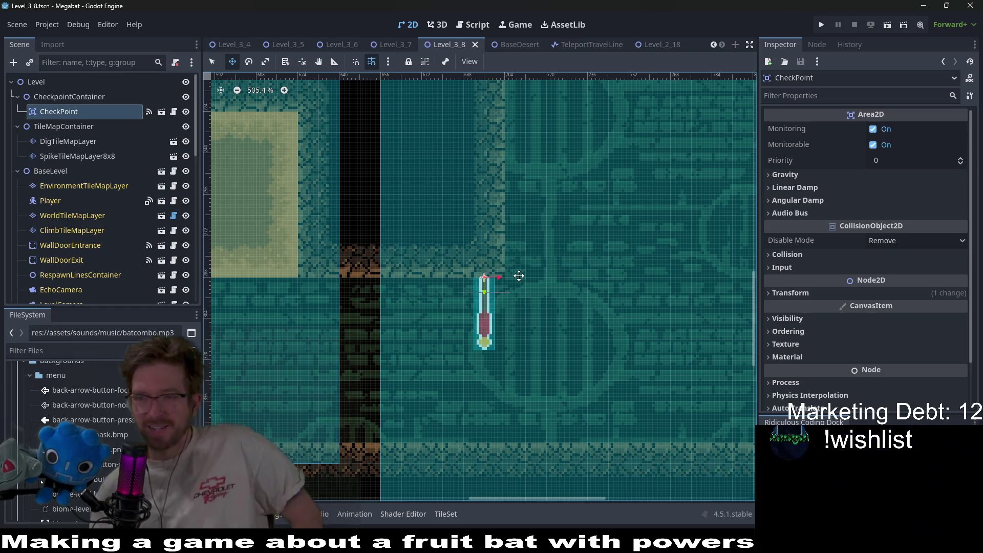
{"action": "scroll", "coordinate": [514, 275], "scroll_direction": "down", "scroll_amount": 6}
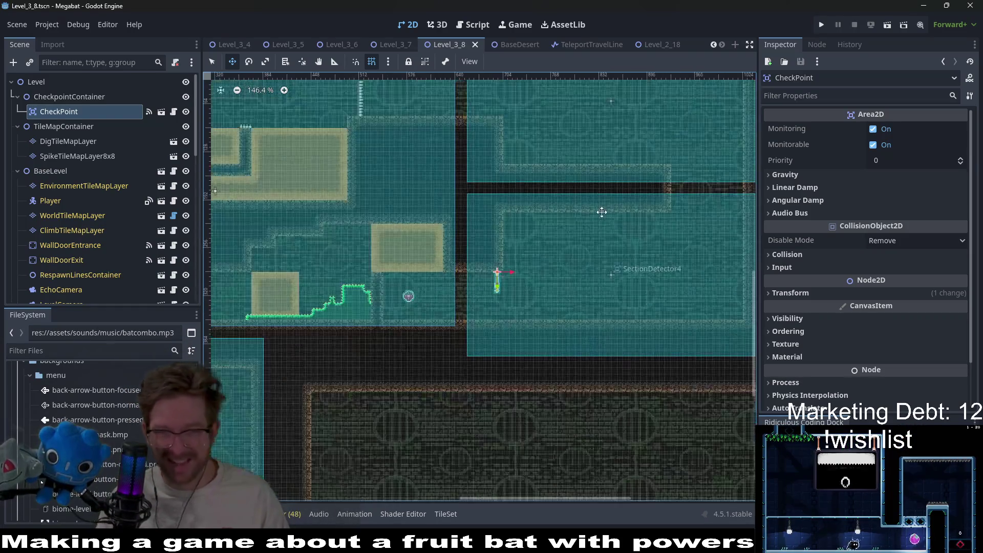
{"action": "left_click_drag", "start_coordinate": [486, 254], "coordinate": [536, 207]}
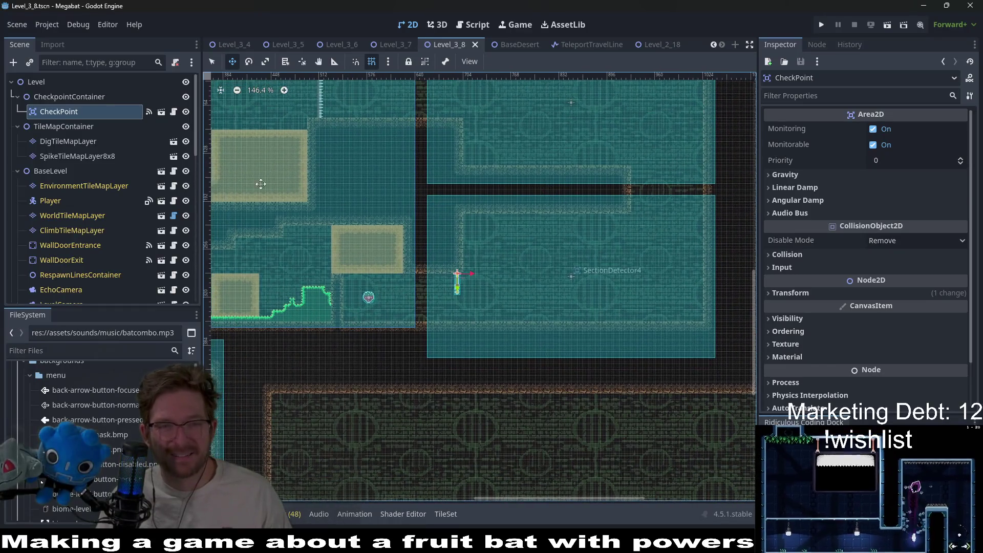
{"action": "left_click", "coordinate": [96, 141]}
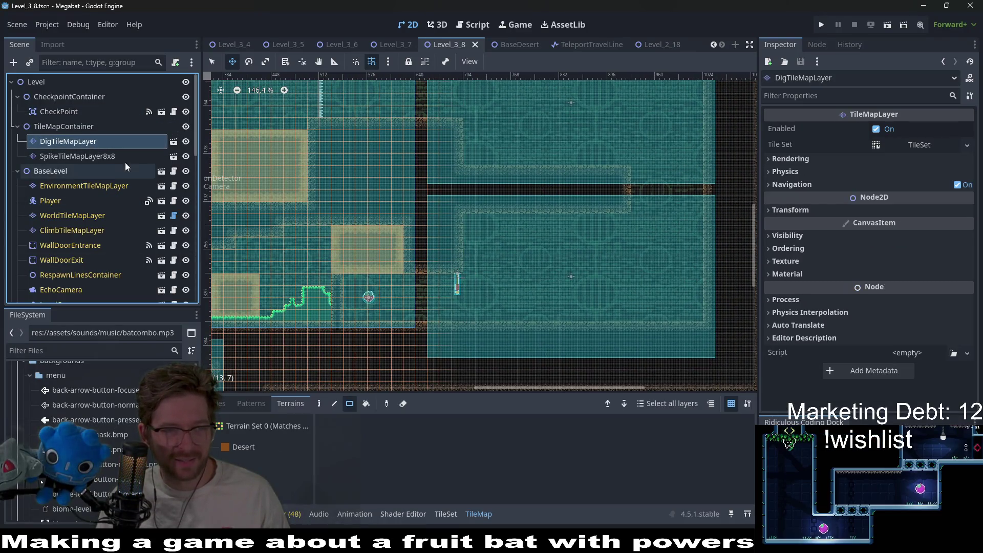
Step: On WorldTileMapLayer with DESERT terrain, paint a 2x4 block of desert tiles
{"action": "left_click", "coordinate": [56, 207]}
{"action": "left_click", "coordinate": [57, 214]}
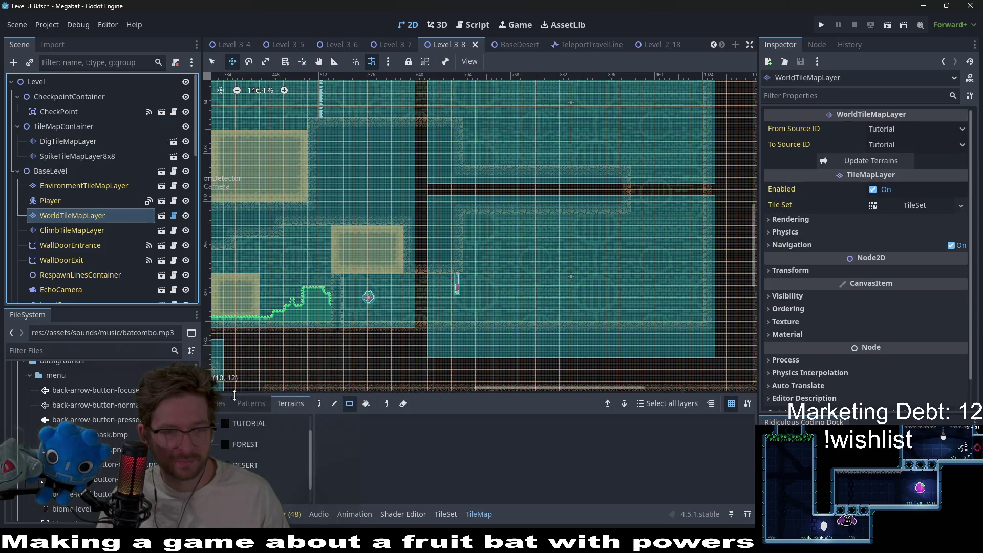
{"action": "left_click", "coordinate": [247, 445]}
{"action": "left_click", "coordinate": [249, 468]}
{"action": "scroll", "coordinate": [439, 169], "scroll_direction": "up", "scroll_amount": 6}
{"action": "left_click_drag", "start_coordinate": [444, 219], "coordinate": [451, 158]}
Step: Paint desert tiles along row 9 of the ceiling and a small 1x2 strip
{"action": "scroll", "coordinate": [449, 234], "scroll_direction": "down", "scroll_amount": 3}
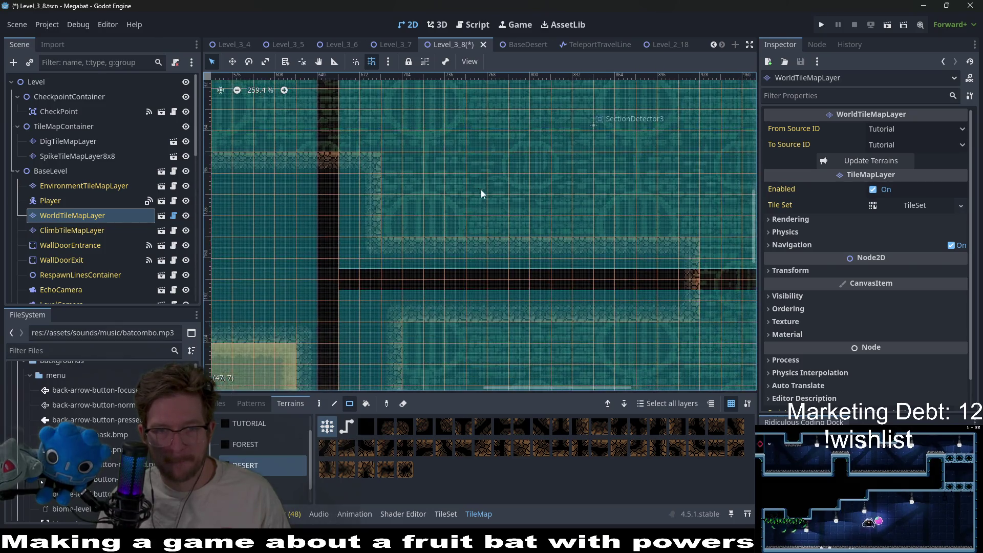
{"action": "left_click_drag", "start_coordinate": [604, 267], "coordinate": [607, 218]}
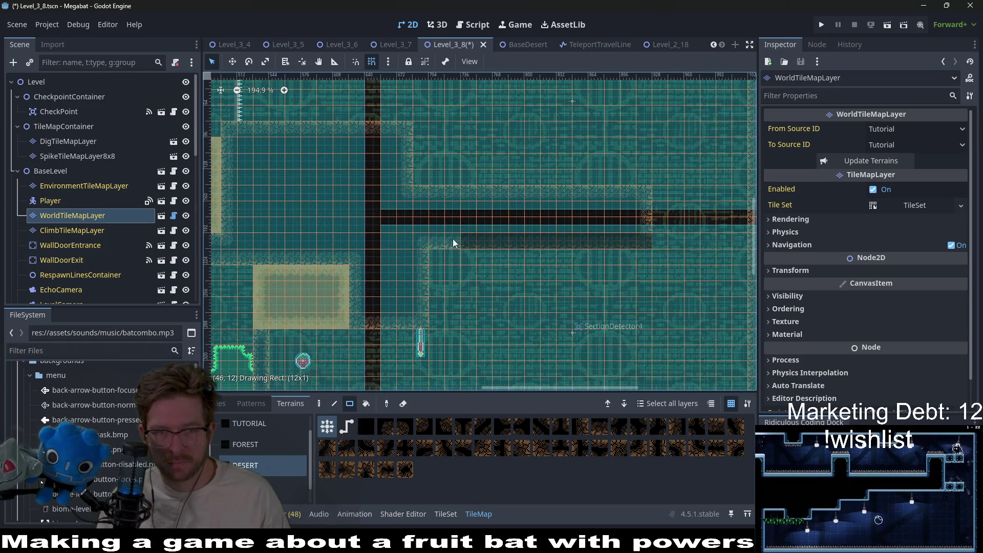
{"action": "left_click_drag", "start_coordinate": [601, 202], "coordinate": [441, 191]}
{"action": "left_click_drag", "start_coordinate": [431, 239], "coordinate": [416, 294]}
Step: Paint a narrow 1x3 desert wall strip in the lower room, then select the Player and ClimbTileMapLayer nodes
{"action": "scroll", "coordinate": [432, 287], "scroll_direction": "down", "scroll_amount": 3}
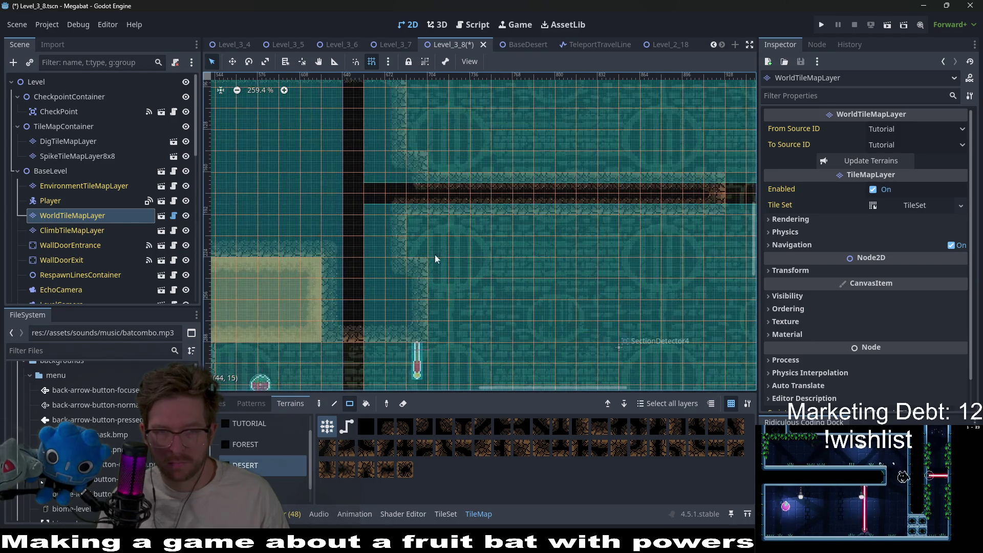
{"action": "mouse_move", "coordinate": [407, 297]}
{"action": "left_mouse_down"}
{"action": "mouse_move", "coordinate": [435, 298]}
{"action": "mouse_move", "coordinate": [484, 255]}
{"action": "mouse_move", "coordinate": [439, 310]}
{"action": "left_mouse_up"}
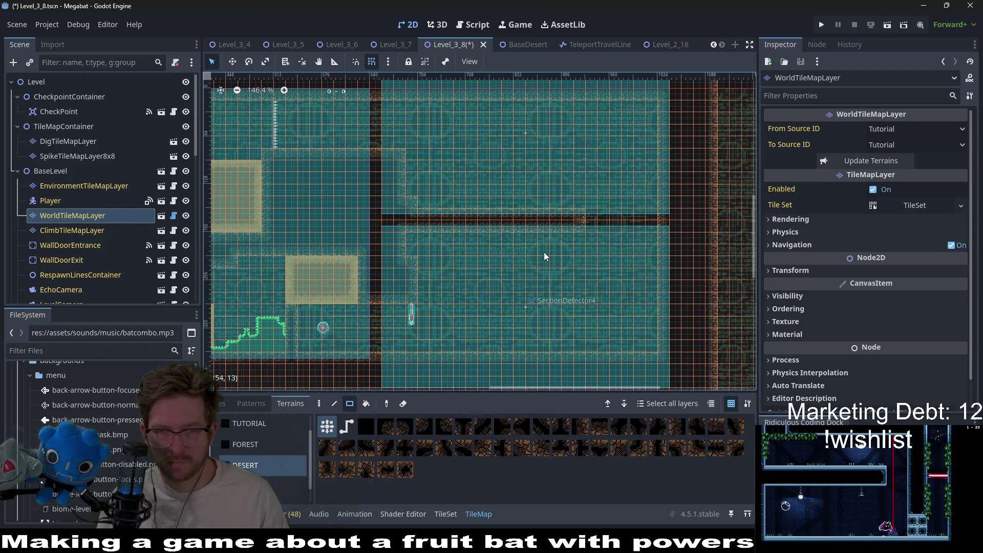
{"action": "left_click_drag", "start_coordinate": [544, 252], "coordinate": [530, 262]}
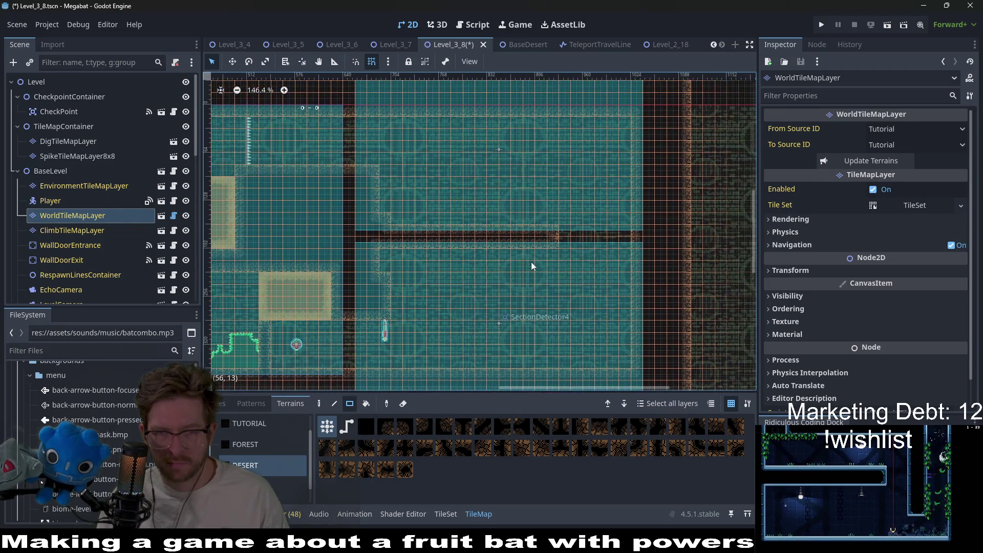
{"action": "scroll", "coordinate": [420, 294], "scroll_direction": "up", "scroll_amount": 3}
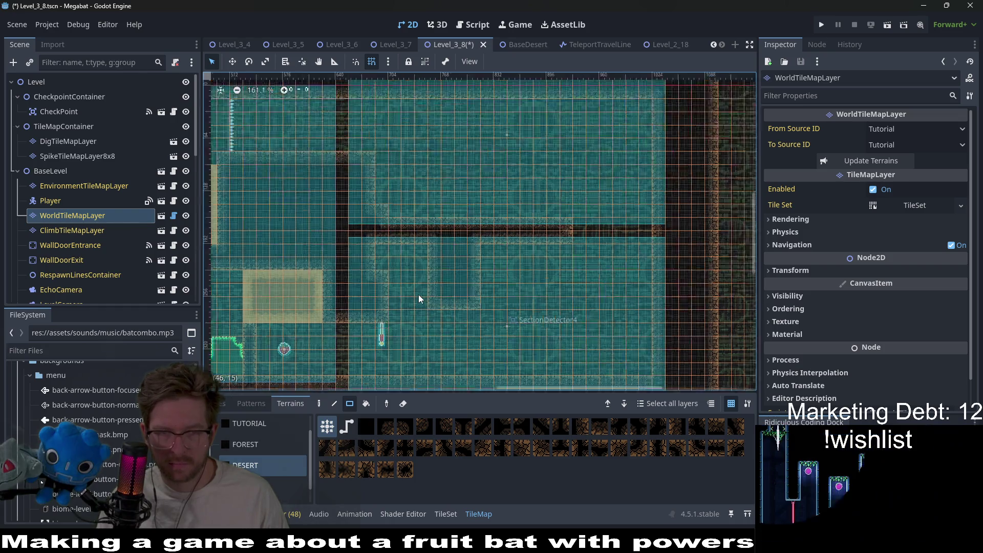
{"action": "scroll", "coordinate": [433, 323], "scroll_direction": "down", "scroll_amount": 2}
{"action": "left_click_drag", "start_coordinate": [388, 247], "coordinate": [384, 201]}
{"action": "scroll", "coordinate": [410, 318], "scroll_direction": "down", "scroll_amount": 2}
{"action": "scroll", "coordinate": [414, 308], "scroll_direction": "left", "scroll_amount": 2}
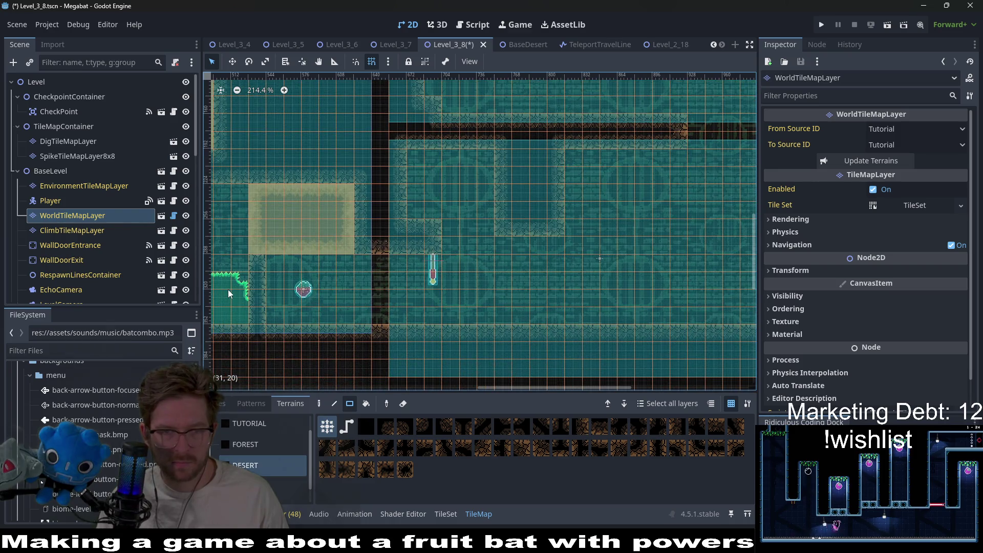
{"action": "left_click", "coordinate": [102, 200]}
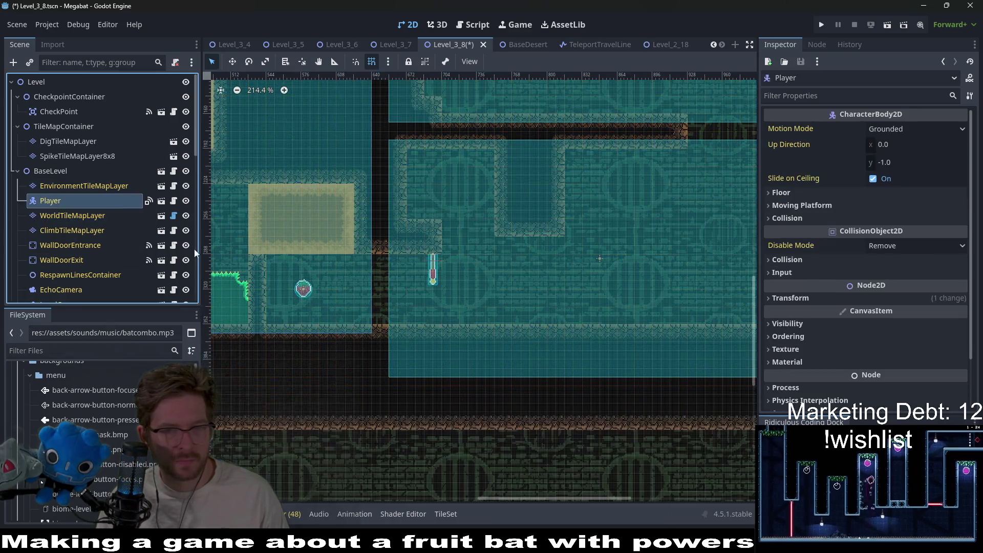
{"action": "left_click", "coordinate": [66, 229]}
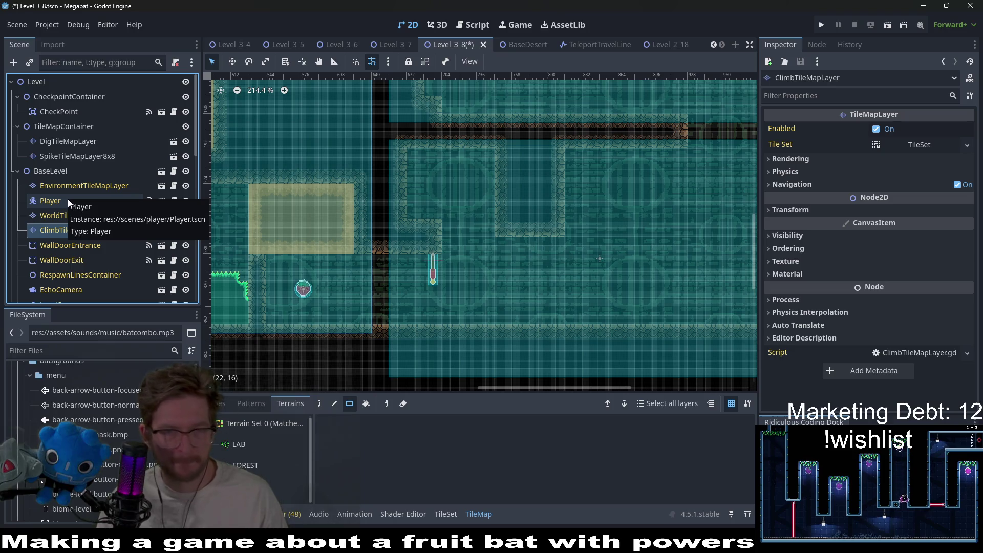
Step: Move the CheckPoint higher in the room and nudge it up slightly
{"action": "key", "text": "w"}
{"action": "left_click_drag", "start_coordinate": [439, 252], "coordinate": [439, 156]}
{"action": "scroll", "coordinate": [439, 154], "scroll_direction": "up", "scroll_amount": 5}
{"action": "key", "text": "Up"}
{"action": "key", "text": "Up"}
{"action": "key", "text": "Up"}
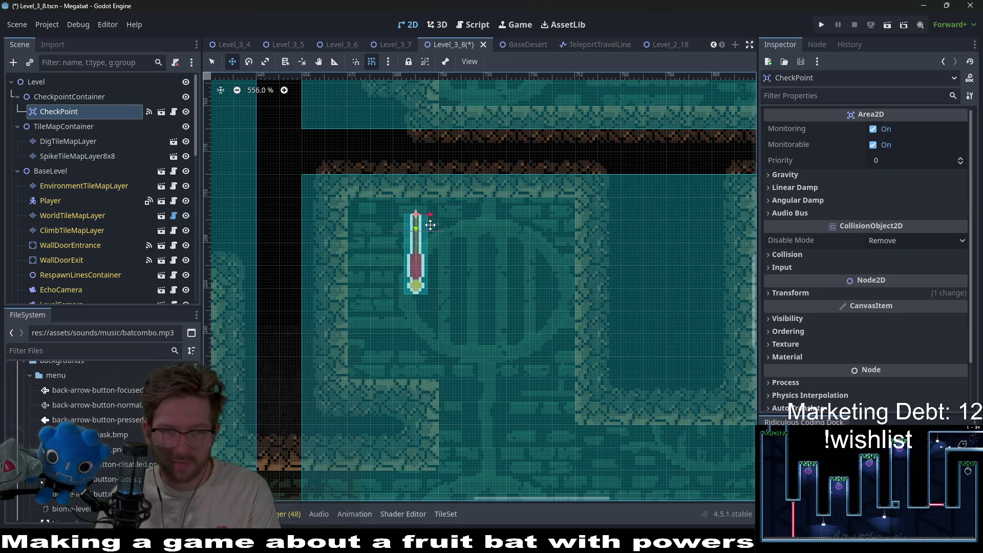
{"action": "scroll", "coordinate": [451, 264], "scroll_direction": "down", "scroll_amount": 8}
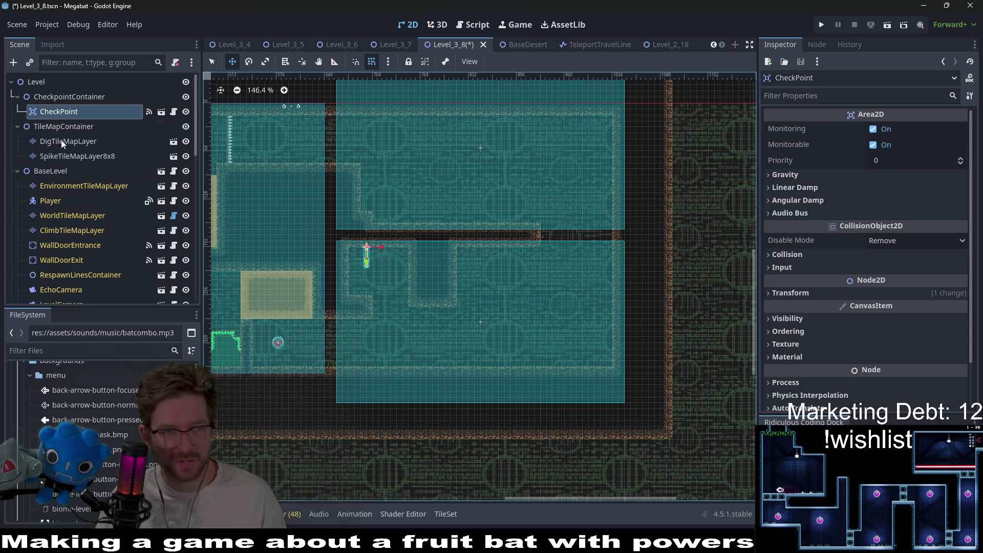
Step: On WorldTileMapLayer with DESERT terrain, extend the dark ceiling bar further right
{"action": "left_click", "coordinate": [63, 141]}
{"action": "left_click", "coordinate": [62, 97]}
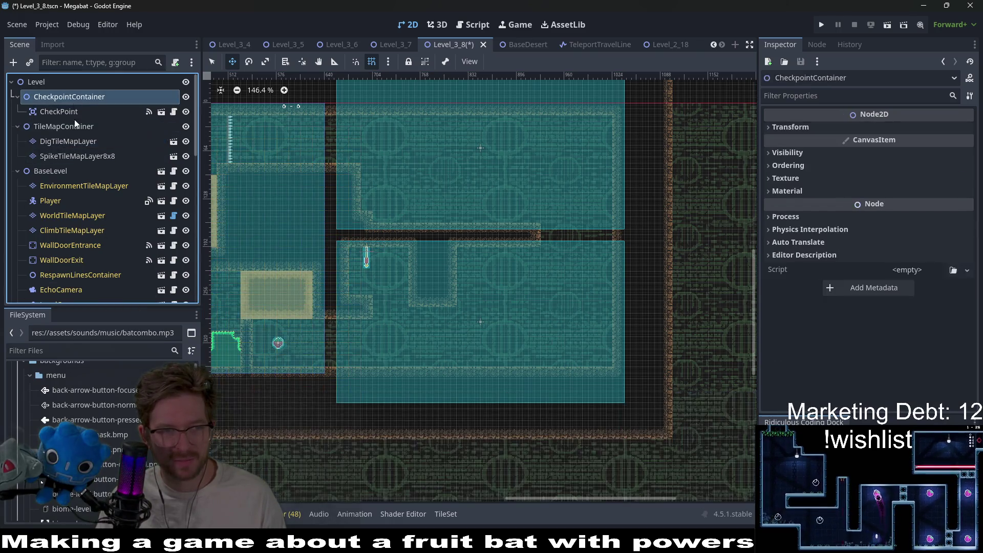
{"action": "left_click", "coordinate": [72, 215]}
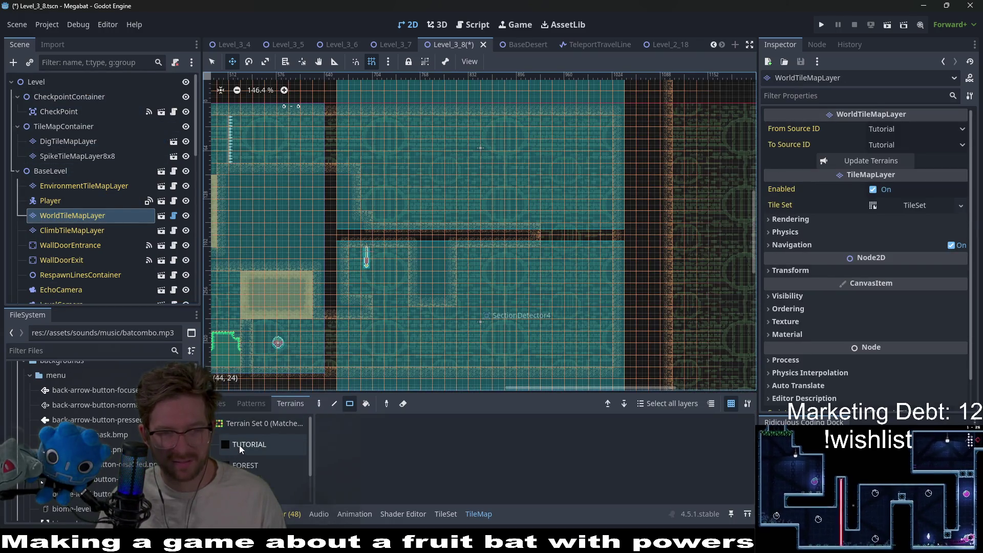
{"action": "left_click", "coordinate": [256, 444]}
{"action": "left_click", "coordinate": [272, 486]}
{"action": "scroll", "coordinate": [479, 313], "scroll_direction": "up", "scroll_amount": 4}
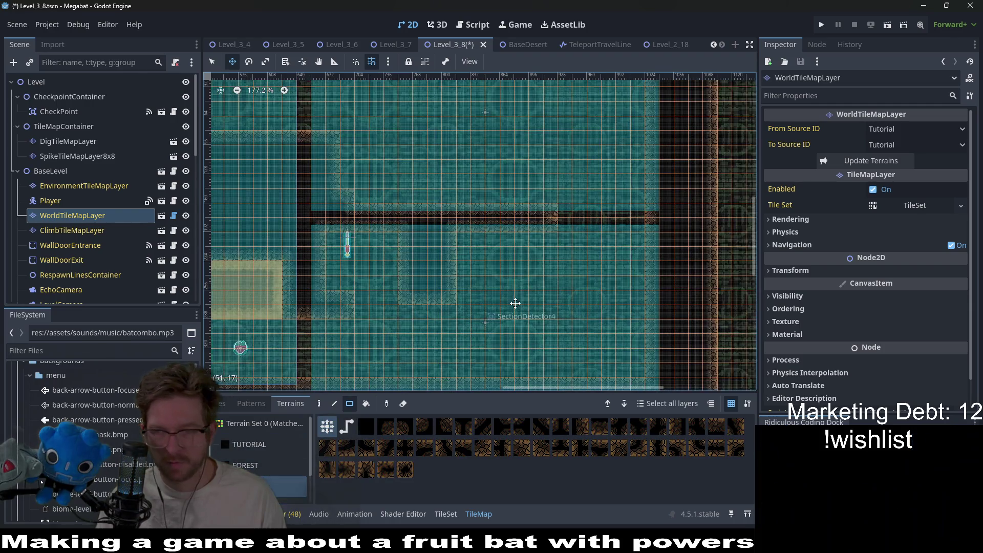
{"action": "left_click_drag", "start_coordinate": [518, 225], "coordinate": [577, 225]}
Step: Paint a new desert tile column near SectionDetector4
{"action": "scroll", "coordinate": [577, 225], "scroll_direction": "down", "scroll_amount": 1}
{"action": "scroll", "coordinate": [578, 226], "scroll_direction": "down", "scroll_amount": 3}
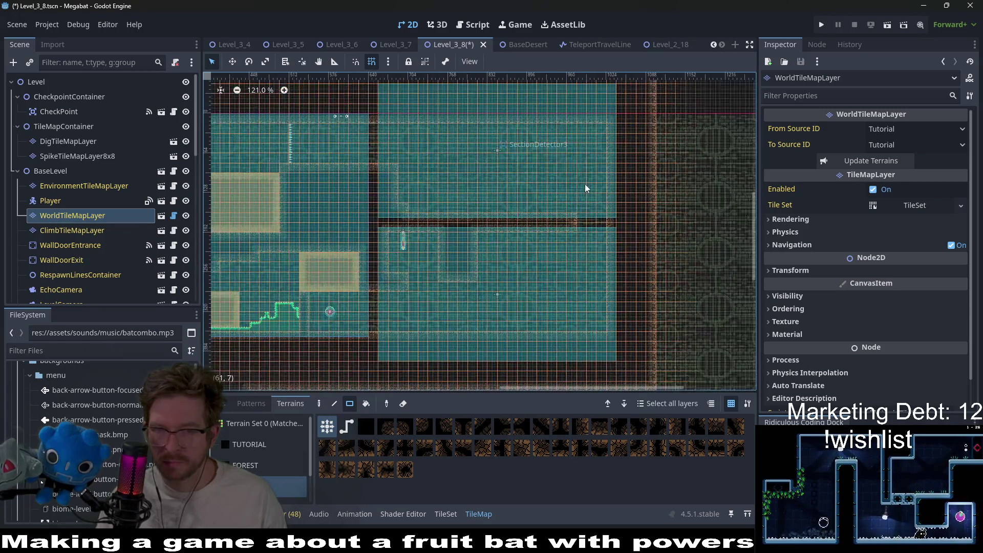
{"action": "scroll", "coordinate": [577, 244], "scroll_direction": "up", "scroll_amount": 5}
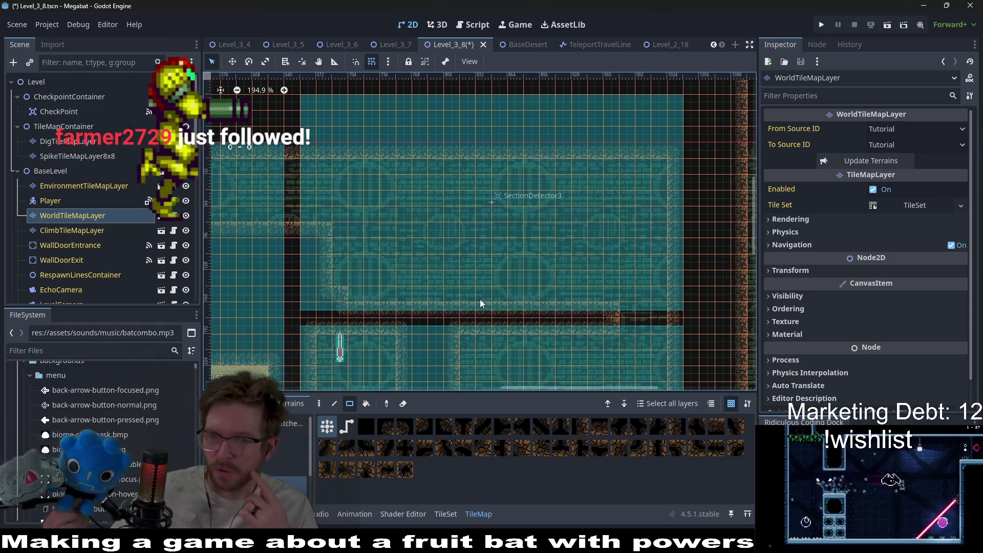
{"action": "scroll", "coordinate": [480, 299], "scroll_direction": "down", "scroll_amount": 5}
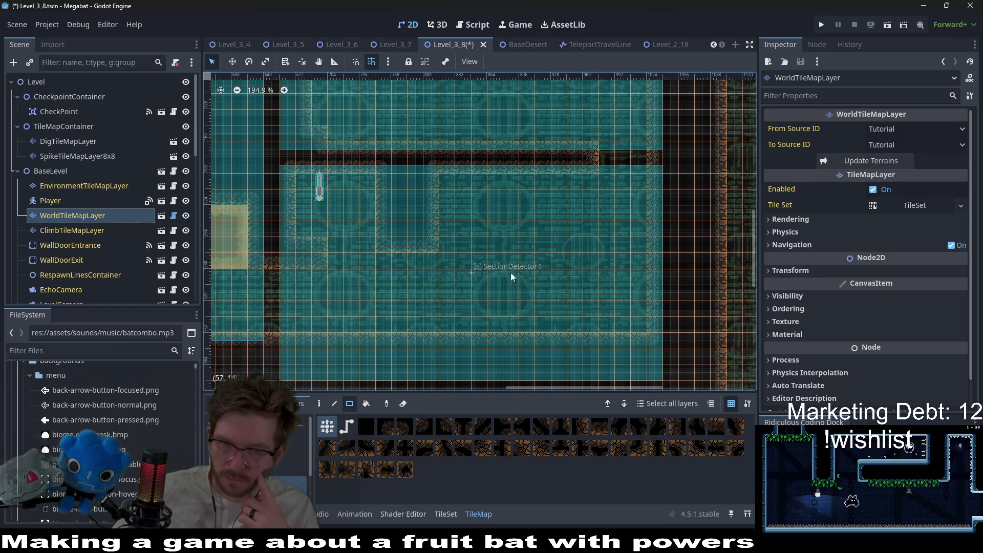
{"action": "left_click_drag", "start_coordinate": [551, 308], "coordinate": [558, 317]}
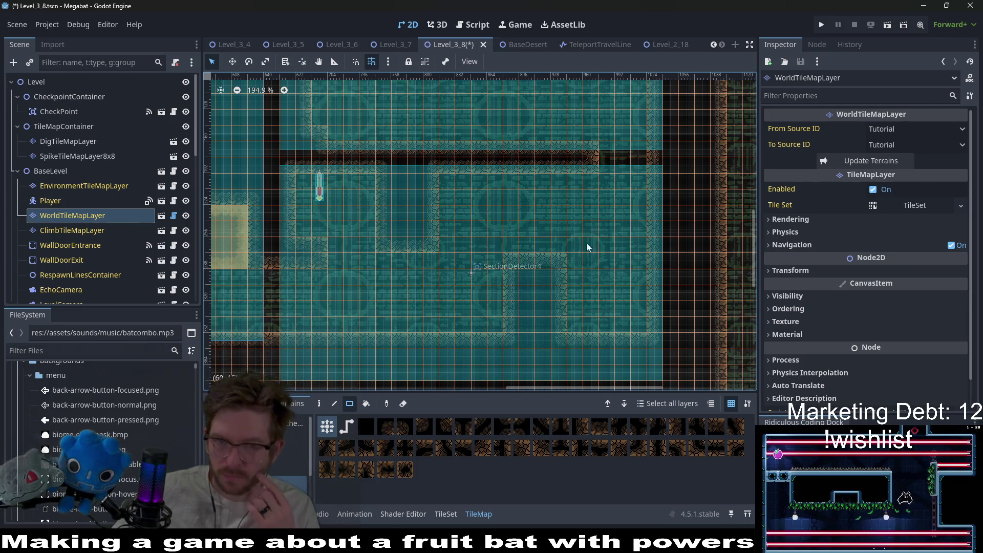
Step: Open part of the vertical wall into floor, add a 2x2 dark block, and clear top wall tiles
{"action": "scroll", "coordinate": [585, 243], "scroll_direction": "up", "scroll_amount": 5}
{"action": "scroll", "coordinate": [586, 243], "scroll_direction": "right", "scroll_amount": 5}
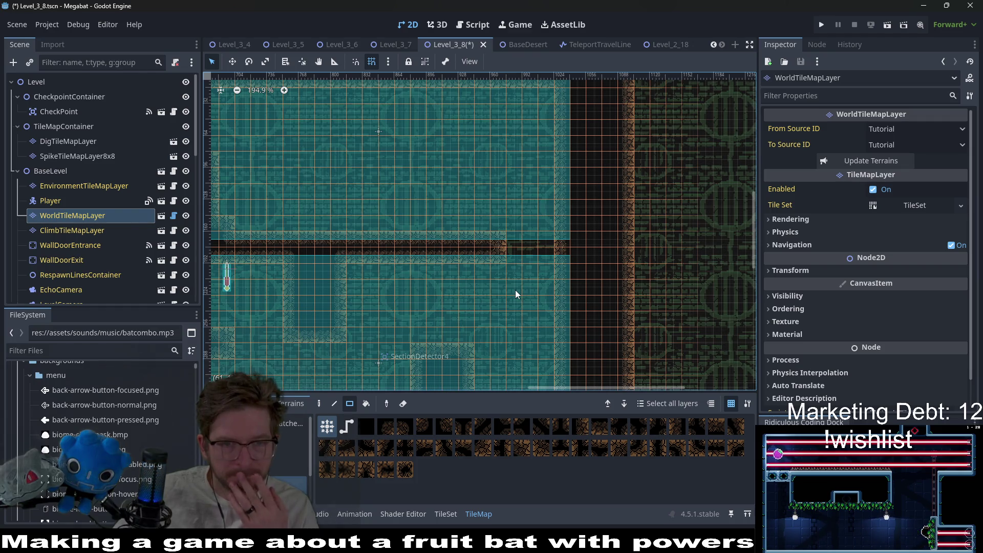
{"action": "left_click_drag", "start_coordinate": [458, 319], "coordinate": [502, 259]}
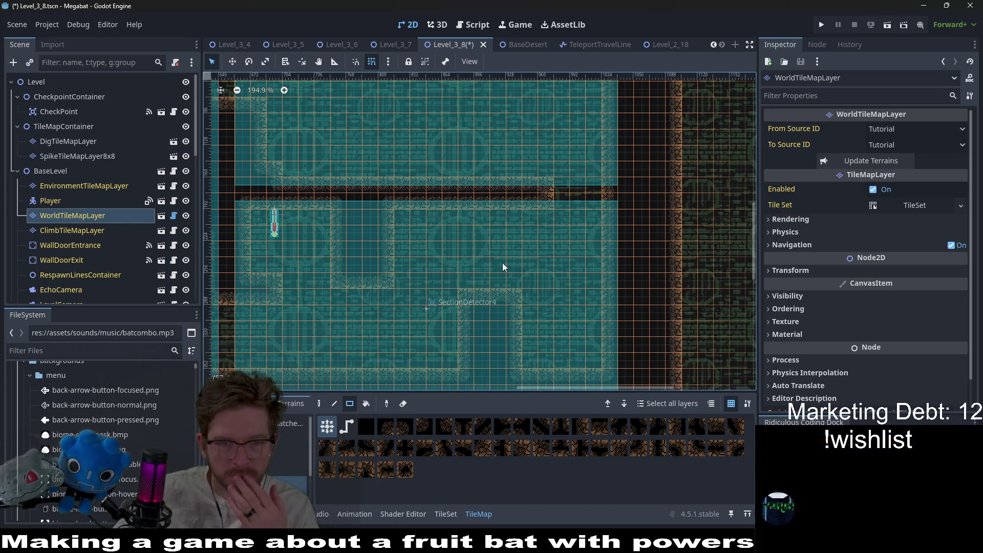
{"action": "left_click_drag", "start_coordinate": [462, 300], "coordinate": [511, 364]}
{"action": "left_click_drag", "start_coordinate": [371, 233], "coordinate": [387, 251]}
{"action": "scroll", "coordinate": [434, 285], "scroll_direction": "up", "scroll_amount": 2}
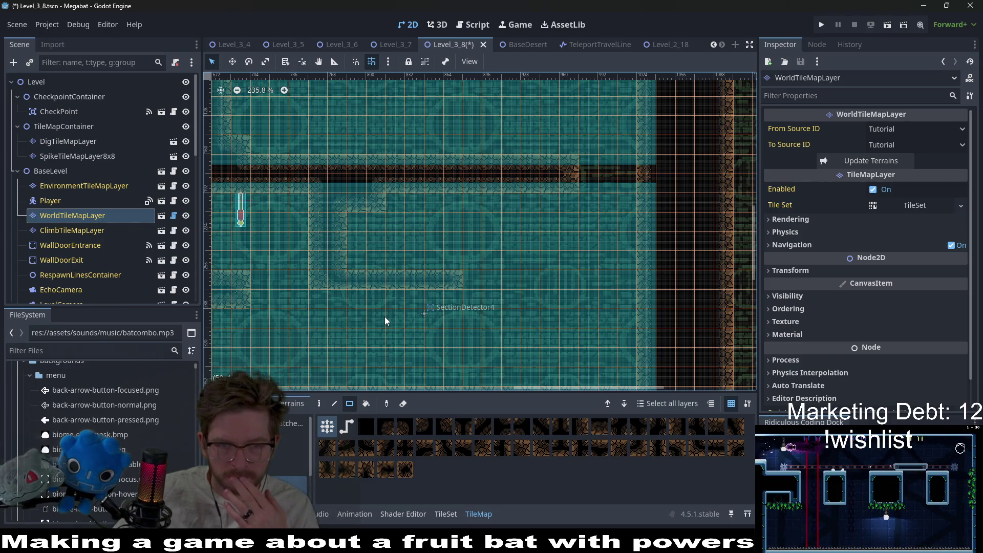
{"action": "left_click", "coordinate": [370, 200]}
Step: Choose Instantiate Child Scene from EnemyContainer's context menu in the Scene dock
{"action": "scroll", "coordinate": [48, 219], "scroll_direction": "down", "scroll_amount": 5}
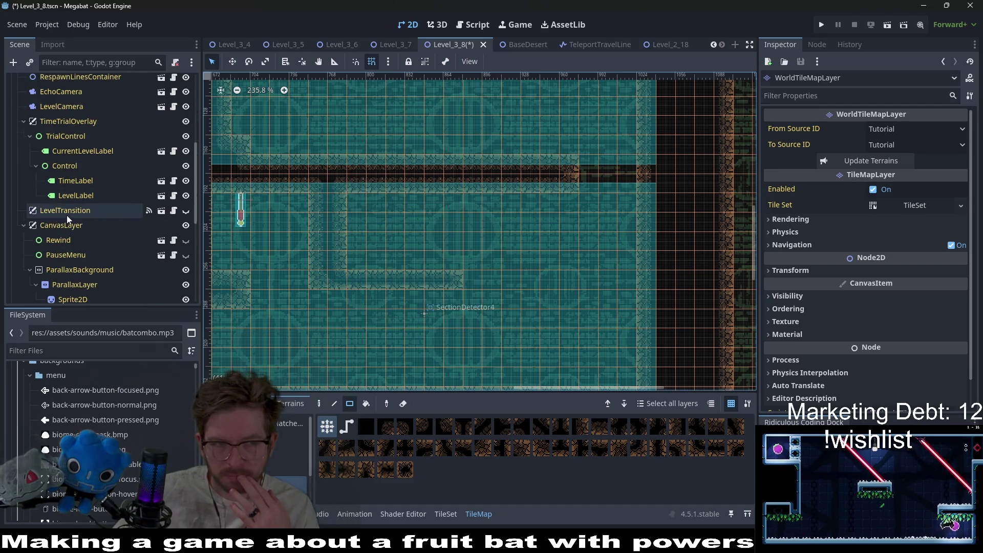
{"action": "scroll", "coordinate": [66, 215], "scroll_direction": "up", "scroll_amount": 5}
{"action": "scroll", "coordinate": [90, 190], "scroll_direction": "down", "scroll_amount": 5}
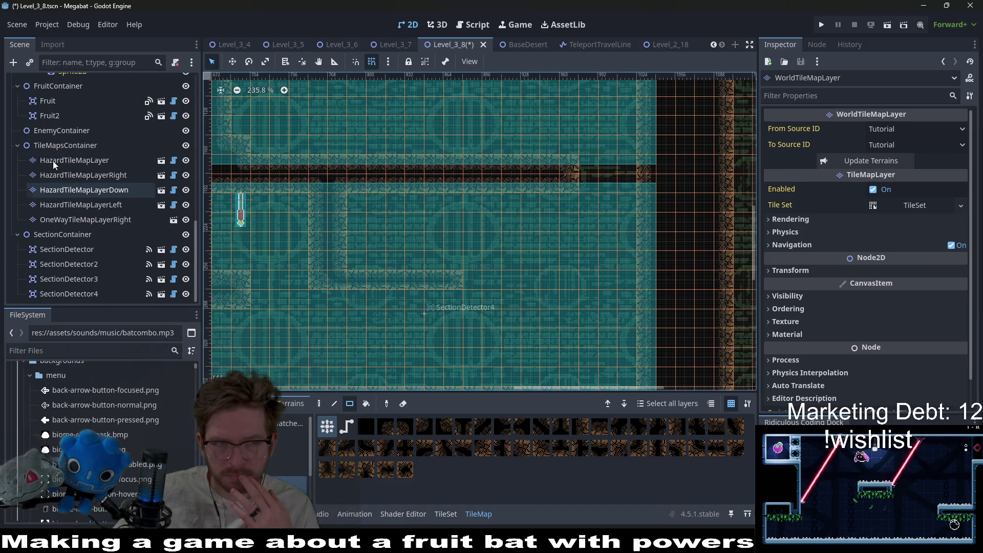
{"action": "right_click", "coordinate": [57, 134]}
{"action": "left_click", "coordinate": [92, 157]}
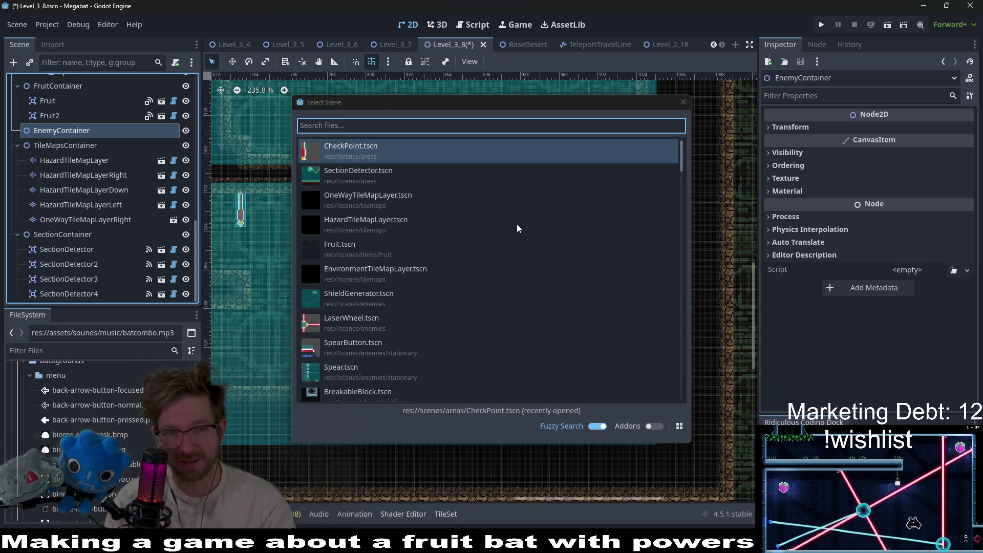
Step: Add the LaserWall scene under EnemyContainer and drag it into the room
{"action": "type", "text": "laserw"}
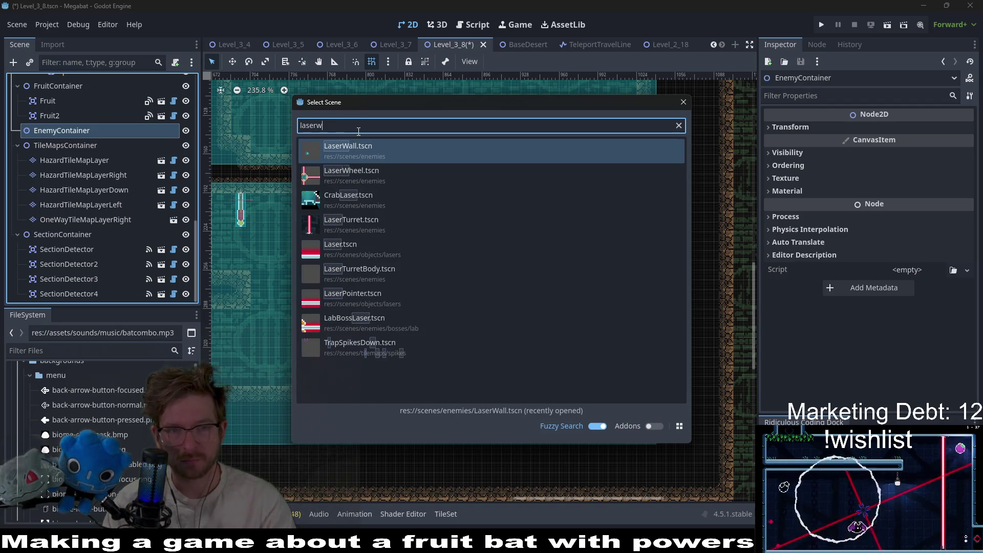
{"action": "key", "text": "Return"}
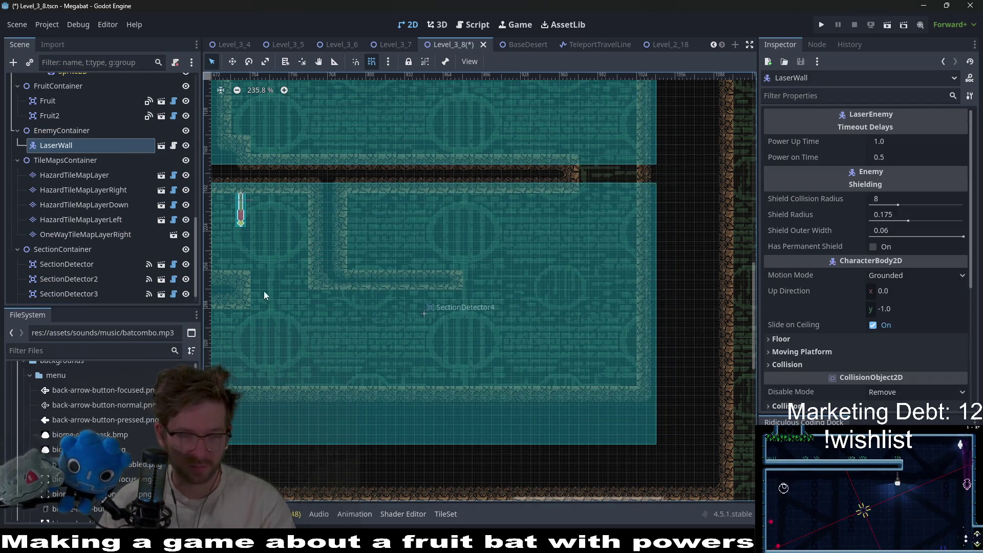
{"action": "scroll", "coordinate": [380, 224], "scroll_direction": "down", "scroll_amount": 3}
{"action": "key", "text": "w"}
{"action": "left_click_drag", "start_coordinate": [415, 262], "coordinate": [533, 216]}
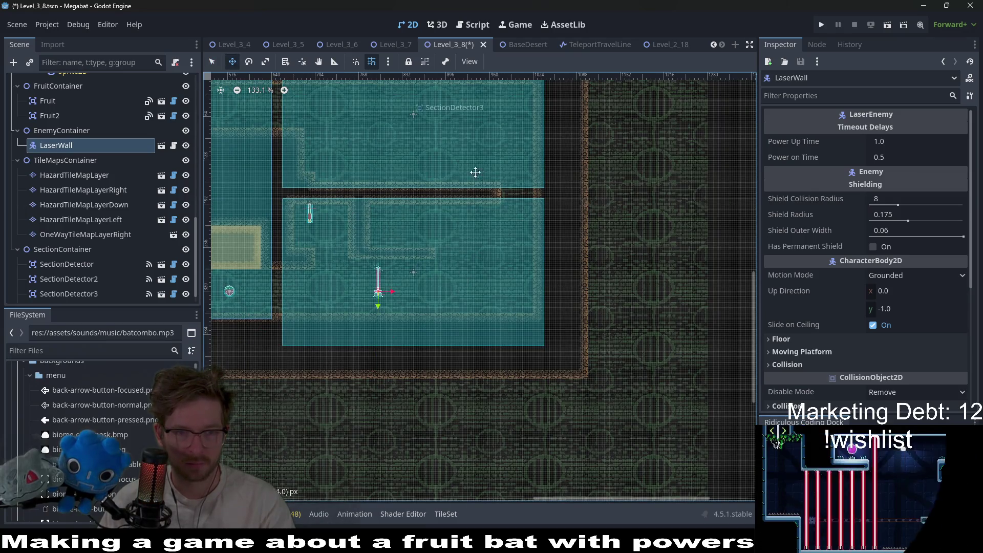
{"action": "scroll", "coordinate": [422, 232], "scroll_direction": "up", "scroll_amount": 3}
{"action": "scroll", "coordinate": [808, 334], "scroll_direction": "down", "scroll_amount": 2}
{"action": "scroll", "coordinate": [803, 317], "scroll_direction": "down", "scroll_amount": 3}
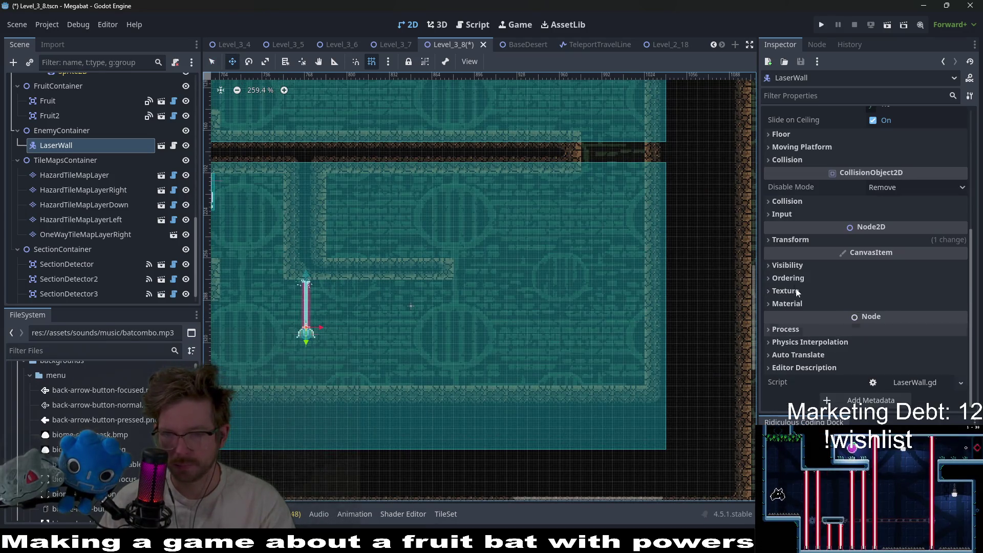
Step: Set the LaserWall rotation to 180 degrees and place it under the ceiling ledge
{"action": "left_click", "coordinate": [805, 240]}
{"action": "left_click", "coordinate": [897, 290]}
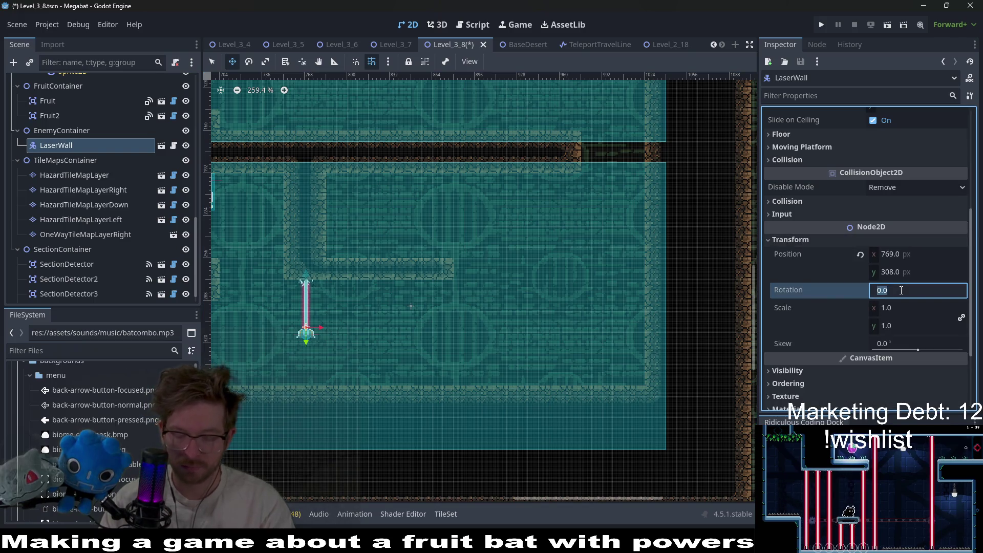
{"action": "key", "text": "Return"}
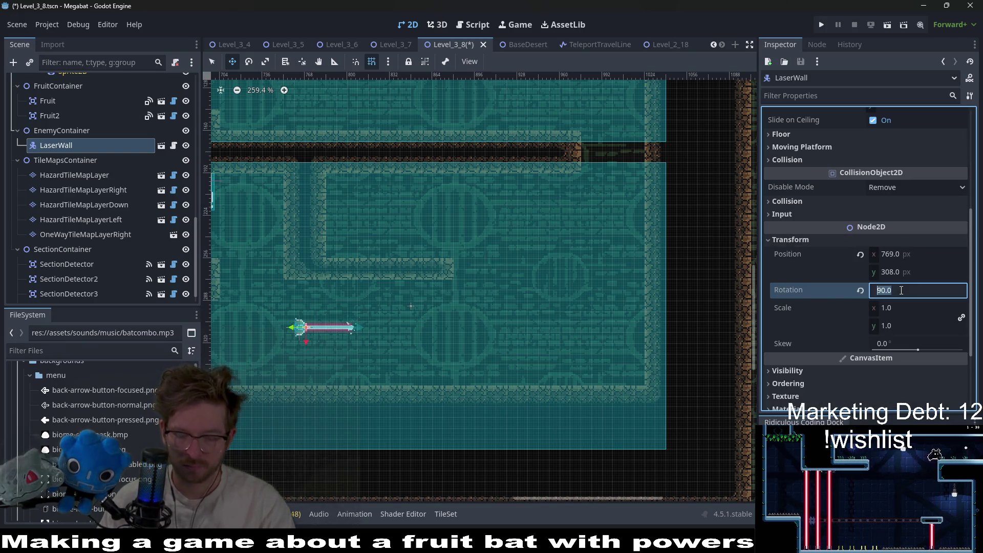
{"action": "type", "text": "80"}
{"action": "key", "text": "Return"}
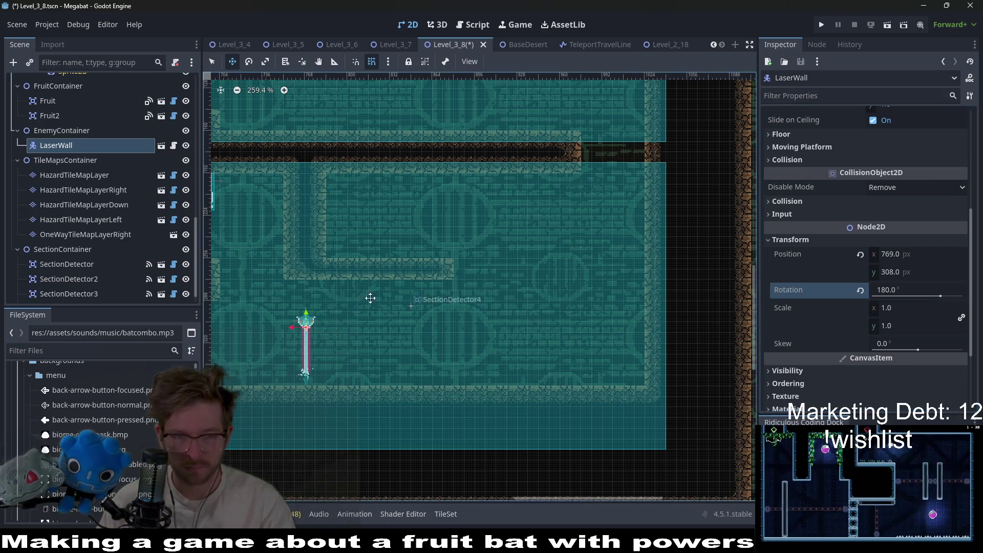
{"action": "scroll", "coordinate": [358, 302], "scroll_direction": "up", "scroll_amount": 2}
{"action": "mouse_move", "coordinate": [375, 340]}
{"action": "left_mouse_down"}
{"action": "mouse_move", "coordinate": [384, 288]}
{"action": "mouse_move", "coordinate": [357, 280]}
{"action": "left_mouse_up"}
{"action": "scroll", "coordinate": [372, 277], "scroll_direction": "down", "scroll_amount": 2}
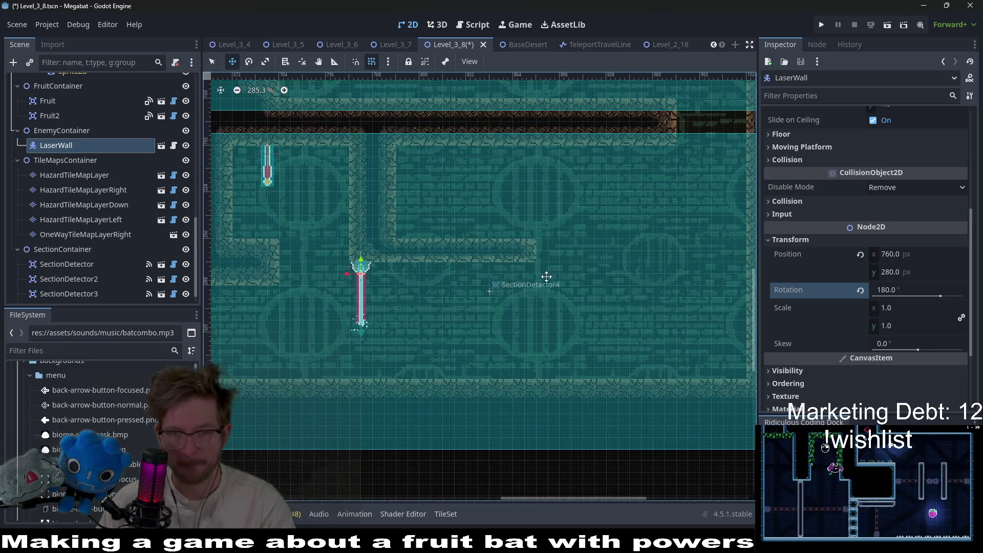
{"action": "scroll", "coordinate": [362, 290], "scroll_direction": "up", "scroll_amount": 3}
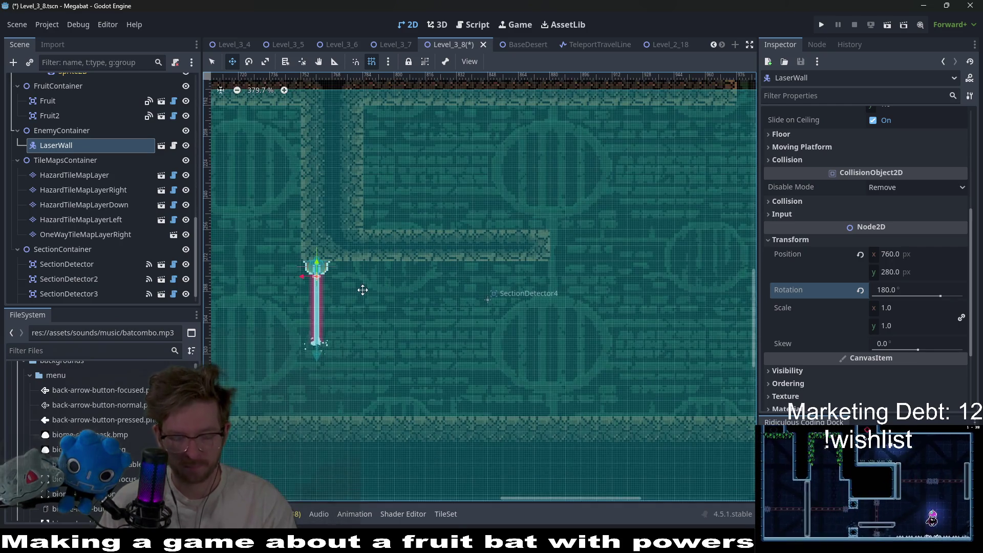
Step: Duplicate the laser into LaserWall2–4, nudging each copy beside the previous one
{"action": "key", "text": "ctrl+d"}
{"action": "key", "text": "Right"}
{"action": "key", "text": "Right"}
{"action": "key", "text": "Right"}
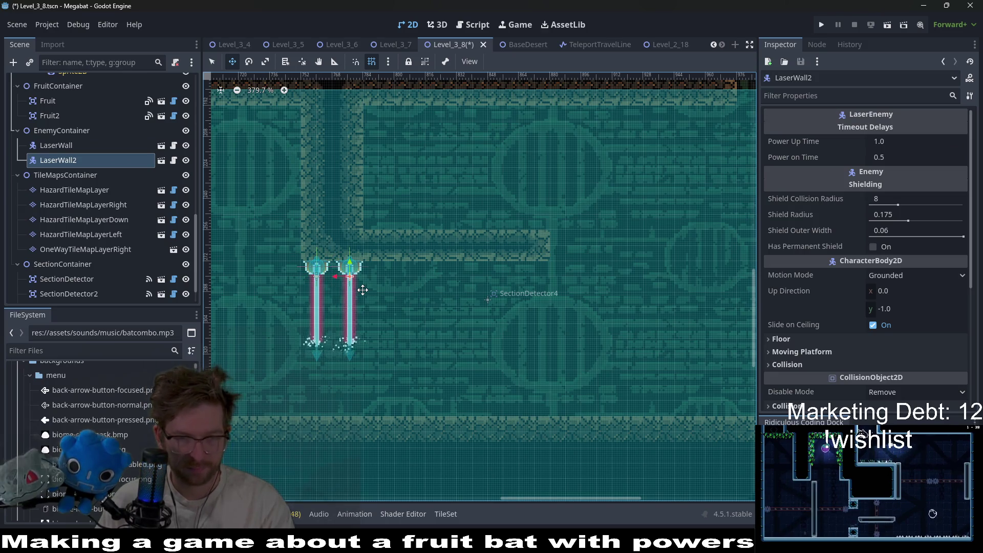
{"action": "key", "text": "Left"}
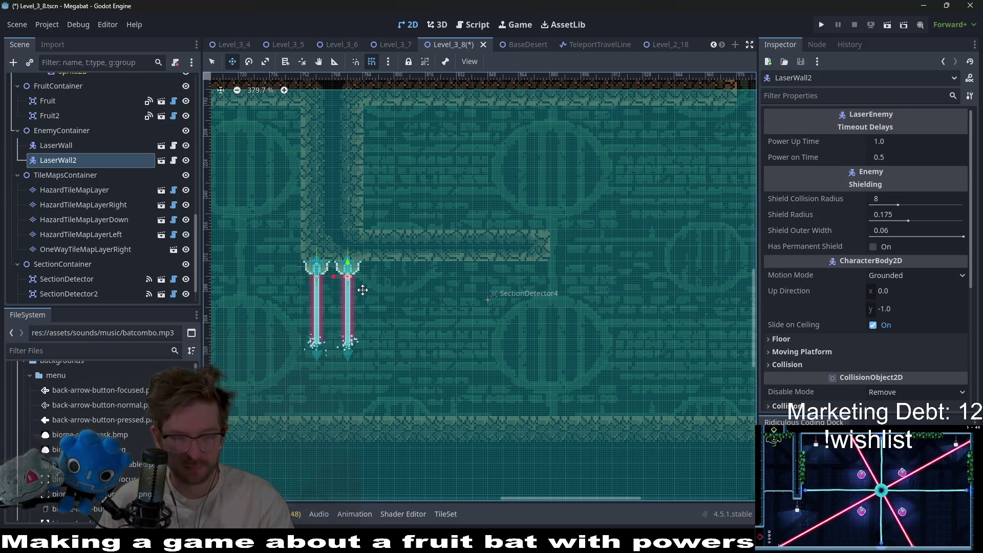
{"action": "key", "text": "ctrl+d"}
{"action": "key", "text": "Right"}
{"action": "key", "text": "Right"}
{"action": "key", "text": "Right"}
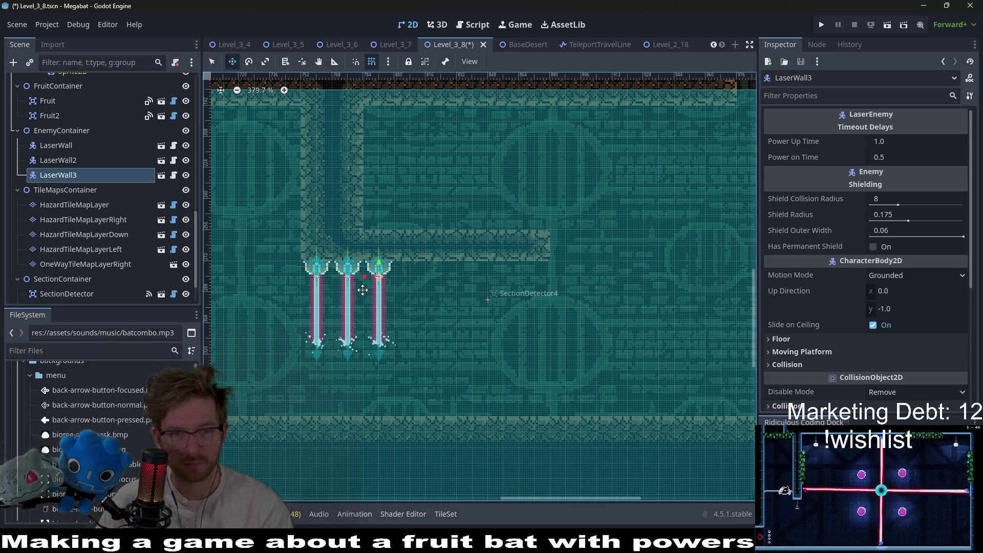
{"action": "scroll", "coordinate": [423, 281], "scroll_direction": "up", "scroll_amount": 4}
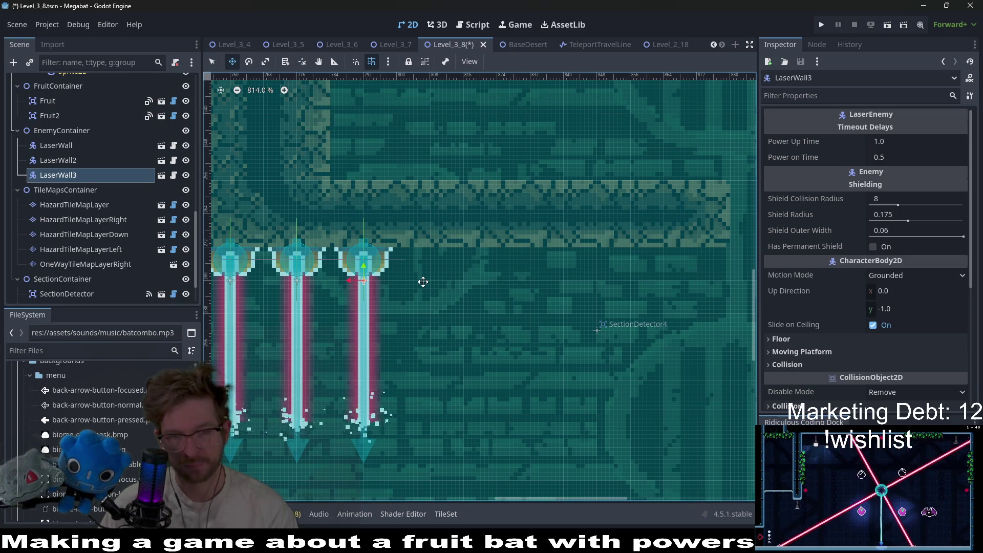
{"action": "key", "text": "ctrl+d"}
{"action": "key", "text": "Right"}
{"action": "key", "text": "Right"}
{"action": "key", "text": "Right"}
{"action": "key", "text": "Left"}
{"action": "key", "text": "Left"}
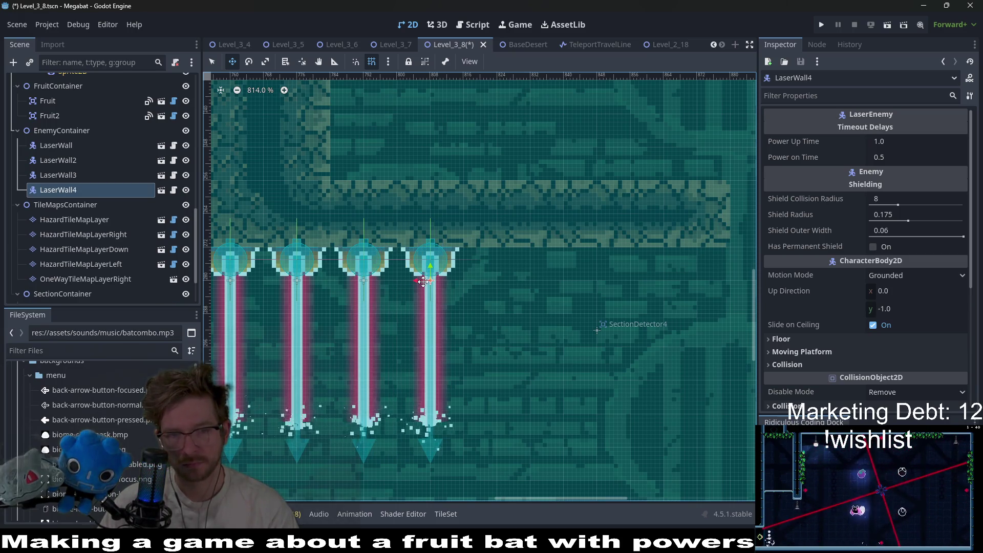
Step: Duplicate a fifth laser, LaserWall5, to complete the evenly spaced row
{"action": "scroll", "coordinate": [423, 281], "scroll_direction": "down", "scroll_amount": 3}
{"action": "scroll", "coordinate": [423, 282], "scroll_direction": "down", "scroll_amount": 2}
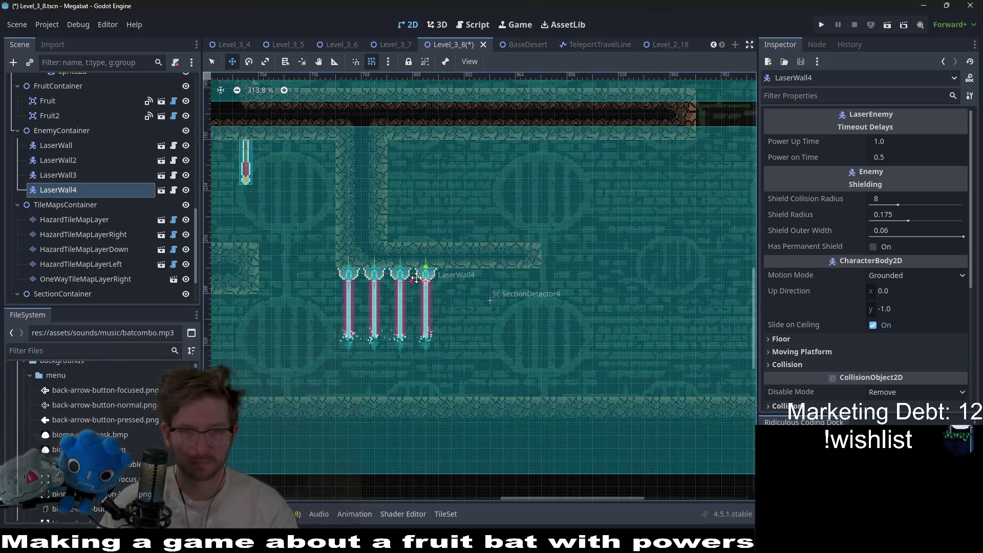
{"action": "scroll", "coordinate": [490, 301], "scroll_direction": "down", "scroll_amount": 1}
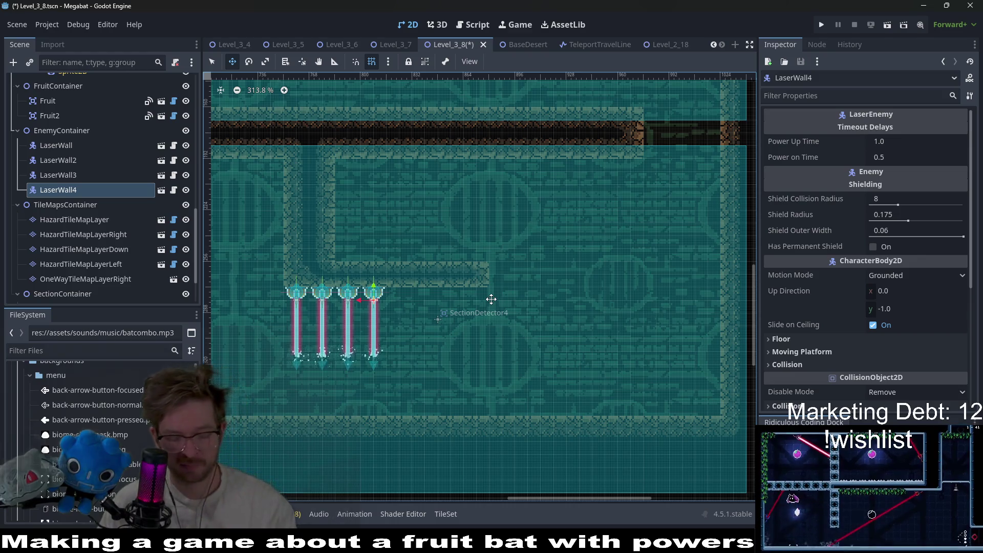
{"action": "key", "text": "ctrl+d"}
{"action": "key", "text": "Right"}
{"action": "key", "text": "Right"}
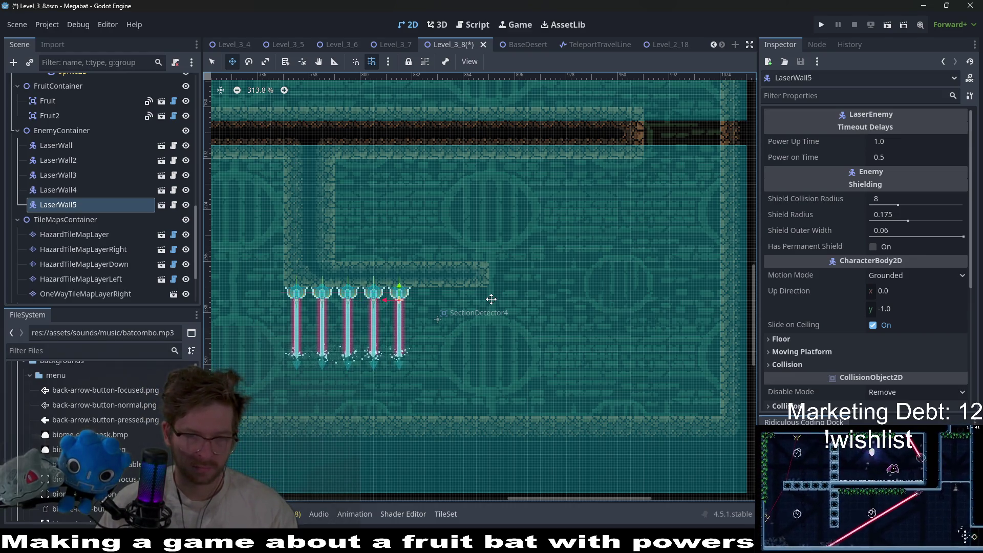
{"action": "scroll", "coordinate": [491, 299], "scroll_direction": "up", "scroll_amount": 1}
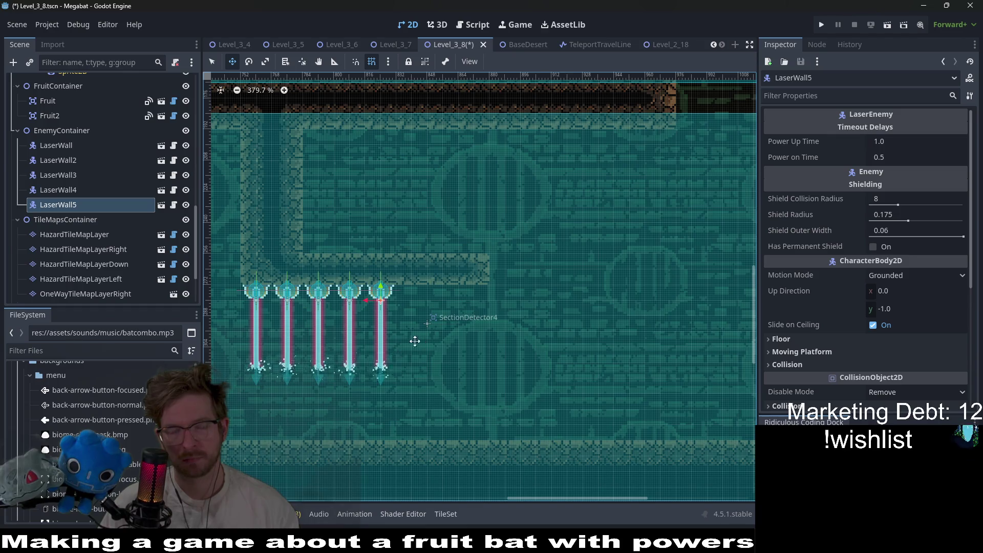
{"action": "scroll", "coordinate": [451, 320], "scroll_direction": "down", "scroll_amount": 3}
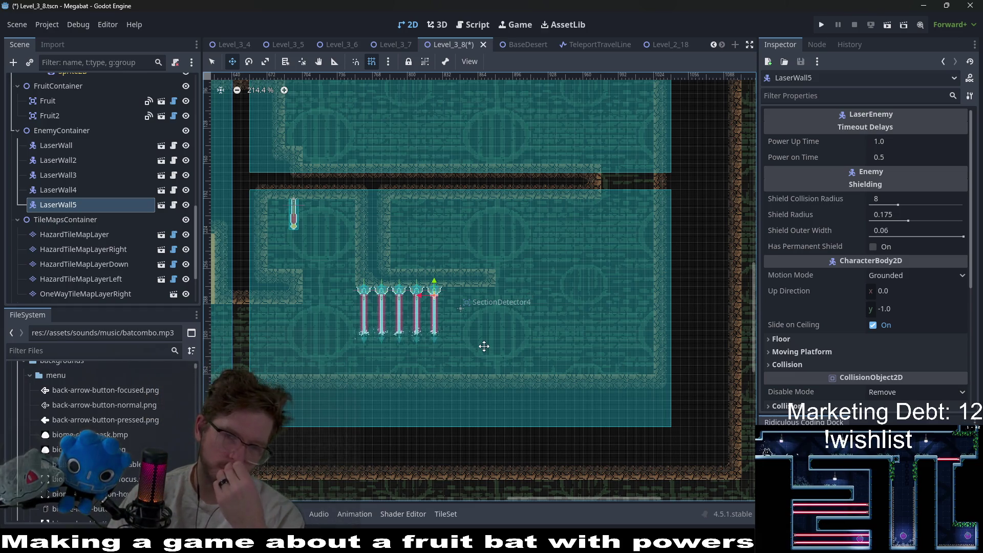
{"action": "scroll", "coordinate": [102, 160], "scroll_direction": "up", "scroll_amount": 10}
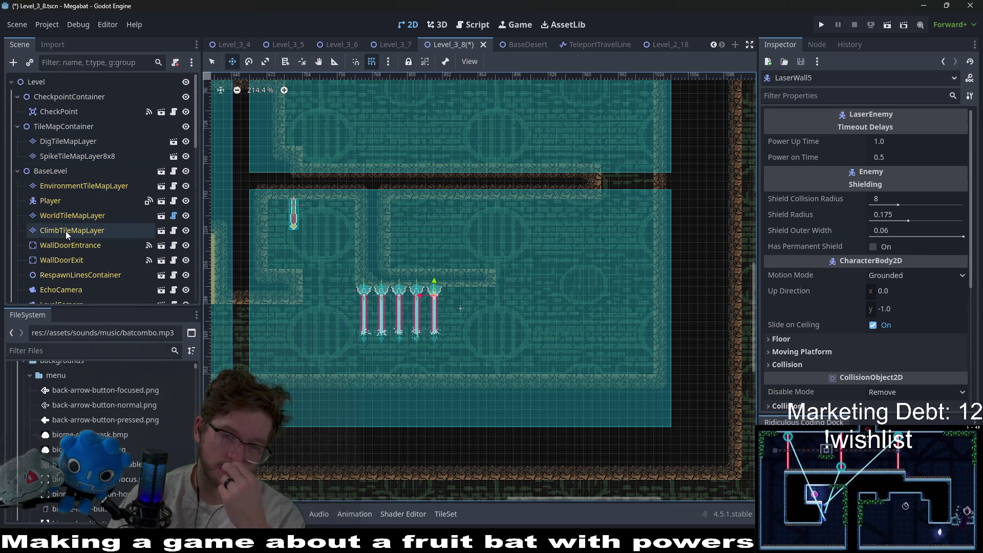
{"action": "left_click", "coordinate": [82, 215]}
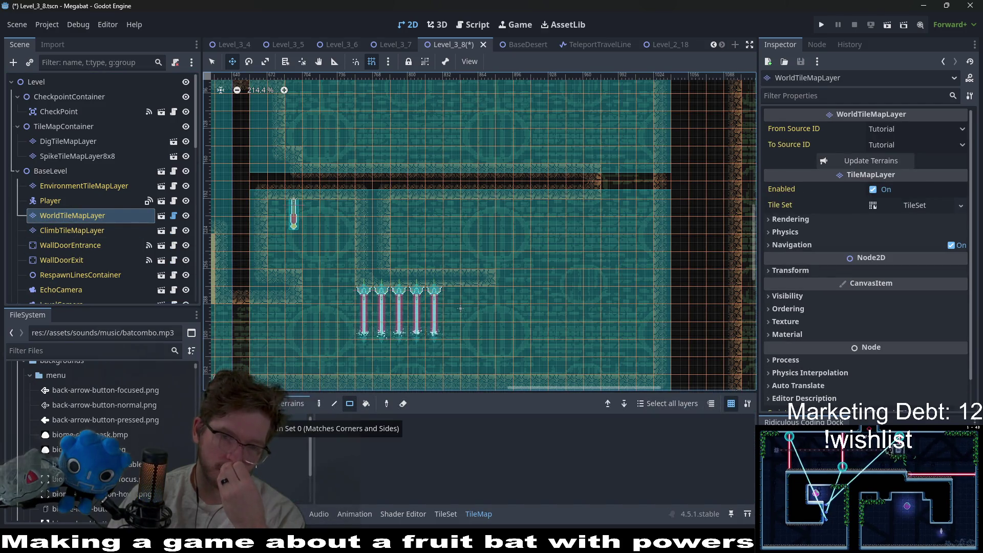
Step: Paint a tall 3x6 brown desert wall block rising from the floor right of the lasers
{"action": "left_click", "coordinate": [258, 468]}
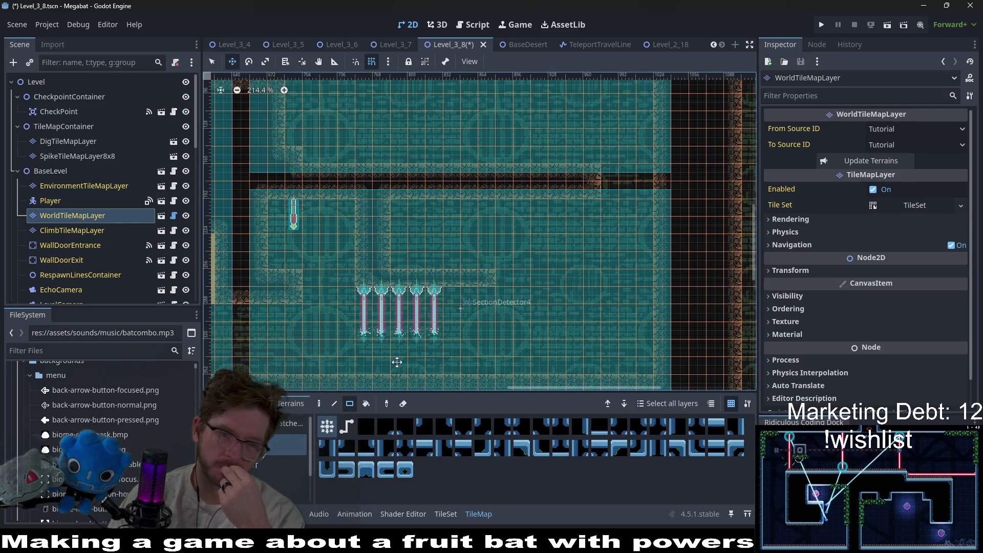
{"action": "left_click", "coordinate": [267, 486]}
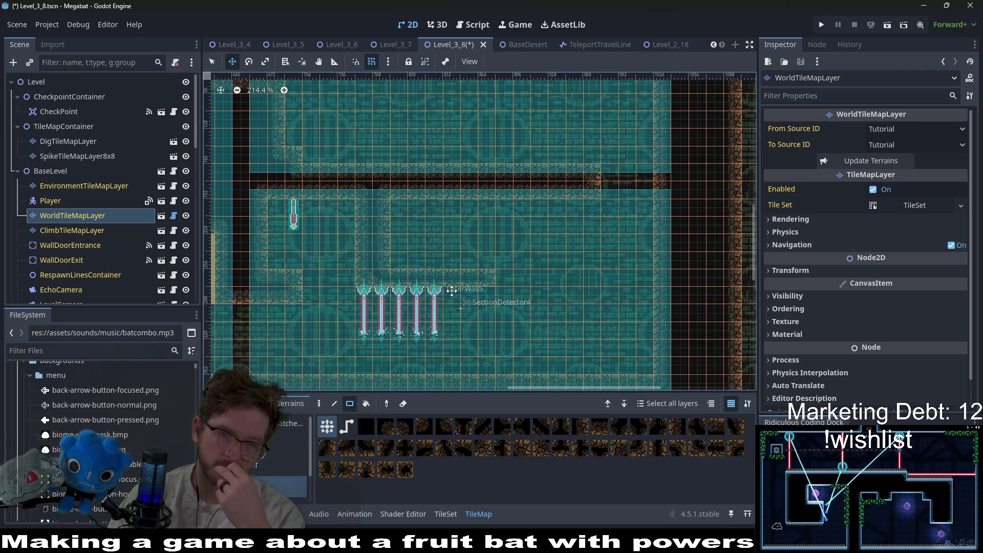
{"action": "key", "text": "q"}
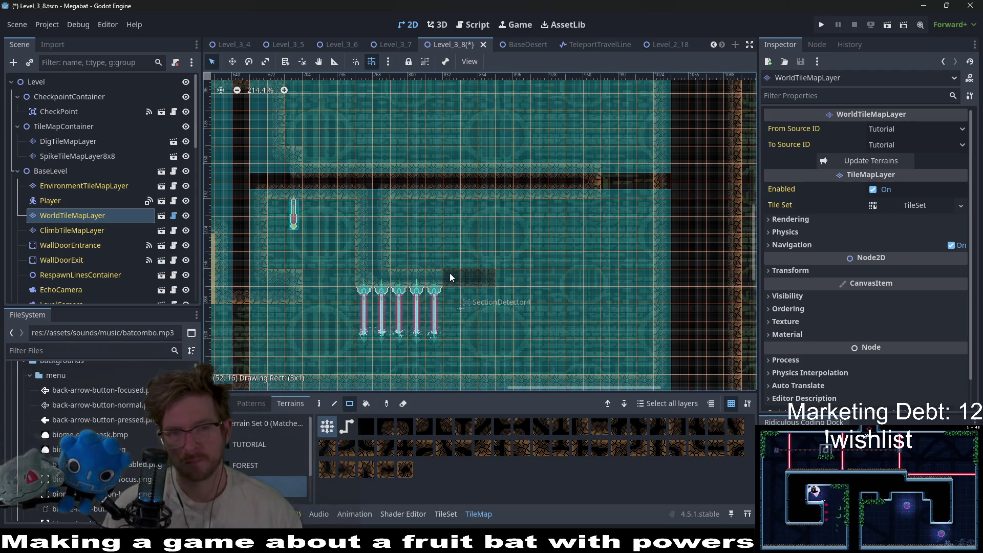
{"action": "scroll", "coordinate": [466, 307], "scroll_direction": "up", "scroll_amount": 4}
{"action": "scroll", "coordinate": [122, 226], "scroll_direction": "down", "scroll_amount": 3}
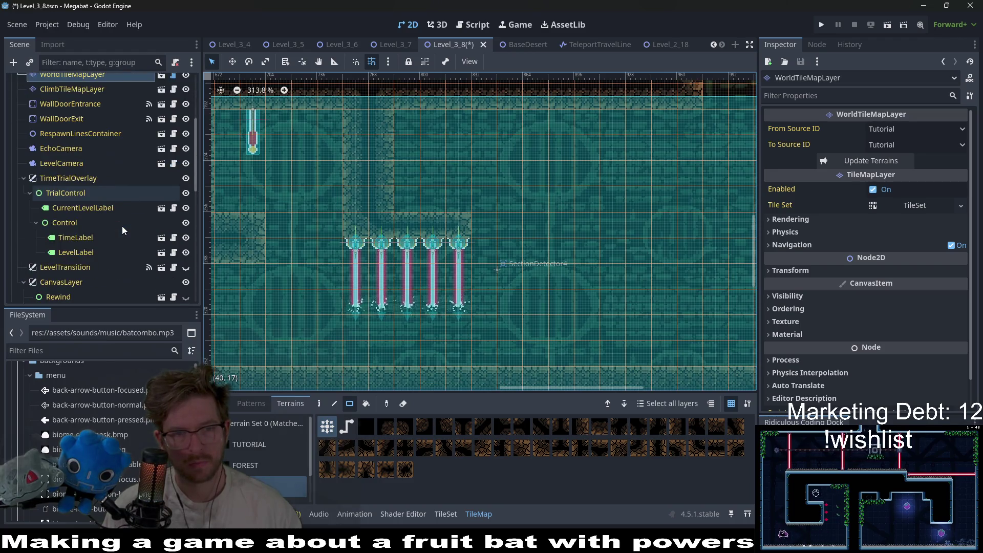
{"action": "scroll", "coordinate": [118, 226], "scroll_direction": "down", "scroll_amount": 5}
{"action": "mouse_move", "coordinate": [640, 220]}
{"action": "left_mouse_down"}
{"action": "mouse_move", "coordinate": [426, 262]}
{"action": "mouse_move", "coordinate": [475, 355]}
{"action": "mouse_move", "coordinate": [475, 385]}
{"action": "left_mouse_up"}
{"action": "mouse_move", "coordinate": [503, 259]}
{"action": "left_mouse_down"}
{"action": "mouse_move", "coordinate": [436, 242]}
{"action": "mouse_move", "coordinate": [553, 215]}
{"action": "left_mouse_up"}
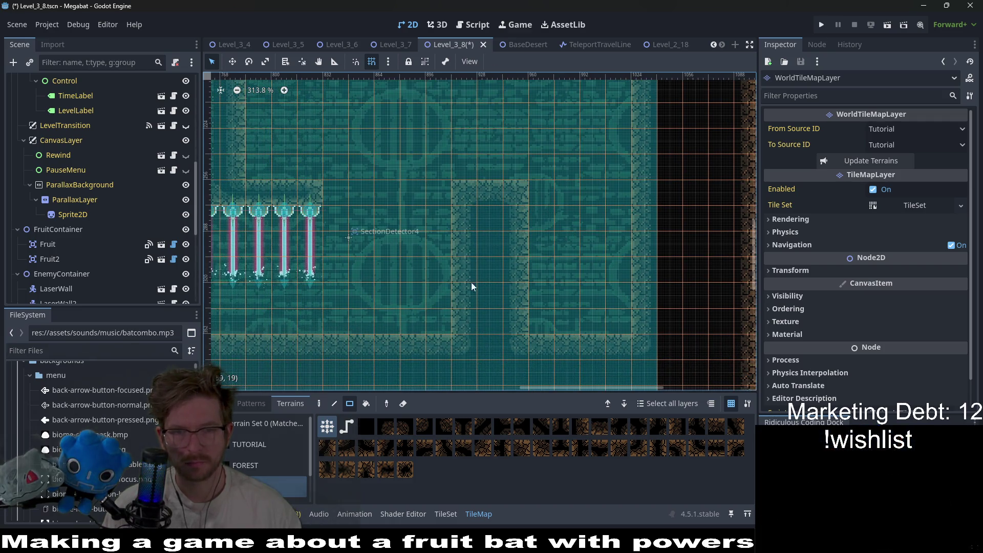
{"action": "left_click_drag", "start_coordinate": [457, 244], "coordinate": [437, 271]}
{"action": "scroll", "coordinate": [121, 223], "scroll_direction": "down", "scroll_amount": 5}
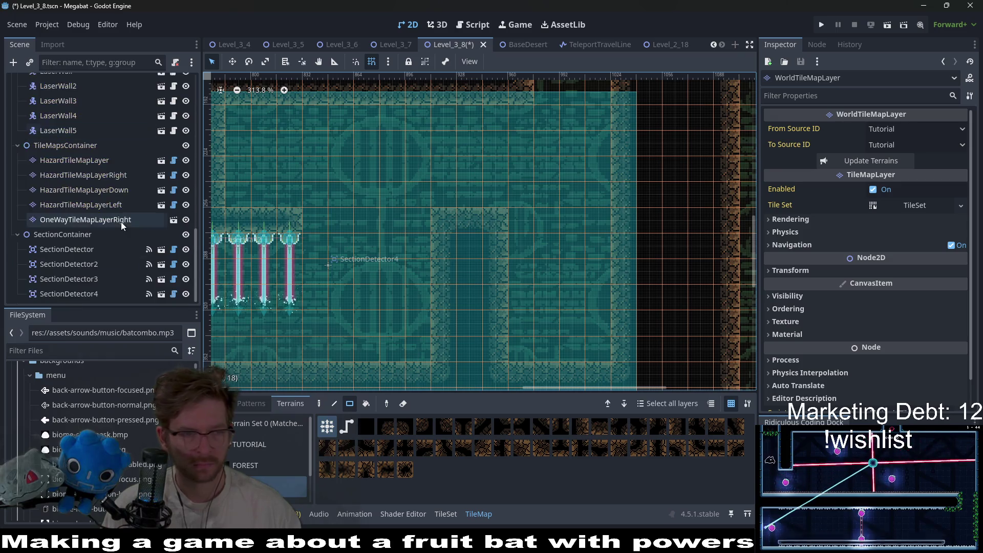
{"action": "scroll", "coordinate": [62, 186], "scroll_direction": "up", "scroll_amount": 2}
{"action": "left_click", "coordinate": [60, 153]}
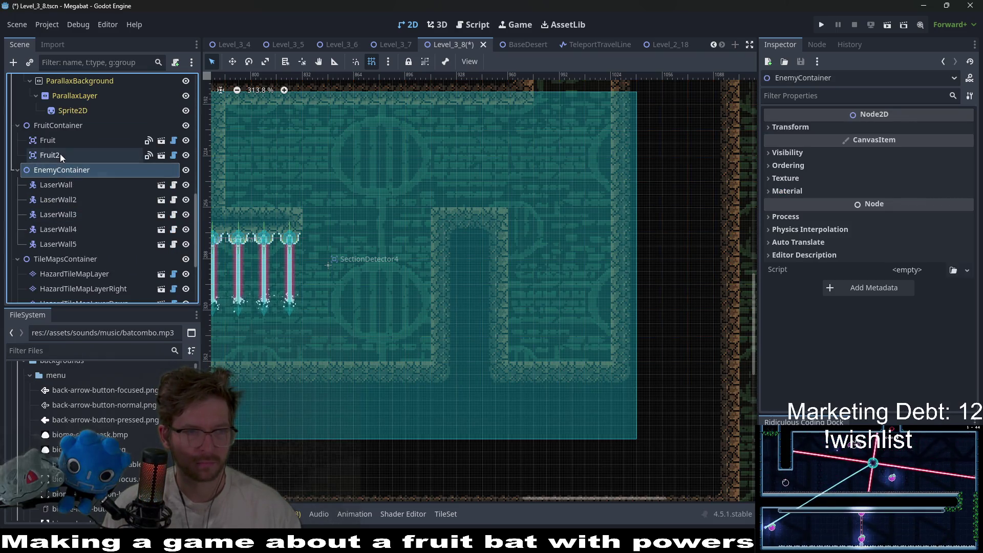
{"action": "scroll", "coordinate": [306, 253], "scroll_direction": "down", "scroll_amount": 5}
{"action": "left_click_drag", "start_coordinate": [361, 261], "coordinate": [414, 265]}
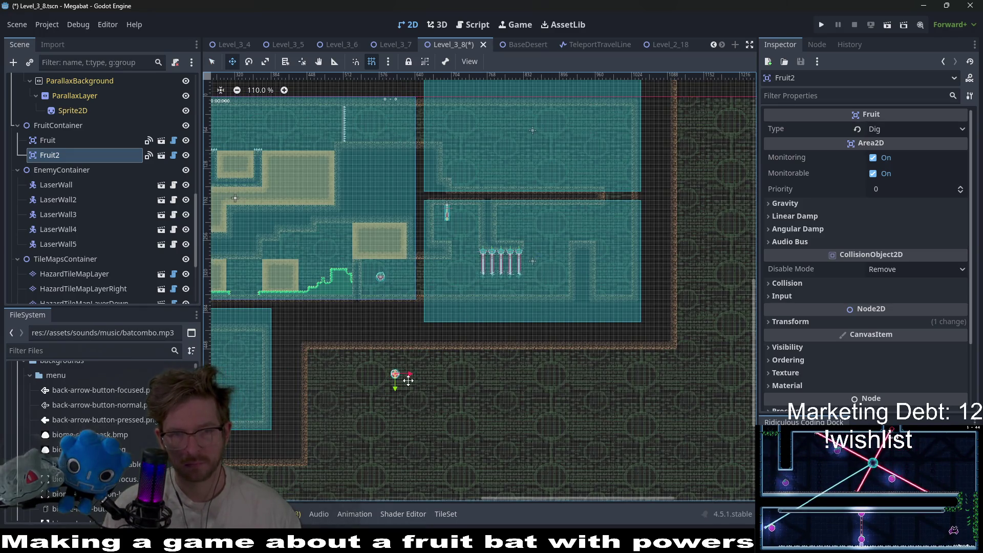
{"action": "left_click", "coordinate": [906, 129]}
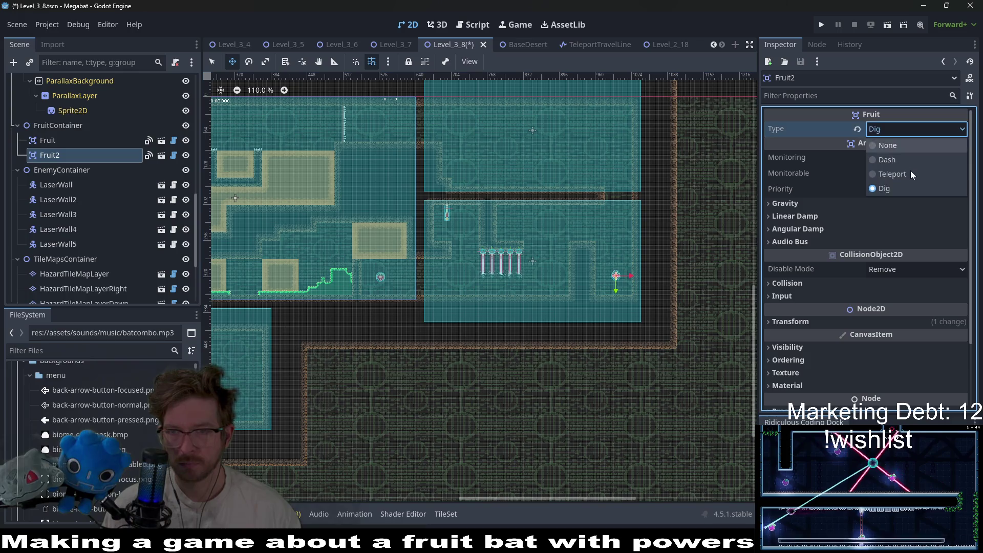
{"action": "left_click", "coordinate": [890, 162]}
{"action": "scroll", "coordinate": [622, 268], "scroll_direction": "up", "scroll_amount": 6}
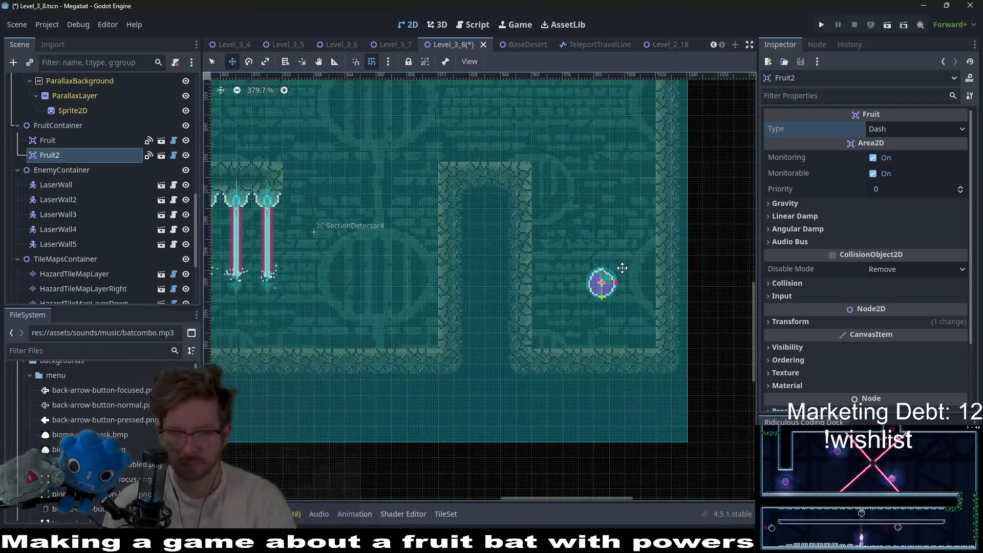
{"action": "scroll", "coordinate": [616, 268], "scroll_direction": "down", "scroll_amount": 4}
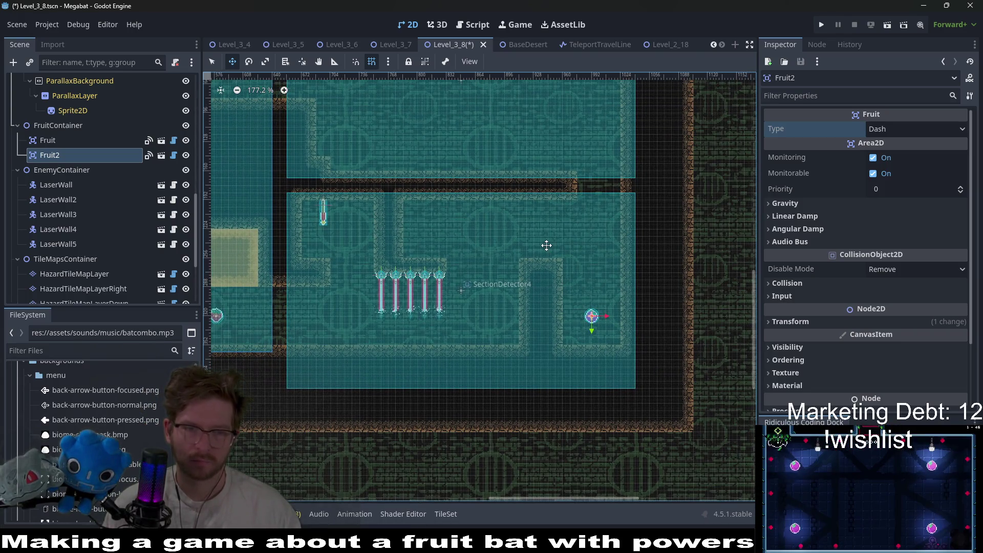
{"action": "scroll", "coordinate": [547, 245], "scroll_direction": "left", "scroll_amount": 8}
{"action": "scroll", "coordinate": [554, 303], "scroll_direction": "left", "scroll_amount": 4}
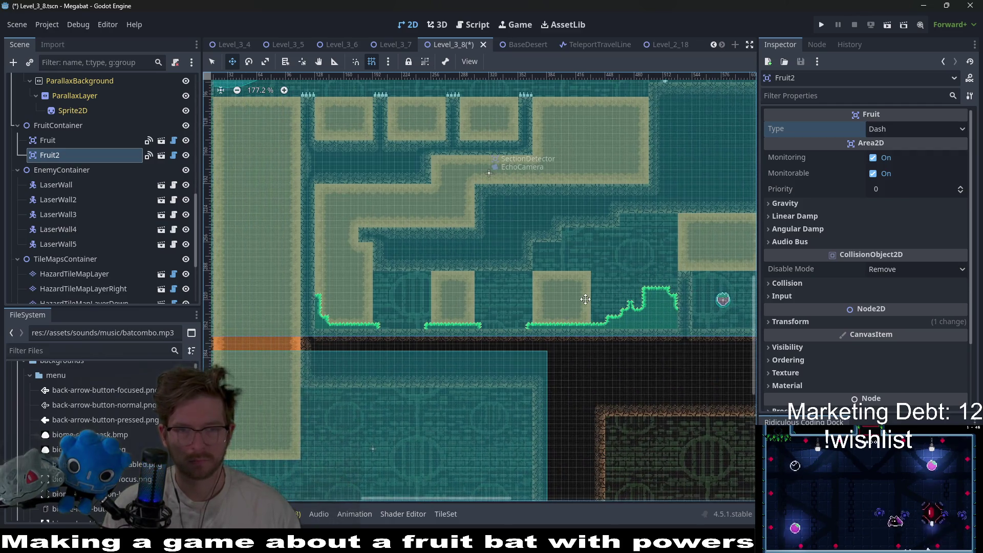
{"action": "scroll", "coordinate": [567, 295], "scroll_direction": "right", "scroll_amount": 5}
{"action": "scroll", "coordinate": [567, 295], "scroll_direction": "up", "scroll_amount": 2}
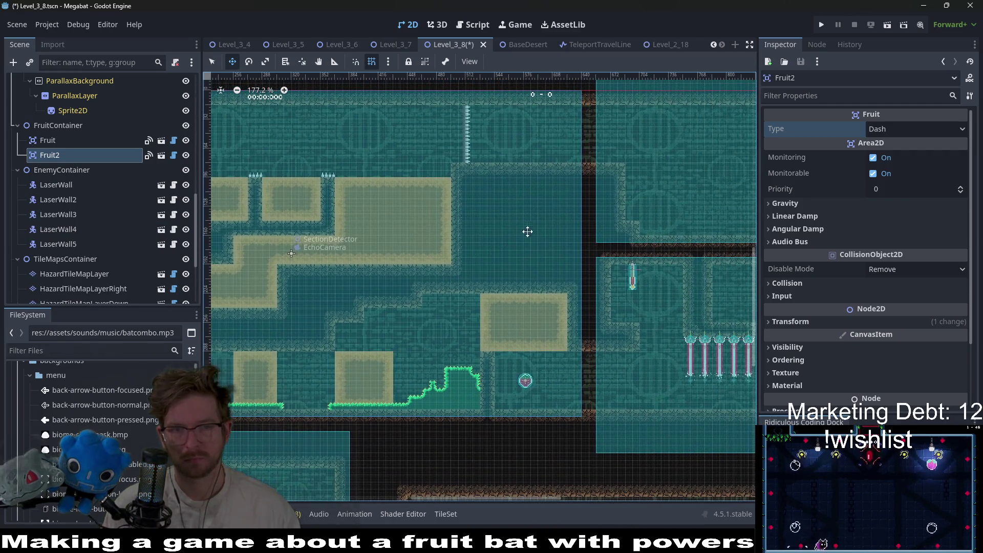
{"action": "scroll", "coordinate": [533, 224], "scroll_direction": "right", "scroll_amount": 2}
{"action": "scroll", "coordinate": [482, 240], "scroll_direction": "down", "scroll_amount": 1}
{"action": "scroll", "coordinate": [549, 256], "scroll_direction": "right", "scroll_amount": 3}
{"action": "scroll", "coordinate": [514, 247], "scroll_direction": "down", "scroll_amount": 1}
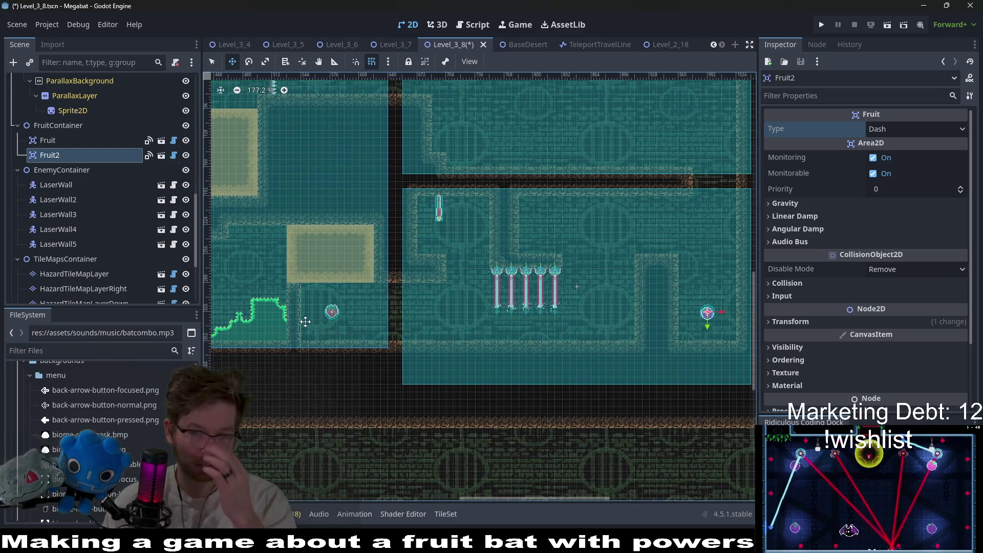
{"action": "scroll", "coordinate": [72, 220], "scroll_direction": "up", "scroll_amount": 3}
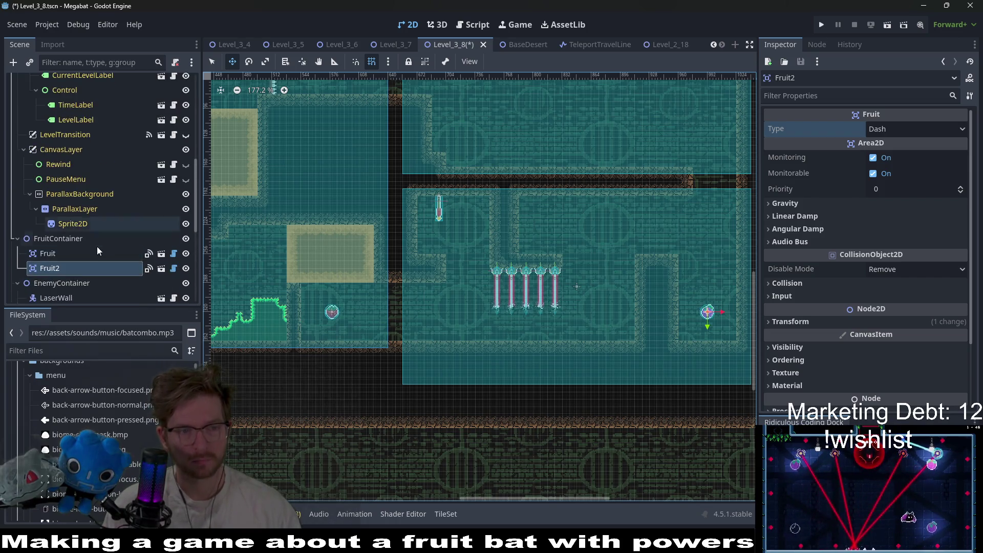
{"action": "scroll", "coordinate": [97, 247], "scroll_direction": "down", "scroll_amount": 5}
{"action": "scroll", "coordinate": [90, 247], "scroll_direction": "up", "scroll_amount": 10}
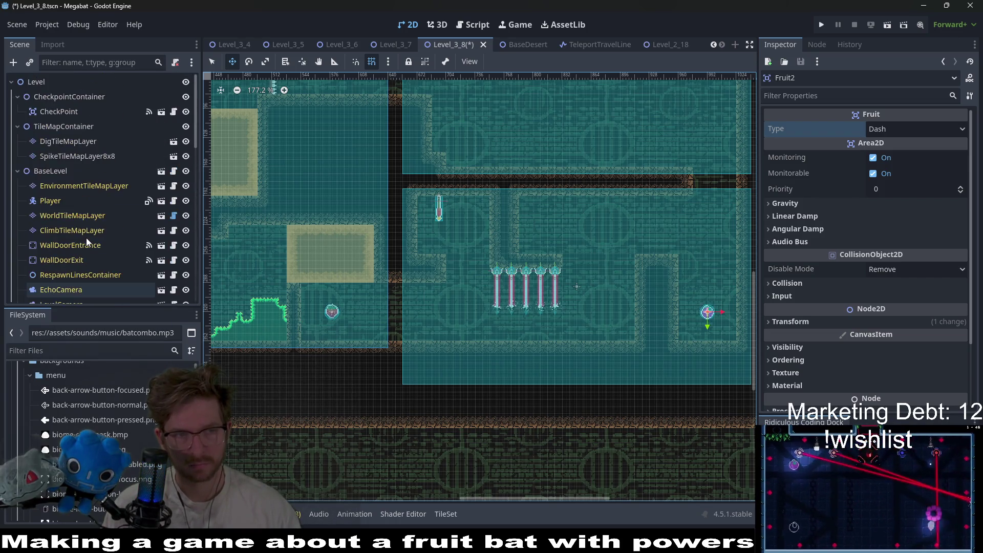
{"action": "left_click", "coordinate": [91, 156]}
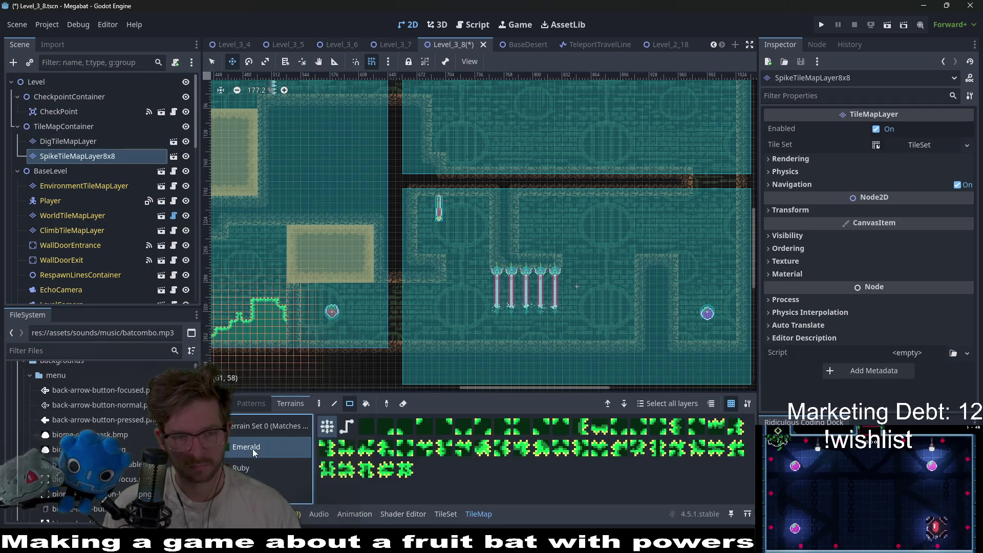
Step: Paint an Emerald spike pit around the right-hand Dash fruit, with spiky left and right walls
{"action": "key", "text": "q"}
{"action": "scroll", "coordinate": [553, 287], "scroll_direction": "up", "scroll_amount": 4}
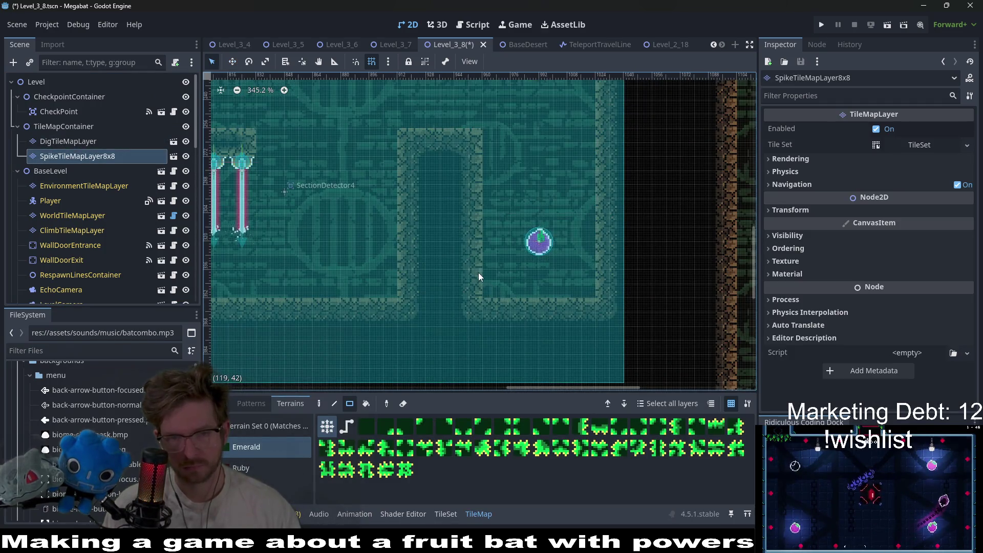
{"action": "mouse_move", "coordinate": [512, 304]}
{"action": "left_mouse_down"}
{"action": "mouse_move", "coordinate": [503, 291]}
{"action": "mouse_move", "coordinate": [614, 296]}
{"action": "mouse_move", "coordinate": [601, 309]}
{"action": "left_mouse_up"}
{"action": "mouse_move", "coordinate": [512, 306]}
{"action": "left_mouse_down"}
{"action": "mouse_move", "coordinate": [607, 305]}
{"action": "mouse_move", "coordinate": [602, 296]}
{"action": "left_mouse_up"}
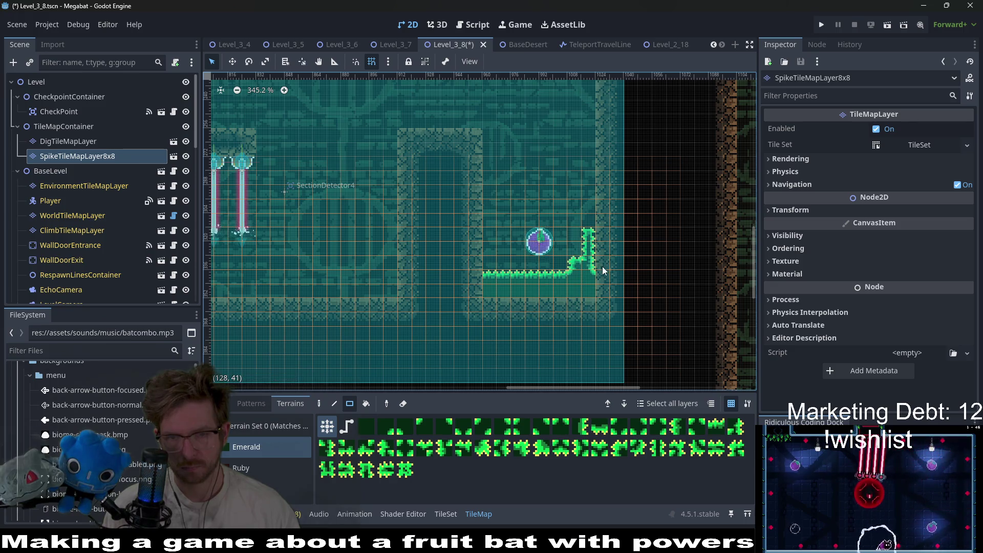
{"action": "left_click_drag", "start_coordinate": [601, 244], "coordinate": [601, 246]}
{"action": "mouse_move", "coordinate": [489, 267]}
{"action": "left_mouse_down"}
{"action": "mouse_move", "coordinate": [455, 229]}
{"action": "mouse_move", "coordinate": [489, 229]}
{"action": "left_mouse_up"}
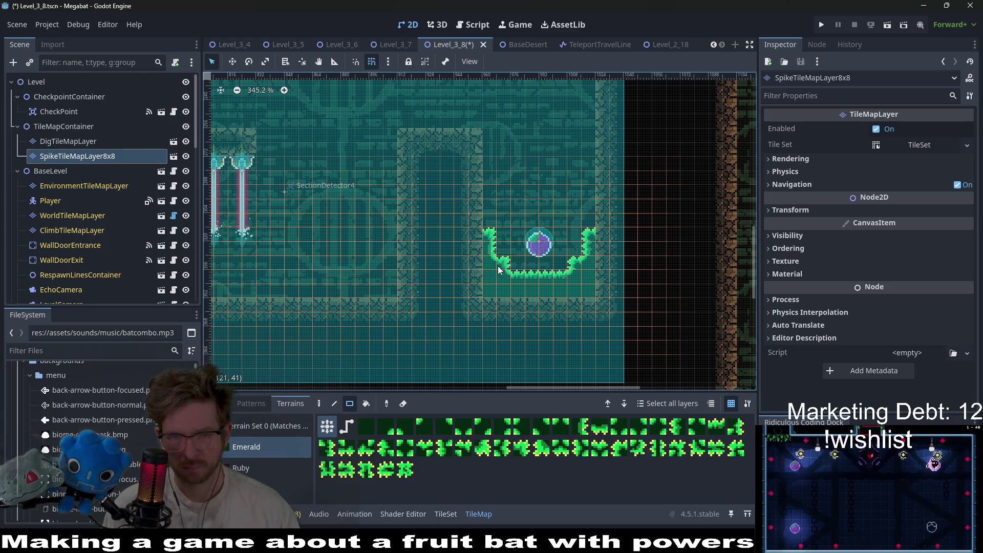
Step: Fill the floor under the five lasers with a spike-lined block, one row taller, extended right
{"action": "scroll", "coordinate": [498, 270], "scroll_direction": "down", "scroll_amount": 3}
{"action": "scroll", "coordinate": [532, 229], "scroll_direction": "up", "scroll_amount": 2}
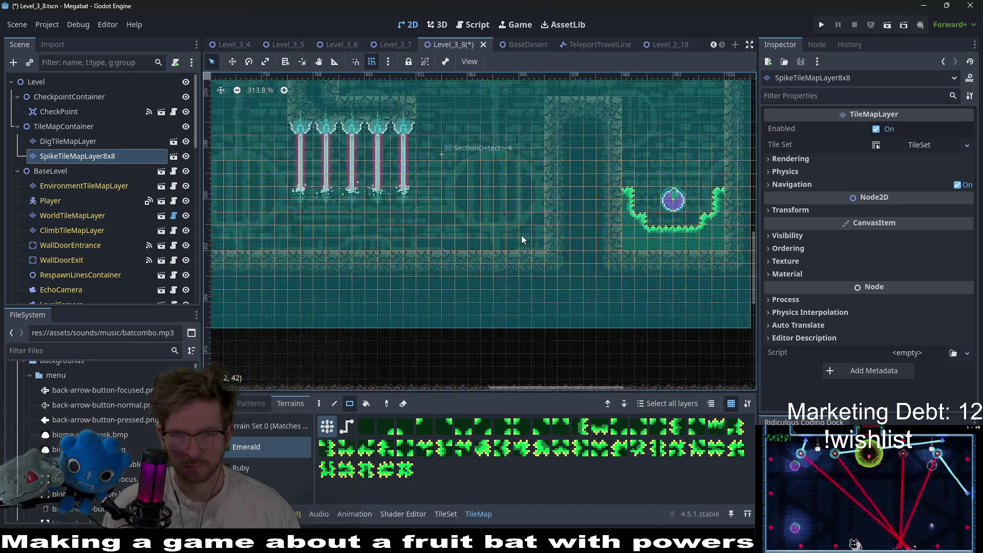
{"action": "scroll", "coordinate": [522, 239], "scroll_direction": "up", "scroll_amount": 1}
{"action": "mouse_move", "coordinate": [541, 215]}
{"action": "left_mouse_down"}
{"action": "mouse_move", "coordinate": [507, 261]}
{"action": "mouse_move", "coordinate": [251, 259]}
{"action": "left_mouse_up"}
{"action": "scroll", "coordinate": [426, 257], "scroll_direction": "left", "scroll_amount": 3}
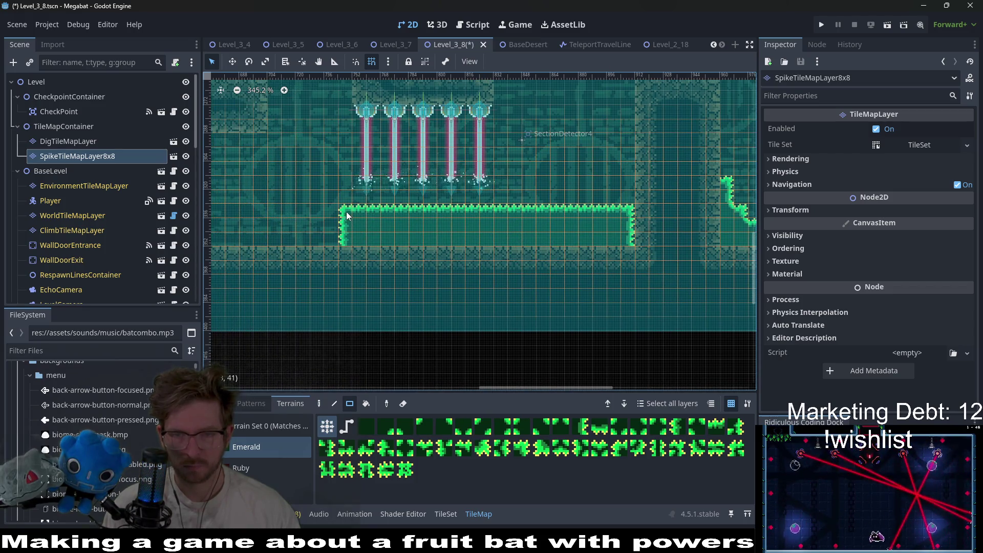
{"action": "scroll", "coordinate": [566, 255], "scroll_direction": "up", "scroll_amount": 3}
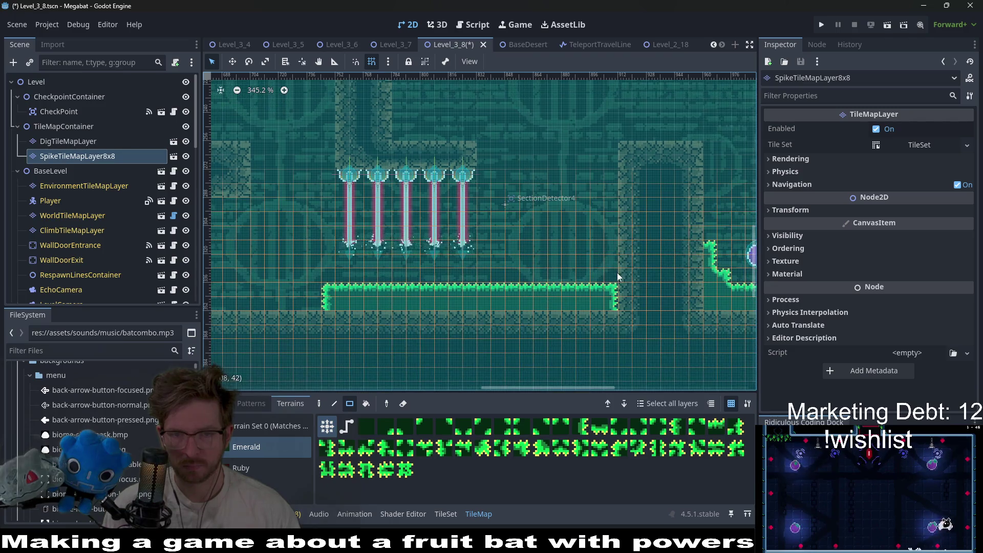
{"action": "left_click_drag", "start_coordinate": [603, 278], "coordinate": [328, 277]}
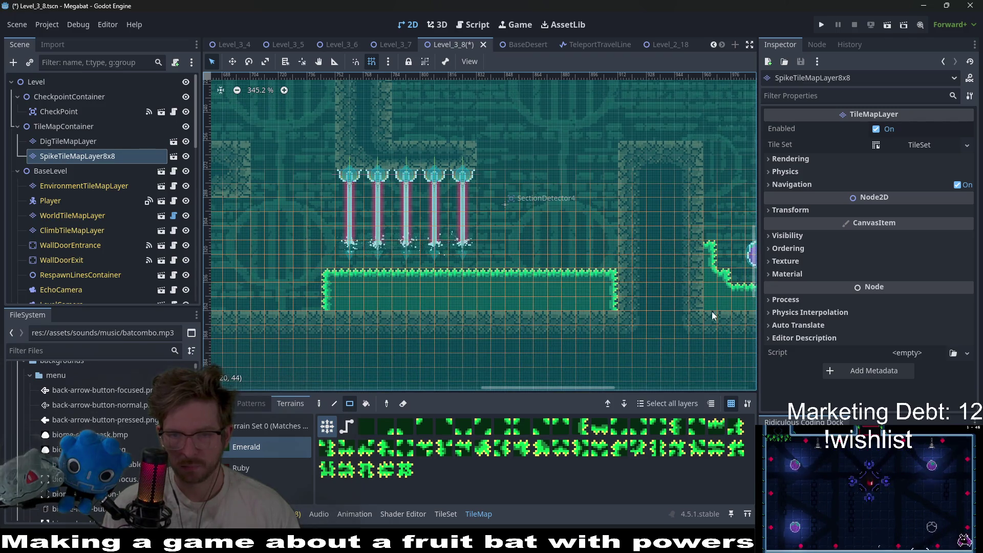
{"action": "left_click_drag", "start_coordinate": [629, 293], "coordinate": [627, 279]}
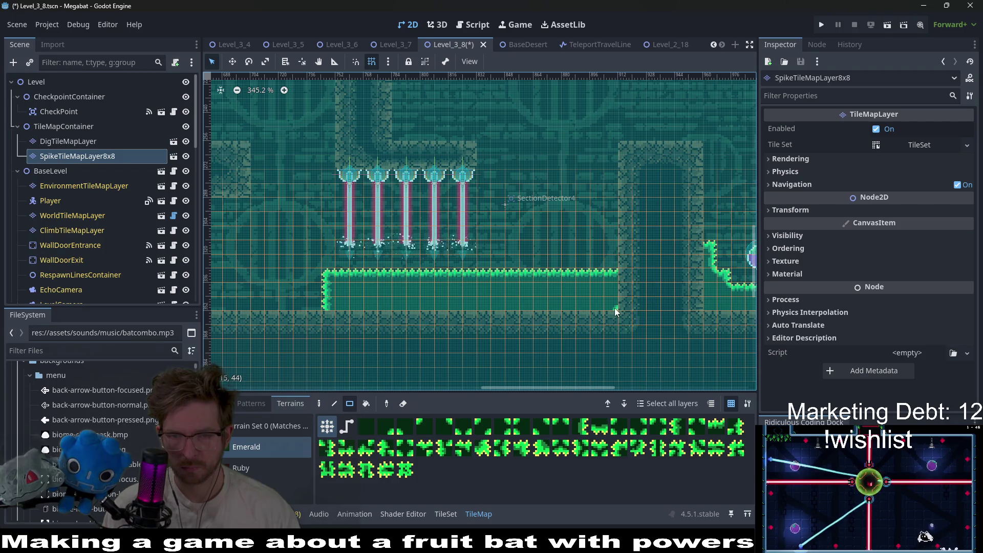
Step: Paint spikes at the floor-wall corner and a diagonal spike slope up to the wall
{"action": "scroll", "coordinate": [661, 315], "scroll_direction": "up", "scroll_amount": 3}
{"action": "left_click_drag", "start_coordinate": [603, 248], "coordinate": [604, 165]}
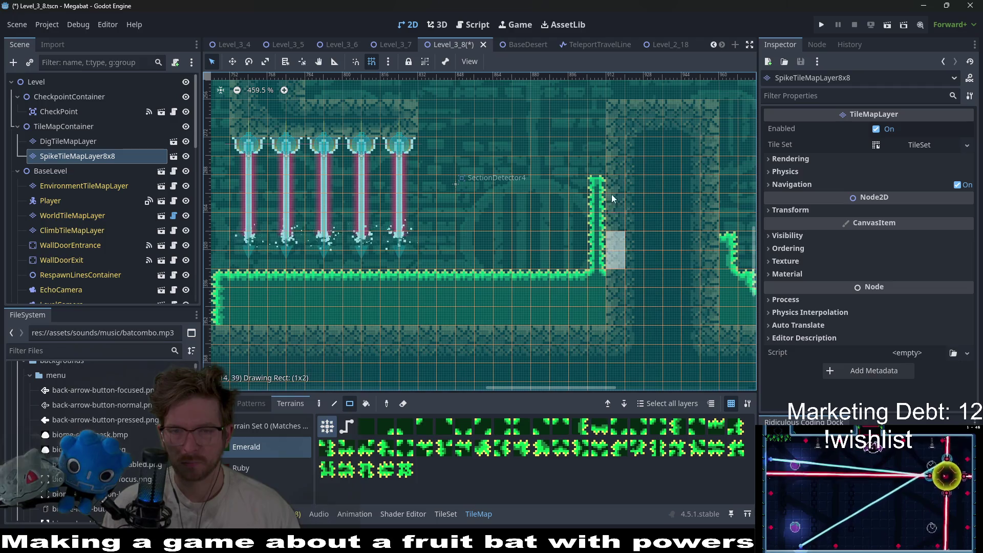
{"action": "left_click", "coordinate": [577, 264]}
{"action": "left_click", "coordinate": [562, 268]}
{"action": "left_click", "coordinate": [586, 246]}
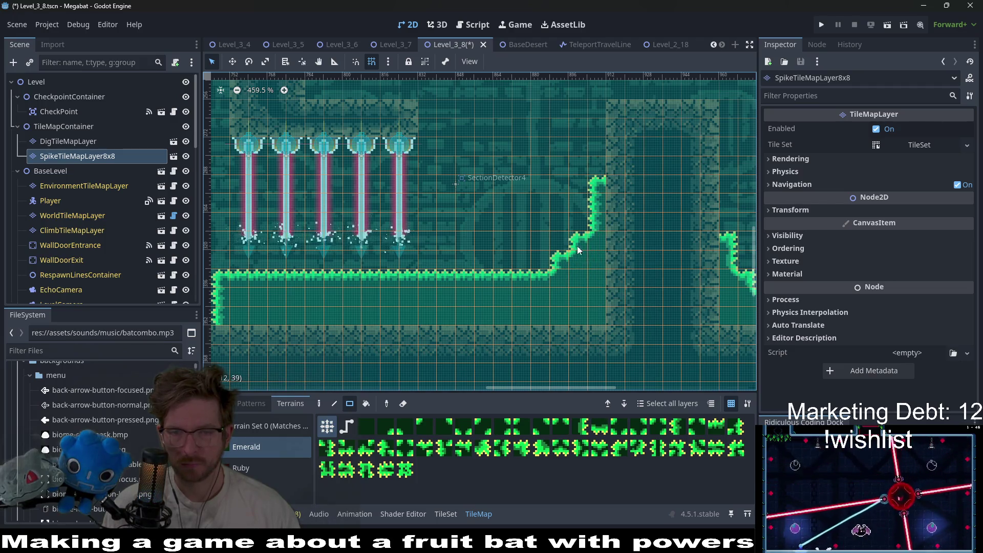
Step: Pan across the room to check the spikes, then reselect the base Level node
{"action": "scroll", "coordinate": [585, 254], "scroll_direction": "down", "scroll_amount": 2}
{"action": "scroll", "coordinate": [586, 254], "scroll_direction": "down", "scroll_amount": 2}
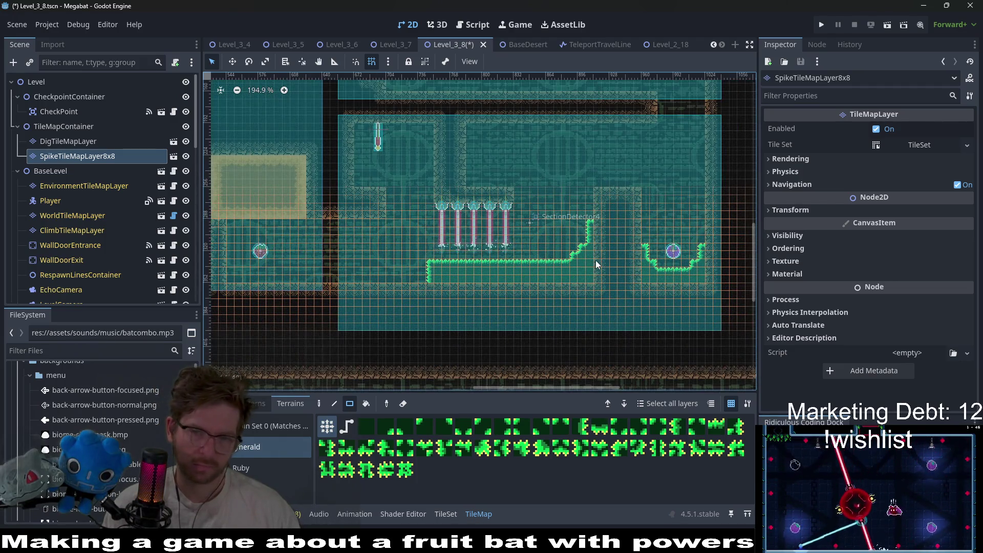
{"action": "scroll", "coordinate": [594, 260], "scroll_direction": "up", "scroll_amount": 2}
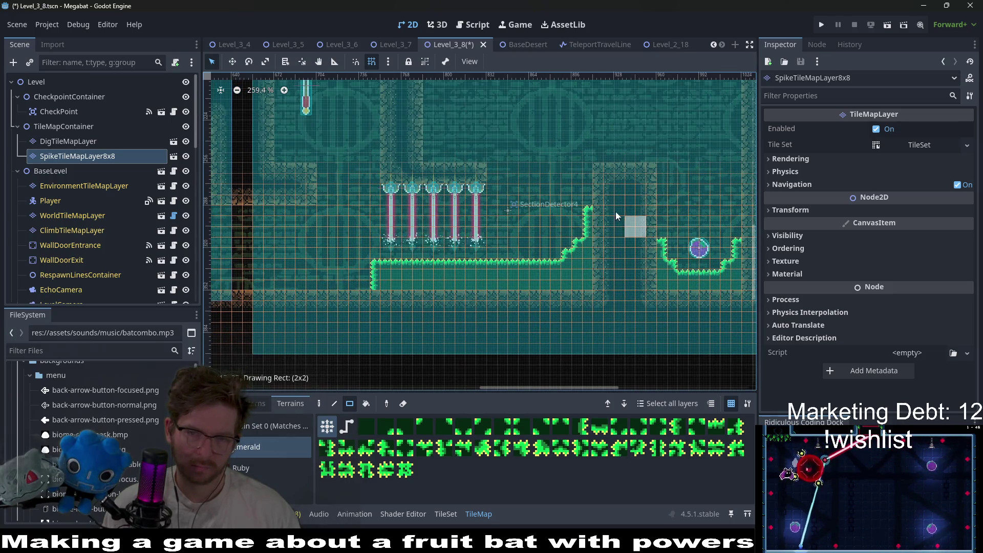
{"action": "scroll", "coordinate": [573, 232], "scroll_direction": "up", "scroll_amount": 3}
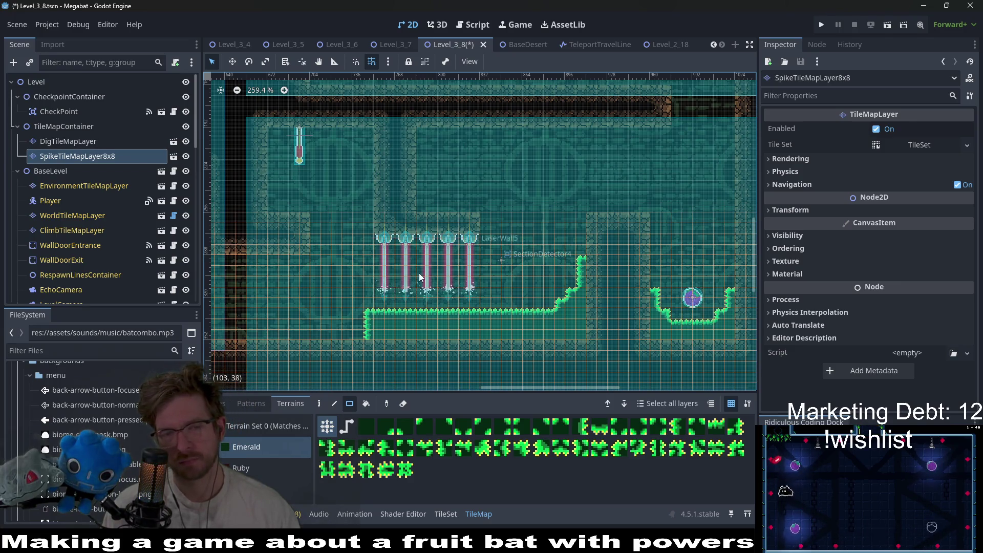
{"action": "left_click_drag", "start_coordinate": [419, 277], "coordinate": [602, 254]}
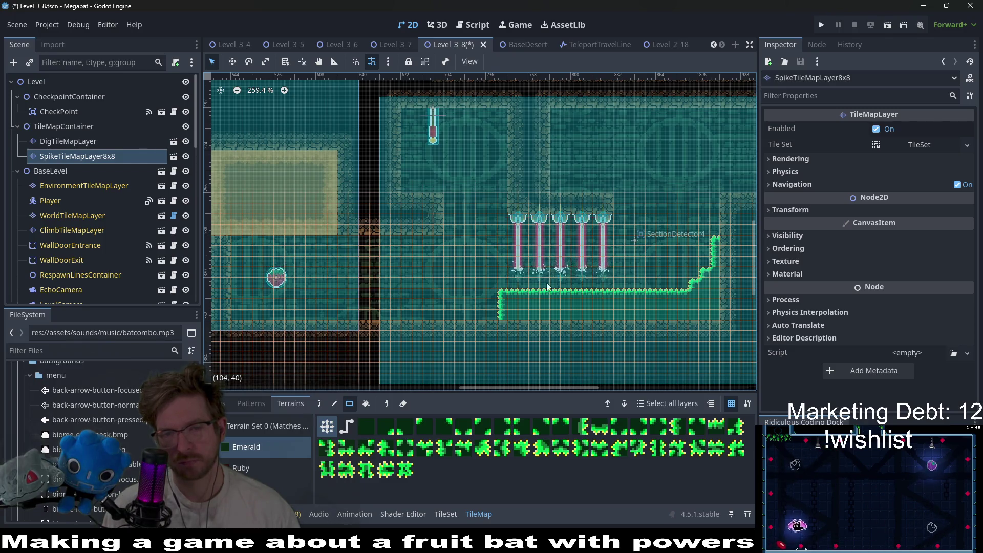
{"action": "scroll", "coordinate": [543, 271], "scroll_direction": "left", "scroll_amount": 2}
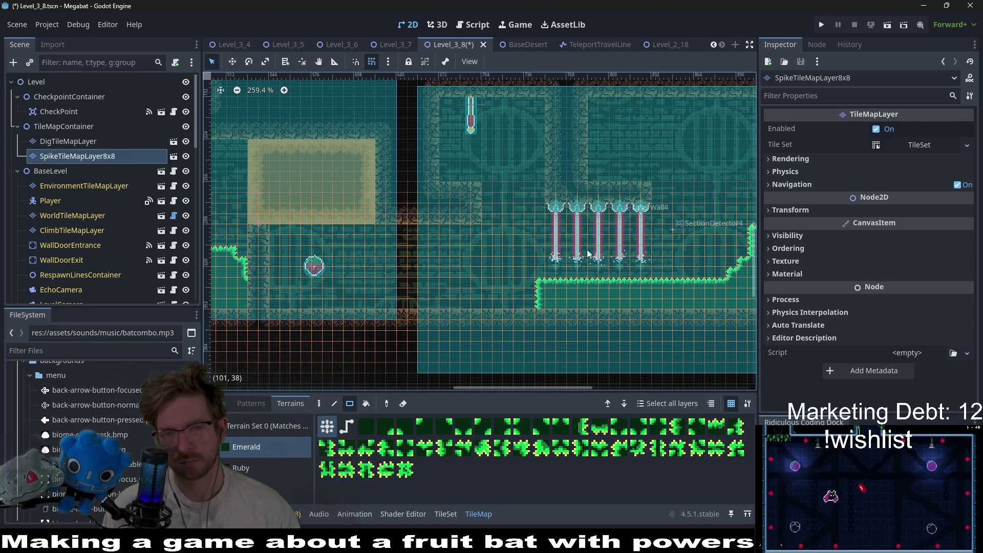
{"action": "scroll", "coordinate": [587, 253], "scroll_direction": "right", "scroll_amount": 10}
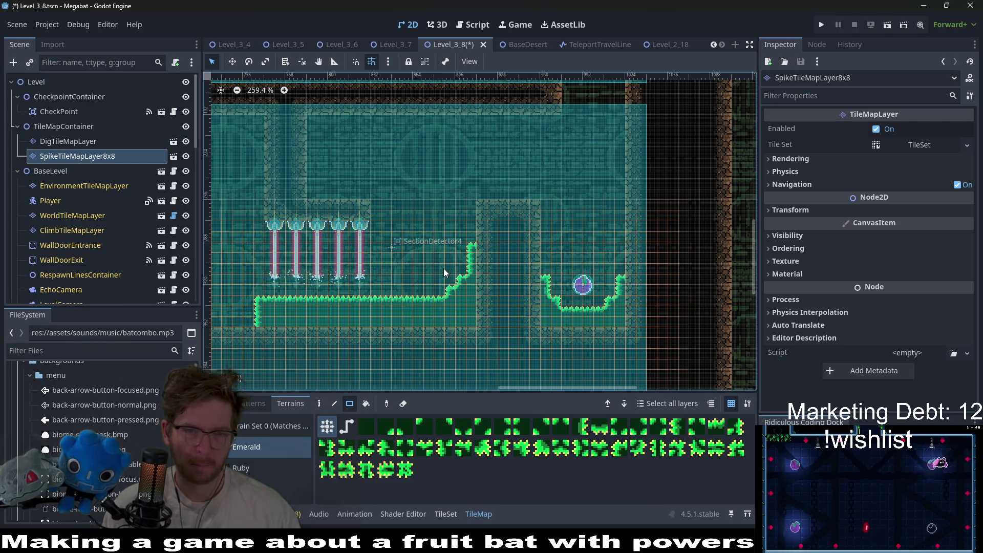
{"action": "left_click", "coordinate": [61, 172]}
{"action": "scroll", "coordinate": [64, 179], "scroll_direction": "down", "scroll_amount": 10}
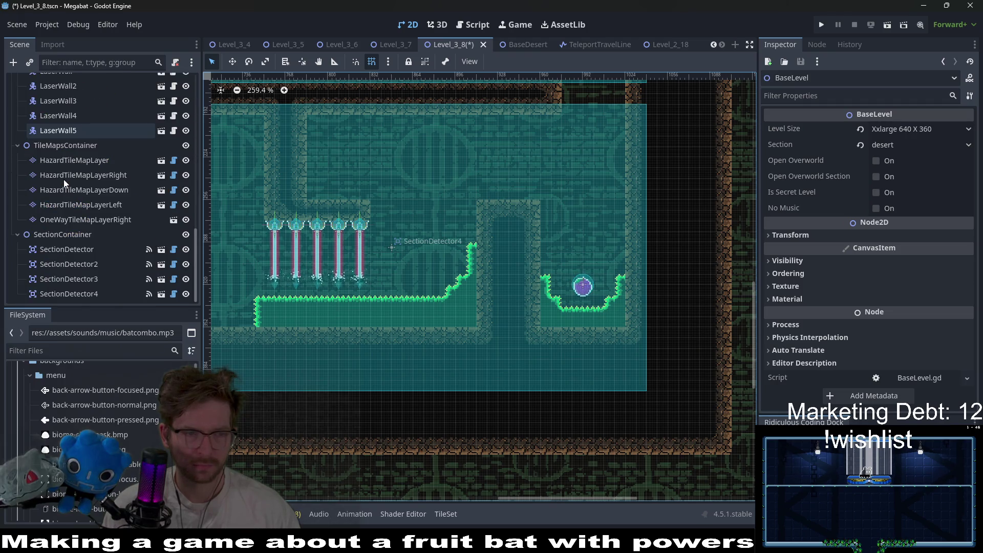
{"action": "scroll", "coordinate": [68, 161], "scroll_direction": "up", "scroll_amount": 10}
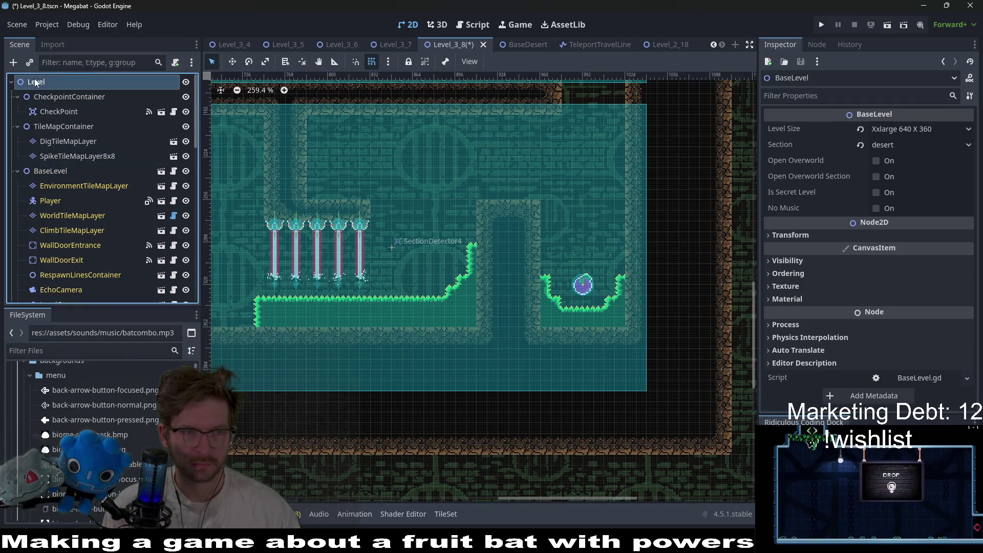
Step: Create a BreakableBlock node in the level through the add-node dialog, then deselect it
{"action": "left_click", "coordinate": [35, 80]}
{"action": "left_click", "coordinate": [13, 62]}
{"action": "type", "text": "breakab"}
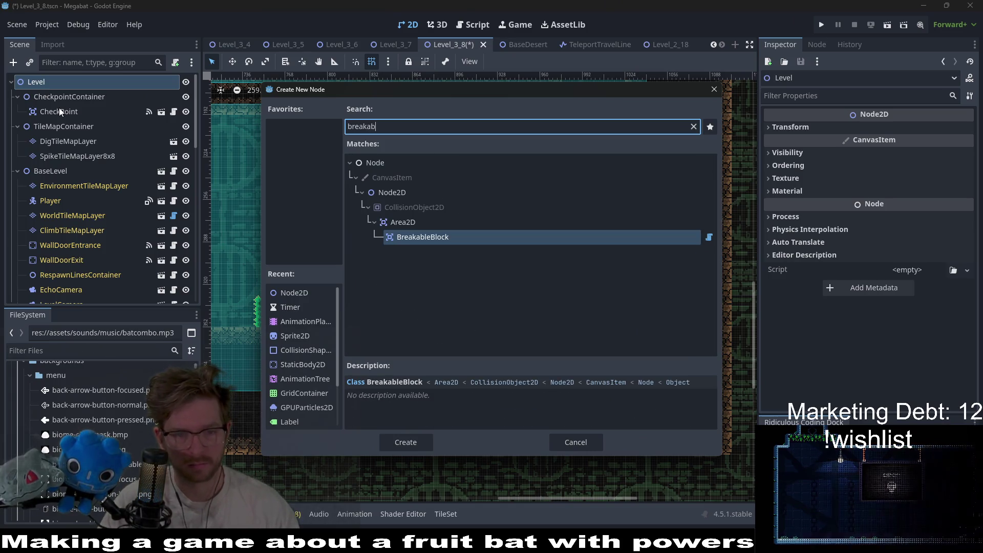
{"action": "key", "text": "Return"}
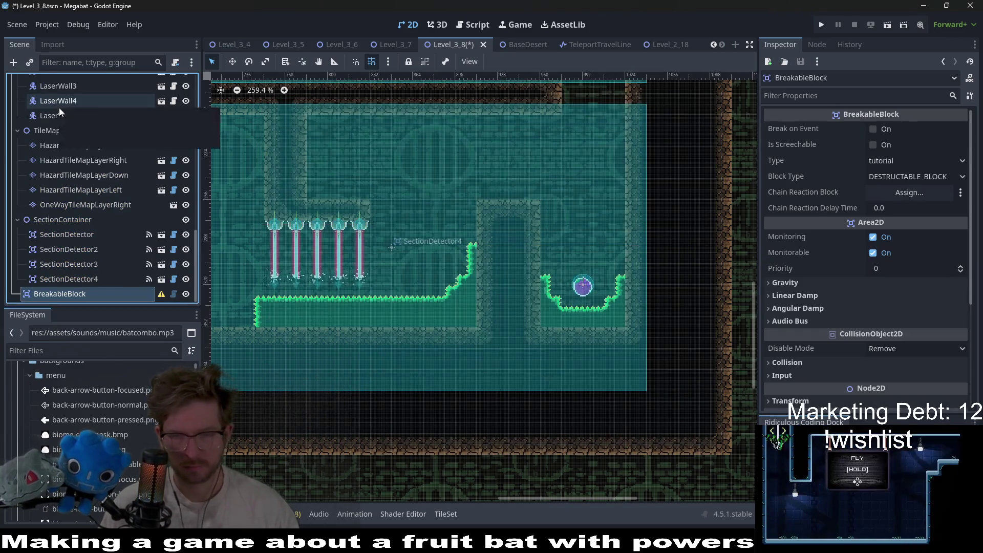
{"action": "scroll", "coordinate": [383, 223], "scroll_direction": "down", "scroll_amount": 3}
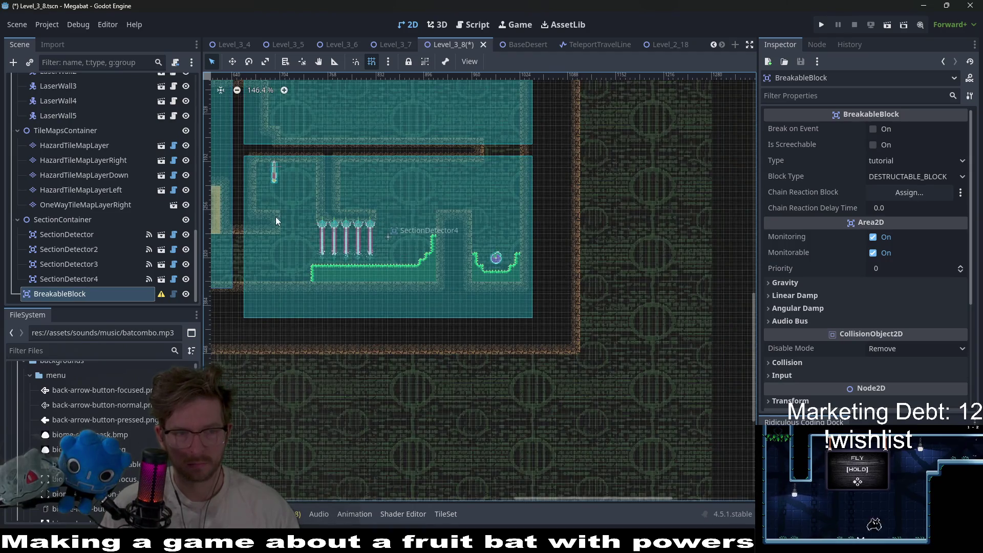
{"action": "left_click", "coordinate": [242, 226]}
{"action": "scroll", "coordinate": [130, 211], "scroll_direction": "up", "scroll_amount": 5}
{"action": "scroll", "coordinate": [121, 169], "scroll_direction": "up", "scroll_amount": 5}
{"action": "left_click_drag", "start_coordinate": [22, 95], "coordinate": [51, 80]}
Step: Add a Node2D child under Level and rename it BreakableBlockContainer
{"action": "right_click", "coordinate": [51, 81]}
{"action": "left_click", "coordinate": [98, 85]}
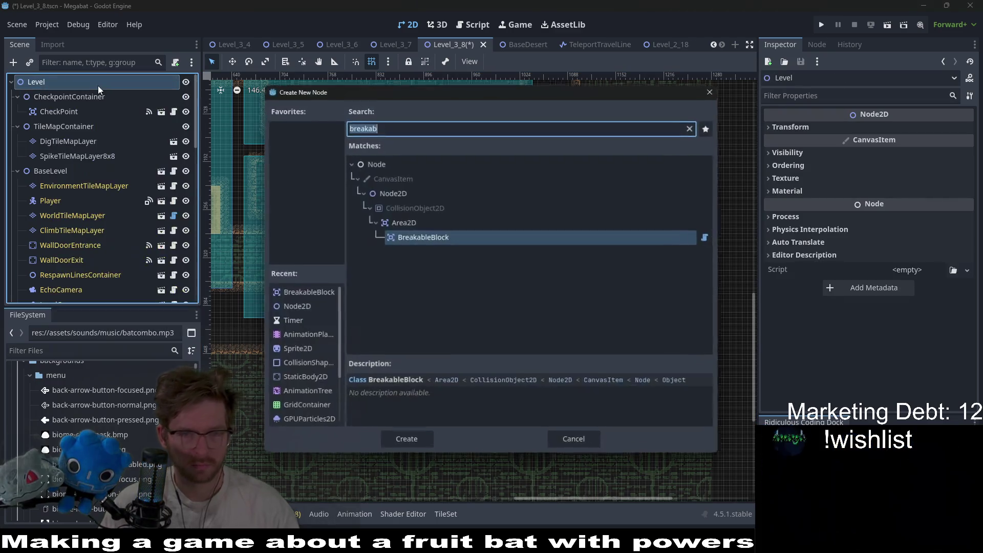
{"action": "double_click", "coordinate": [403, 193]}
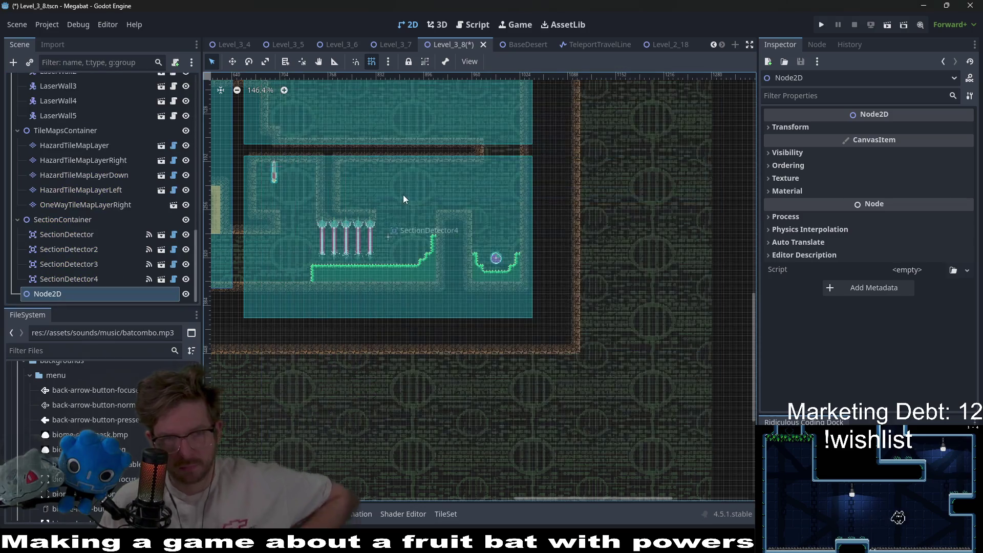
{"action": "double_click", "coordinate": [43, 290]}
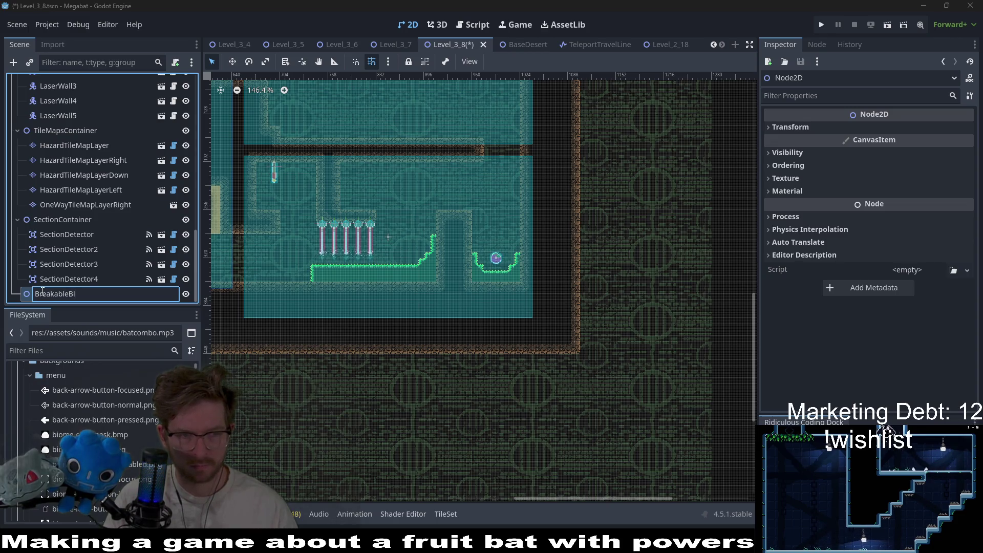
{"action": "type", "text": "ock"}
{"action": "key", "text": "Return"}
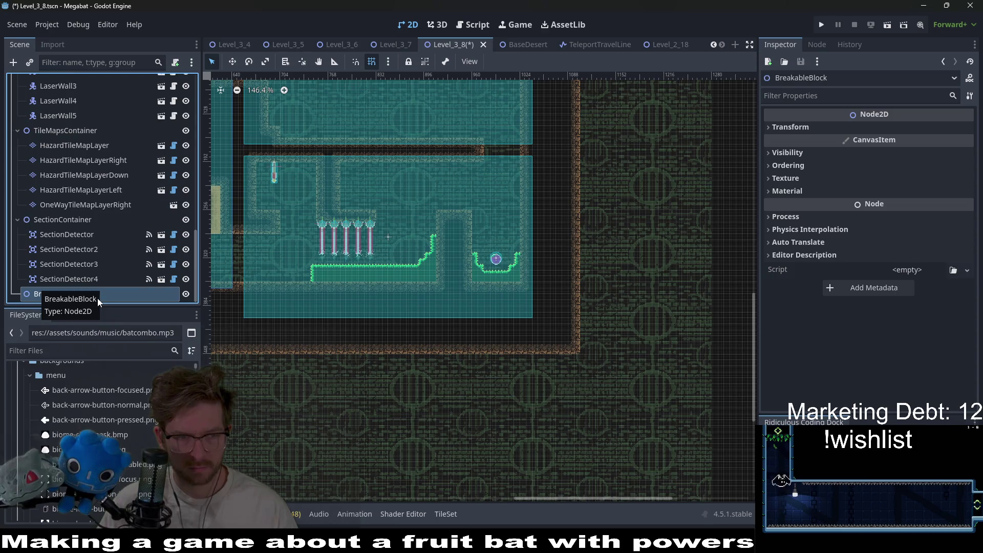
{"action": "double_click", "coordinate": [114, 294]}
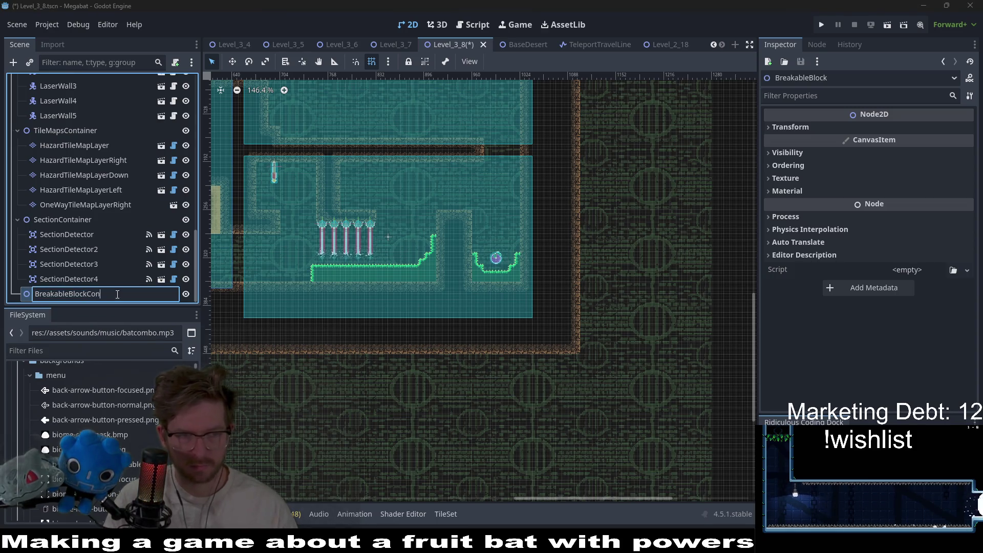
{"action": "type", "text": "tainer"}
{"action": "key", "text": "Return"}
{"action": "double_click", "coordinate": [115, 294]}
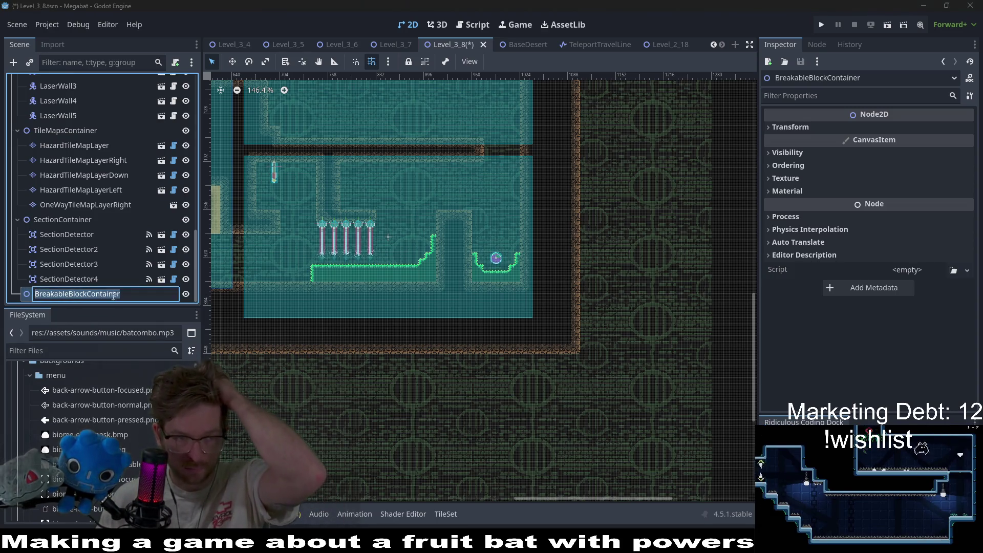
{"action": "key", "text": "Escape"}
Step: Instance BreakableBlock.tscn under the container, place it beside the ceiling lasers, and set Type to desert
{"action": "right_click", "coordinate": [112, 300]}
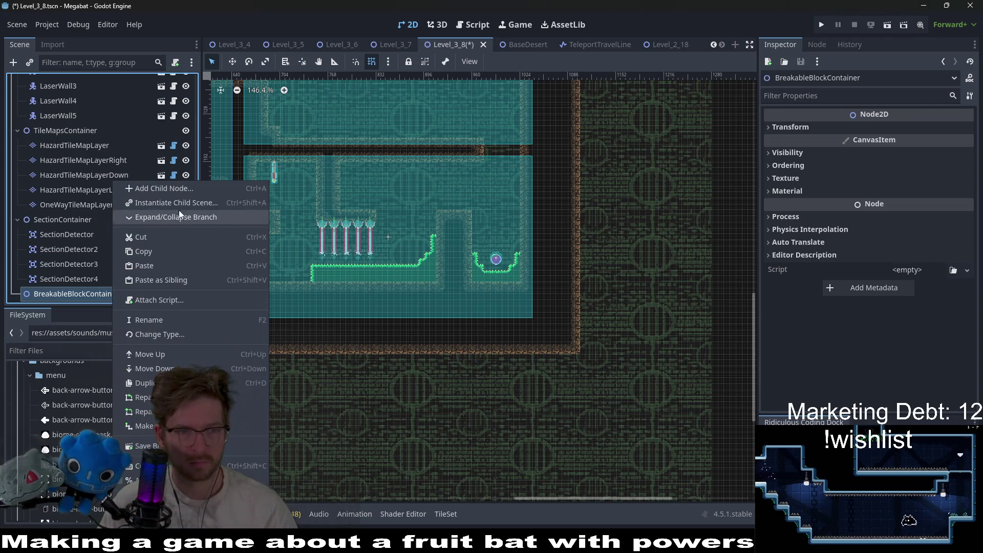
{"action": "left_click", "coordinate": [176, 202]}
{"action": "type", "text": "breaka"}
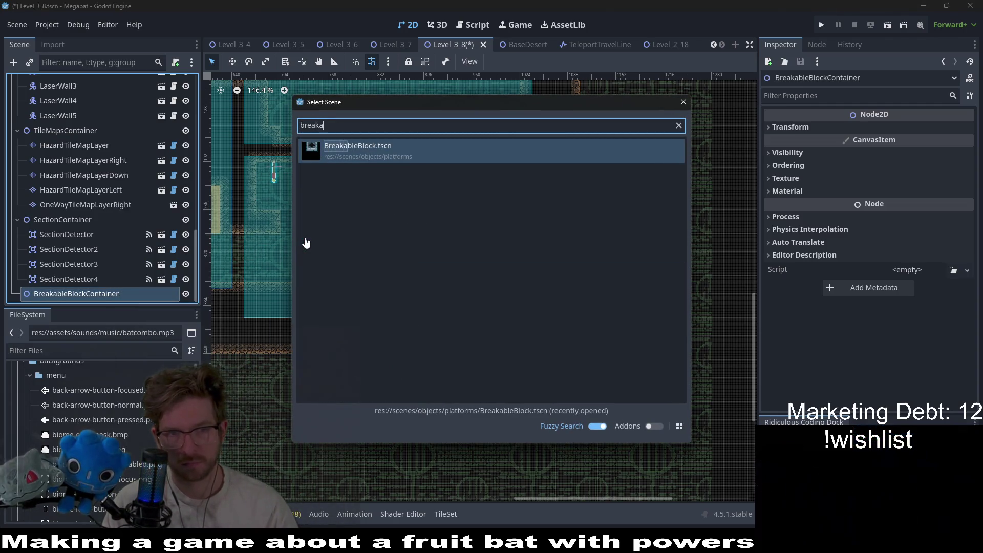
{"action": "key", "text": "Return"}
{"action": "scroll", "coordinate": [325, 223], "scroll_direction": "down", "scroll_amount": 4}
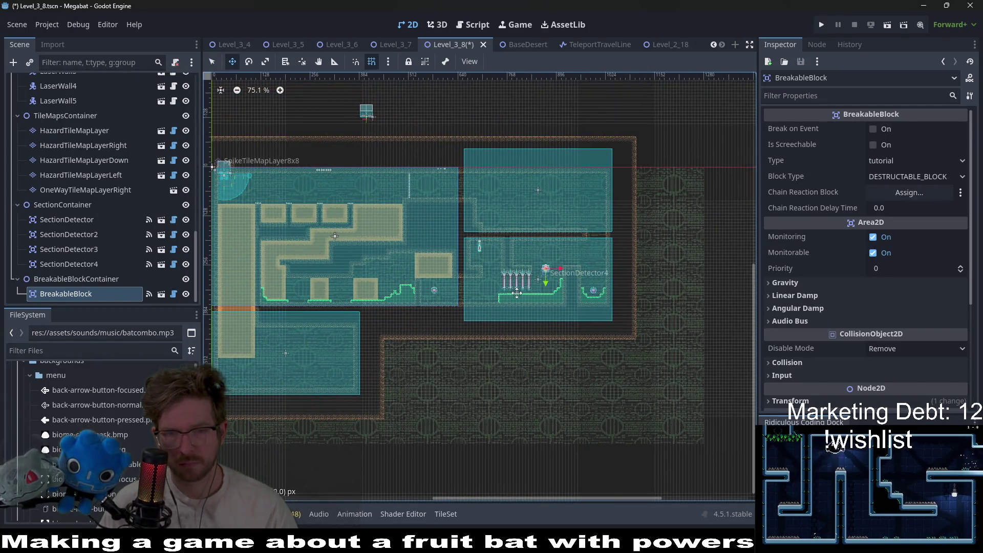
{"action": "scroll", "coordinate": [516, 293], "scroll_direction": "up", "scroll_amount": 10}
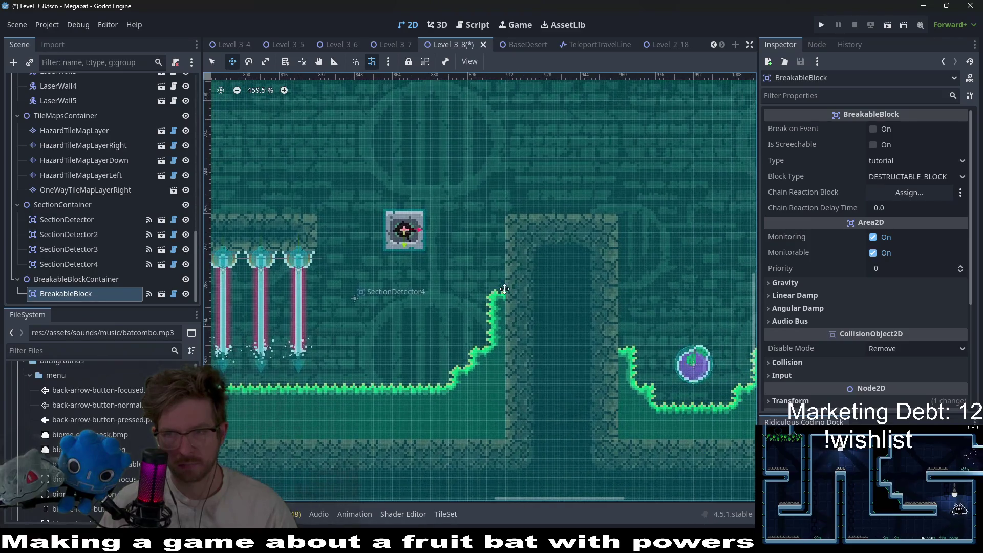
{"action": "left_click_drag", "start_coordinate": [443, 248], "coordinate": [363, 249]}
{"action": "key", "text": "Right"}
{"action": "key", "text": "Up"}
{"action": "left_click", "coordinate": [900, 163]}
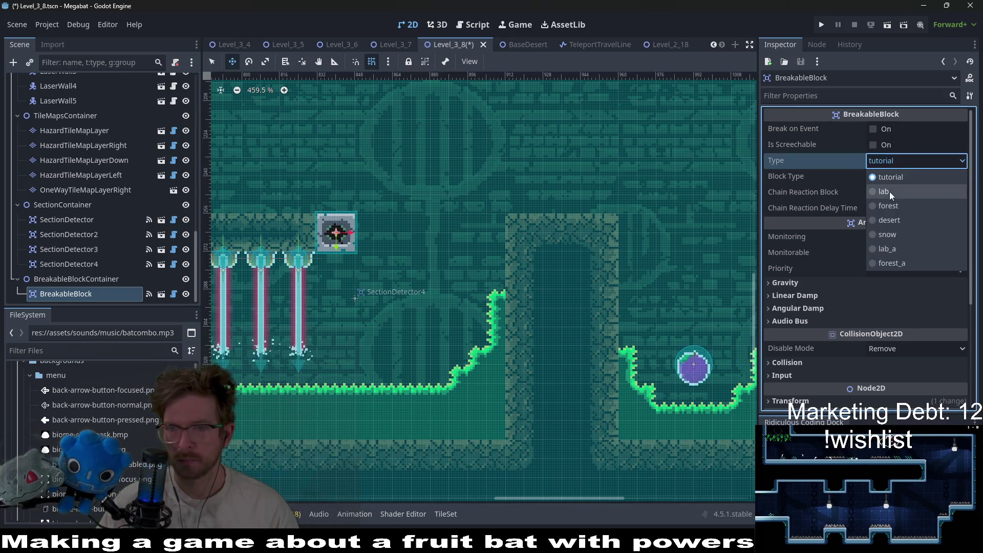
{"action": "left_click", "coordinate": [907, 226]}
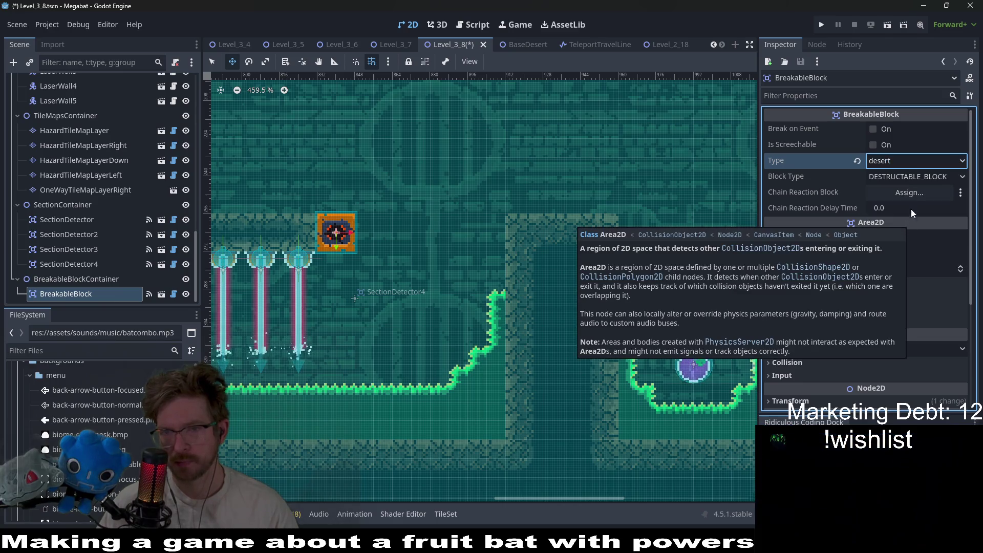
Step: Duplicate the desert block four times, shifting each copy right into a row of five
{"action": "left_click_drag", "start_coordinate": [430, 263], "coordinate": [552, 263]}
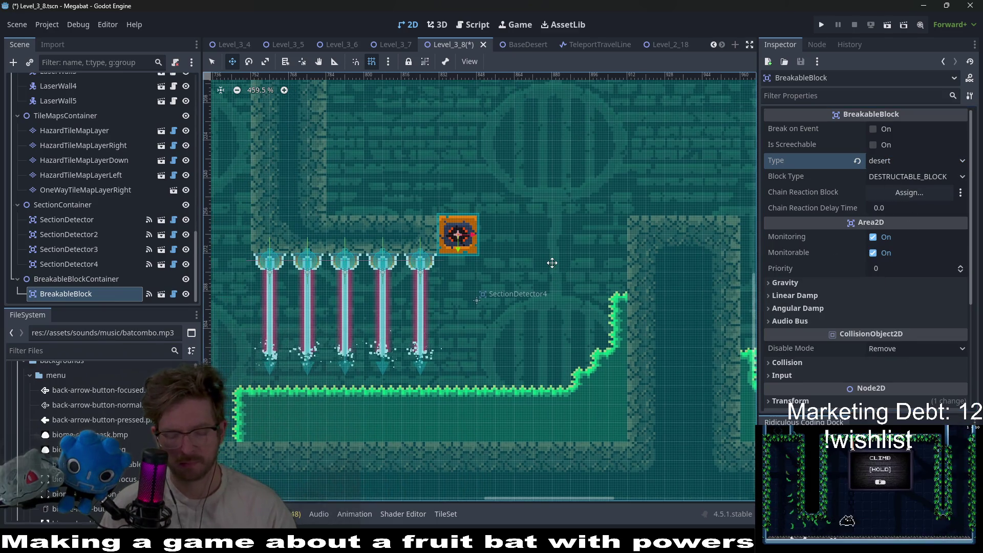
{"action": "key", "text": "ctrl+d"}
{"action": "key", "text": "Right"}
{"action": "key", "text": "Right"}
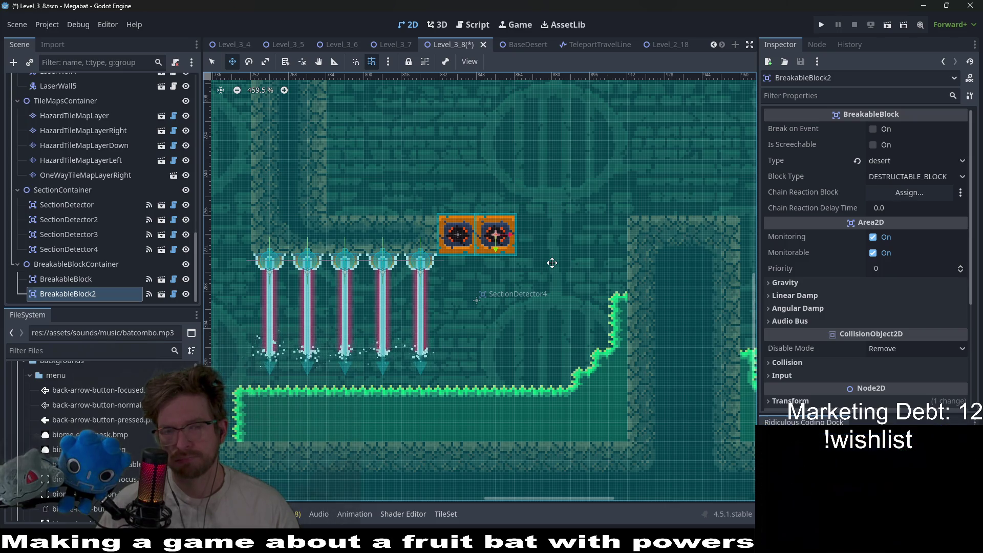
{"action": "key", "text": "ctrl+d"}
{"action": "key", "text": "shift+Right"}
{"action": "key", "text": "shift+Right"}
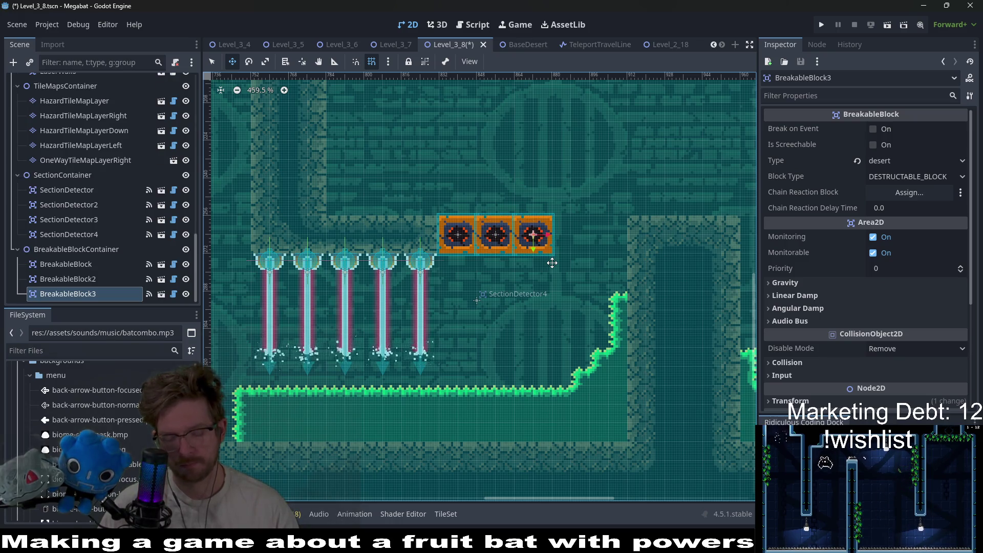
{"action": "key", "text": "ctrl+d"}
{"action": "key", "text": "shift+Right"}
{"action": "key", "text": "shift+Right"}
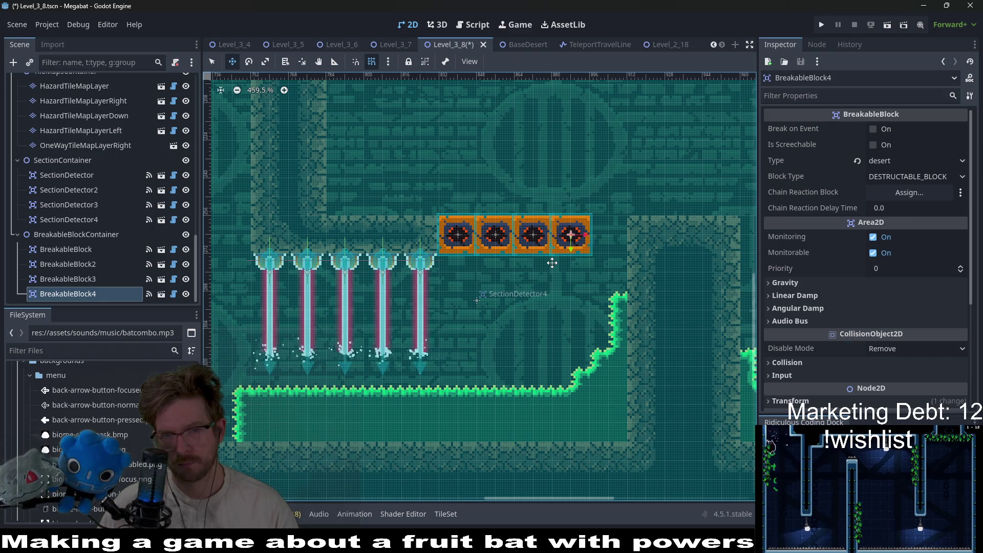
{"action": "key", "text": "ctrl+d"}
{"action": "key", "text": "shift+Right"}
{"action": "key", "text": "shift+Right"}
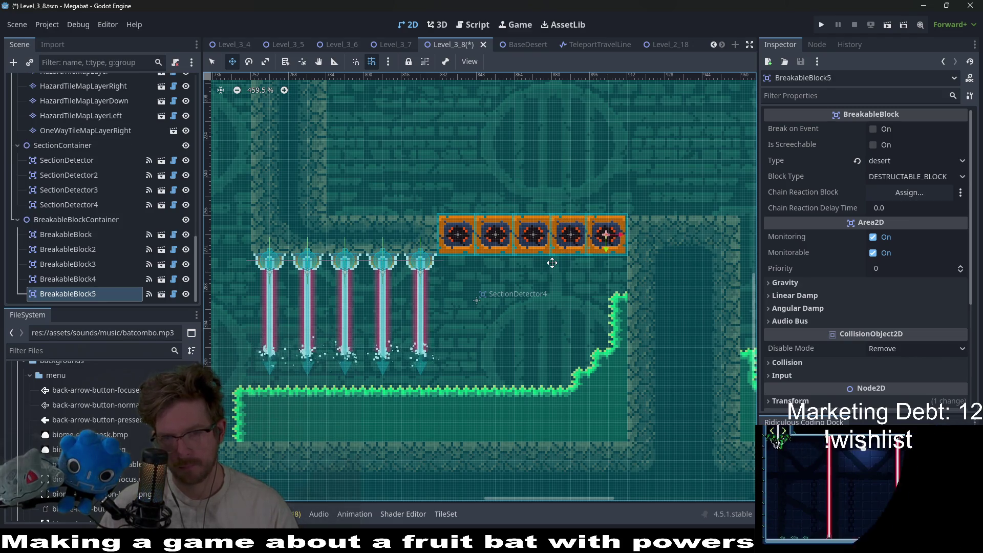
{"action": "scroll", "coordinate": [552, 263], "scroll_direction": "up", "scroll_amount": 1}
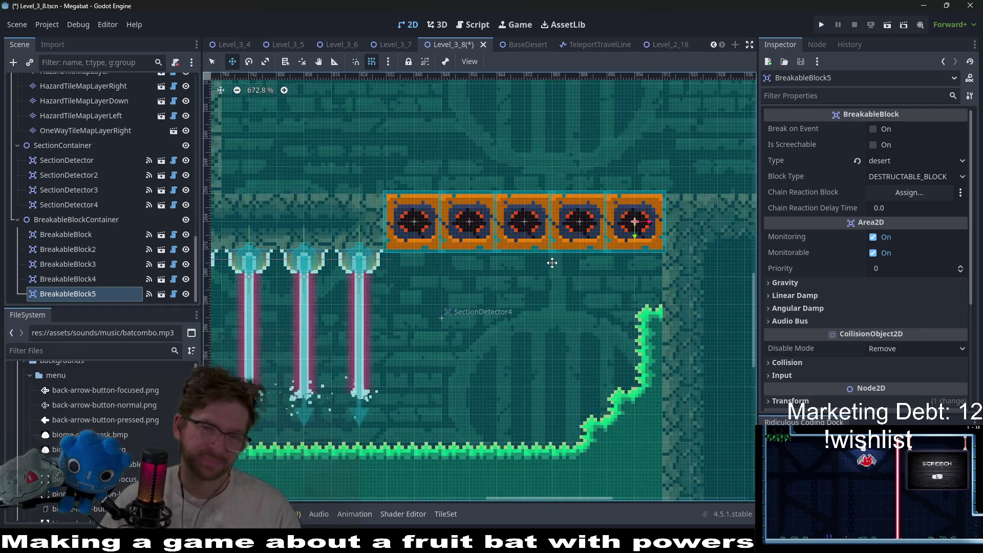
{"action": "scroll", "coordinate": [477, 234], "scroll_direction": "down", "scroll_amount": 1}
{"action": "scroll", "coordinate": [476, 235], "scroll_direction": "down", "scroll_amount": 2}
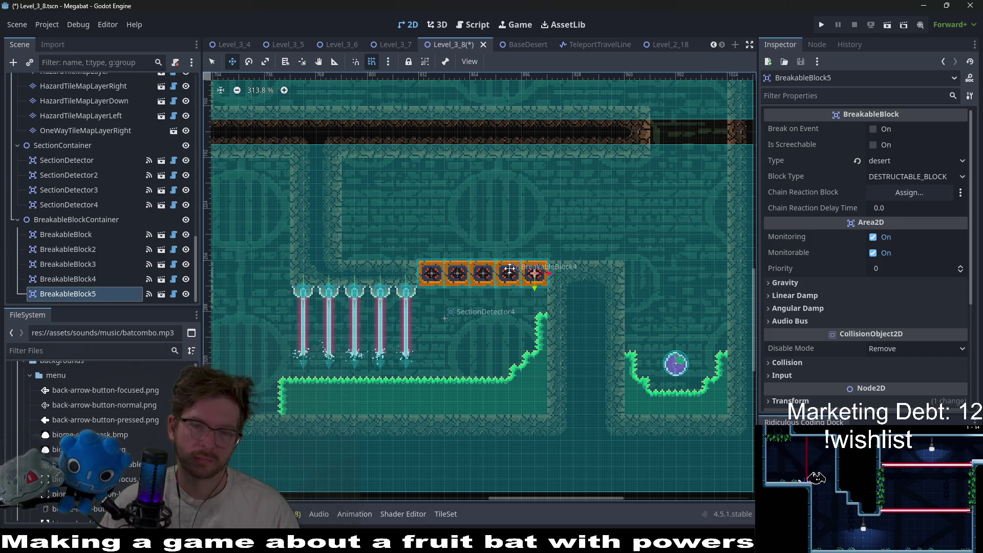
{"action": "scroll", "coordinate": [516, 267], "scroll_direction": "up", "scroll_amount": 2}
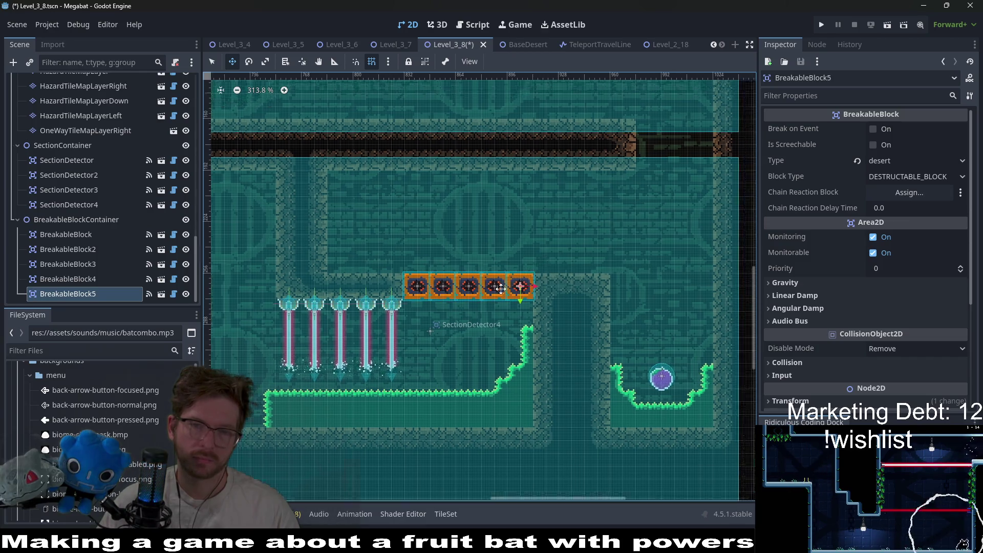
{"action": "scroll", "coordinate": [504, 261], "scroll_direction": "left", "scroll_amount": 3}
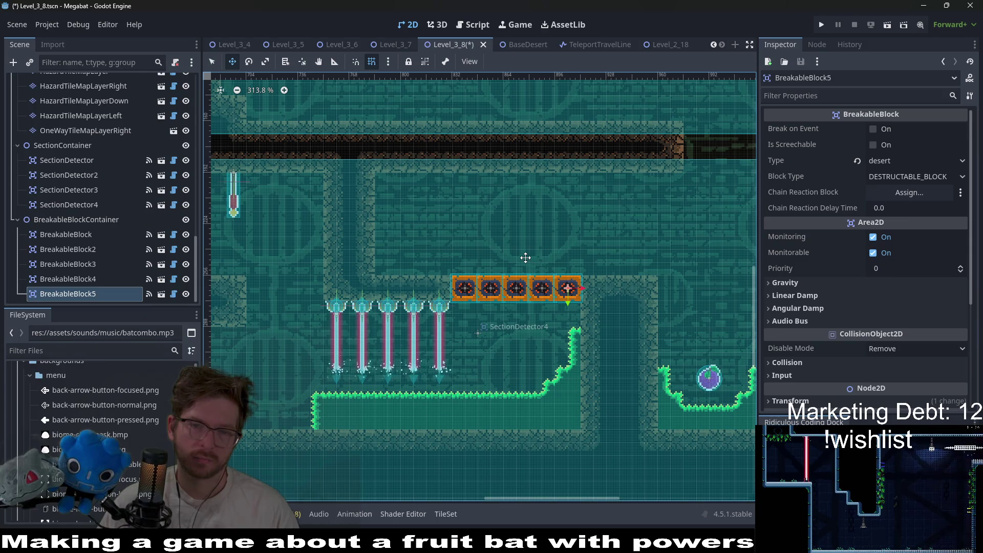
{"action": "scroll", "coordinate": [525, 298], "scroll_direction": "up", "scroll_amount": 4}
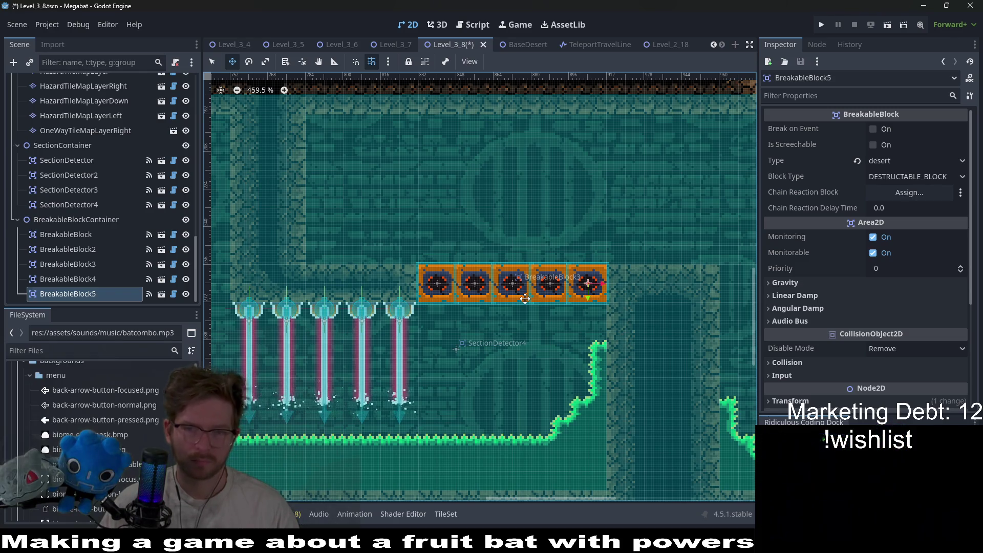
{"action": "scroll", "coordinate": [554, 277], "scroll_direction": "down", "scroll_amount": 11}
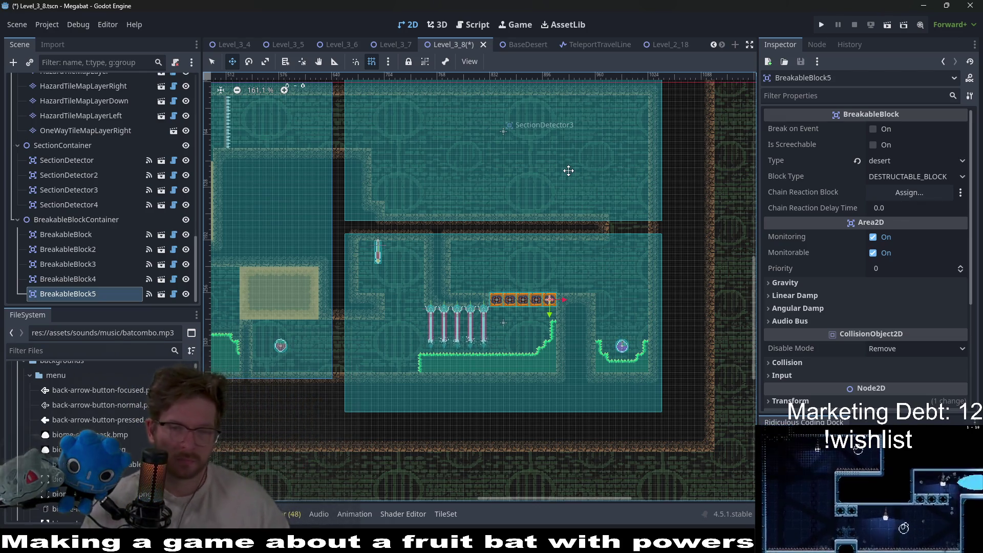
{"action": "scroll", "coordinate": [486, 277], "scroll_direction": "up", "scroll_amount": 3}
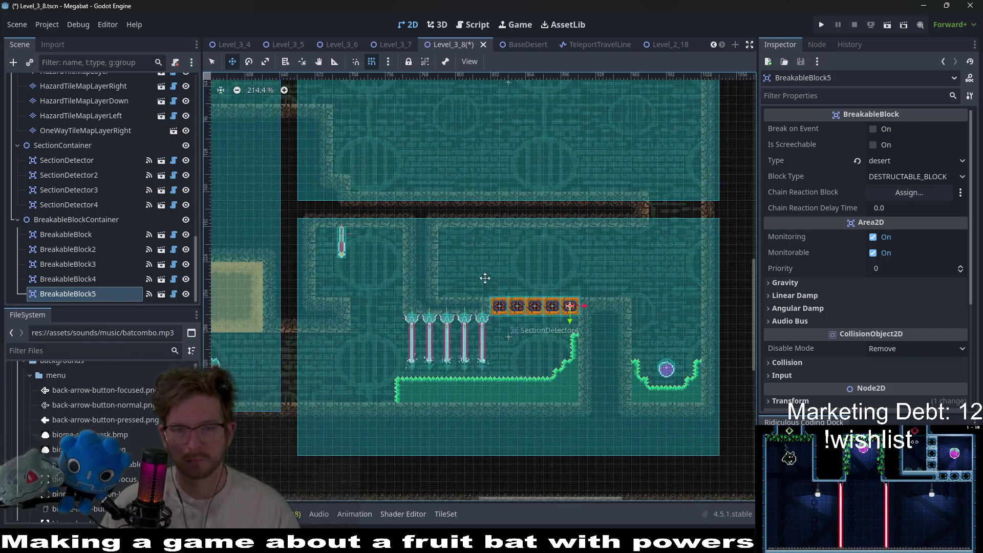
{"action": "scroll", "coordinate": [489, 266], "scroll_direction": "up", "scroll_amount": 1}
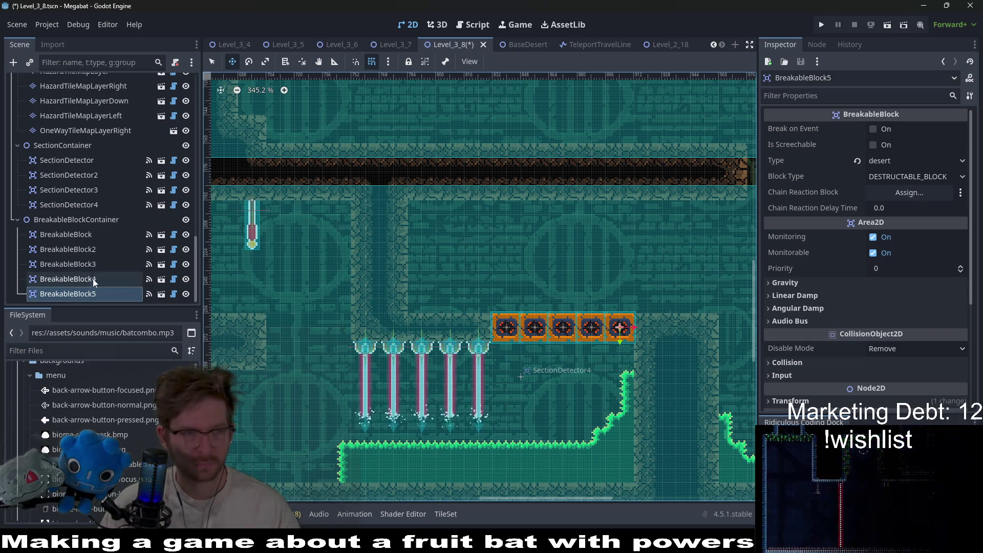
{"action": "scroll", "coordinate": [121, 174], "scroll_direction": "up", "scroll_amount": 4}
Step: On HazardTileMapLayer, paint spike strips to the left and right of the block row
{"action": "left_click", "coordinate": [99, 185]}
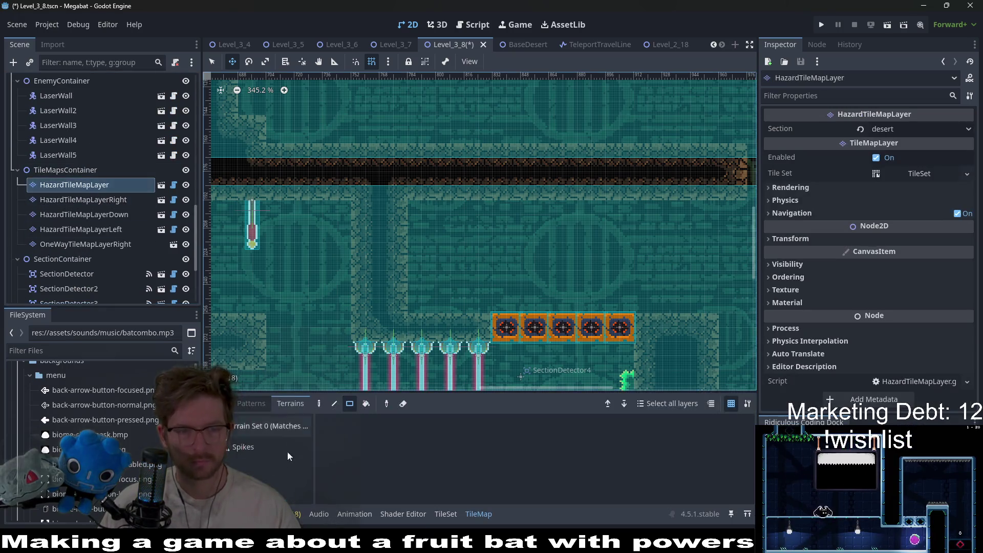
{"action": "mouse_move", "coordinate": [411, 309]}
{"action": "left_mouse_down"}
{"action": "mouse_move", "coordinate": [472, 295]}
{"action": "mouse_move", "coordinate": [490, 309]}
{"action": "left_mouse_up"}
{"action": "mouse_move", "coordinate": [637, 309]}
{"action": "left_mouse_down"}
{"action": "mouse_move", "coordinate": [683, 300]}
{"action": "mouse_move", "coordinate": [717, 308]}
{"action": "left_mouse_up"}
{"action": "scroll", "coordinate": [552, 253], "scroll_direction": "down", "scroll_amount": 5}
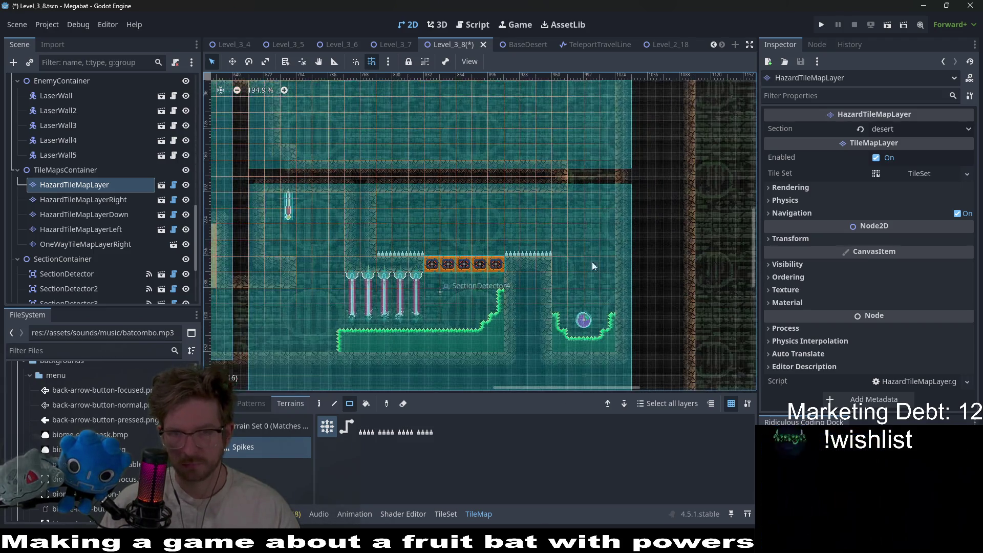
{"action": "left_click_drag", "start_coordinate": [530, 309], "coordinate": [581, 294]}
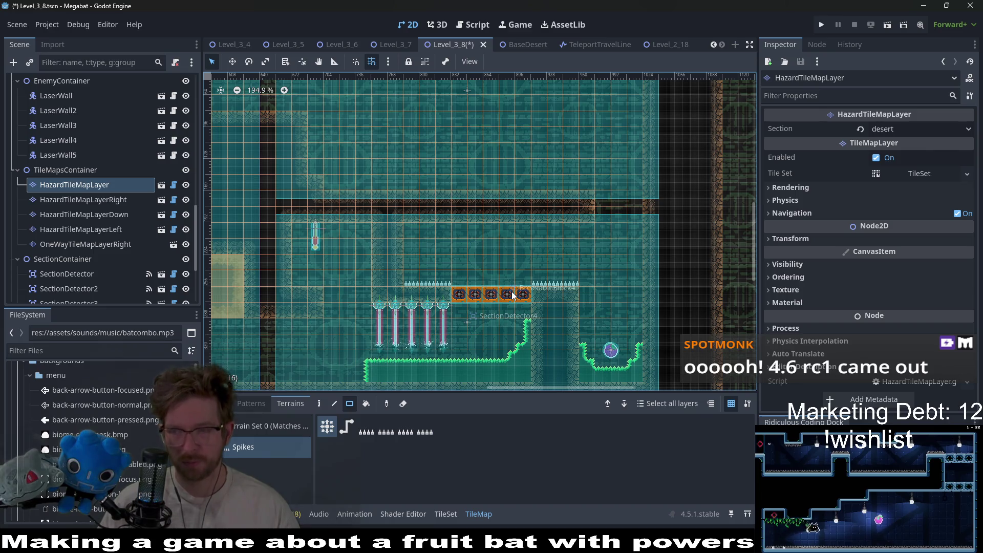
Step: Look over the room and save the Level_3_8 scene
{"action": "scroll", "coordinate": [474, 288], "scroll_direction": "up", "scroll_amount": 4}
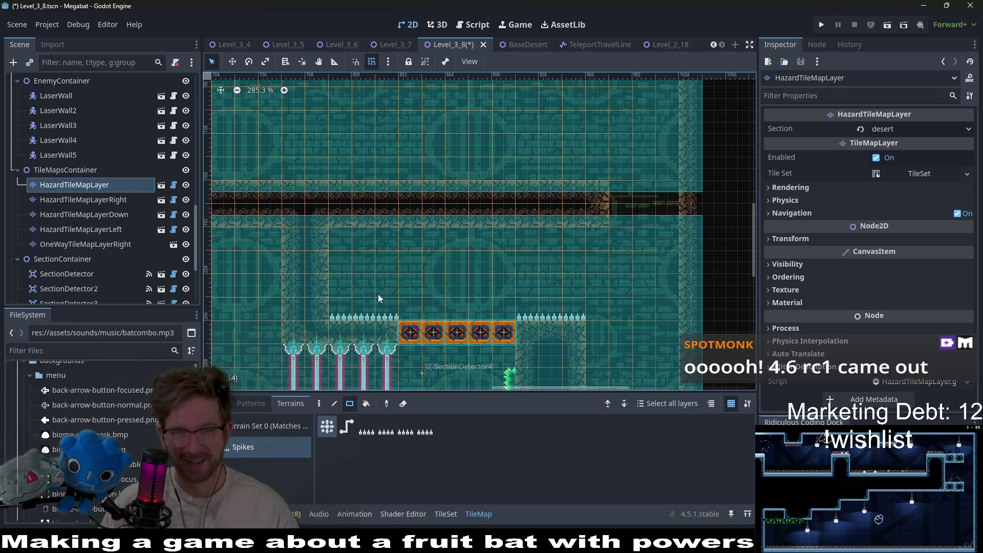
{"action": "scroll", "coordinate": [515, 230], "scroll_direction": "down", "scroll_amount": 3}
{"action": "scroll", "coordinate": [515, 229], "scroll_direction": "left", "scroll_amount": 1}
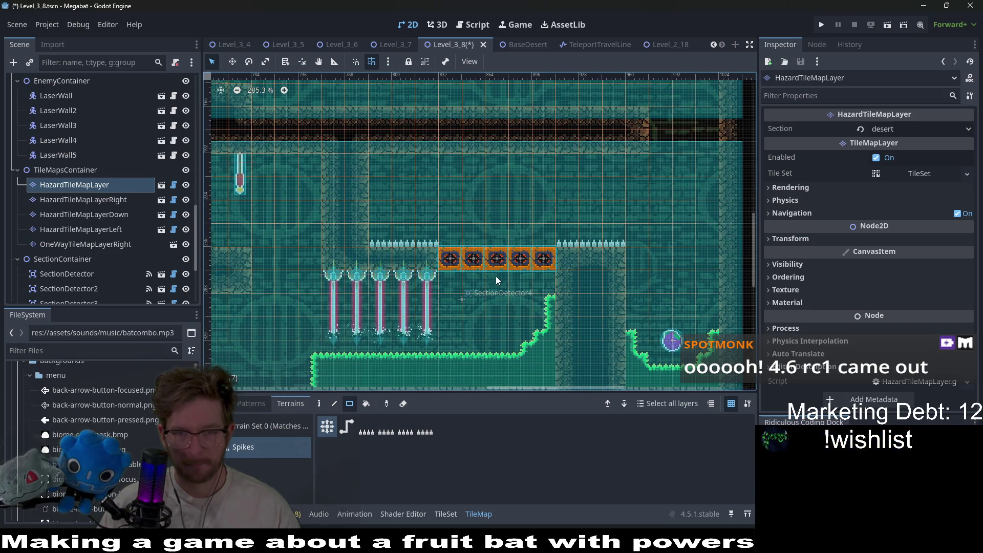
{"action": "scroll", "coordinate": [496, 263], "scroll_direction": "down", "scroll_amount": 3}
{"action": "scroll", "coordinate": [495, 263], "scroll_direction": "down", "scroll_amount": 2}
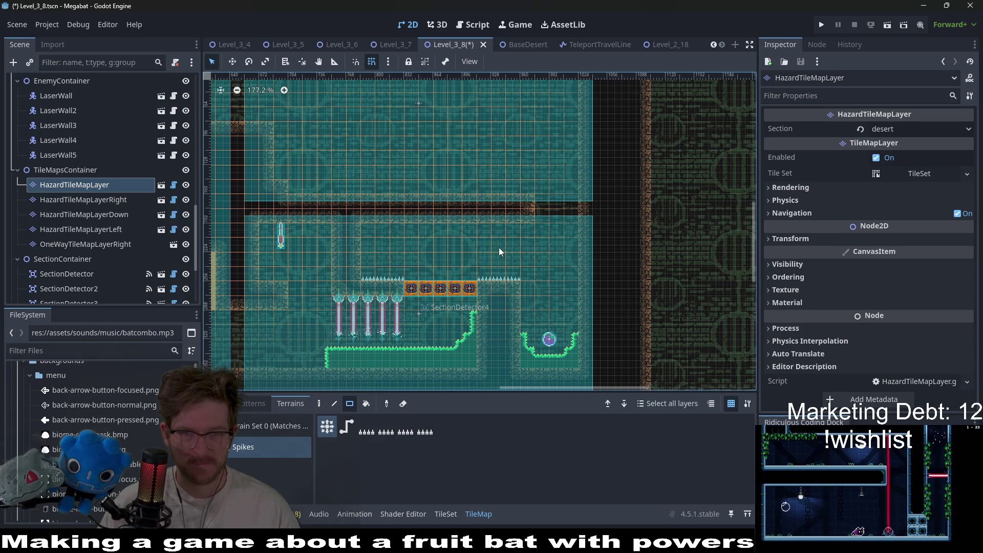
{"action": "scroll", "coordinate": [520, 164], "scroll_direction": "up", "scroll_amount": 3}
{"action": "scroll", "coordinate": [568, 210], "scroll_direction": "left", "scroll_amount": 3}
{"action": "scroll", "coordinate": [569, 209], "scroll_direction": "down", "scroll_amount": 3}
{"action": "key", "text": "ctrl+s"}
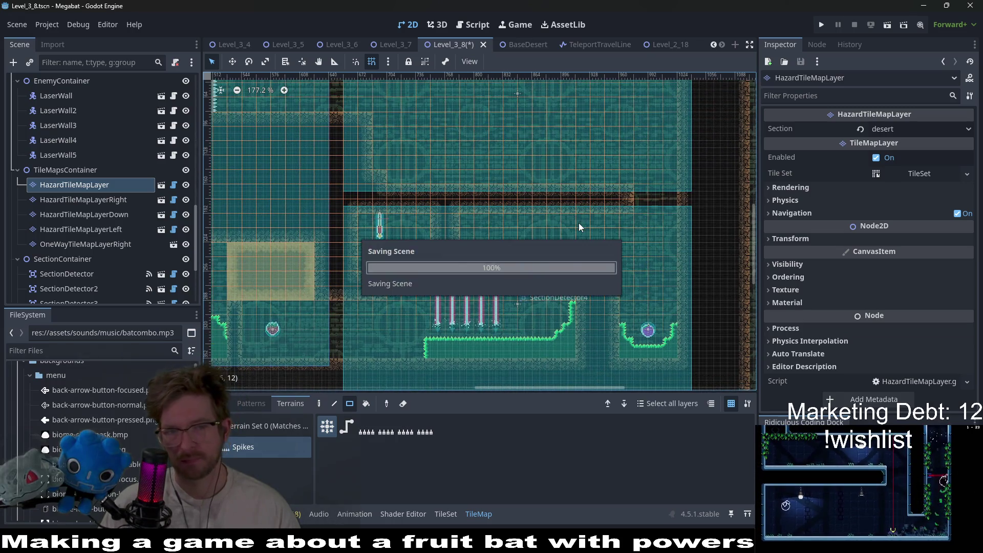
Step: Run the current scene and fly the bat into the laser room, over the desert blocks and back to the left ledge
{"action": "left_click", "coordinate": [888, 25]}
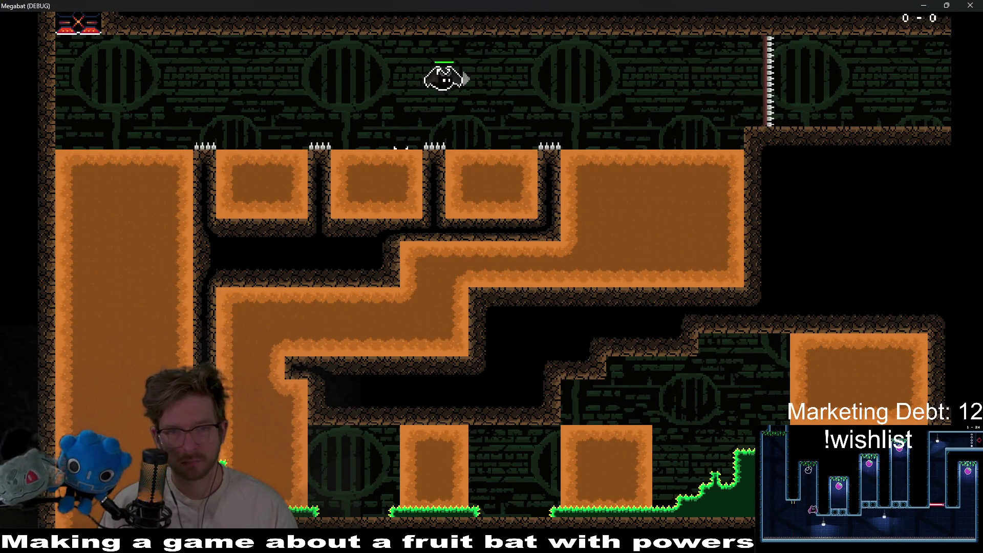
{"action": "key", "text": "Right"}
{"action": "key", "text": "Right"}
{"action": "key", "text": "Right"}
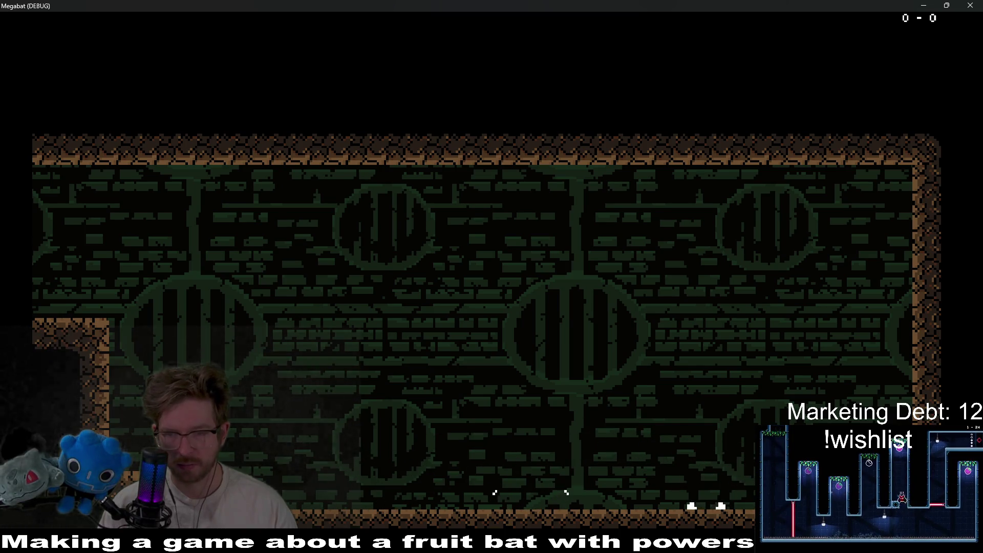
{"action": "key", "text": "Left"}
{"action": "key", "text": "Up"}
{"action": "key", "text": "Left"}
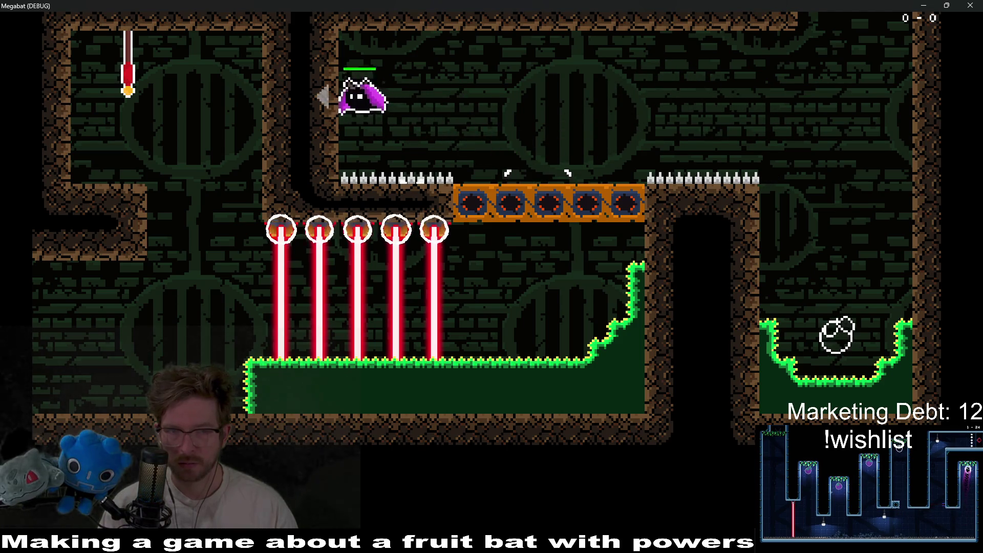
{"action": "key", "text": "Right"}
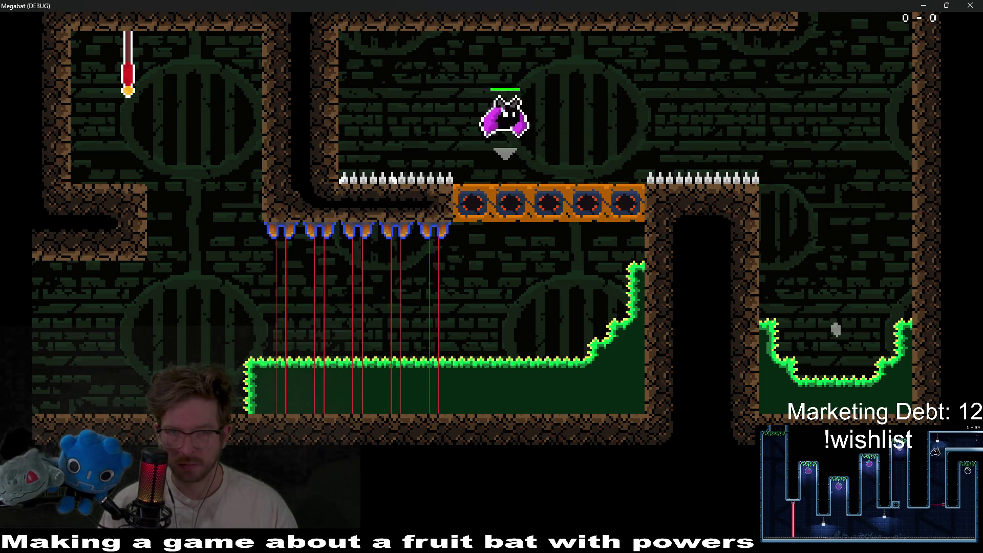
{"action": "key", "text": "Left"}
{"action": "key", "text": "Up"}
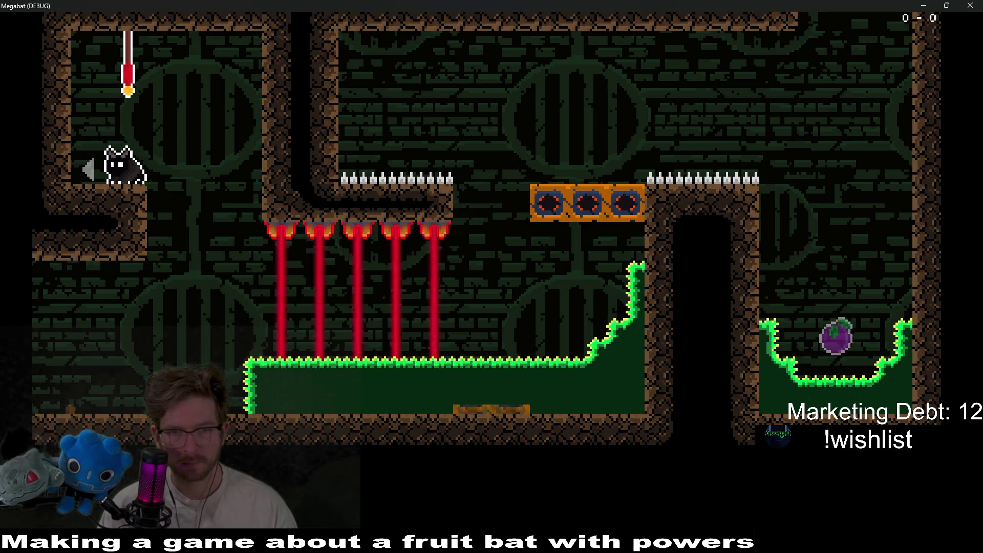